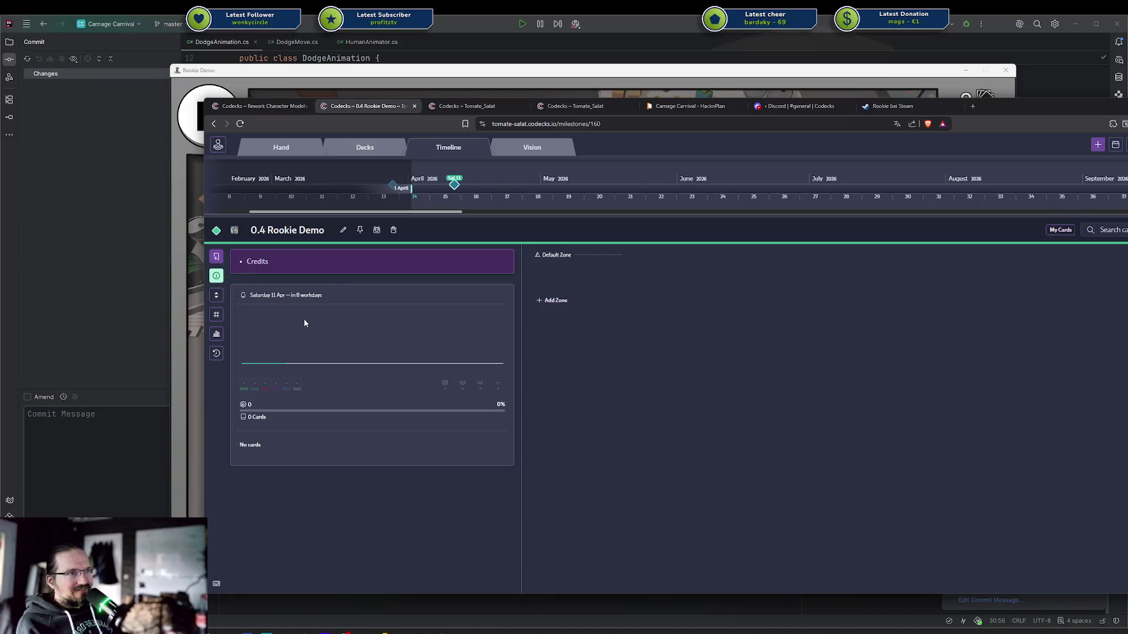
Start a new 'Feedback:' bullet under Credits in the milestone description
{"action": "left_click", "coordinate": [505, 259]}
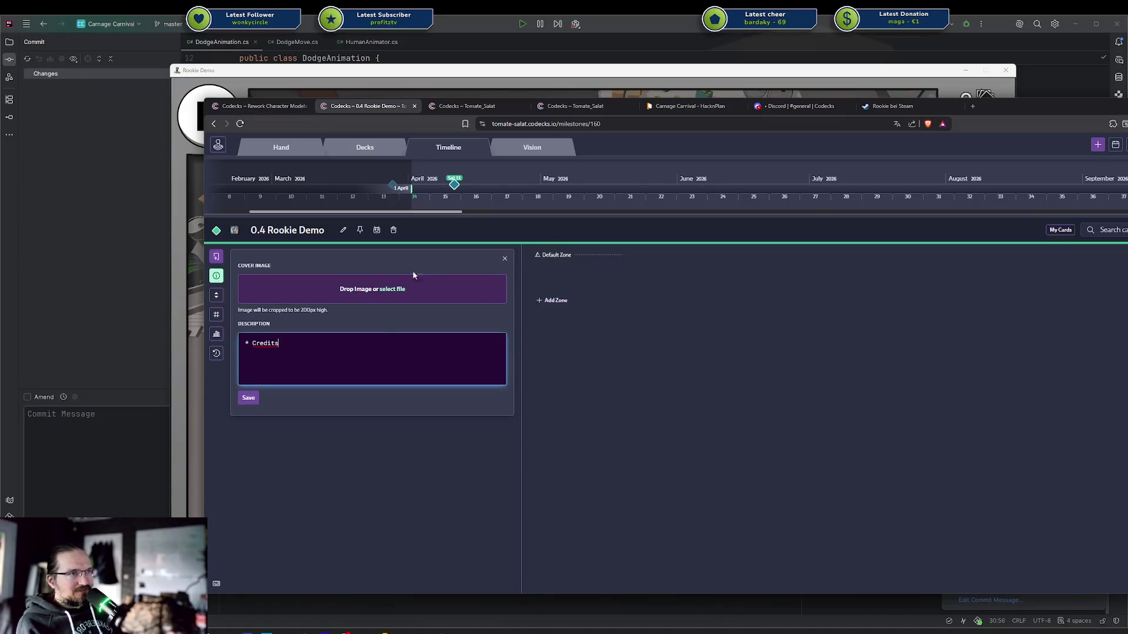
{"action": "type", "text": "Feedback on"}
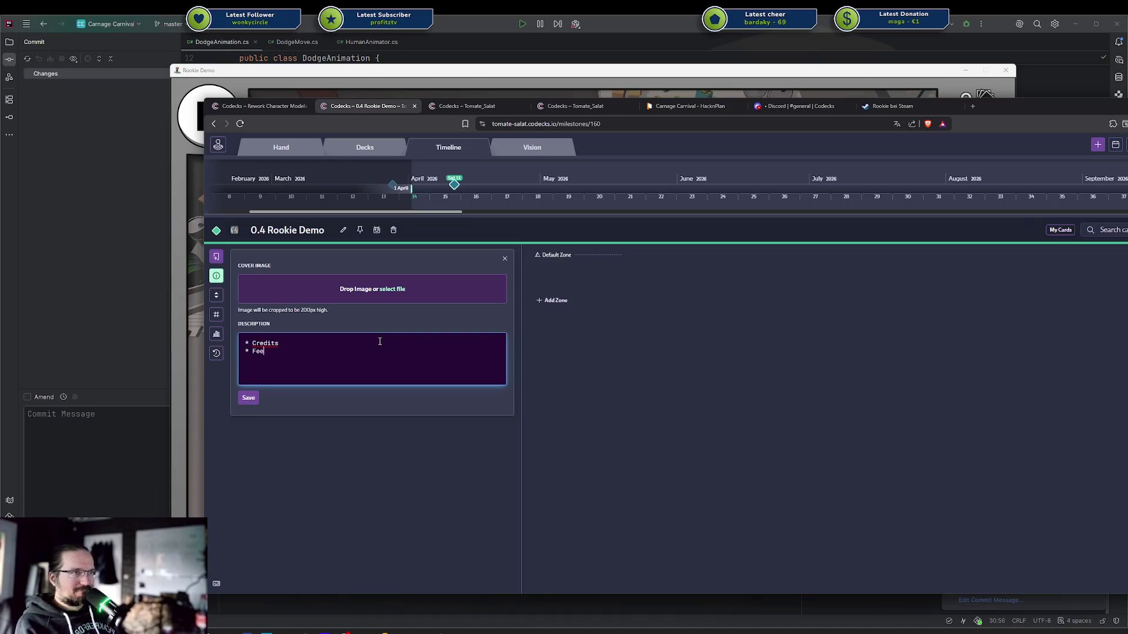
{"action": "key", "text": "ctrl+BackSpace"}
{"action": "key", "text": "ctrl+BackSpace"}
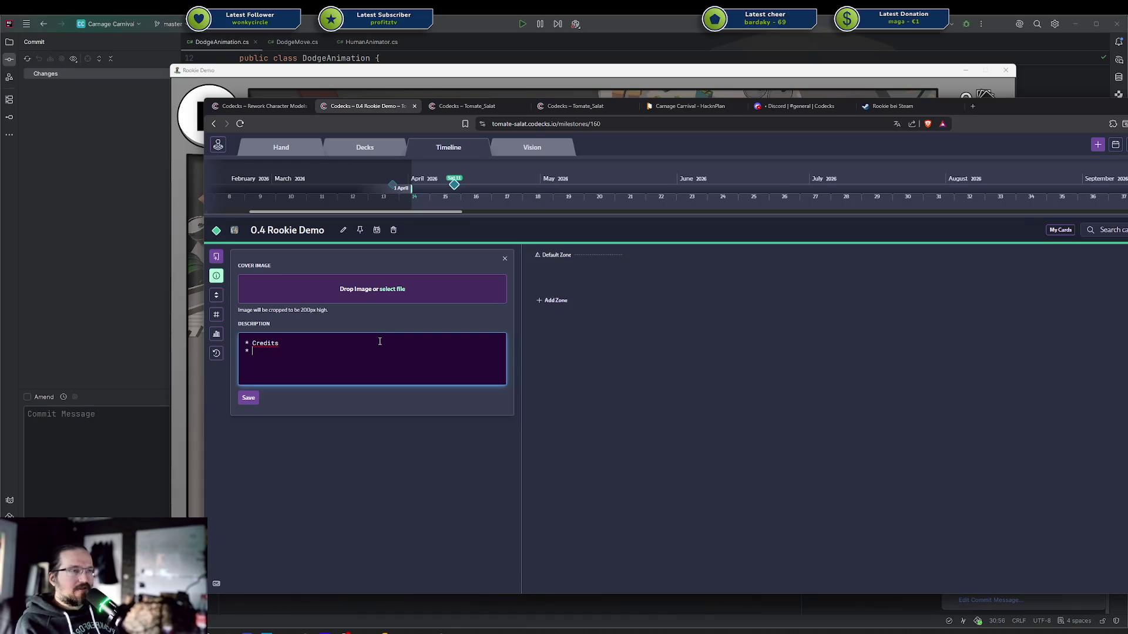
{"action": "type", "text": "Feedback for "}
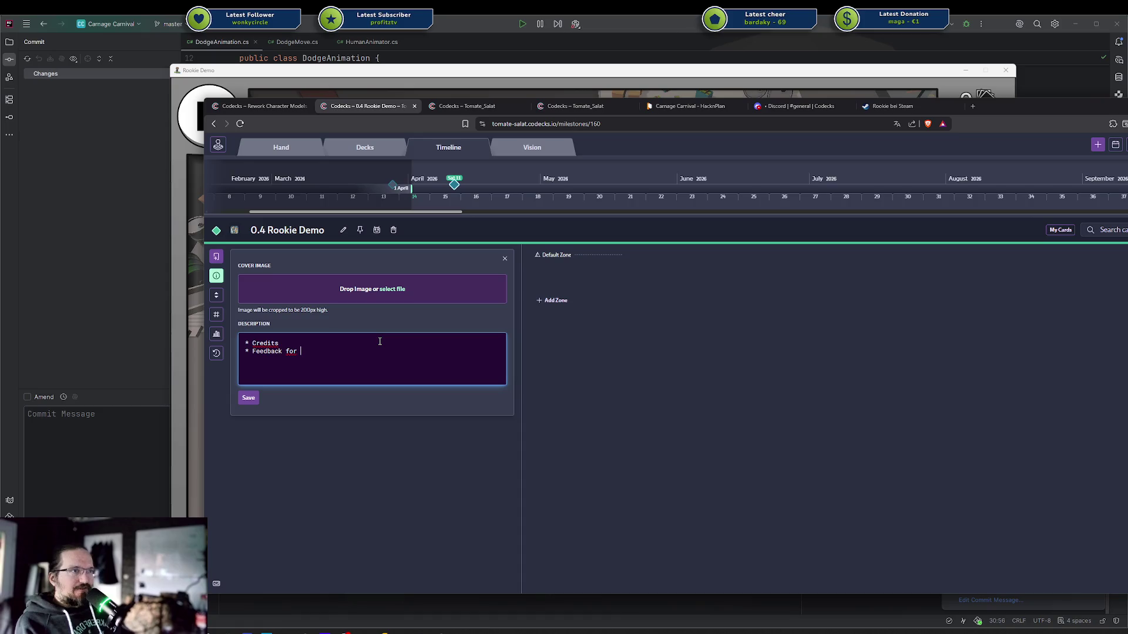
{"action": "type", "text": "missing"}
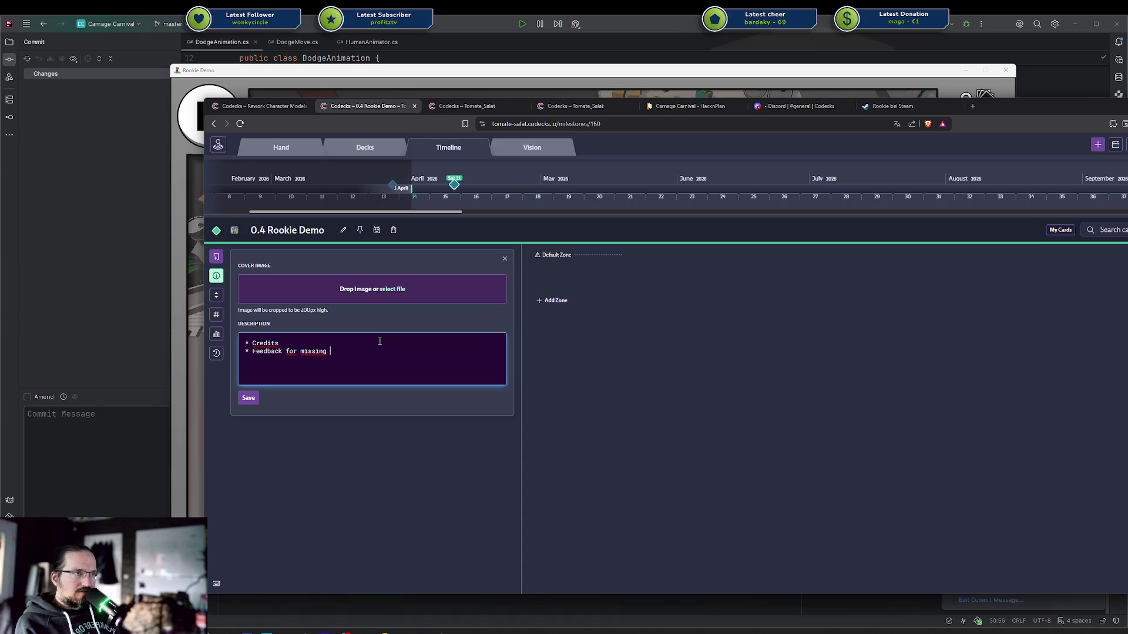
{"action": "key", "text": "ctrl+BackSpace"}
{"action": "key", "text": "ctrl+BackSpace"}
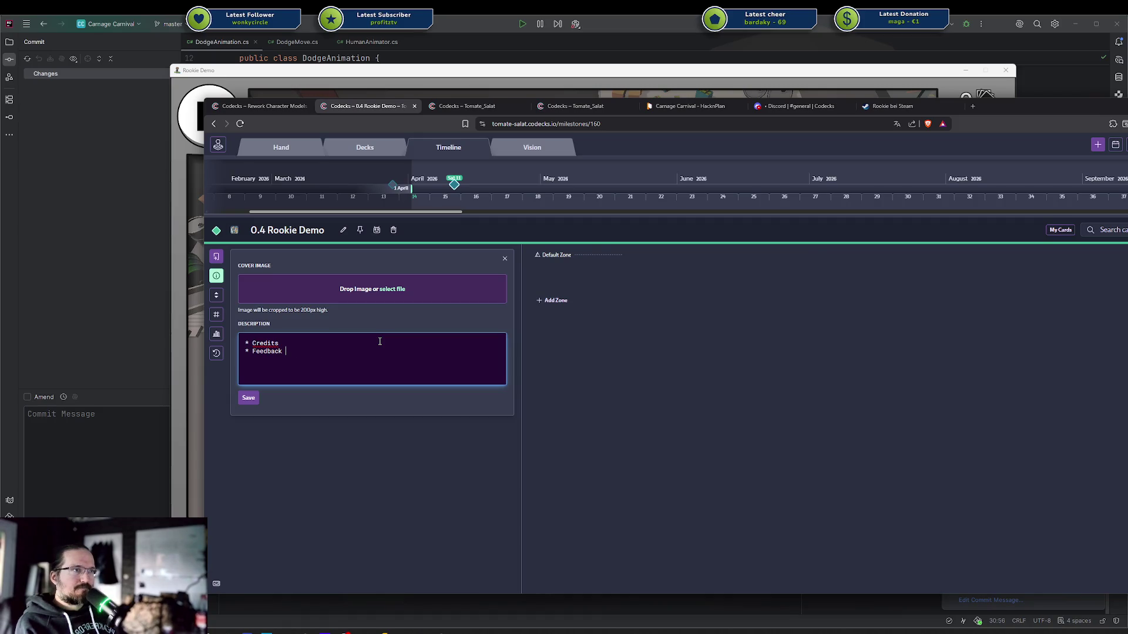
{"action": "type", "text": "("}
{"action": "key", "text": "BackSpace"}
{"action": "type", "text": ":"}
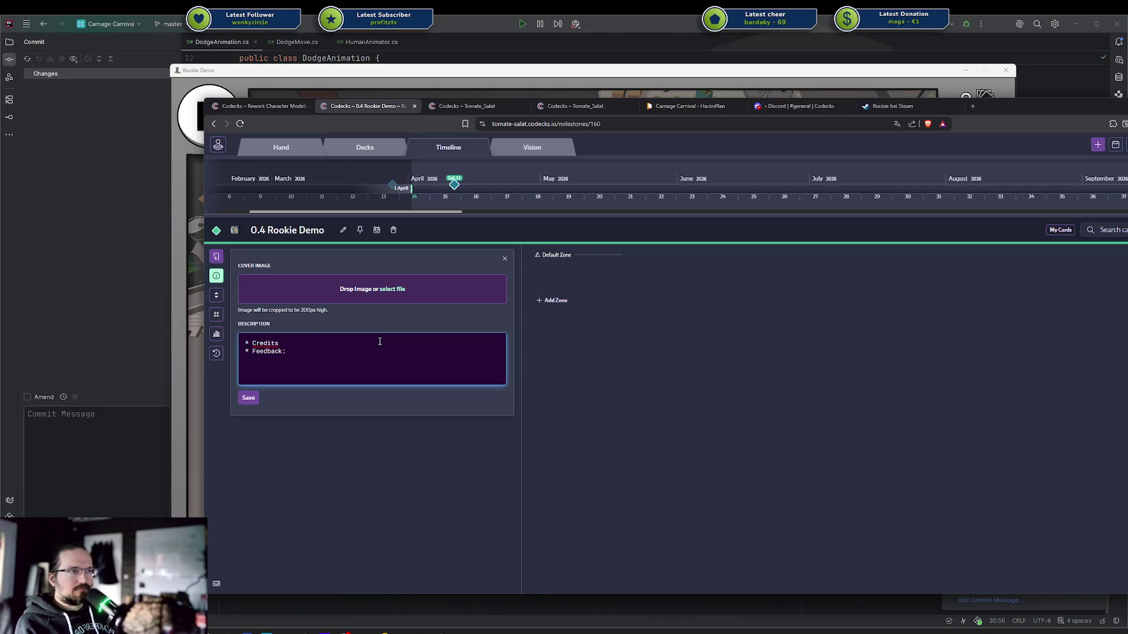
{"action": "type", "text": " Entitie"}
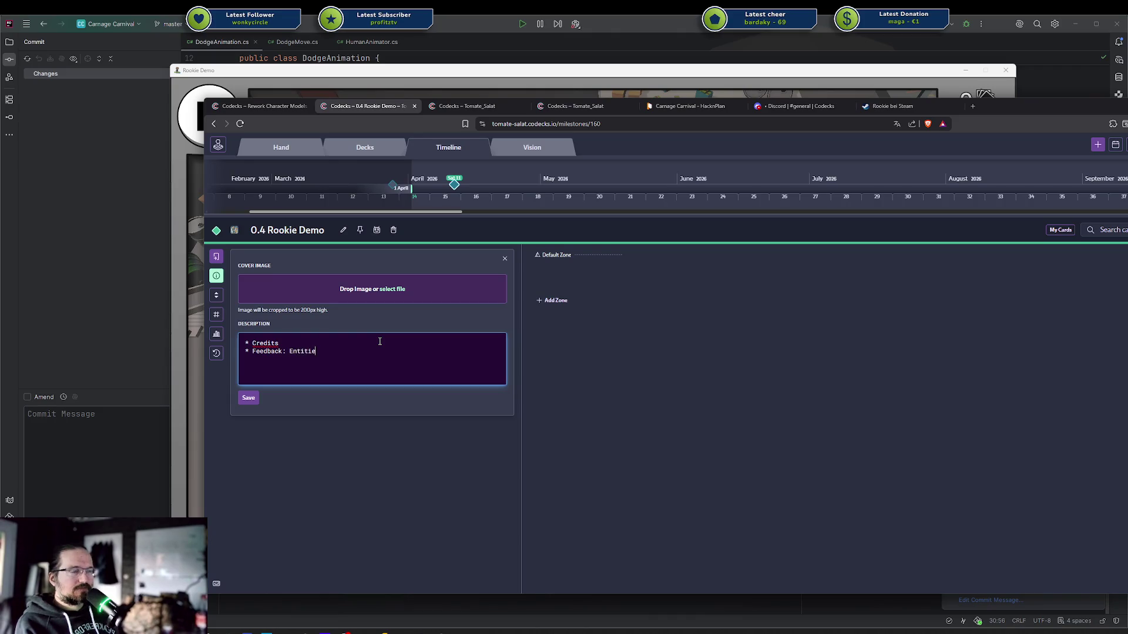
{"action": "key", "text": "ctrl+BackSpace"}
Complete the bullet as 'Feedback: Did click do something?' and save the description
{"action": "type", "text": "if Click "}
{"action": "type", "text": "Did"}
{"action": "key", "text": "ctrl+BackSpace"}
{"action": "key", "text": "ctrl+BackSpace"}
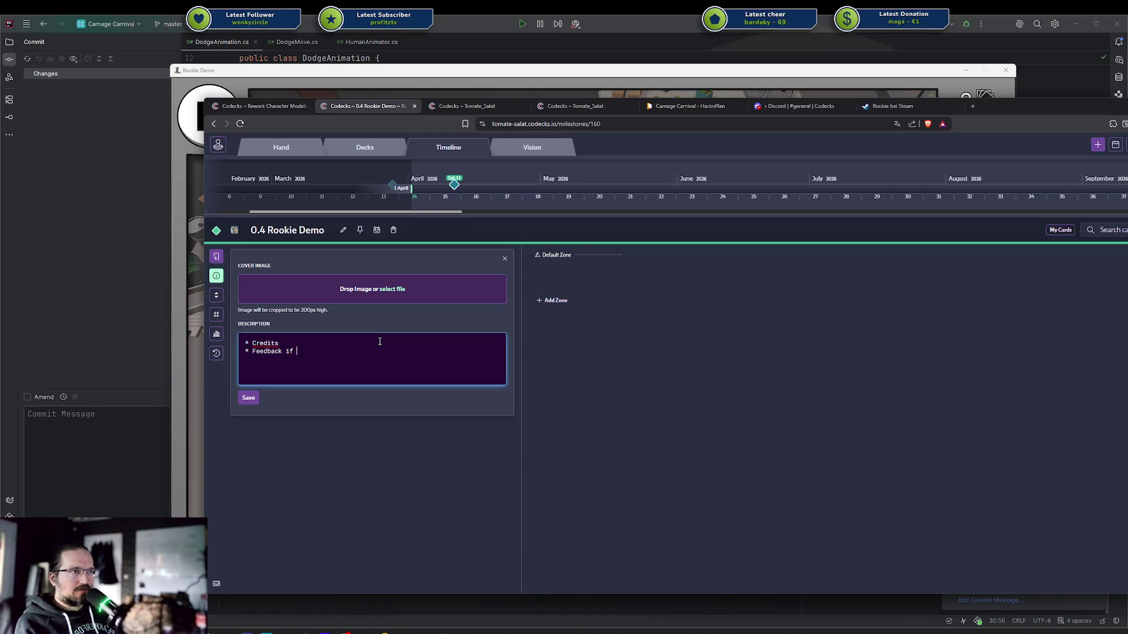
{"action": "key", "text": "ctrl+BackSpace"}
{"action": "type", "text": "Did click do somet"}
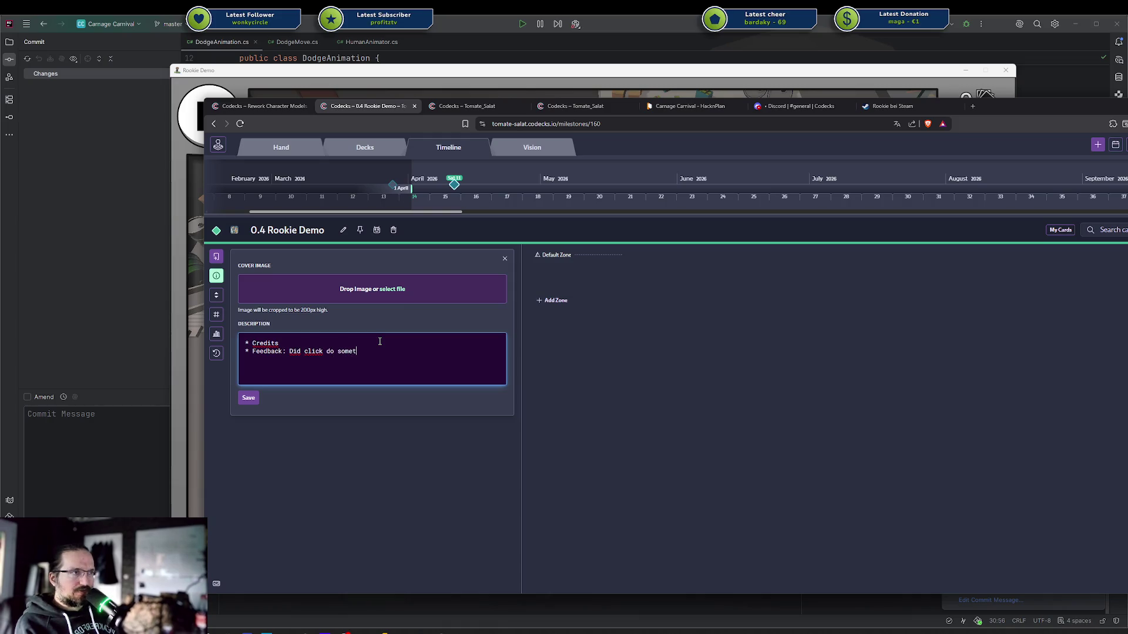
{"action": "type", "text": "hing?"}
{"action": "left_click", "coordinate": [248, 398]}
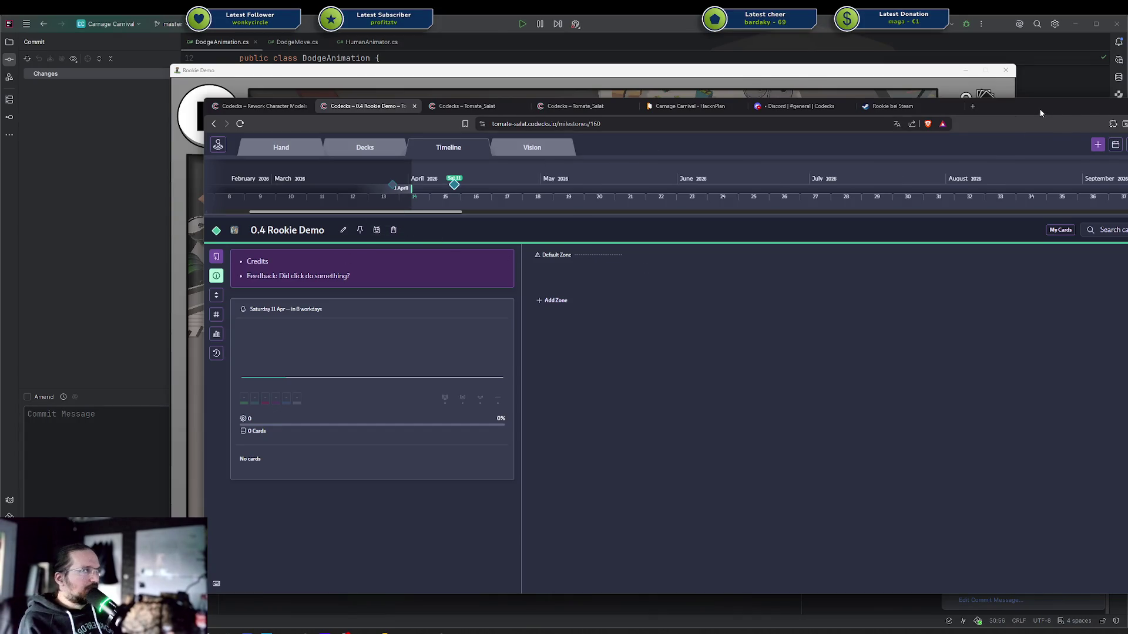
{"action": "key", "text": "alt+Tab"}
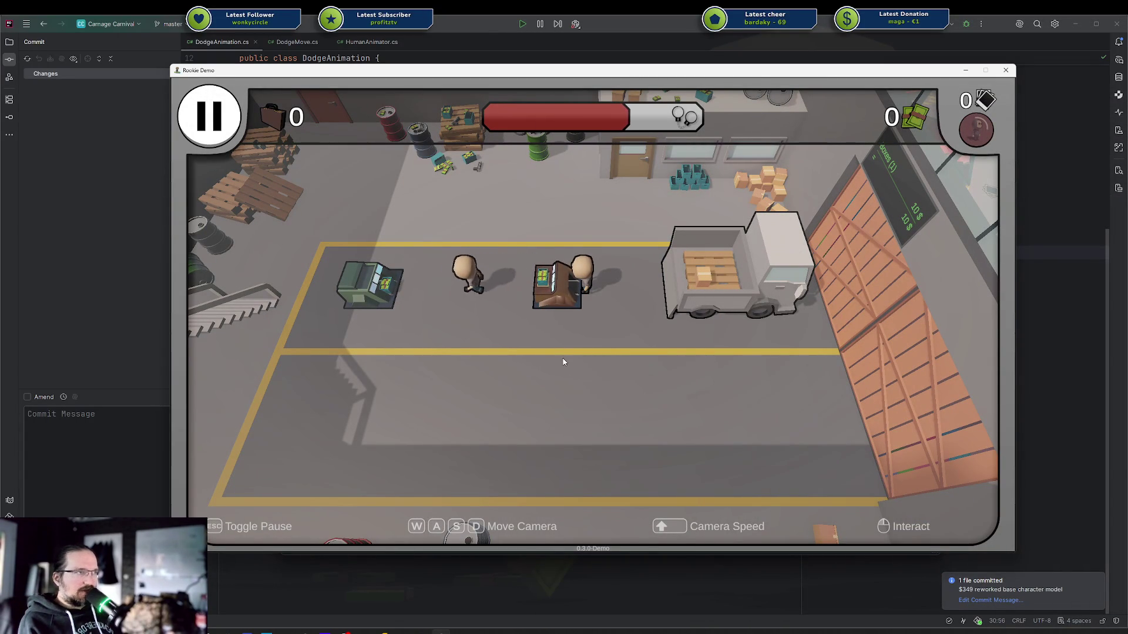
Pause the Rookie Demo round, go back to the main menu, and quit the game
{"action": "key", "text": "Escape"}
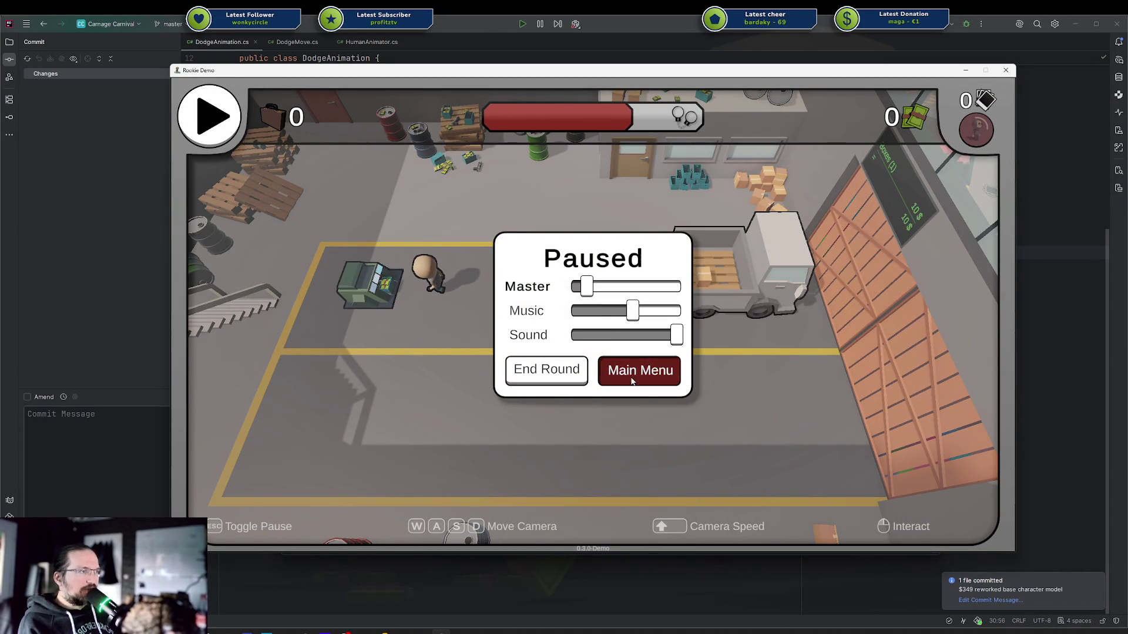
{"action": "left_click", "coordinate": [632, 379]}
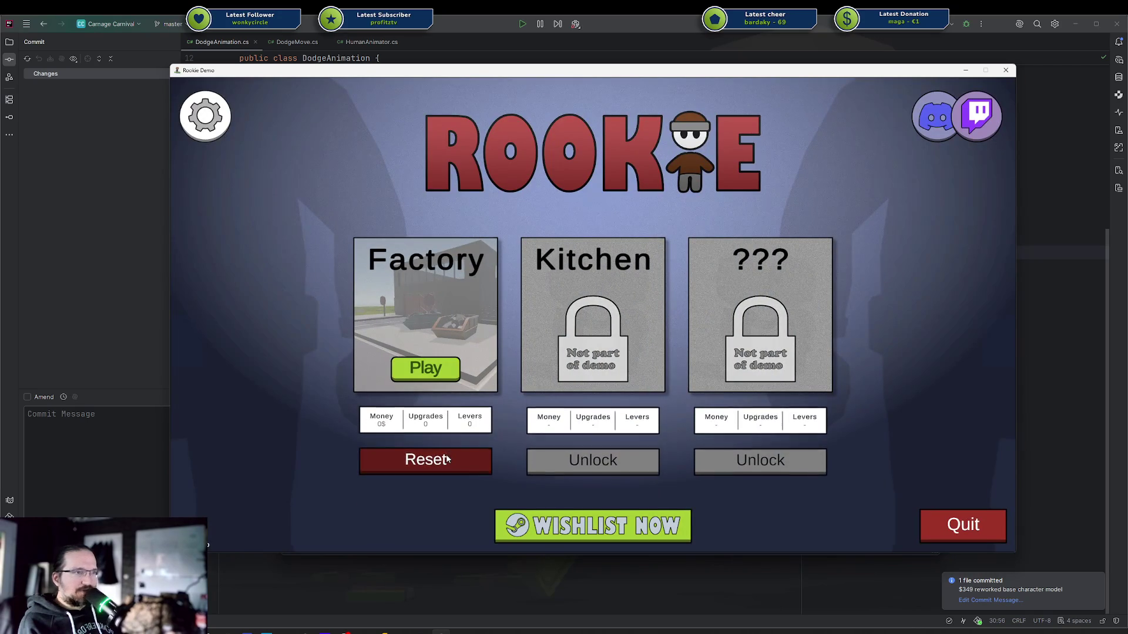
{"action": "left_click", "coordinate": [925, 526]}
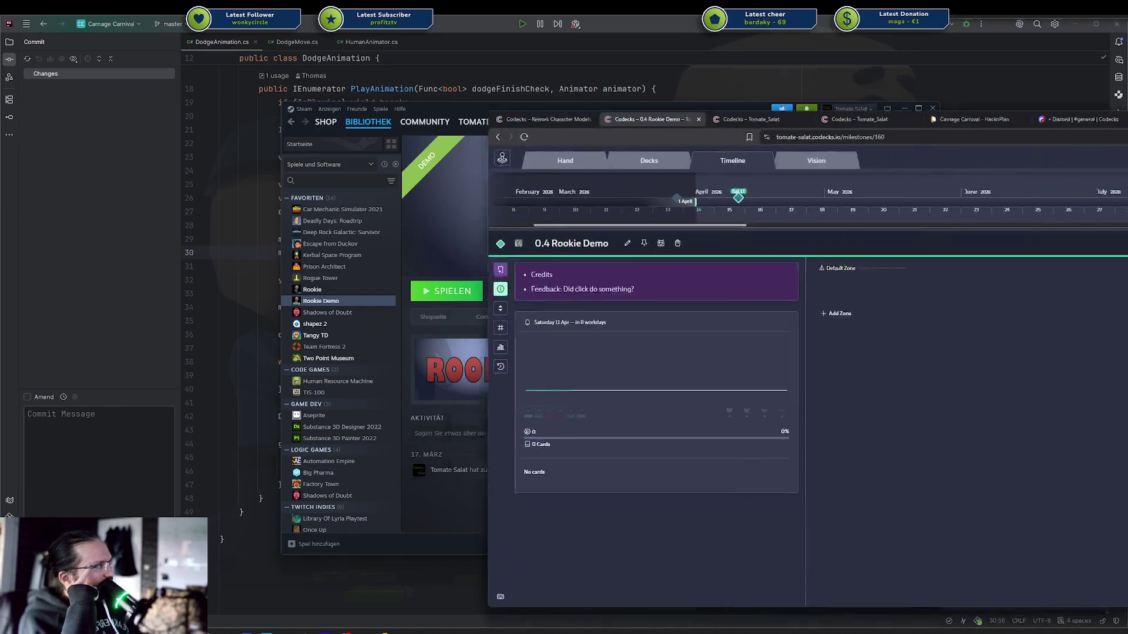
Drag the Codecks browser window by its tab bar over the Steam library
{"action": "left_click_drag", "start_coordinate": [1127, 107], "coordinate": [926, 107]}
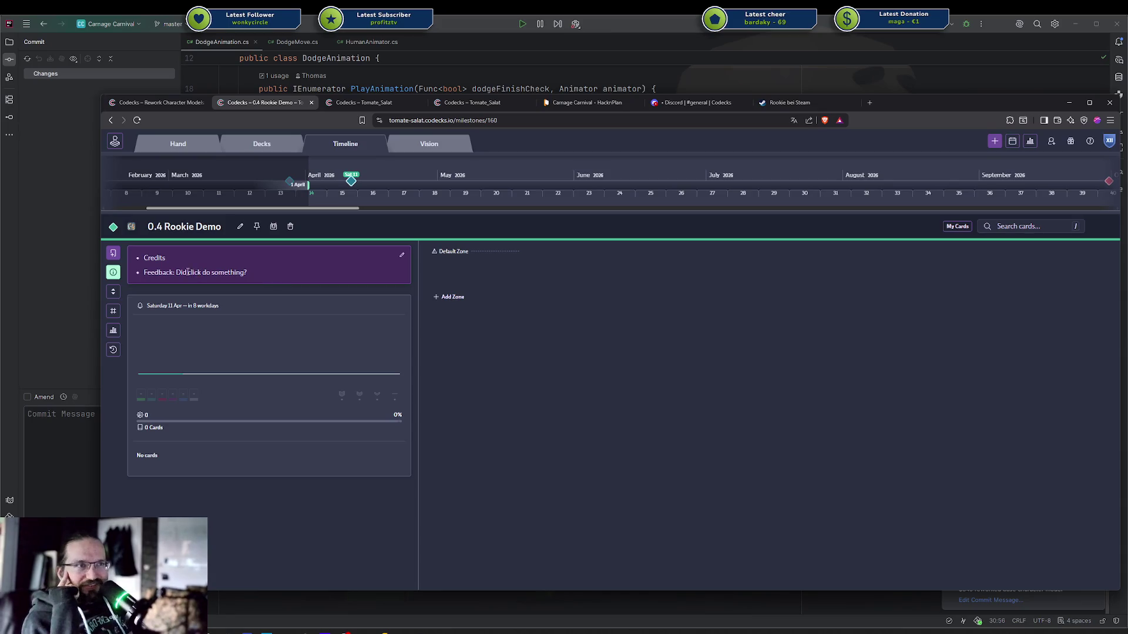
{"action": "mouse_move", "coordinate": [188, 272]}
{"action": "left_mouse_down"}
{"action": "mouse_move", "coordinate": [217, 272]}
{"action": "mouse_move", "coordinate": [178, 271]}
{"action": "mouse_move", "coordinate": [212, 272]}
{"action": "left_mouse_up"}
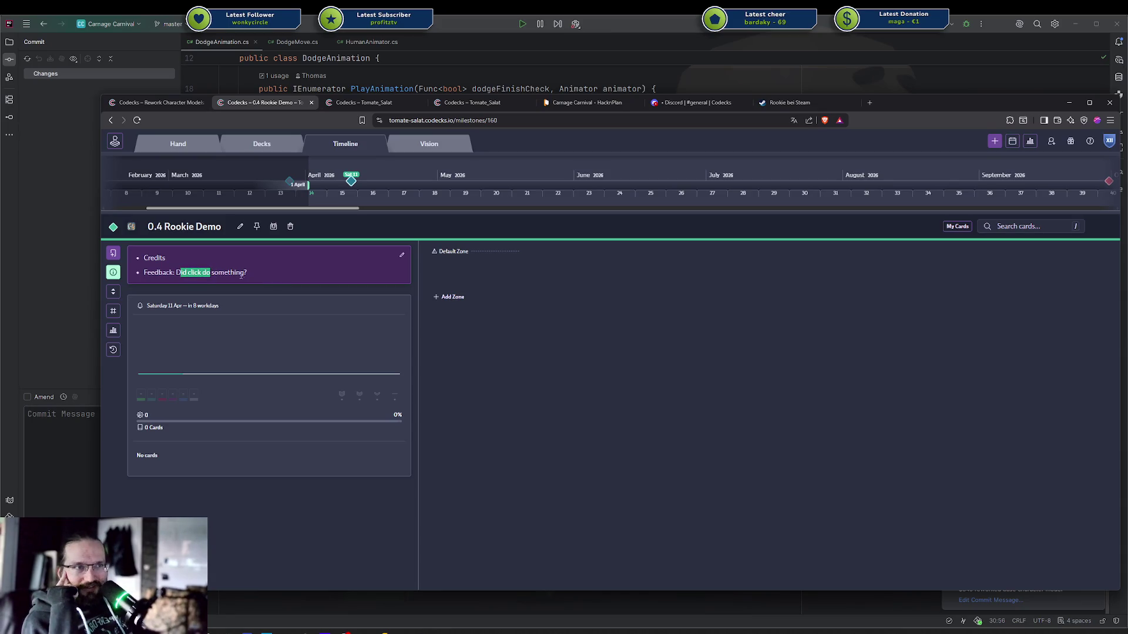
{"action": "left_click", "coordinate": [240, 274]}
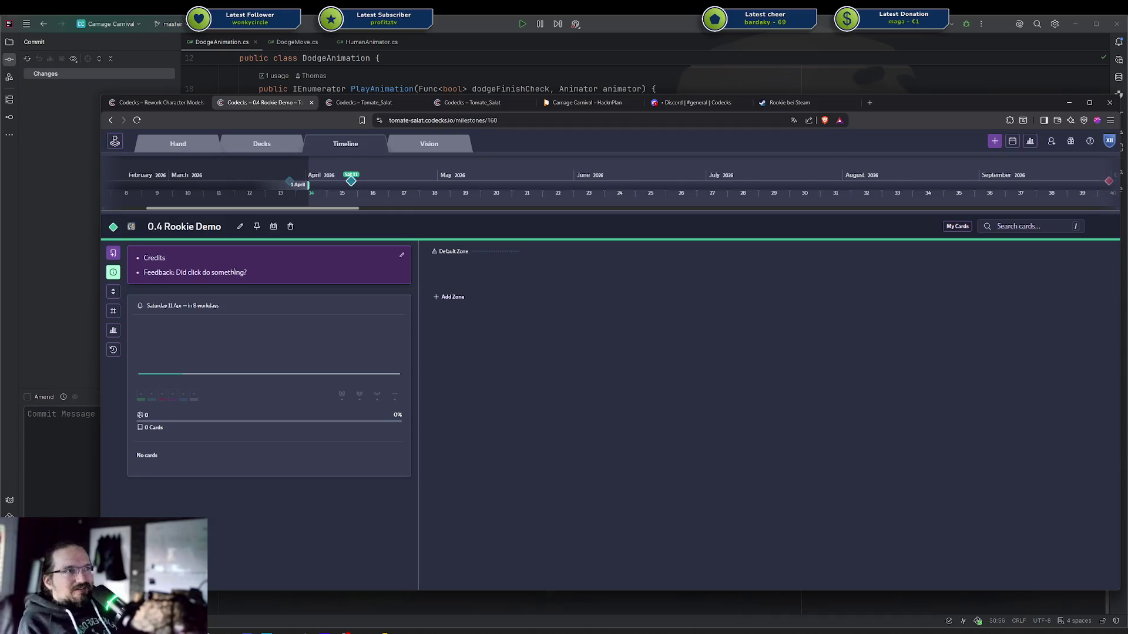
{"action": "left_click", "coordinate": [395, 257]}
Add sub-bullets 'Red overlay (negative)?' and '"popup" icon?' under Feedback, save, and reopen for editing
{"action": "left_click", "coordinate": [312, 341]}
{"action": "type", "text": "* O"}
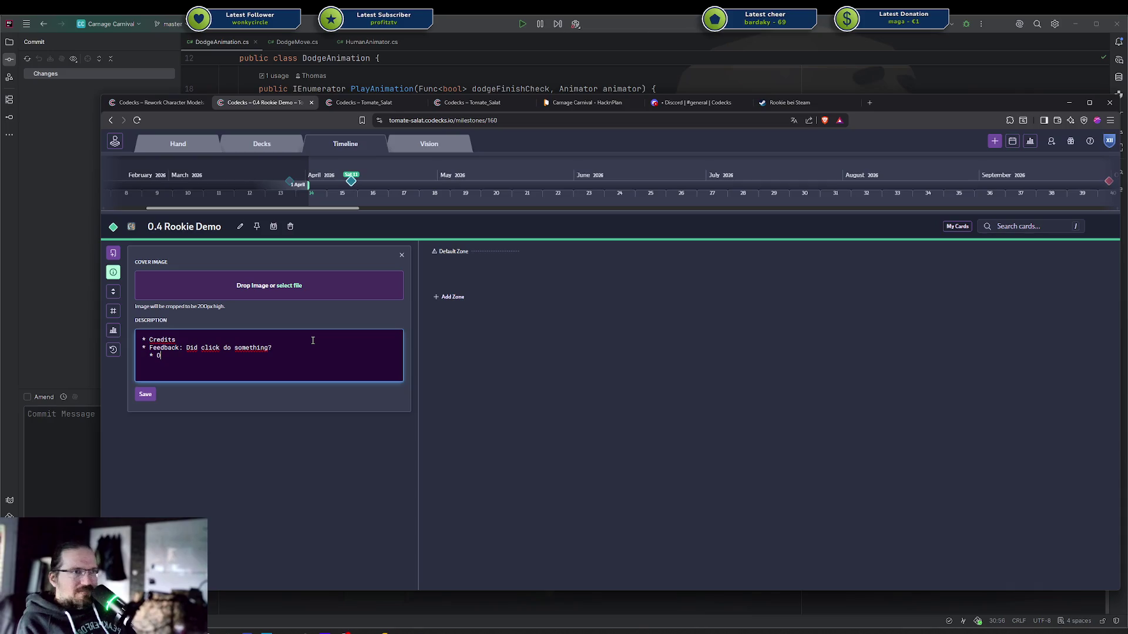
{"action": "type", "text": "Red overlay"}
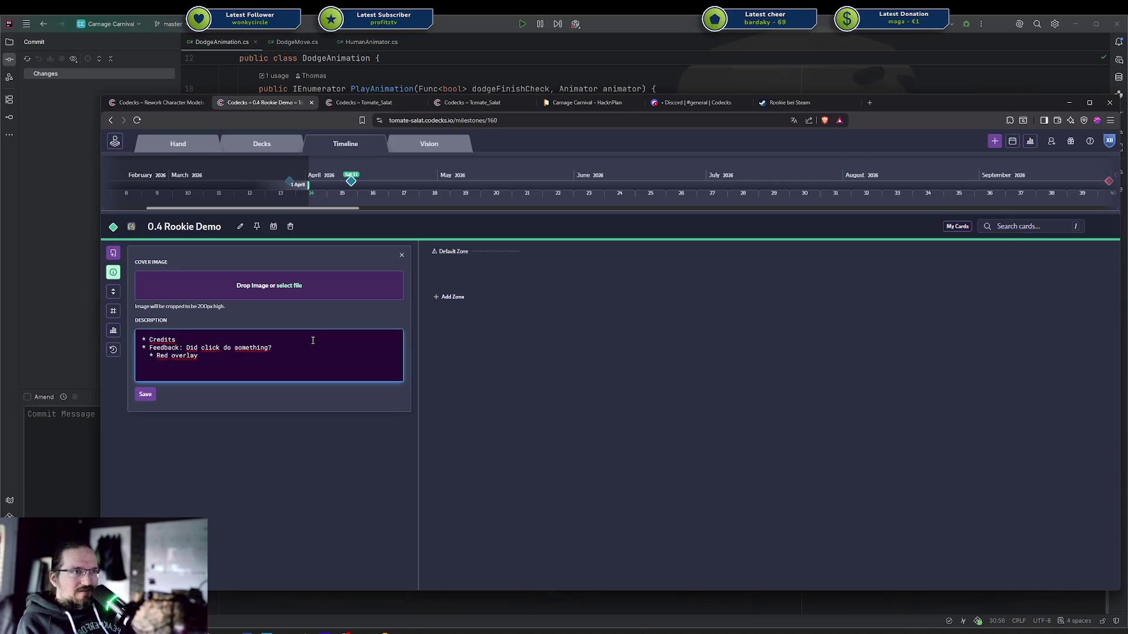
{"action": "key", "text": "BackSpace"}
{"action": "key", "text": "BackSpace"}
{"action": "type", "text": "(ne"}
{"action": "type", "text": "gative)   * "}
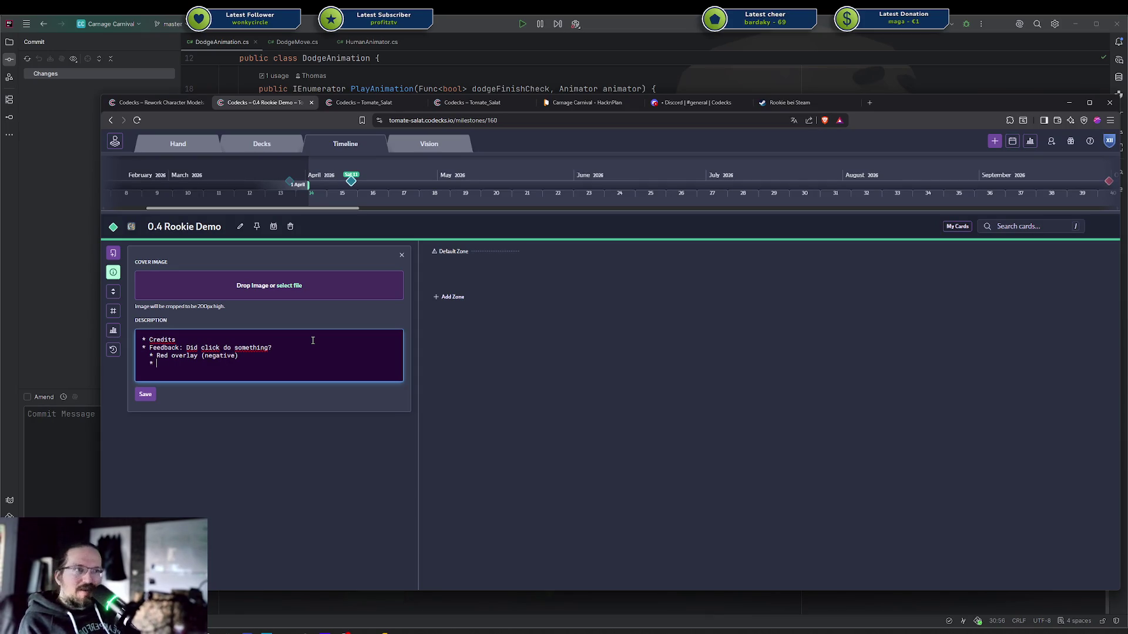
{"action": "type", "text": "Popup"}
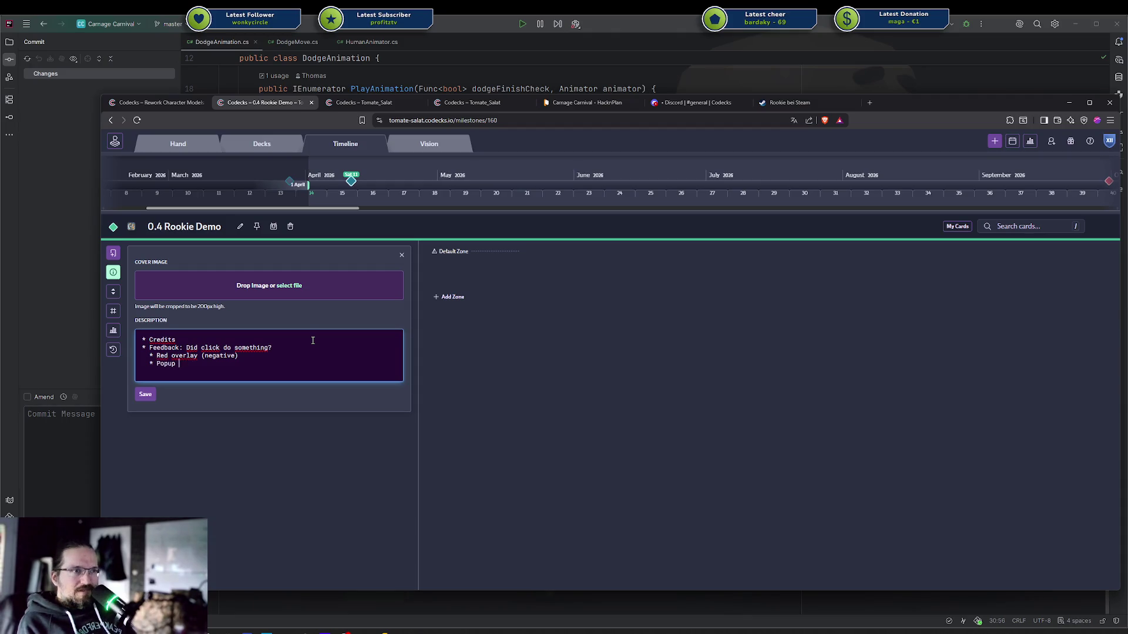
{"action": "key", "text": "ctrl+BackSpace"}
{"action": "type", "text": "Popup Ex"}
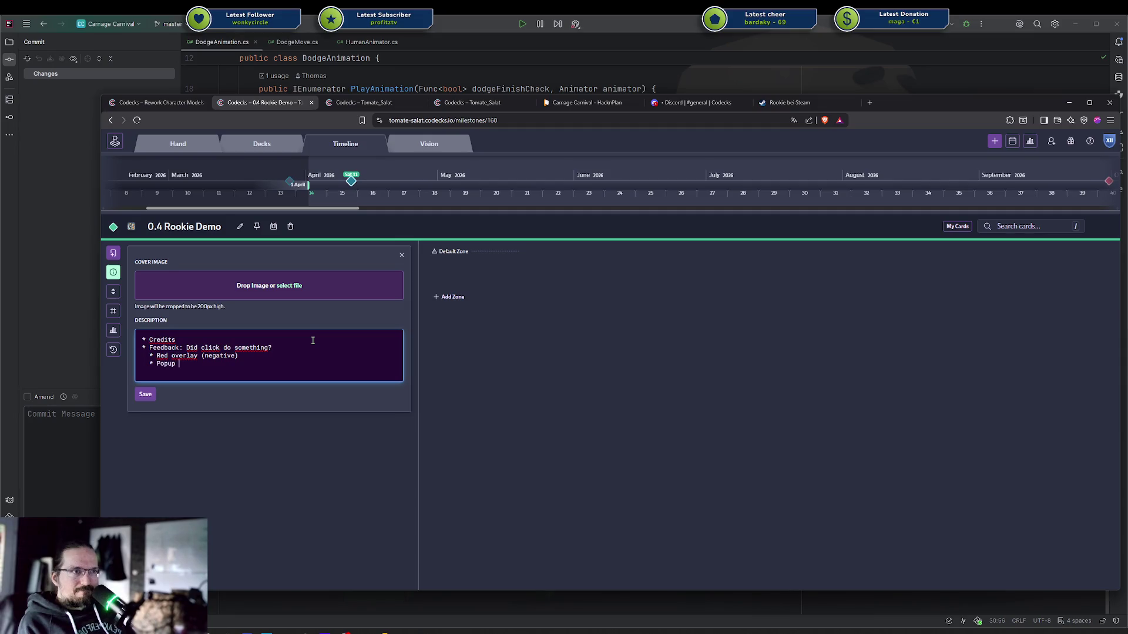
{"action": "key", "text": "ctrl+BackSpace"}
{"action": "key", "text": "ctrl+BackSpace"}
{"action": "type", "text": "\"popupc"}
{"action": "type", "text": "\" icon?"}
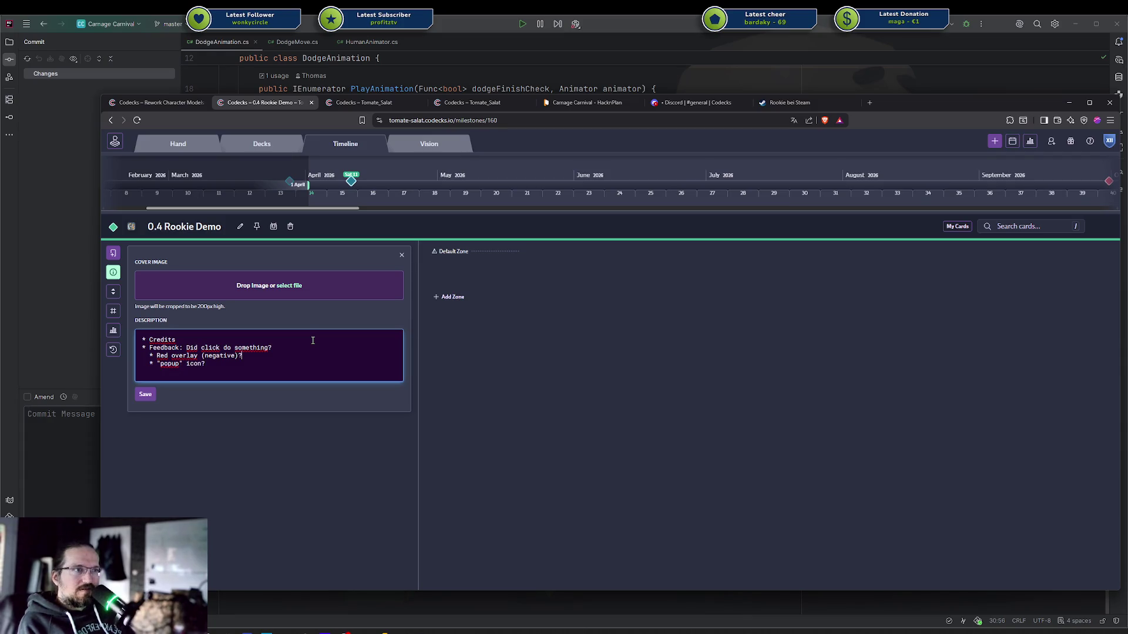
{"action": "key", "text": "ctrl+Return"}
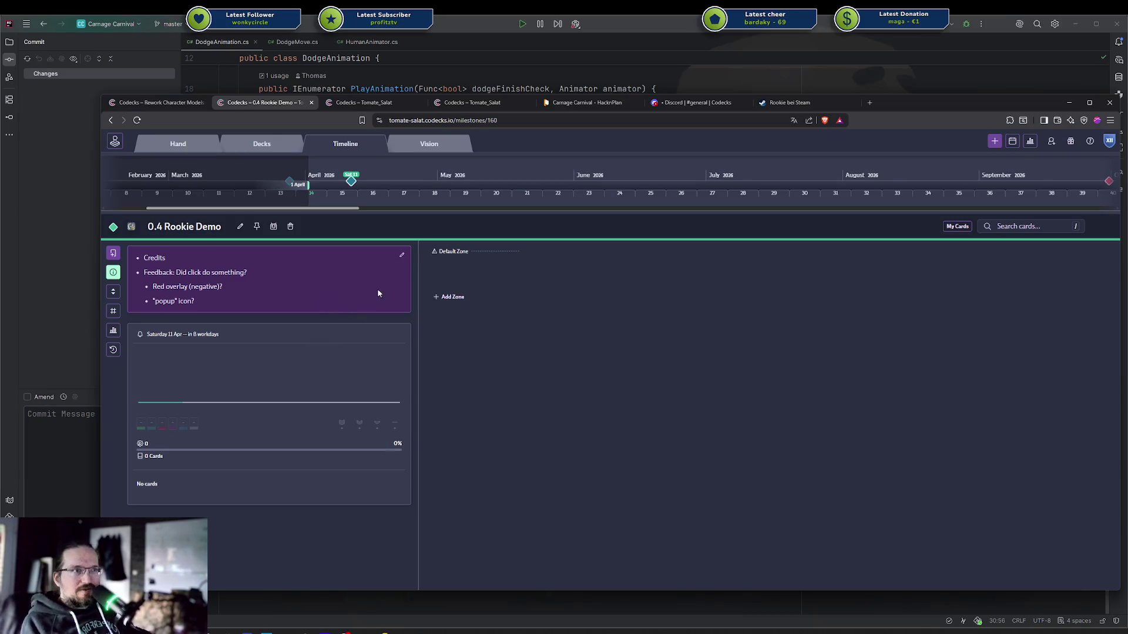
{"action": "left_click", "coordinate": [402, 255]}
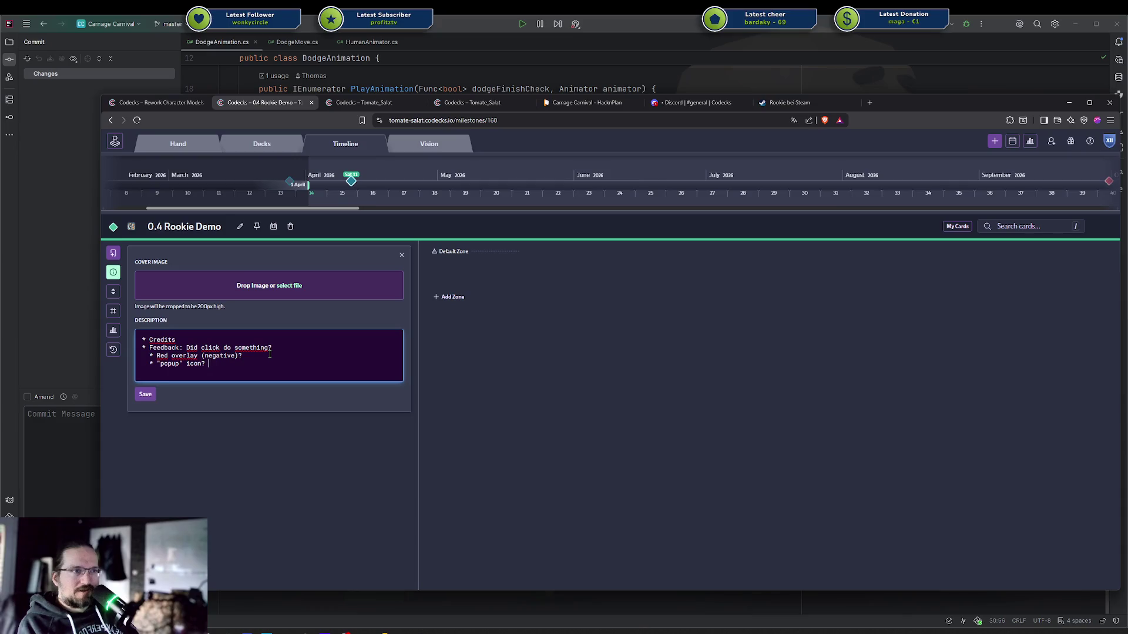
Insert a red cross ❌ emoji into the "popup" icon bullet from the emoji panel
{"action": "key", "text": "super+period"}
{"action": "type", "text": "red c"}
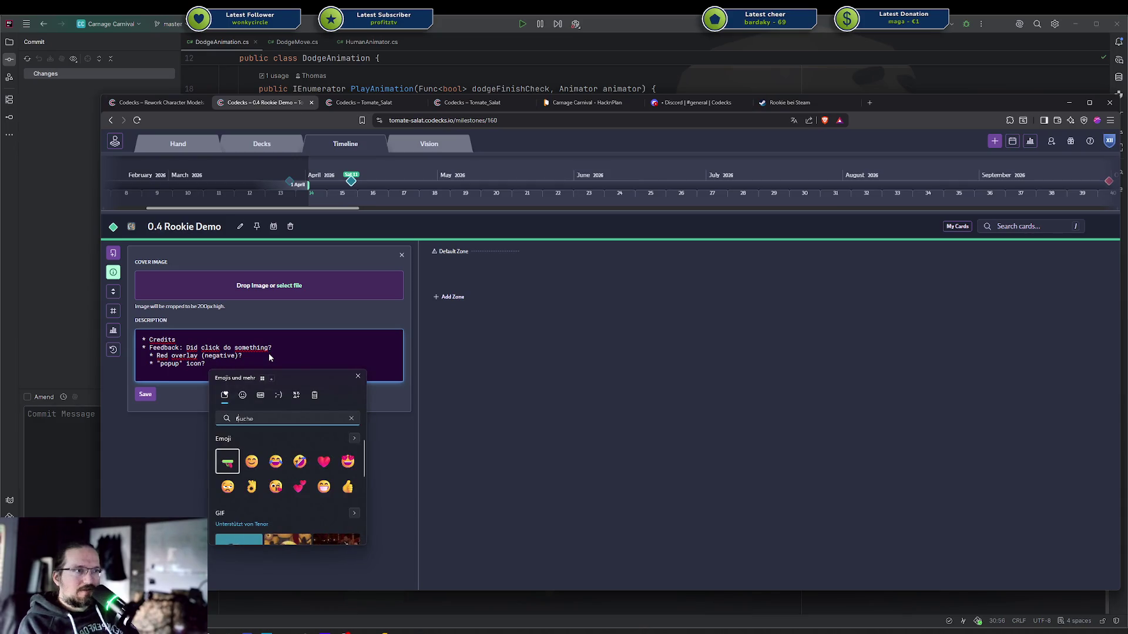
{"action": "key", "text": "BackSpace"}
{"action": "key", "text": "BackSpace"}
{"action": "key", "text": "BackSpace"}
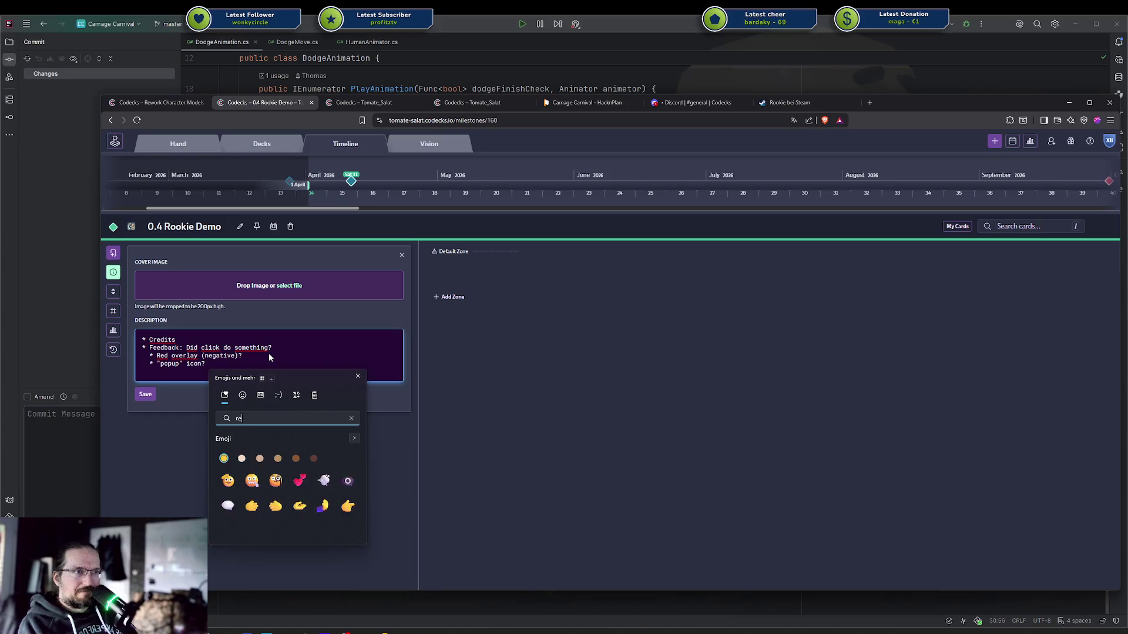
{"action": "type", "text": "rc"}
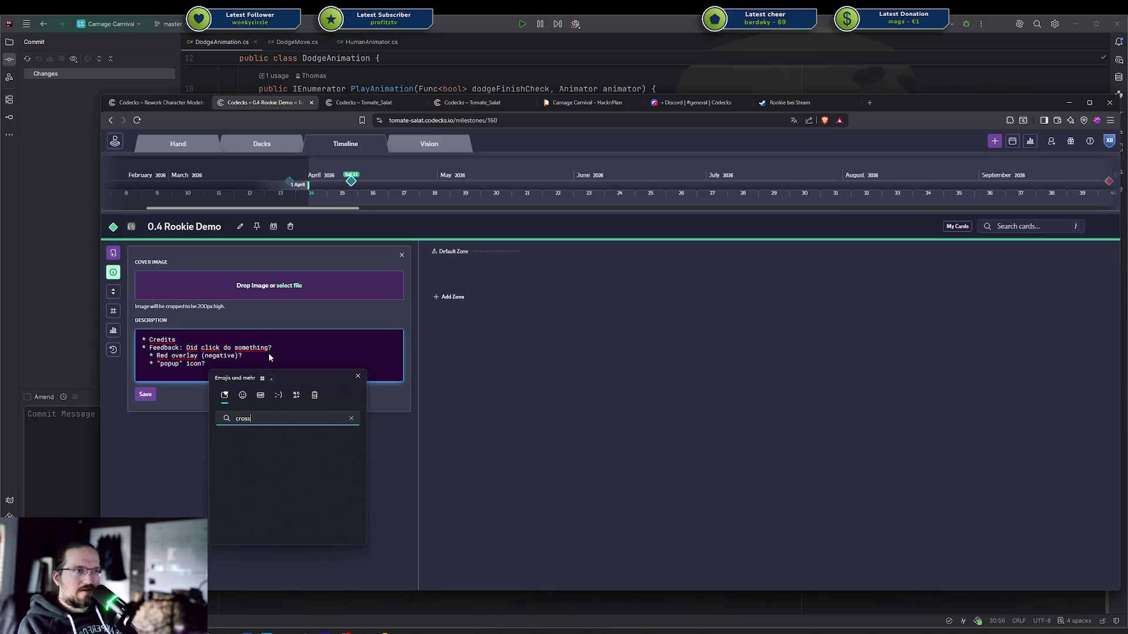
{"action": "key", "text": "BackSpace"}
{"action": "key", "text": "BackSpace"}
{"action": "type", "text": "KReuz"}
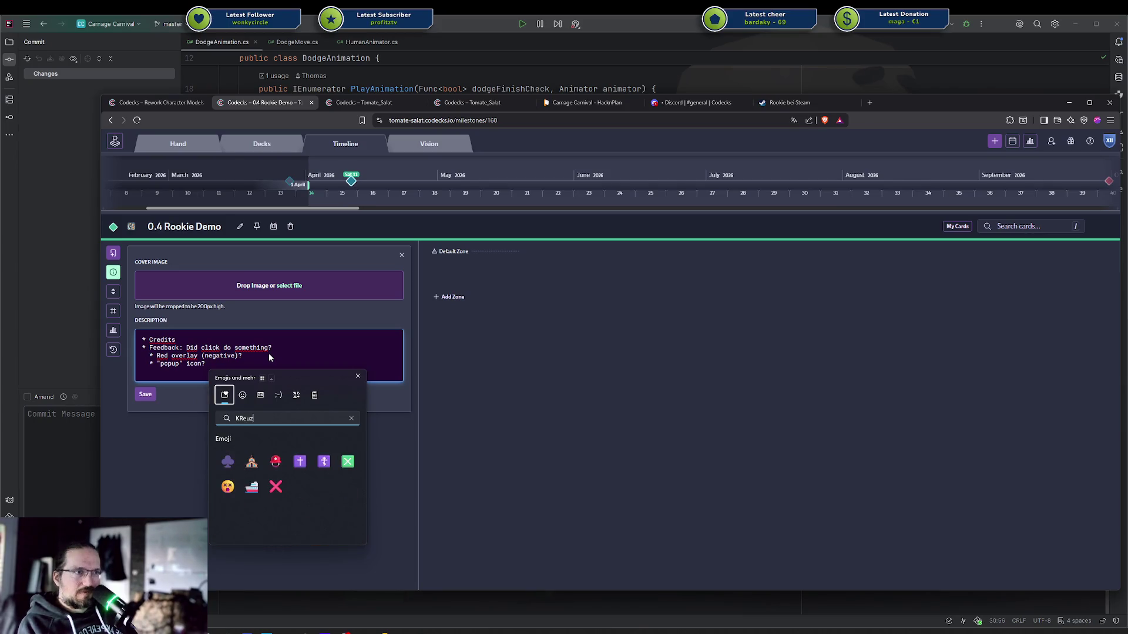
{"action": "left_click", "coordinate": [276, 487]}
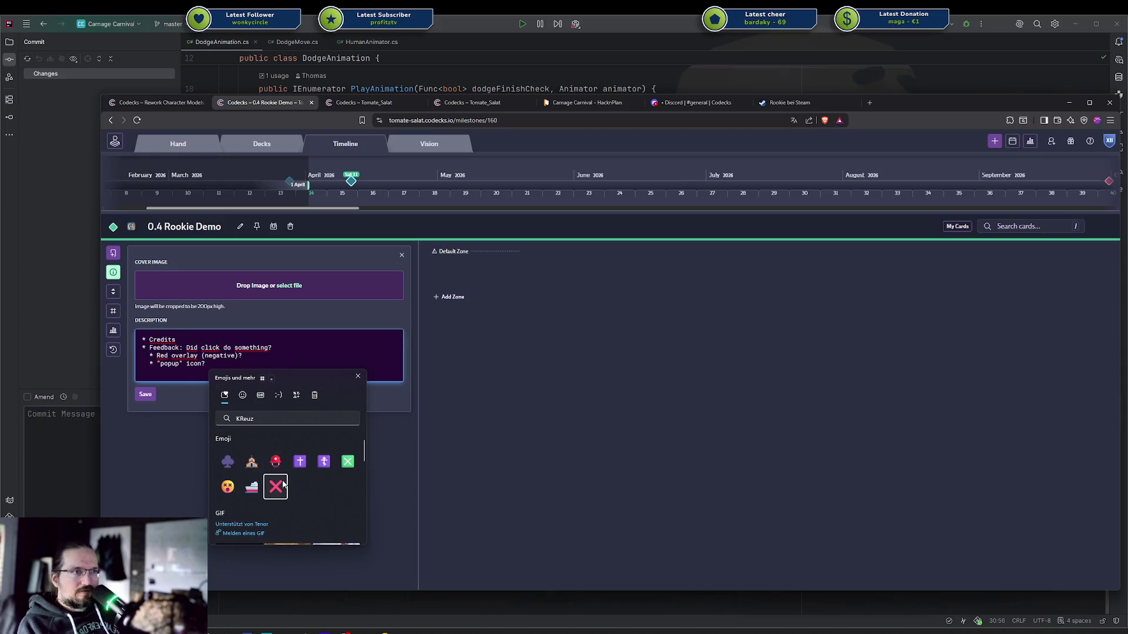
{"action": "key", "text": "Escape"}
{"action": "type", "text": "= "}
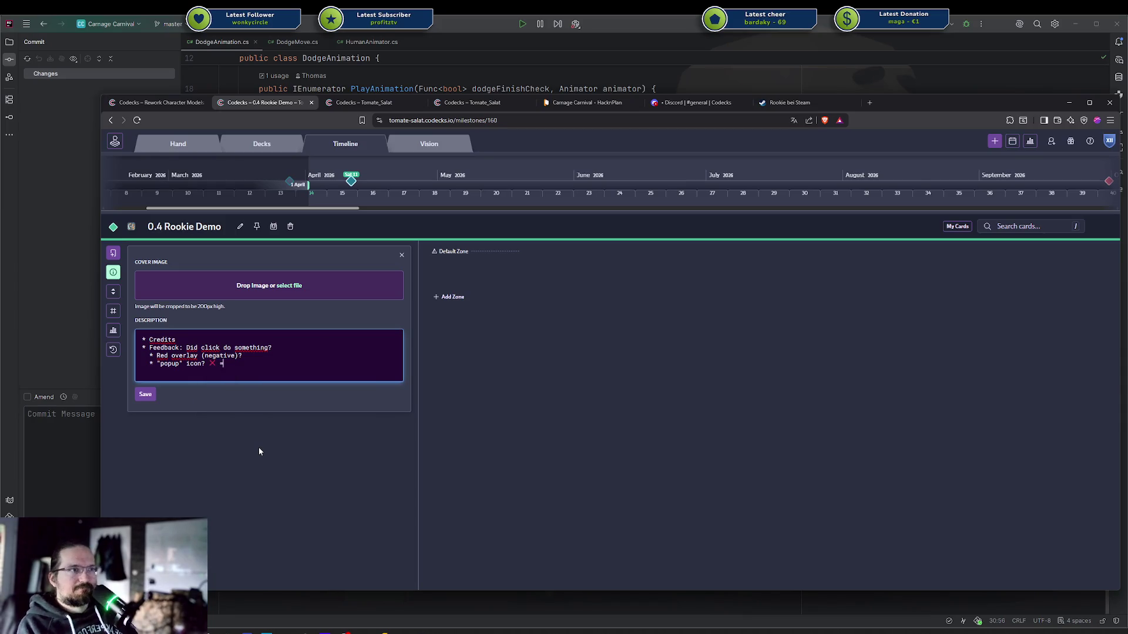
{"action": "type", "text": "D"}
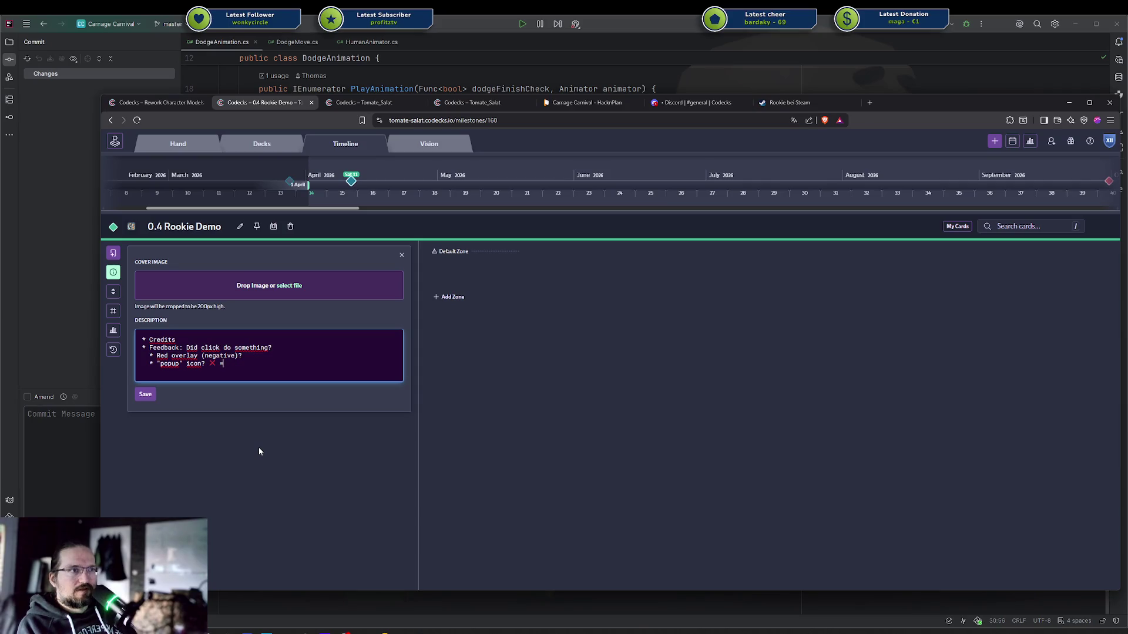
{"action": "key", "text": "BackSpace"}
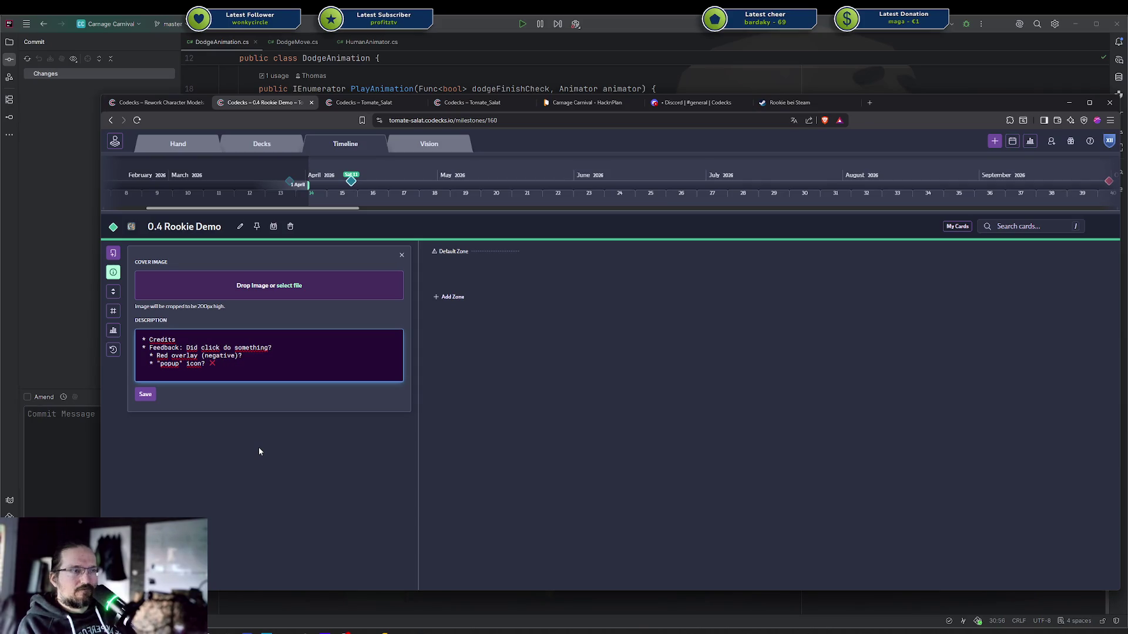
Insert a check mark ✔ emoji into the bullet from the emoji panel
{"action": "key", "text": "super+period"}
{"action": "type", "text": "checkm"}
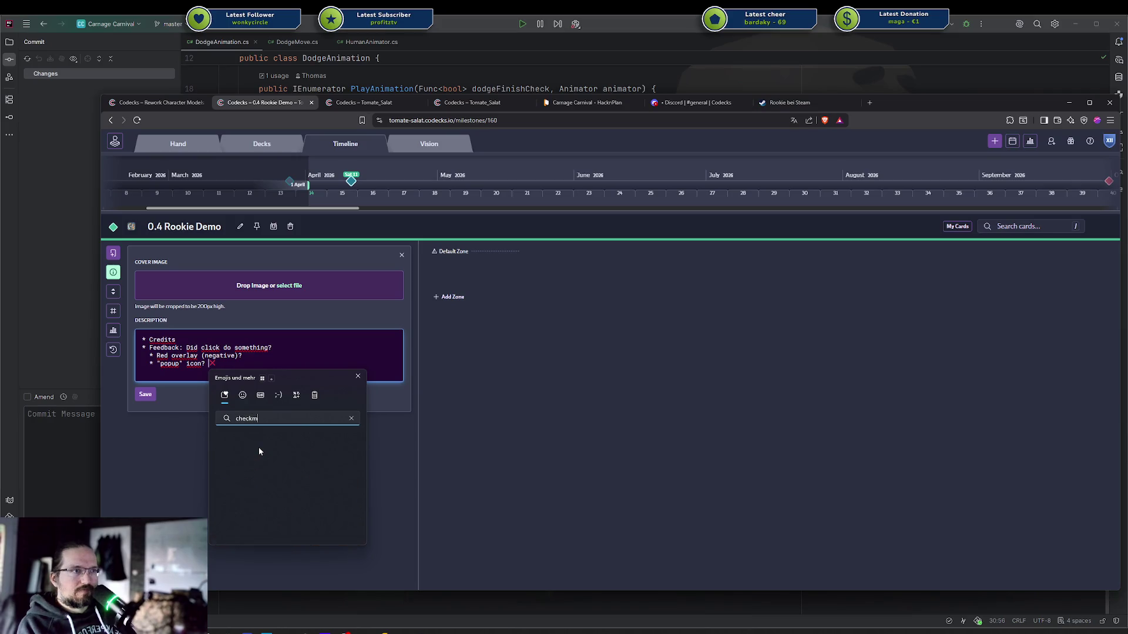
{"action": "key", "text": "BackSpace"}
{"action": "key", "text": "BackSpace"}
{"action": "key", "text": "BackSpace"}
{"action": "type", "text": "hack"}
{"action": "key", "text": "BackSpace"}
{"action": "key", "text": "BackSpace"}
{"action": "key", "text": "BackSpace"}
{"action": "type", "text": "äck"}
{"action": "key", "text": "BackSpace"}
{"action": "key", "text": "BackSpace"}
{"action": "key", "text": "BackSpace"}
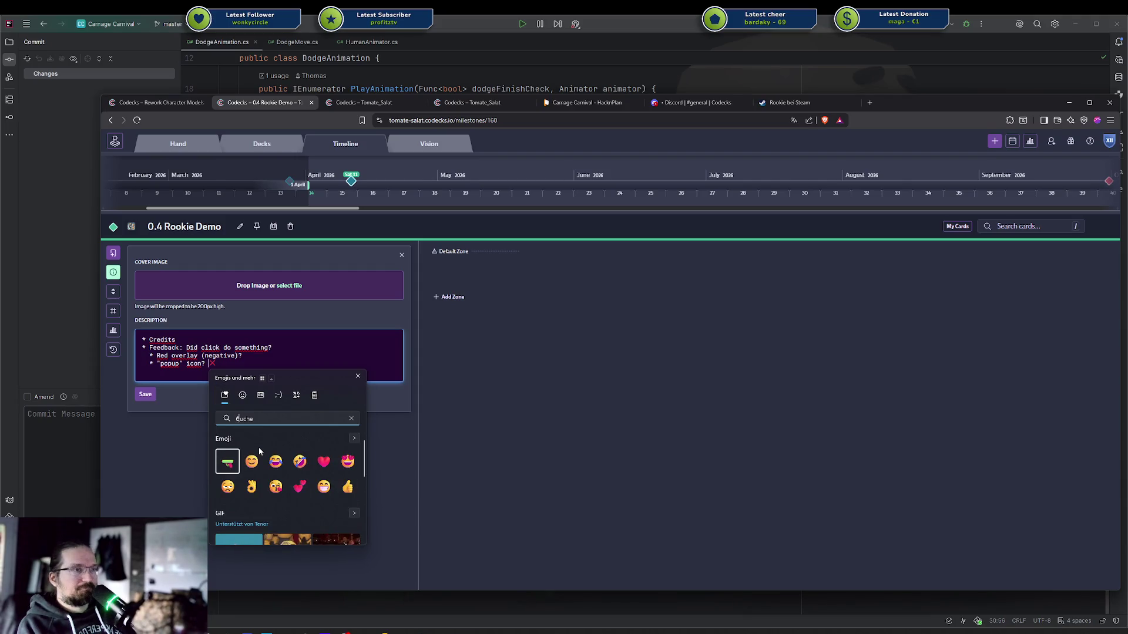
{"action": "type", "text": "weiß"}
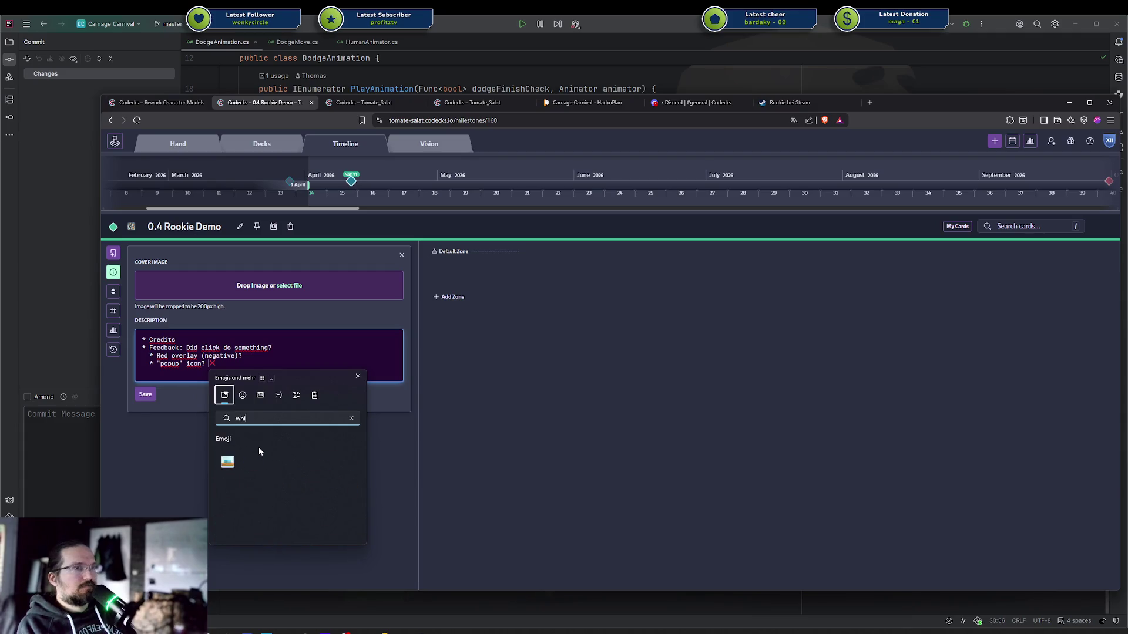
{"action": "key", "text": "BackSpace"}
{"action": "key", "text": "BackSpace"}
{"action": "key", "text": "BackSpace"}
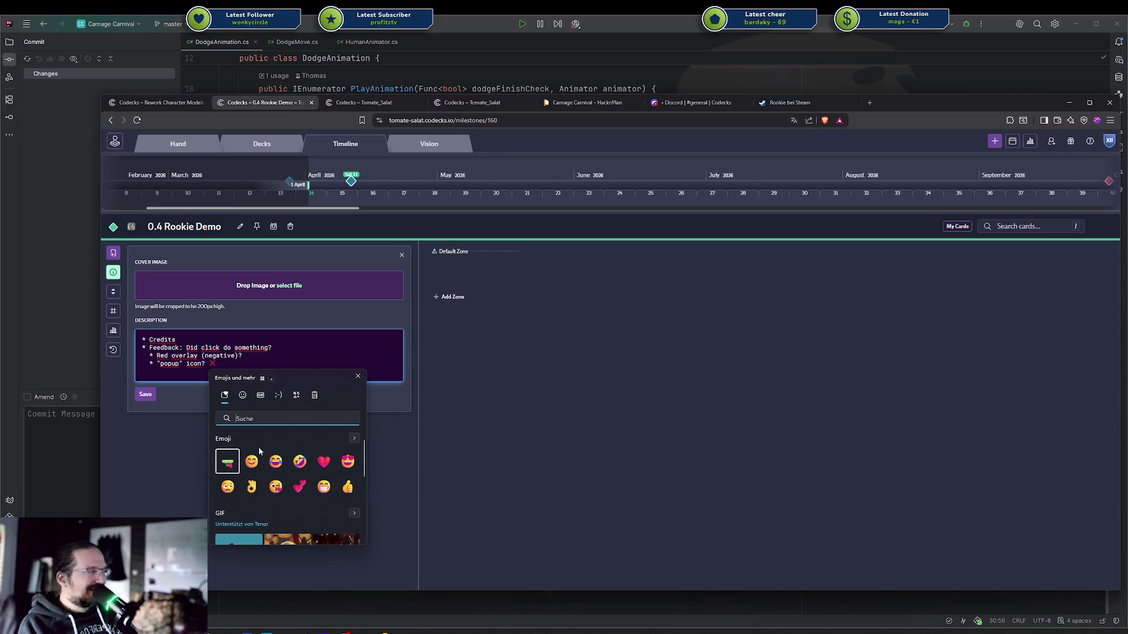
{"action": "type", "text": "häc"}
{"action": "key", "text": "BackSpace"}
{"action": "key", "text": "BackSpace"}
{"action": "key", "text": "BackSpace"}
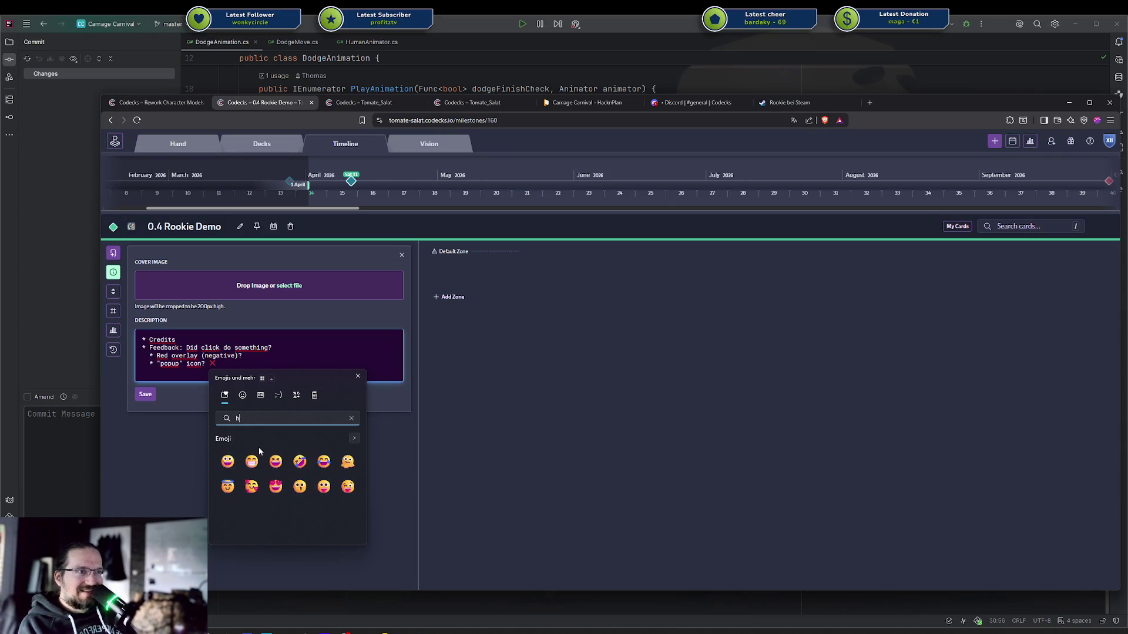
{"action": "type", "text": "ack"}
{"action": "key", "text": "BackSpace"}
{"action": "key", "text": "BackSpace"}
{"action": "type", "text": "ke"}
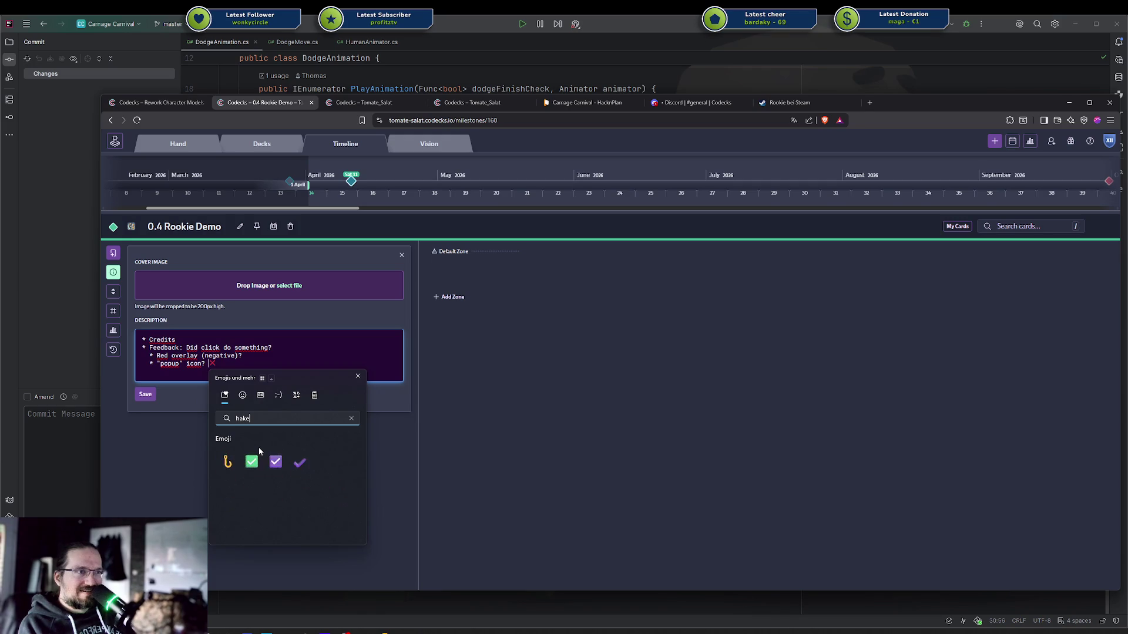
{"action": "left_click", "coordinate": [300, 462]}
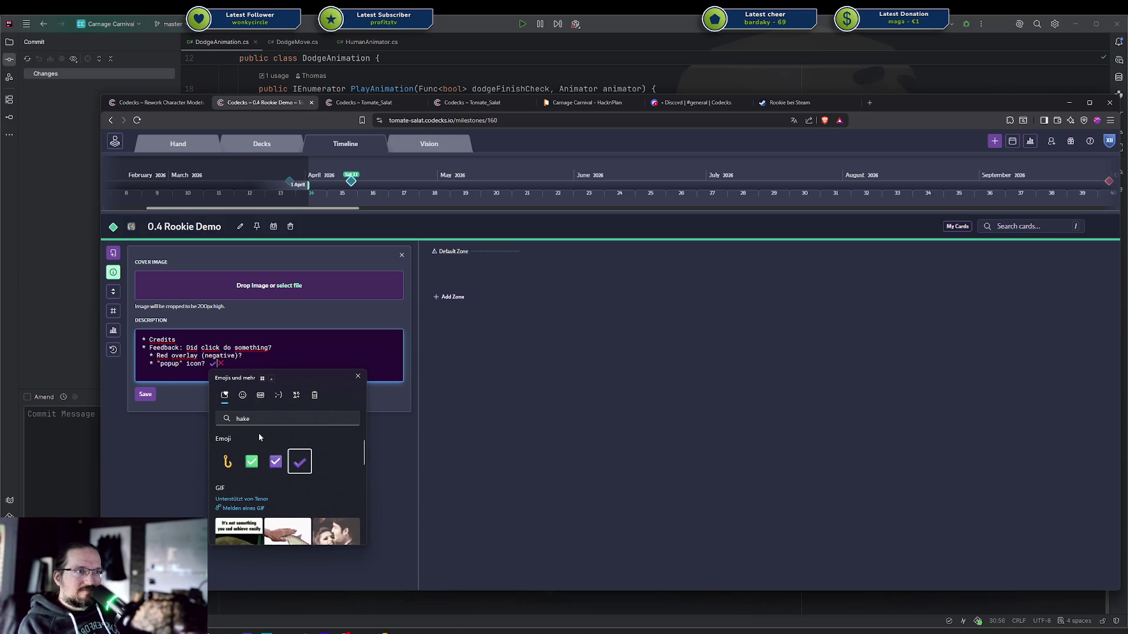
{"action": "left_click", "coordinate": [221, 364]}
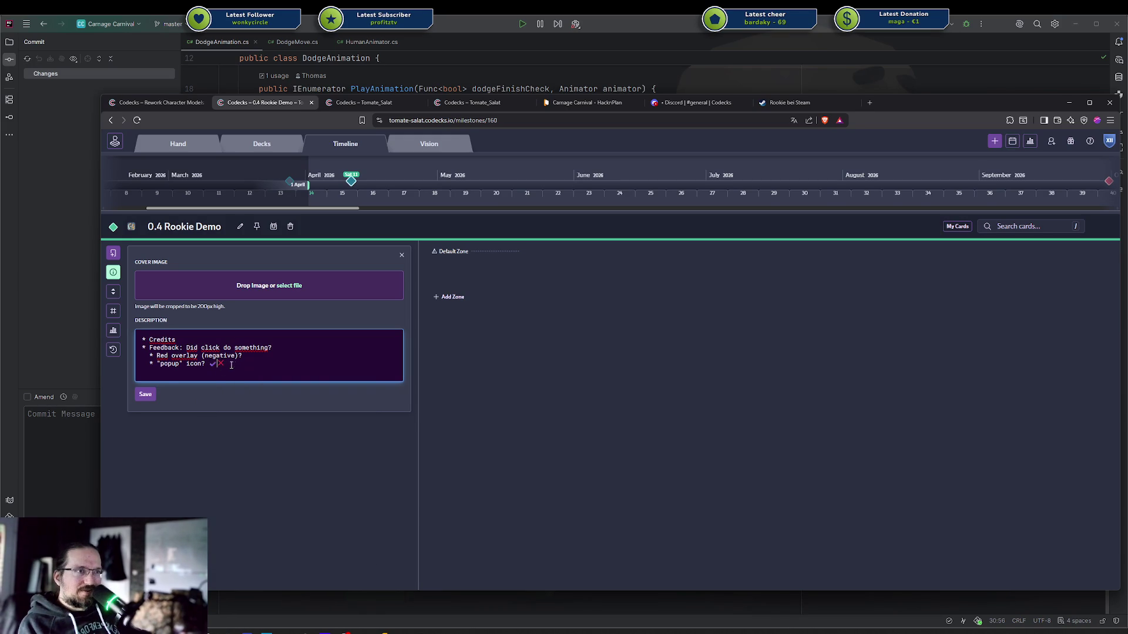
Write the legend '= Process | ❌ = Not Processing' followed by a bracket
{"action": "type", "text": "?"}
{"action": "key", "text": "BackSpace"}
{"action": "type", "text": "="}
{"action": "key", "text": "BackSpace"}
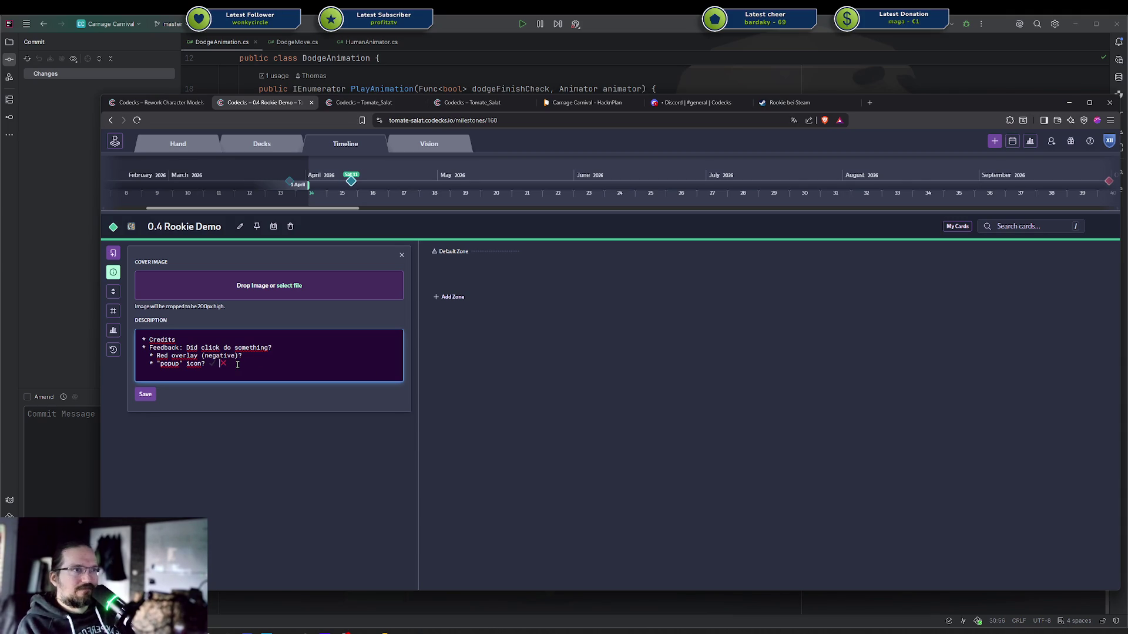
{"action": "type", "text": "= "}
{"action": "type", "text": "Process | ❌"}
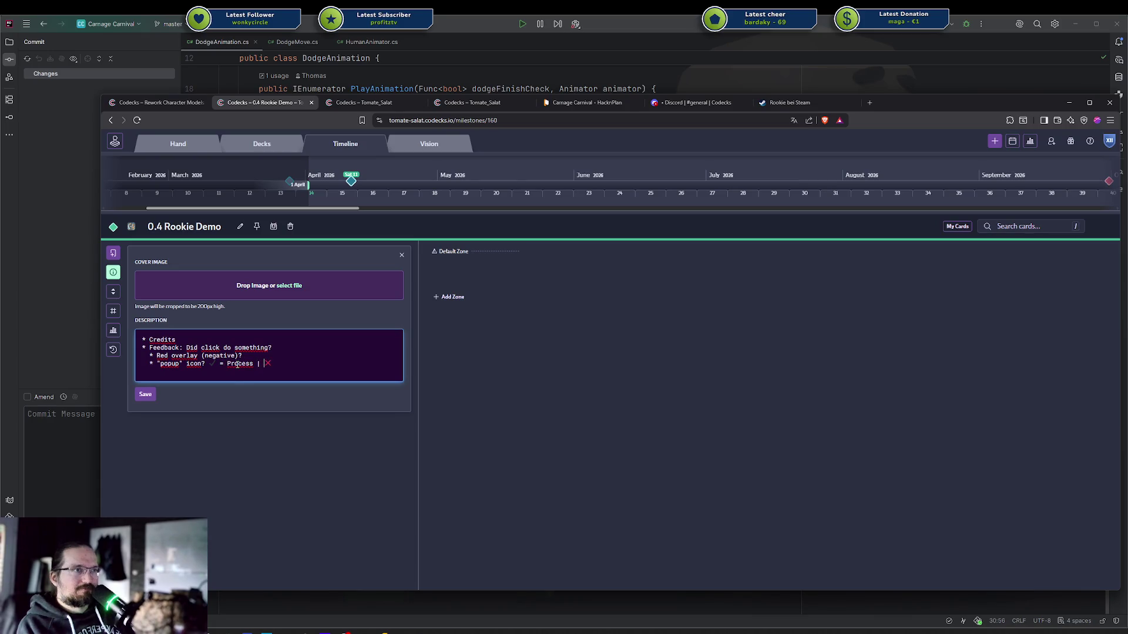
{"action": "type", "text": " = Nothing Happe"}
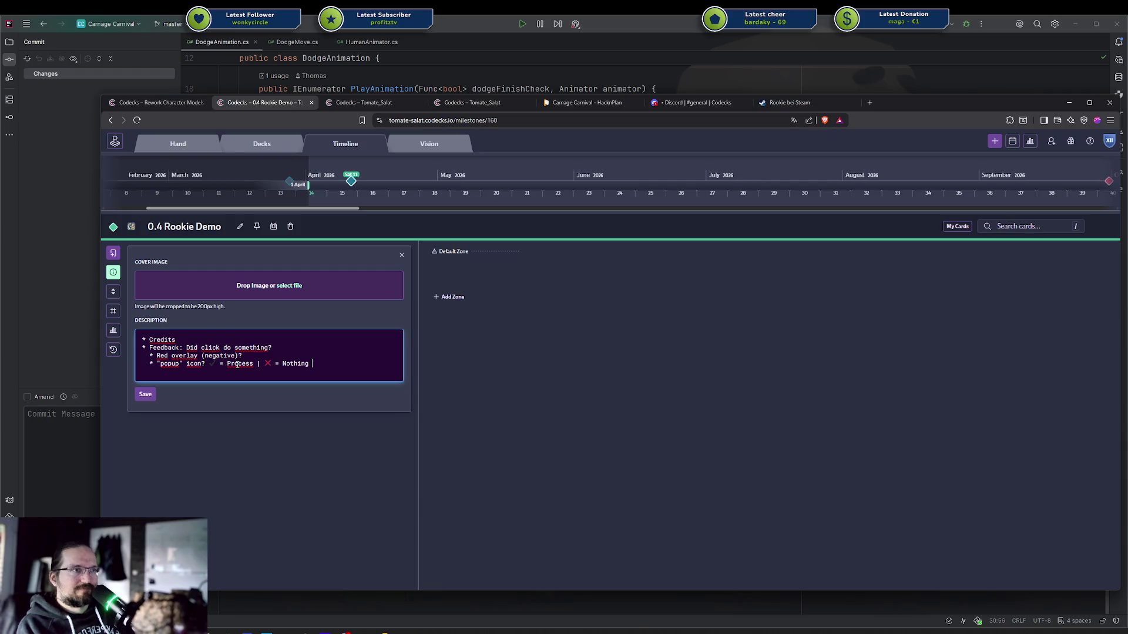
{"action": "key", "text": "ctrl+BackSpace"}
{"action": "key", "text": "ctrl+BackSpace"}
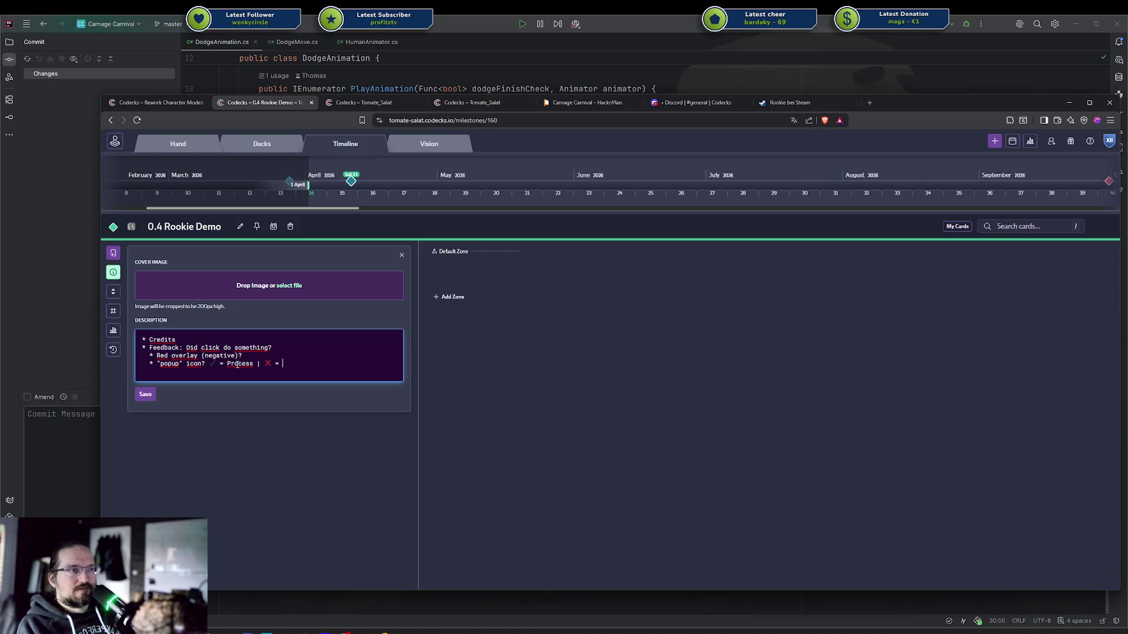
{"action": "type", "text": "Not Processin"}
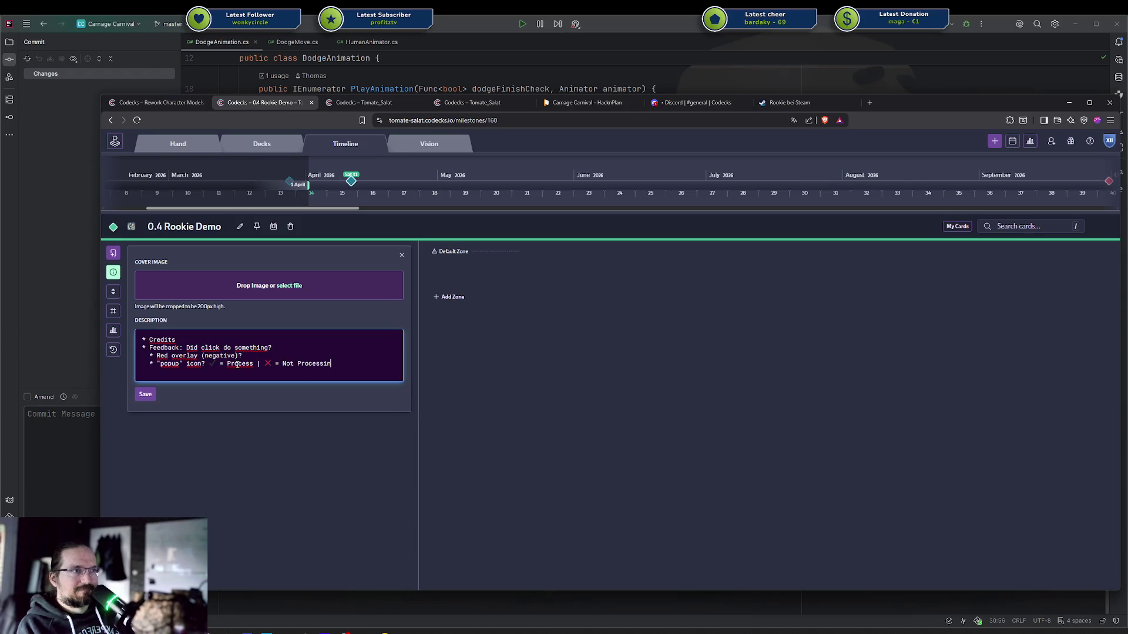
{"action": "type", "text": "g []"}
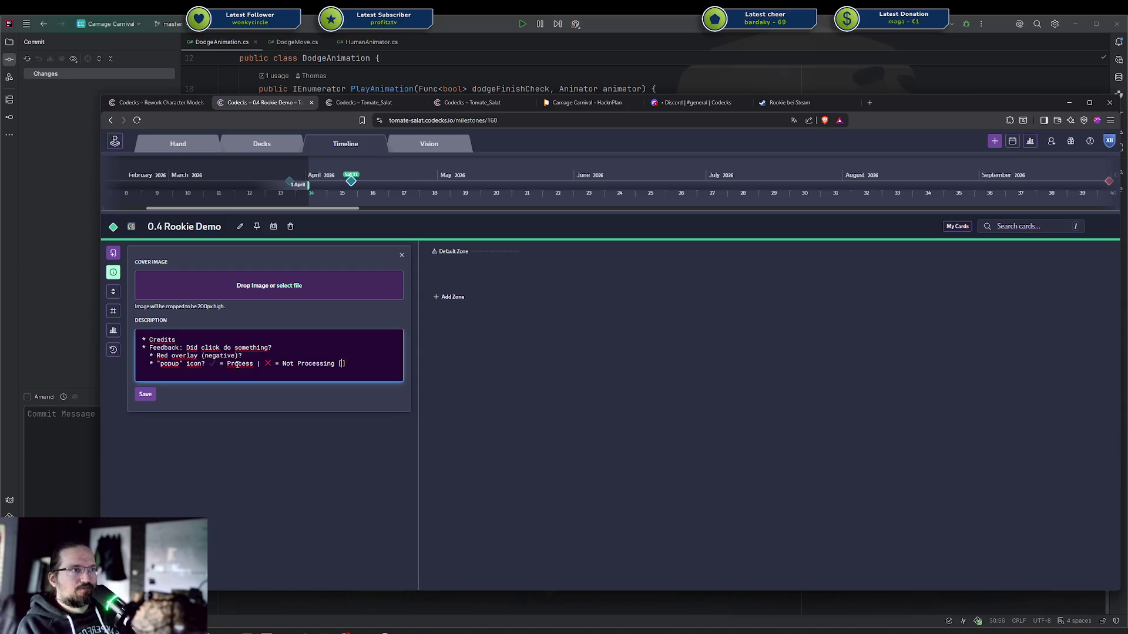
{"action": "type", "text": "appears aoe"}
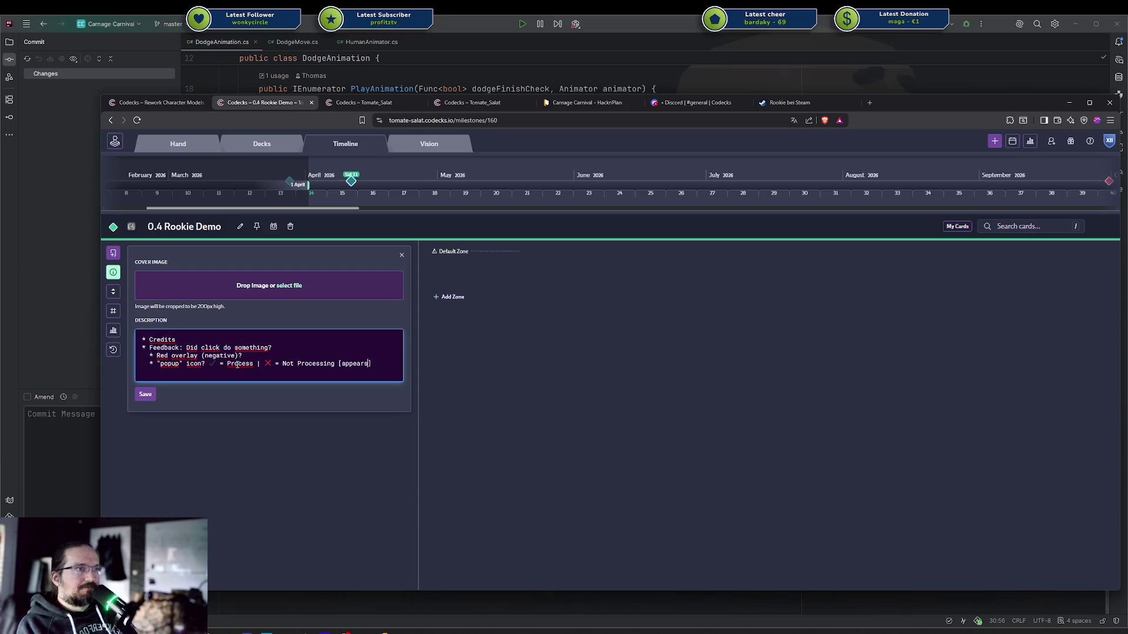
{"action": "key", "text": "BackSpace"}
{"action": "key", "text": "BackSpace"}
{"action": "key", "text": "BackSpace"}
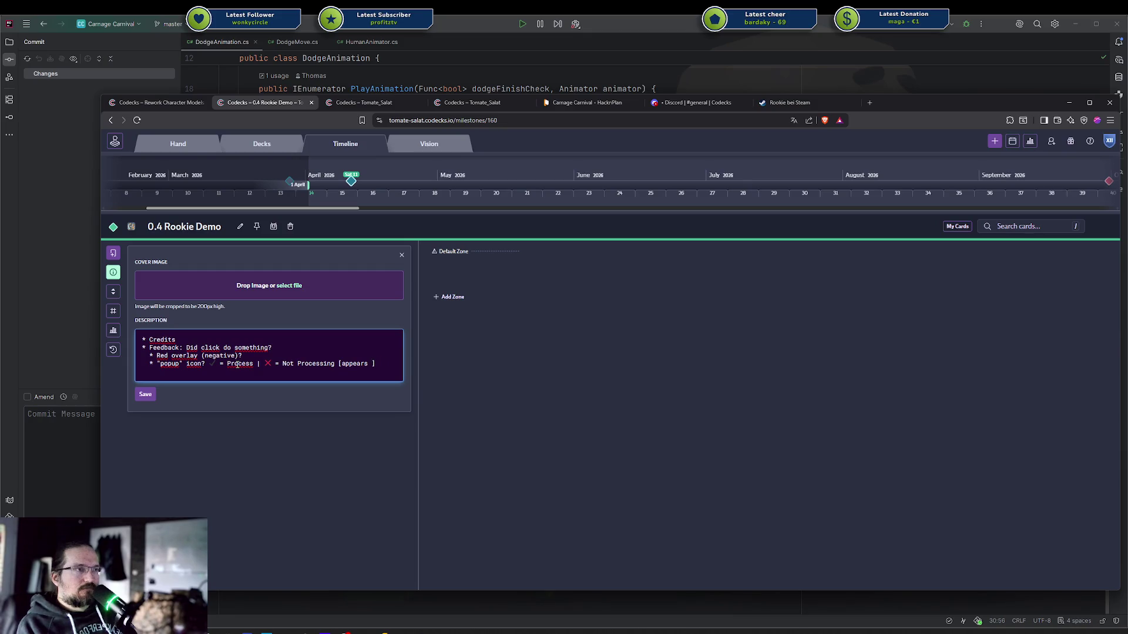
{"action": "key", "text": "ctrl+BackSpace"}
Add '[fades in above the entity, stay for a moment, fade out]' and save the description
{"action": "type", "text": "fades "}
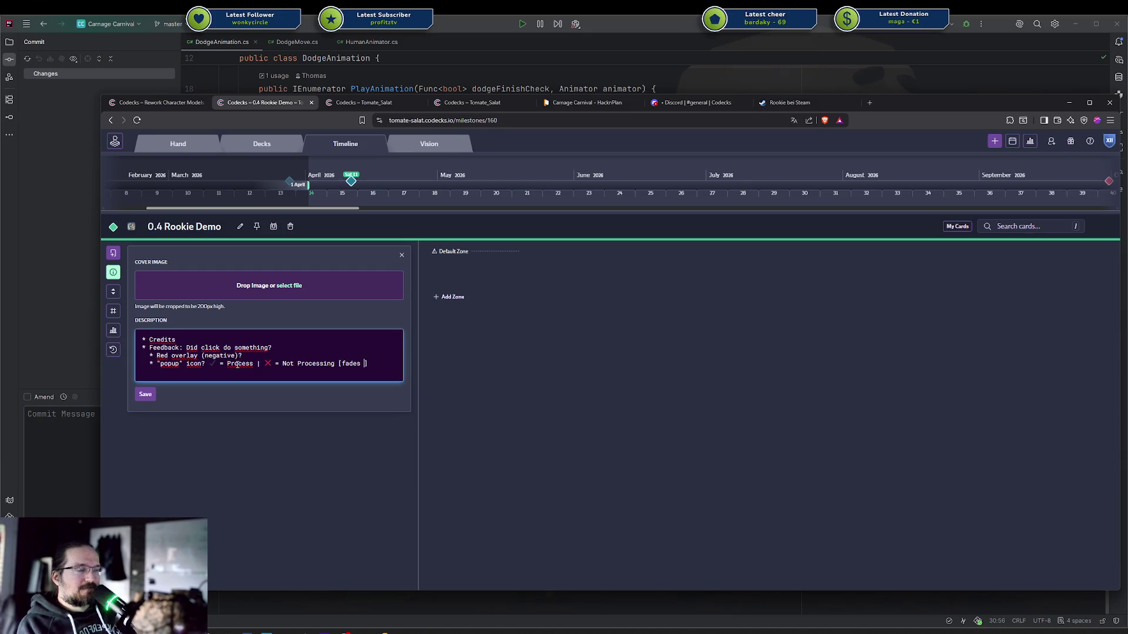
{"action": "type", "text": "in above t"}
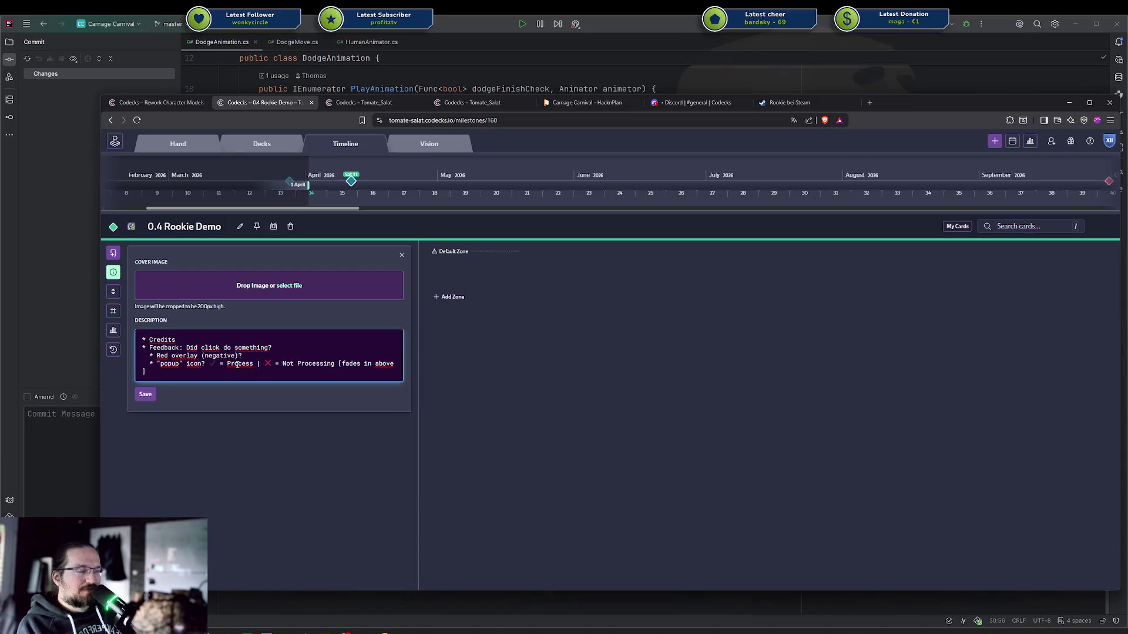
{"action": "type", "text": "he entitiy"}
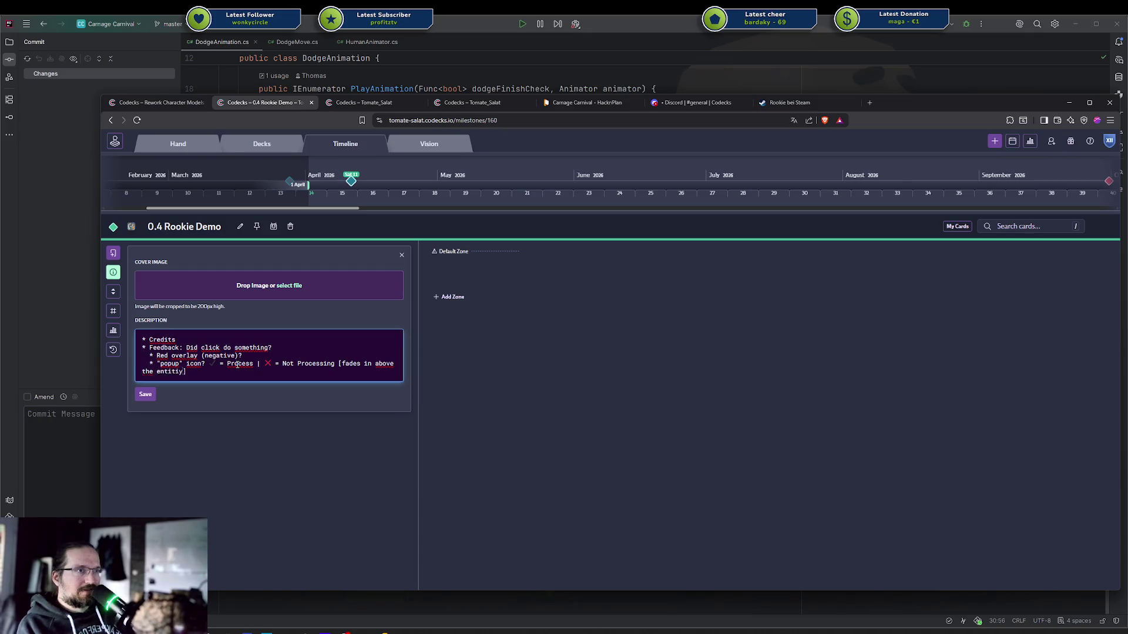
{"action": "key", "text": "BackSpace"}
{"action": "key", "text": "BackSpace"}
{"action": "type", "text": "y and then f"}
{"action": "key", "text": "BackSpace"}
{"action": "key", "text": "BackSpace"}
{"action": "key", "text": "BackSpace"}
{"action": "type", "text": ","}
{"action": "key", "text": "BackSpace"}
{"action": "key", "text": "BackSpace"}
{"action": "type", "text": "stay for a "}
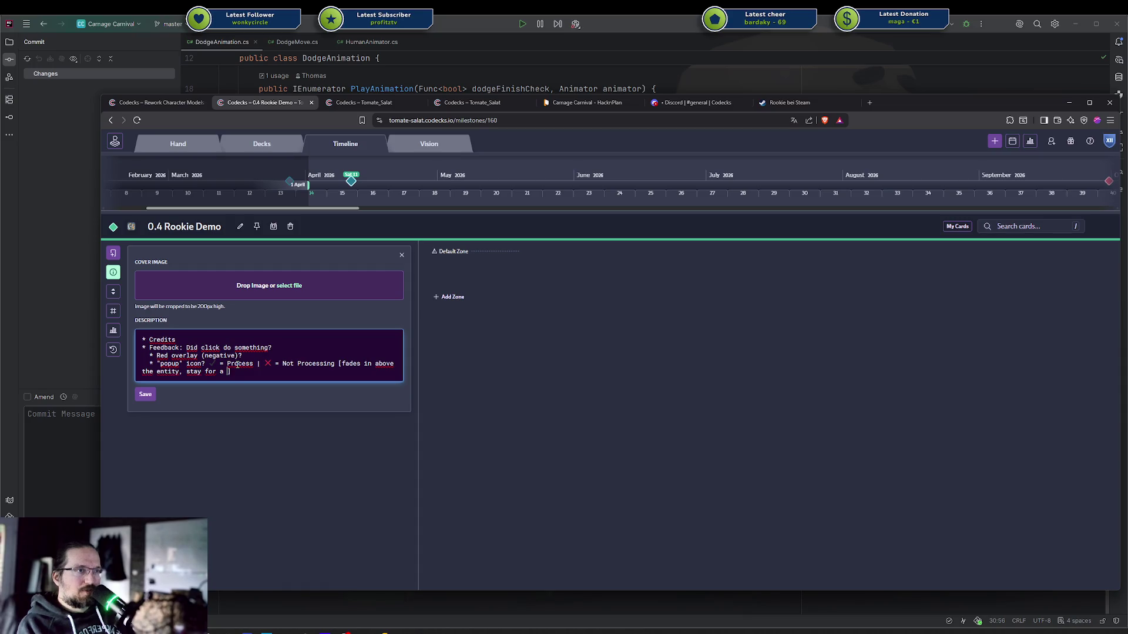
{"action": "type", "text": "moment, fade out"}
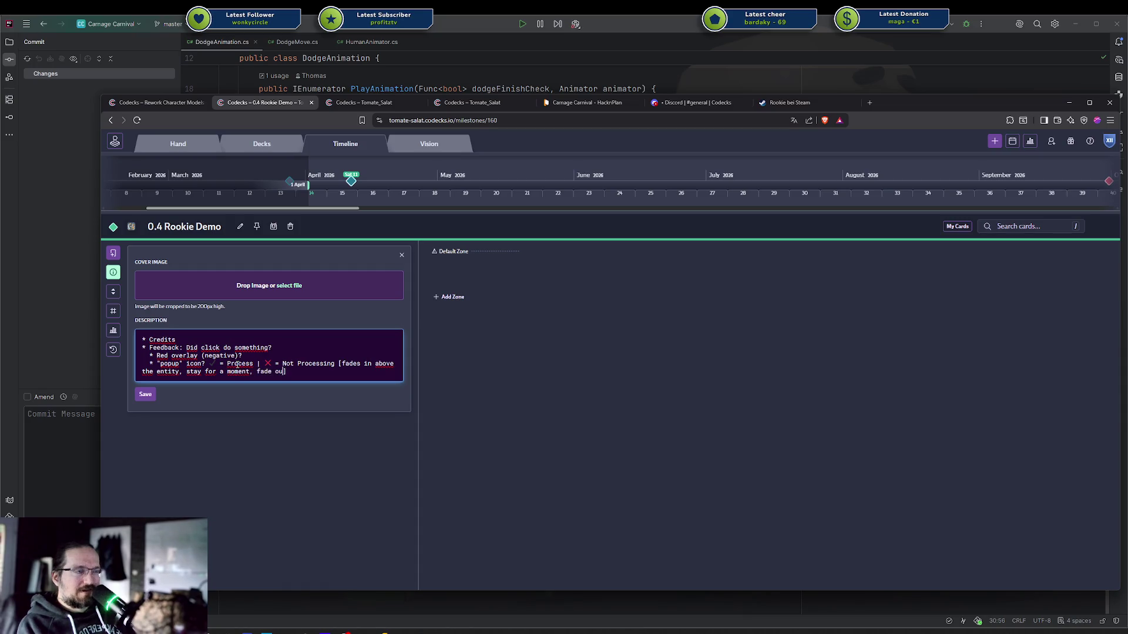
{"action": "key", "text": "ctrl+Return"}
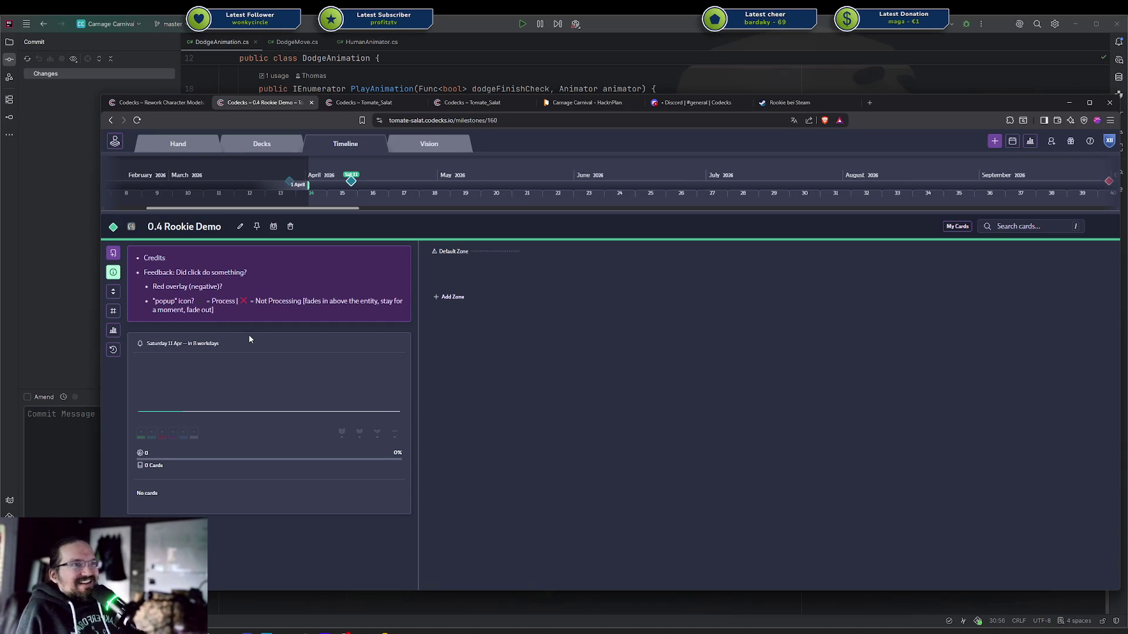
Select the full text of the "popup" icon sub-bullet in the saved description
{"action": "triple_click", "coordinate": [211, 312]}
{"action": "left_click", "coordinate": [213, 312]}
{"action": "triple_click", "coordinate": [216, 315]}
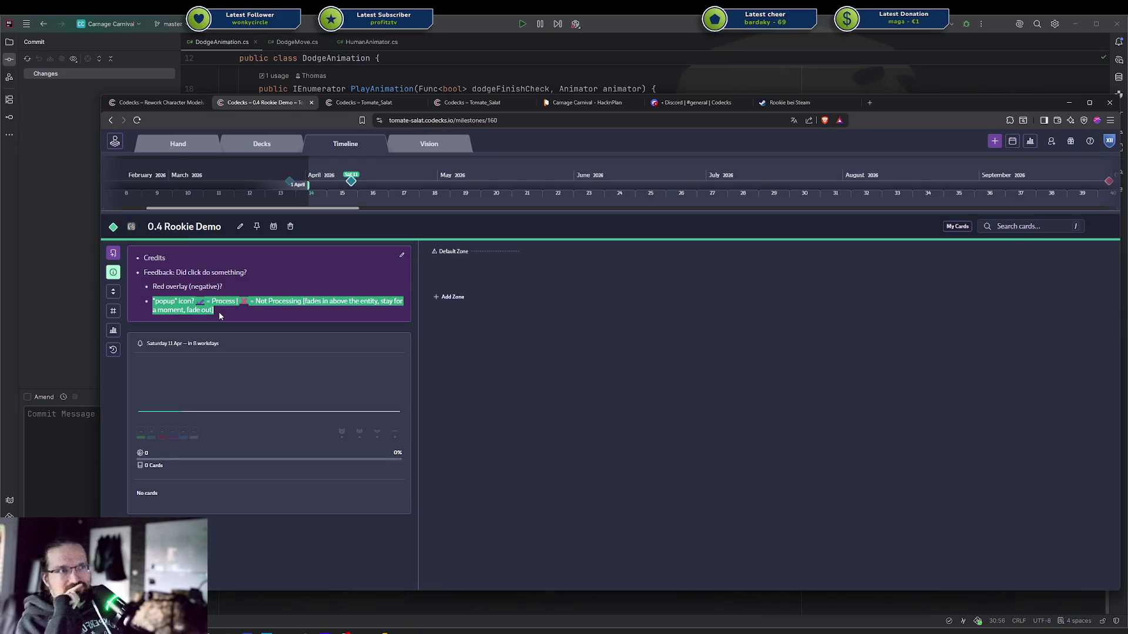
{"action": "left_click", "coordinate": [287, 152]}
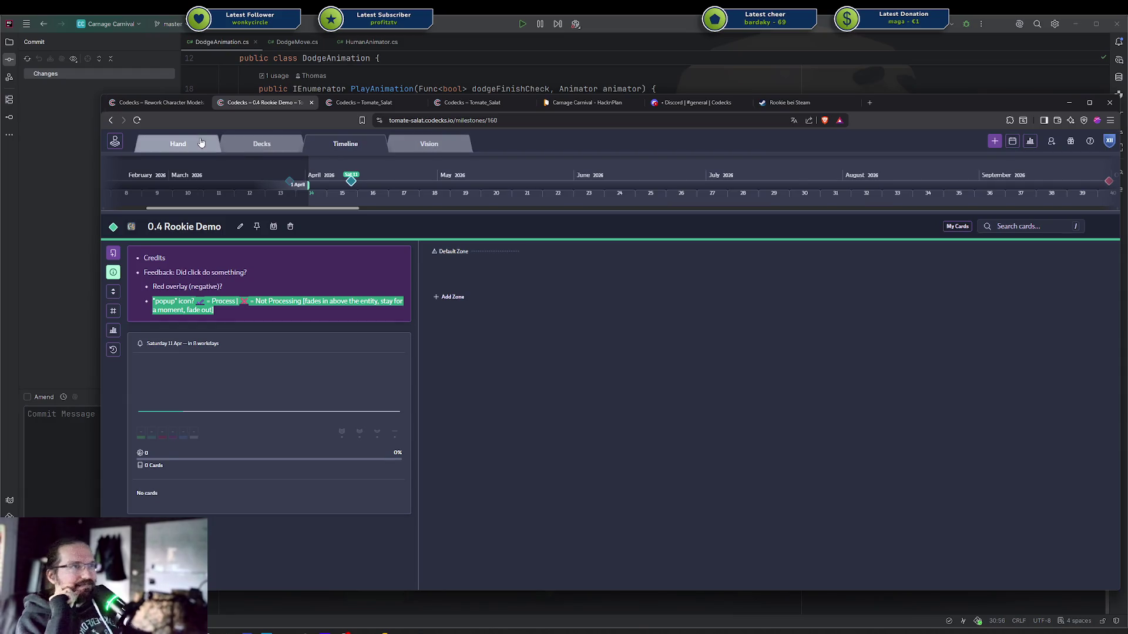
Browse the Ideas deck cards, then open the Rookie space's Backlog deck
{"action": "scroll", "coordinate": [657, 445], "scroll_direction": "down", "scroll_amount": 2}
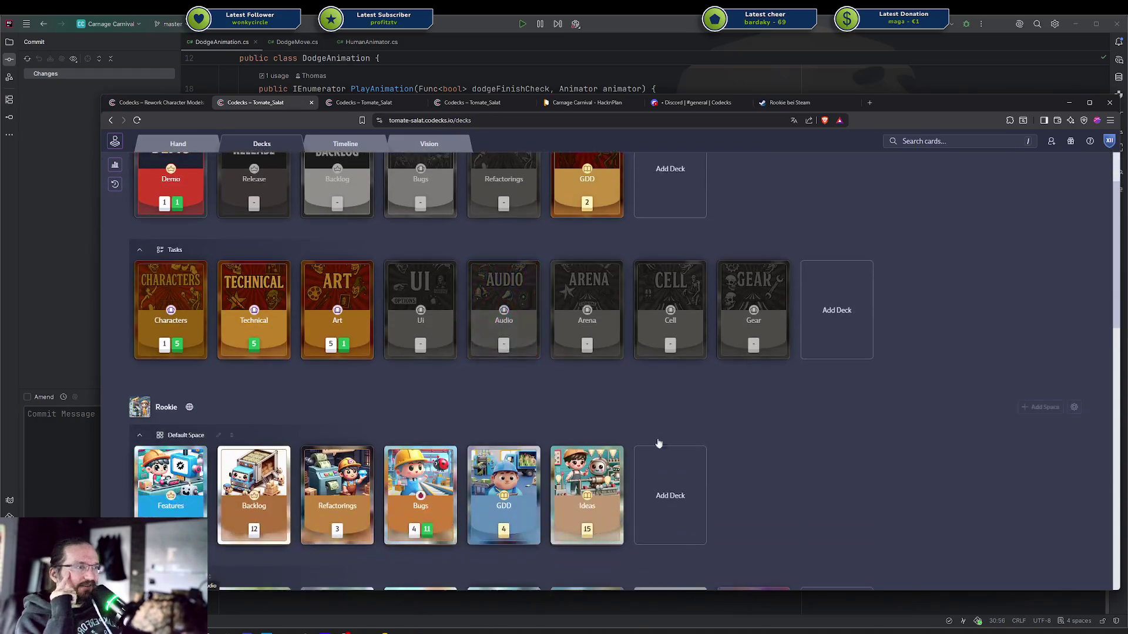
{"action": "left_click", "coordinate": [590, 505]}
{"action": "left_click", "coordinate": [564, 361]}
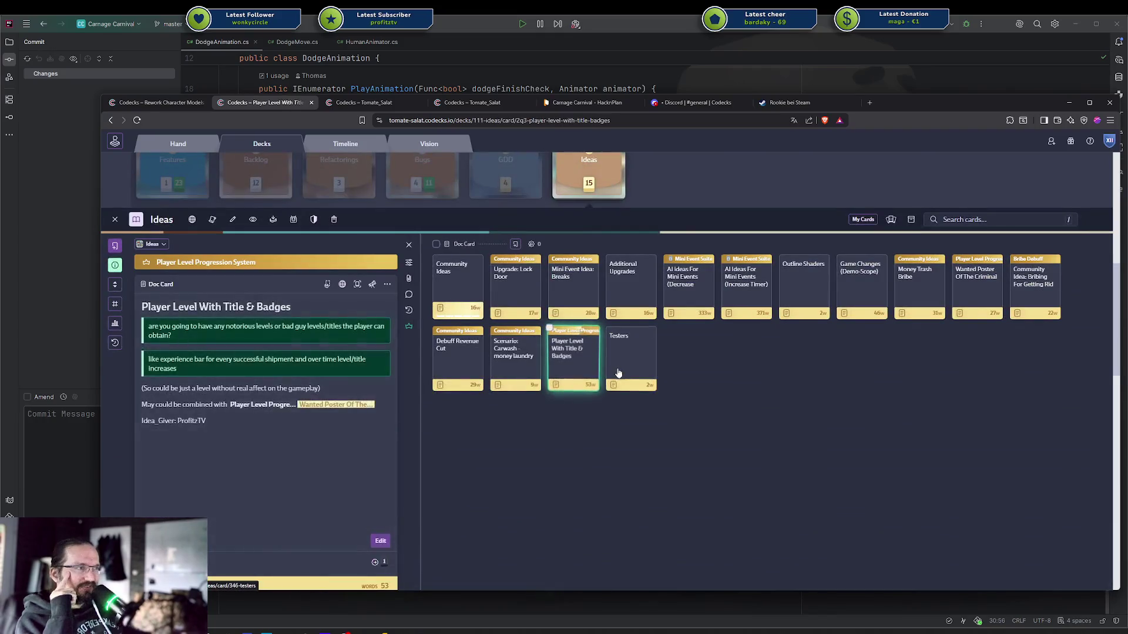
{"action": "left_click", "coordinate": [628, 365]}
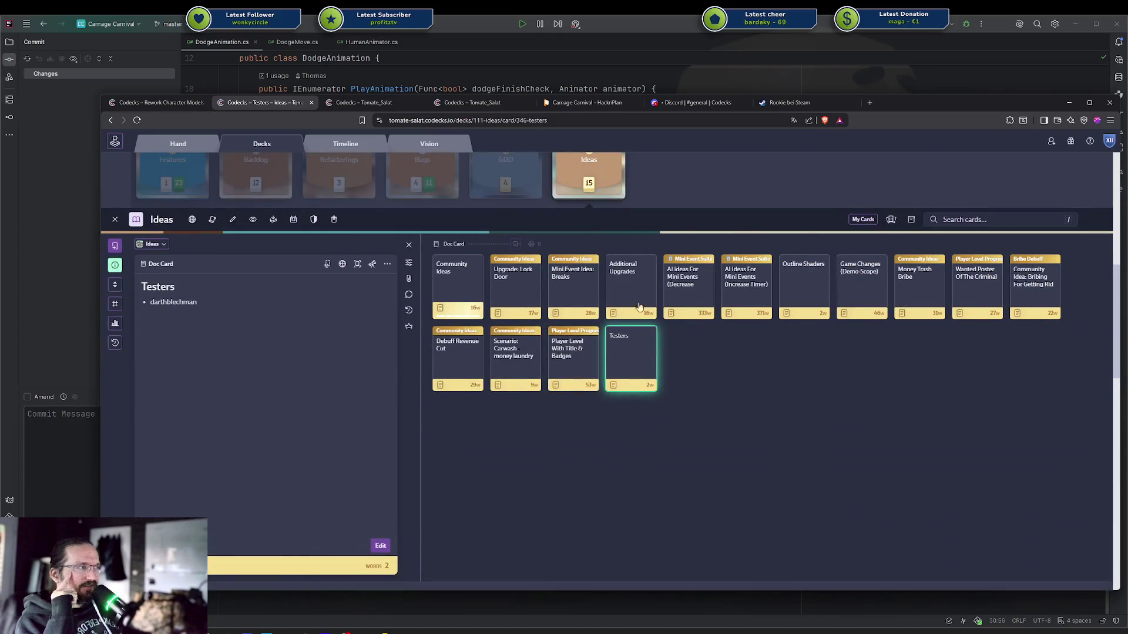
{"action": "key", "text": "n"}
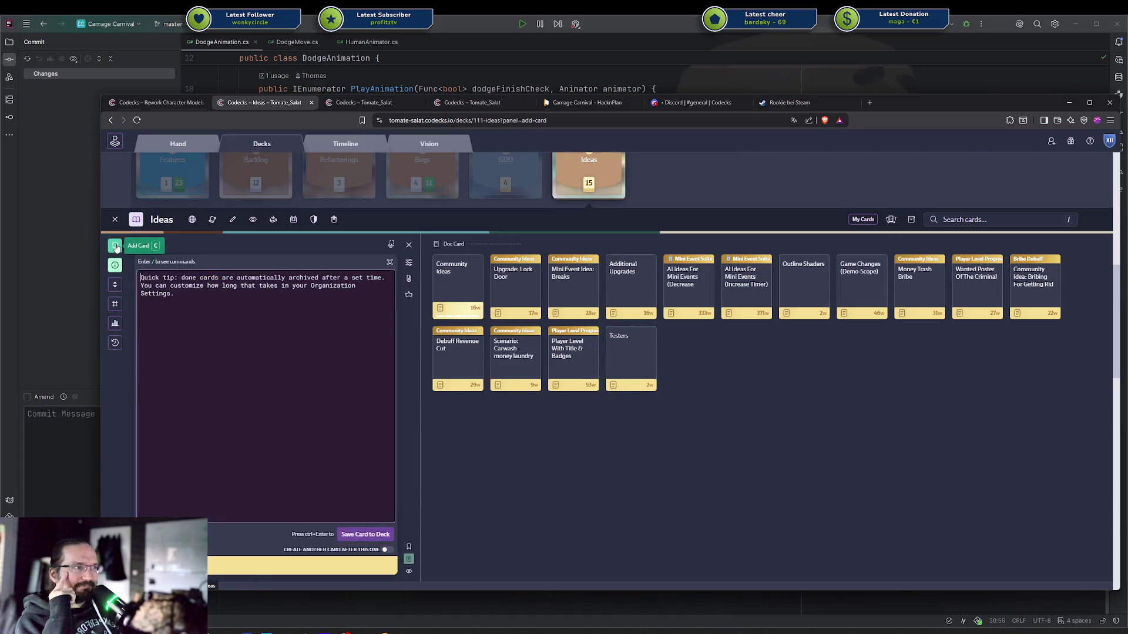
{"action": "left_click", "coordinate": [237, 192]}
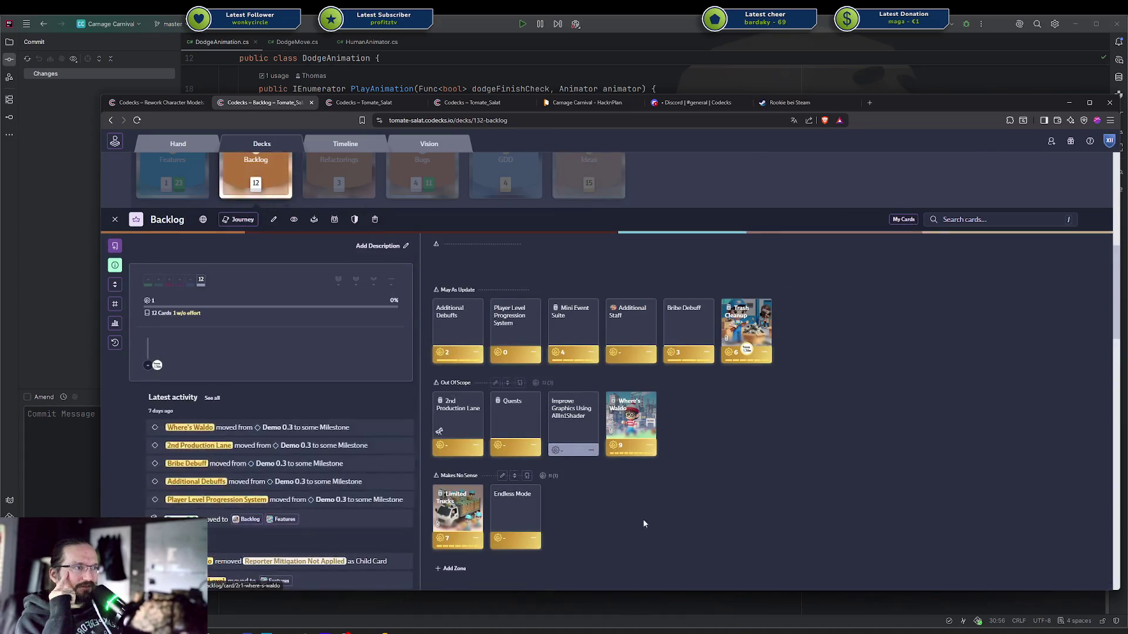
{"action": "scroll", "coordinate": [601, 460], "scroll_direction": "down", "scroll_amount": 1}
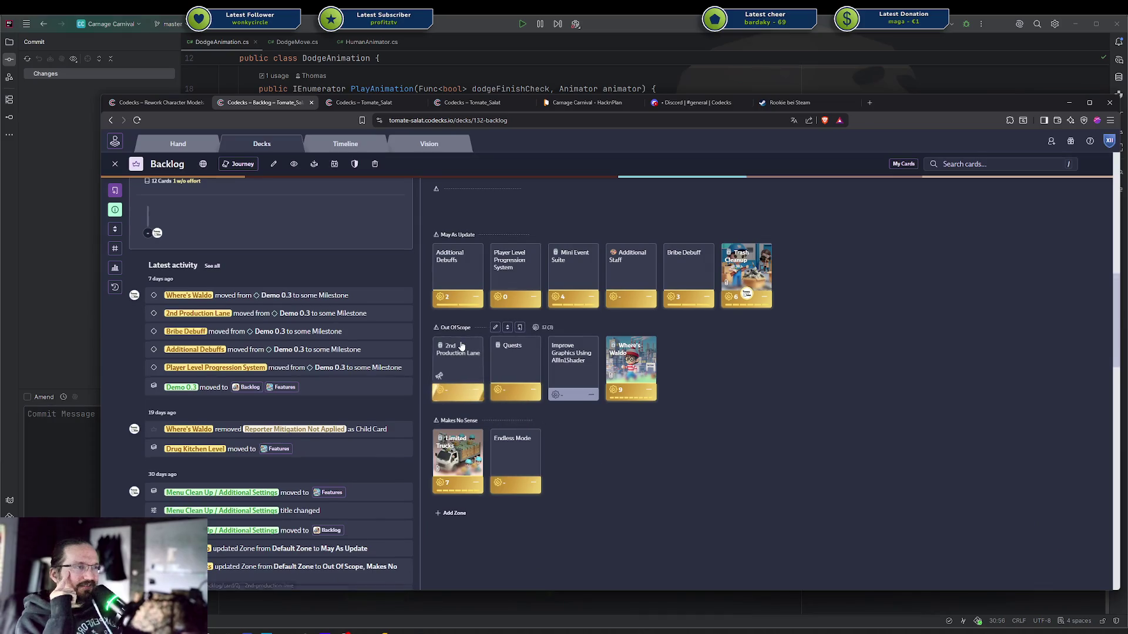
{"action": "scroll", "coordinate": [600, 456], "scroll_direction": "up", "scroll_amount": 1}
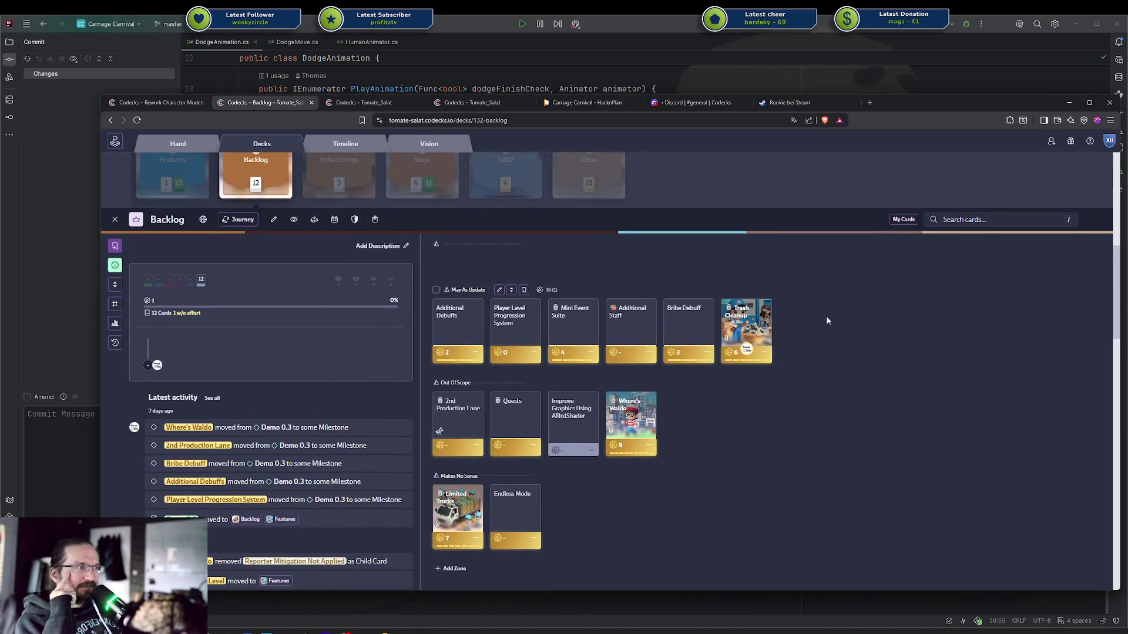
Create an 'Add Sounds:' card listing Feedback and Falling entities in May As Update, then return to the milestone
{"action": "left_click", "coordinate": [523, 290]}
{"action": "type", "text": "Add Sounds:"}
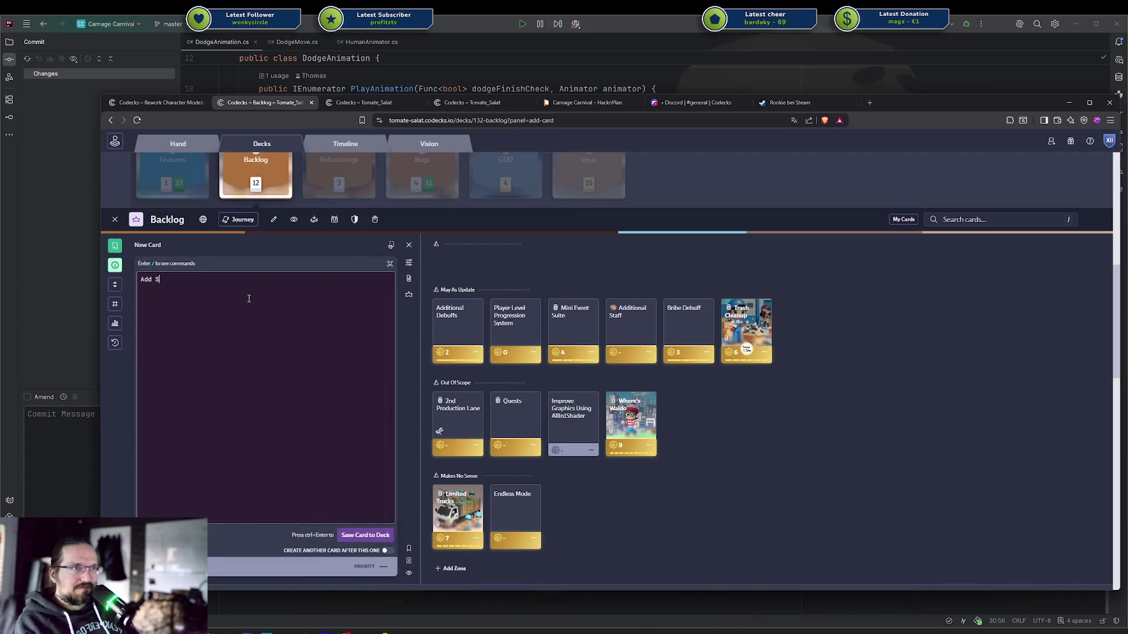
{"action": "key", "text": "Return"}
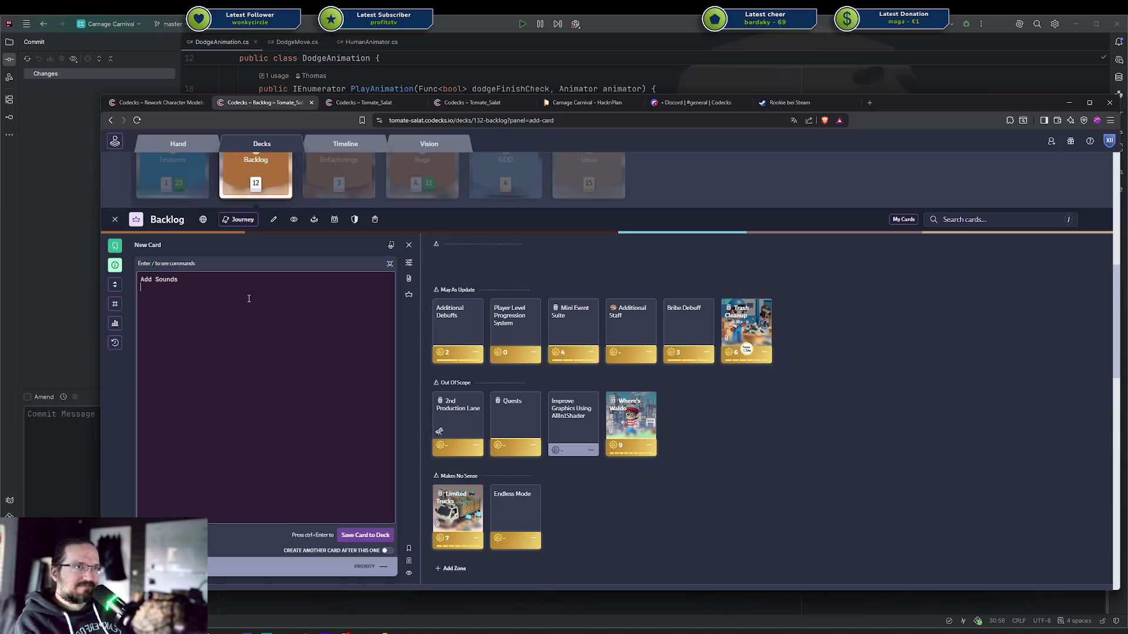
{"action": "key", "text": "Return"}
{"action": "type", "text": "- Feedback"}
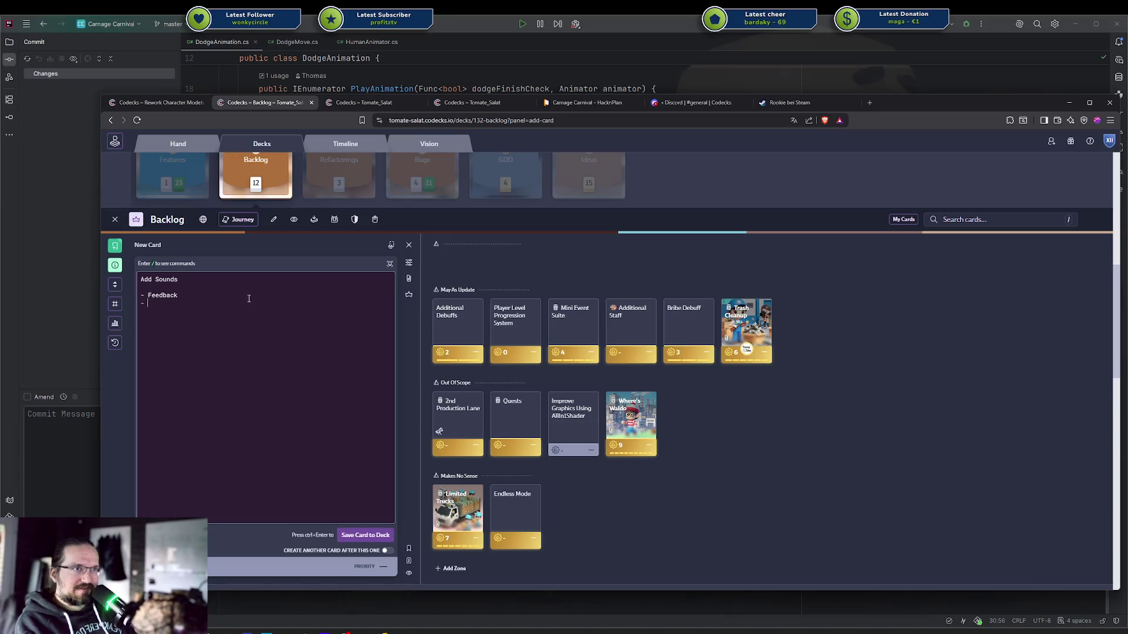
{"action": "type", "text": " - Falling entities"}
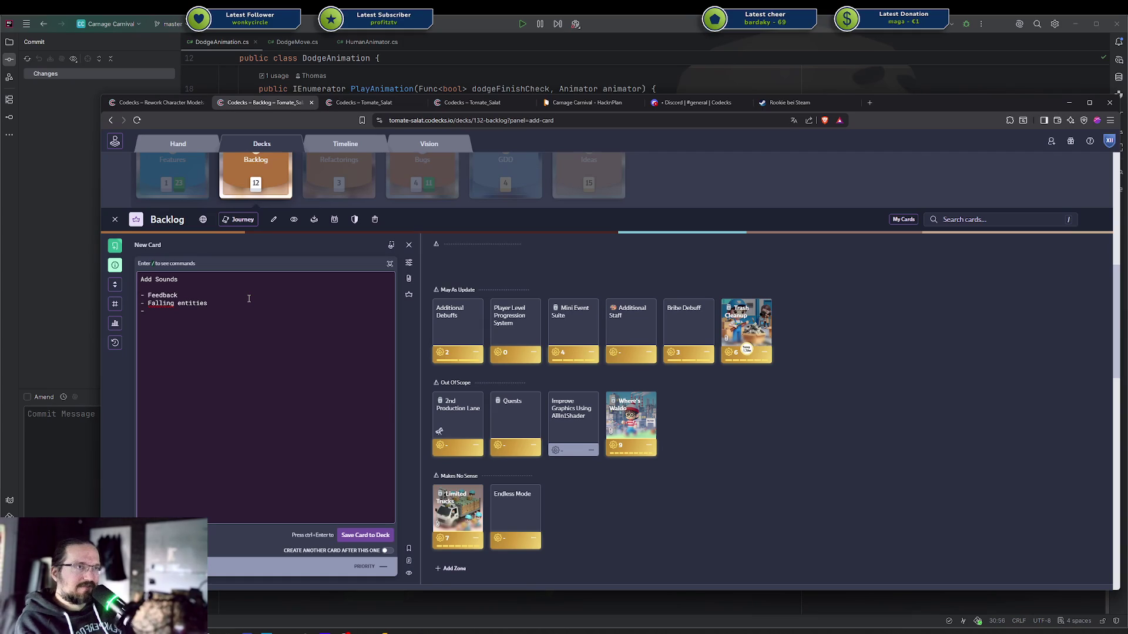
{"action": "key", "text": "BackSpace"}
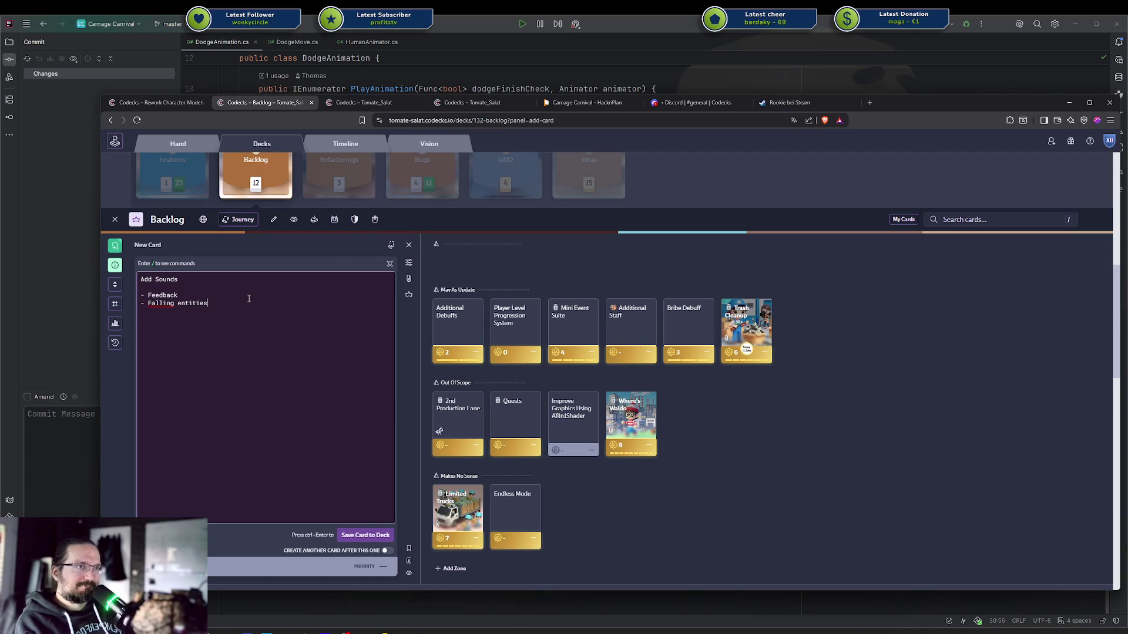
{"action": "key", "text": "ctrl+Return"}
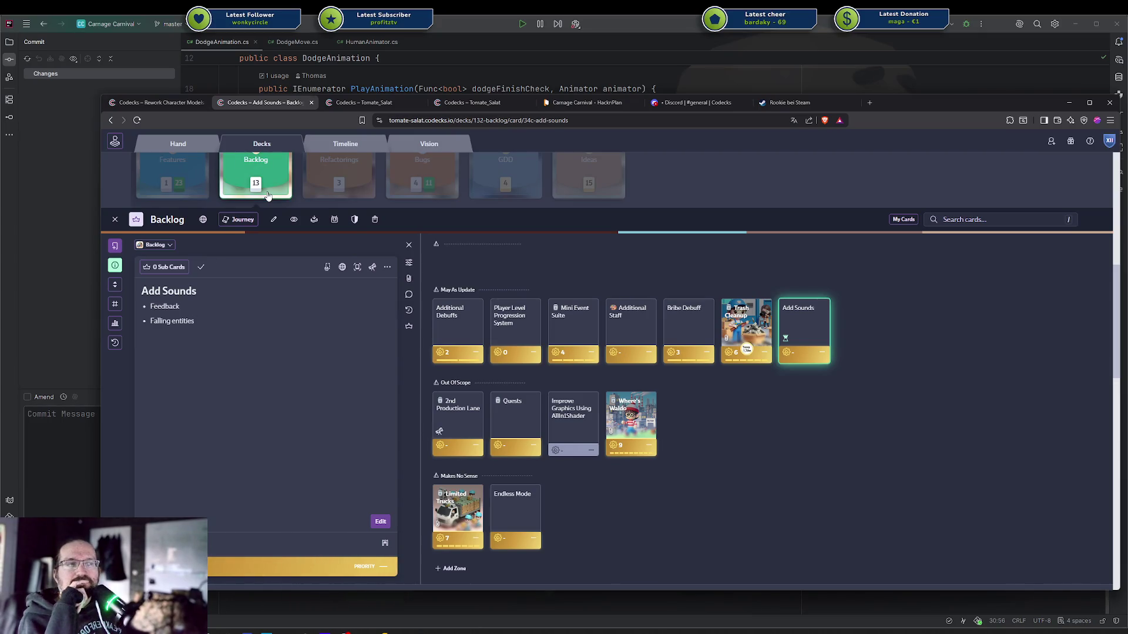
{"action": "left_click", "coordinate": [345, 144]}
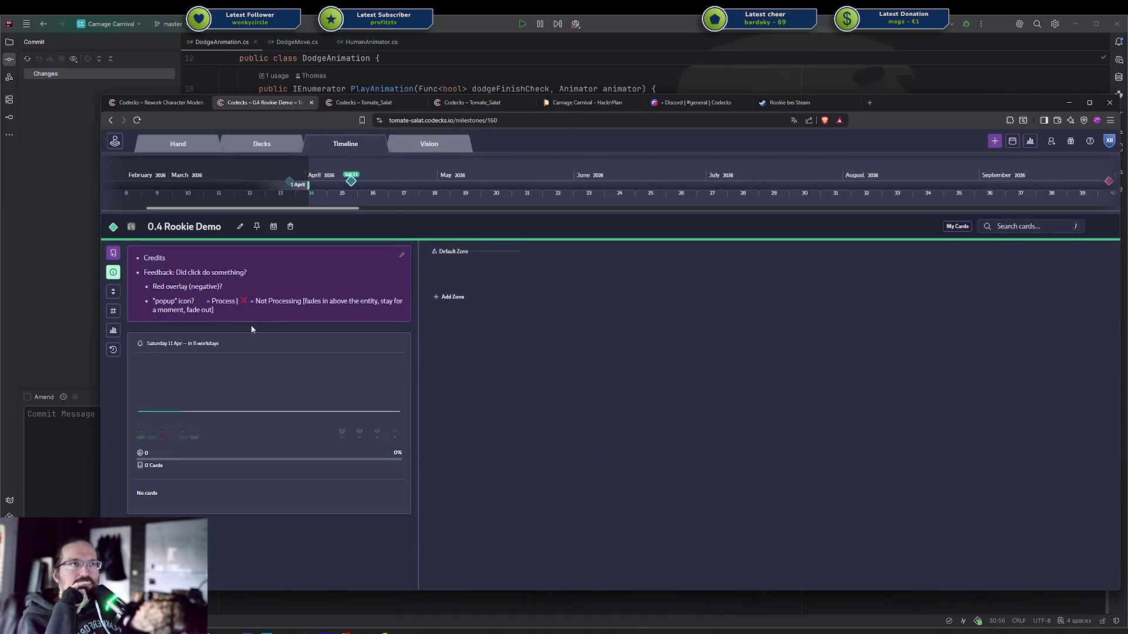
Add a team-member-tagged bullet 'particle on success, nothing otherwise' to the description and save
{"action": "left_click", "coordinate": [402, 255]}
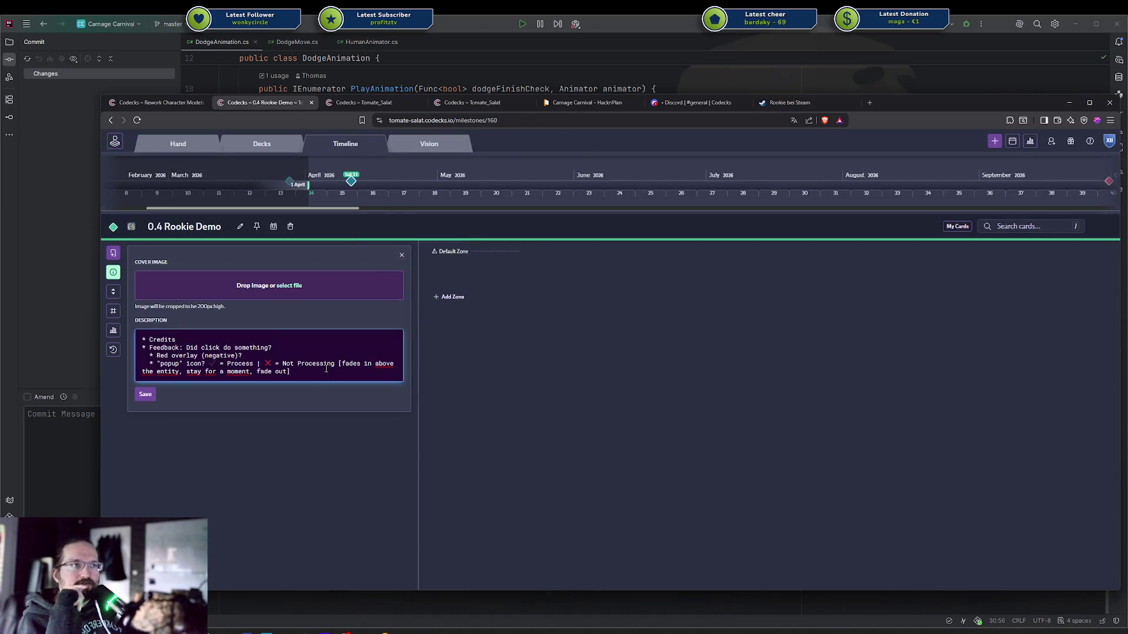
{"action": "key", "text": "Return"}
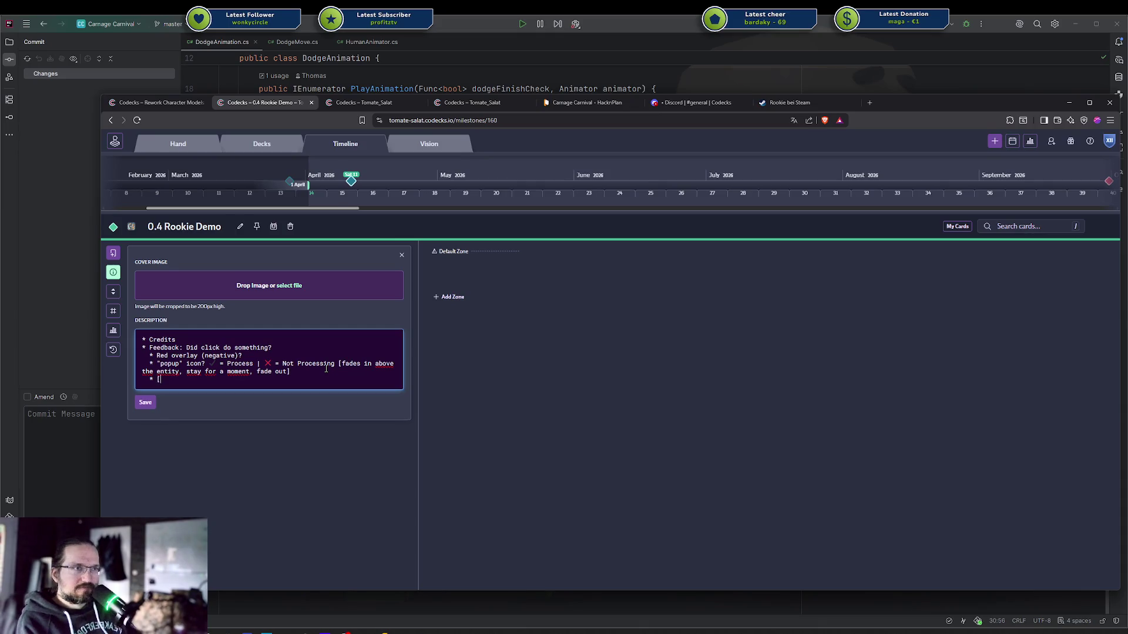
{"action": "type", "text": "Darth]"}
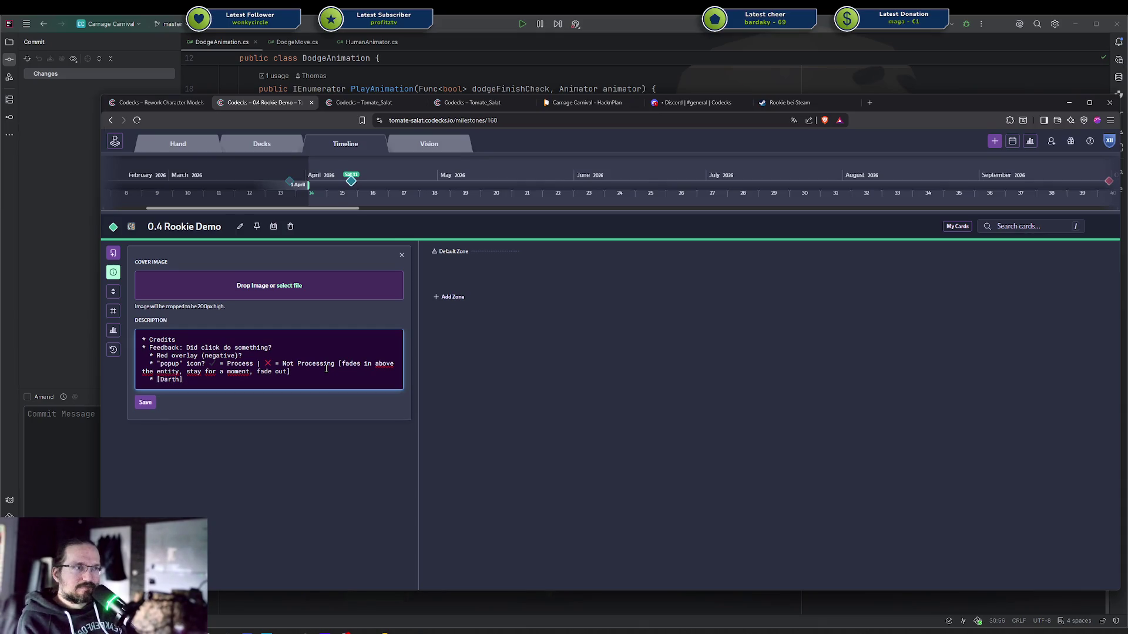
{"action": "type", "text": " particle on success |"}
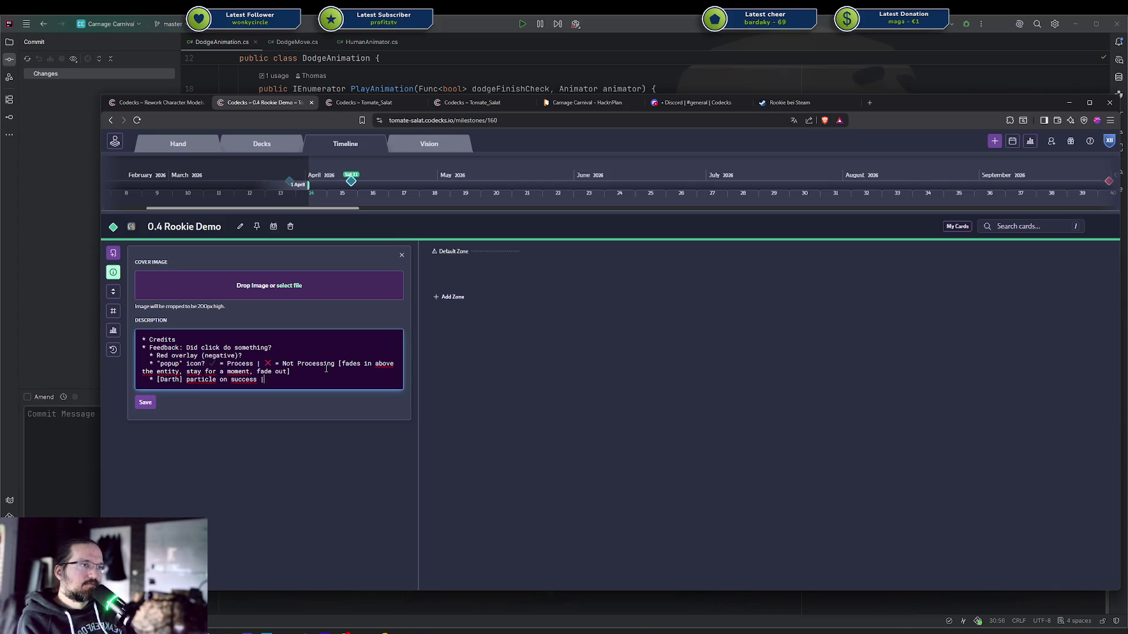
{"action": "key", "text": "BackSpace"}
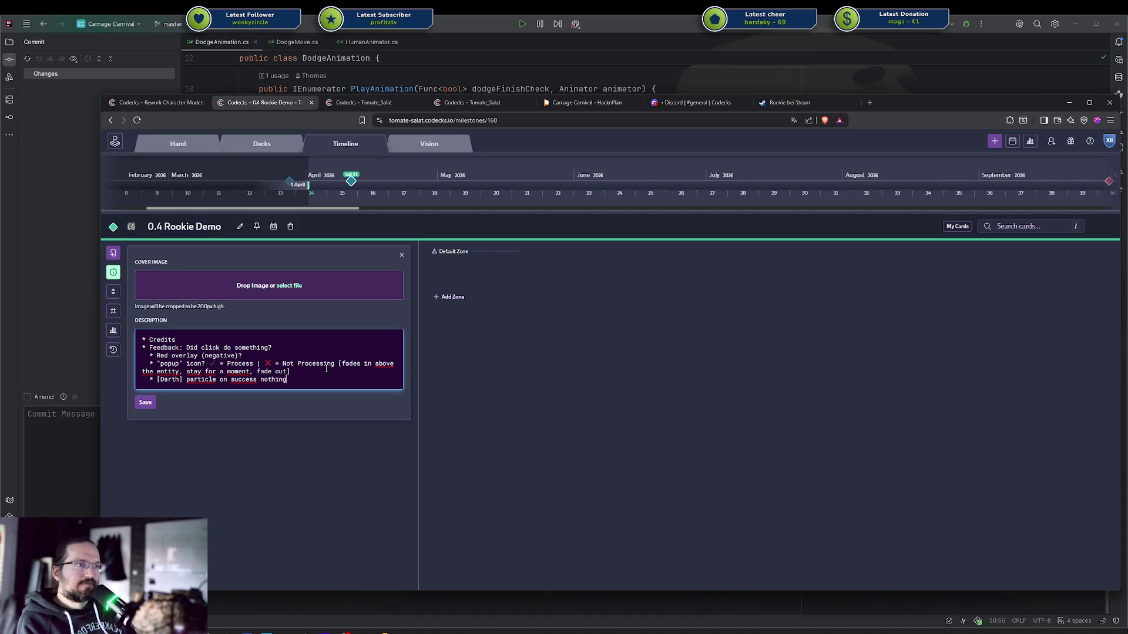
{"action": "key", "text": "BackSpace"}
{"action": "type", "text": ", nothing otherwise"}
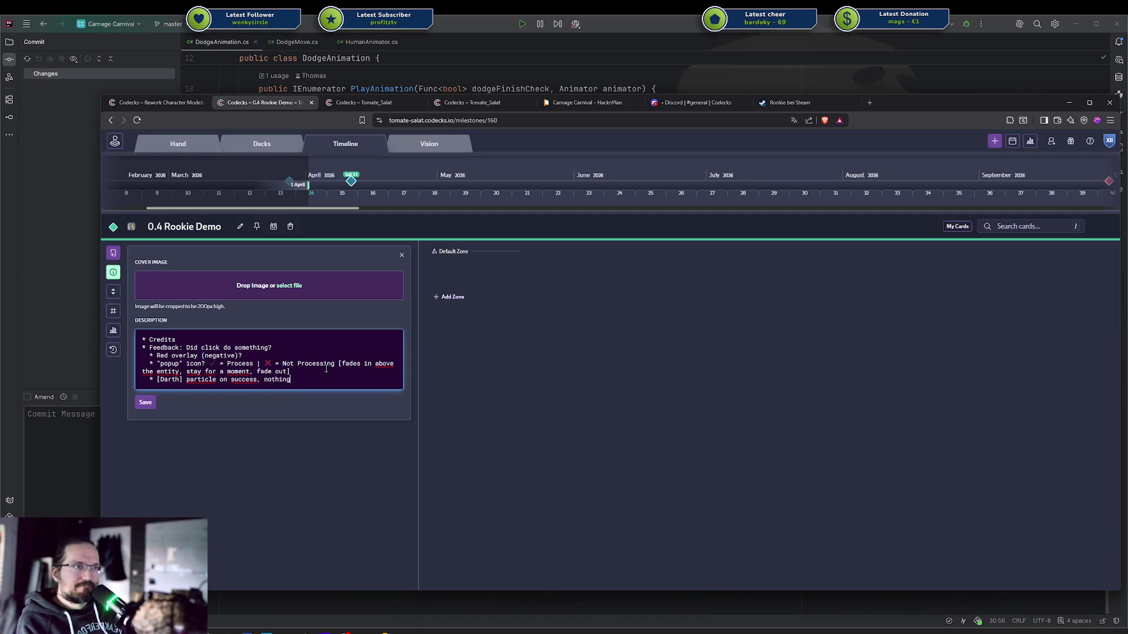
{"action": "key", "text": "Return"}
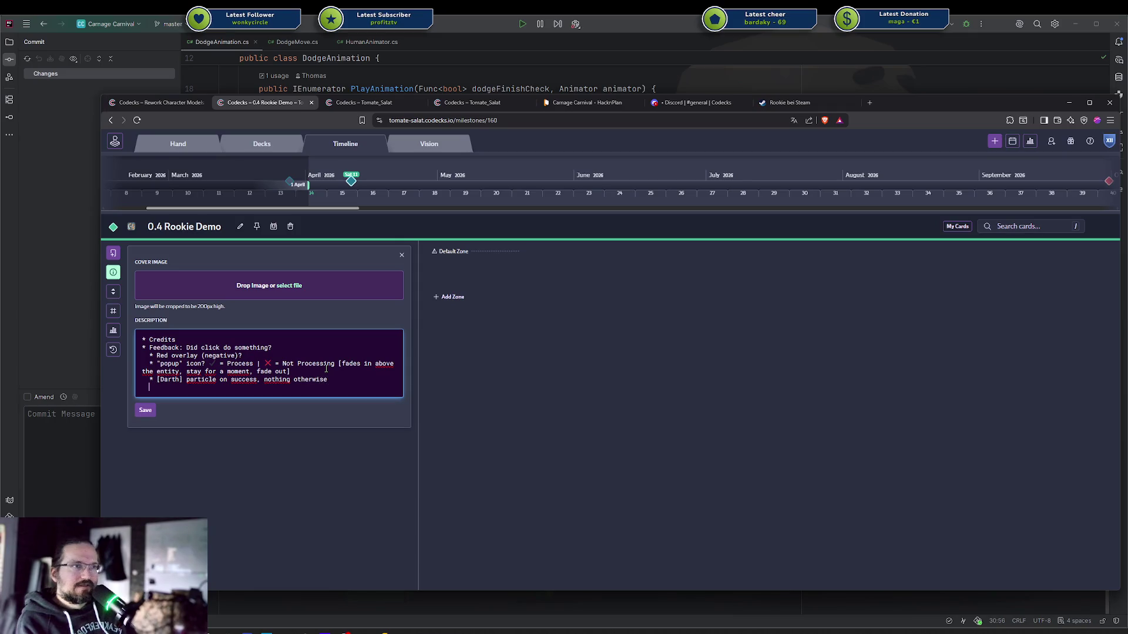
{"action": "key", "text": "BackSpace"}
{"action": "key", "text": "ctrl+Return"}
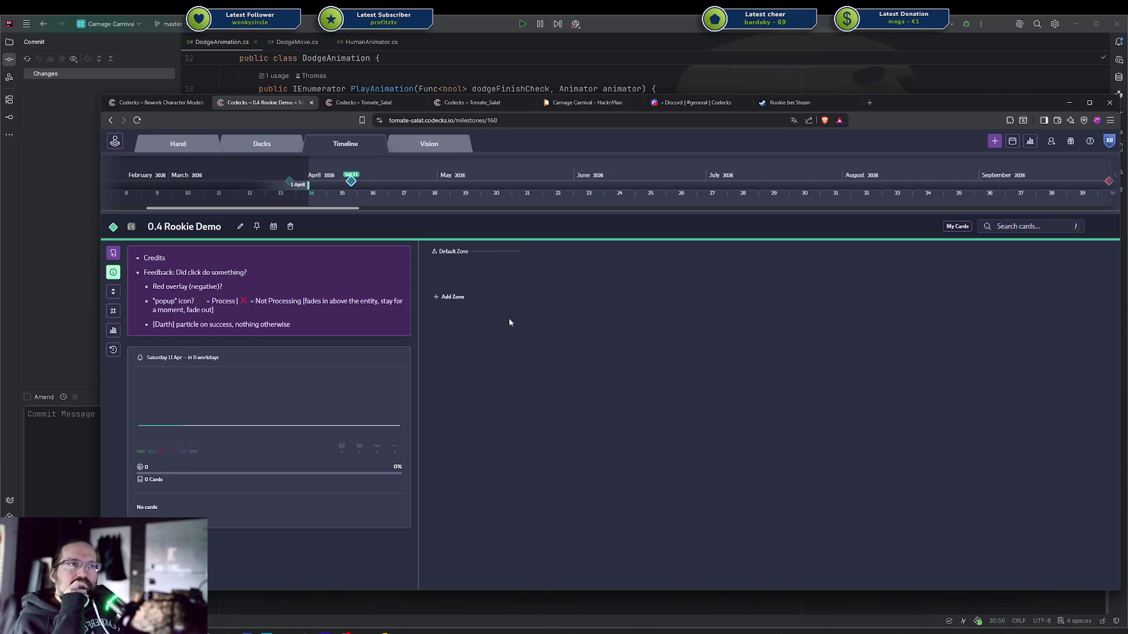
Insert '/vfx' after 'particle', save, and reopen the description for editing
{"action": "left_click", "coordinate": [401, 256]}
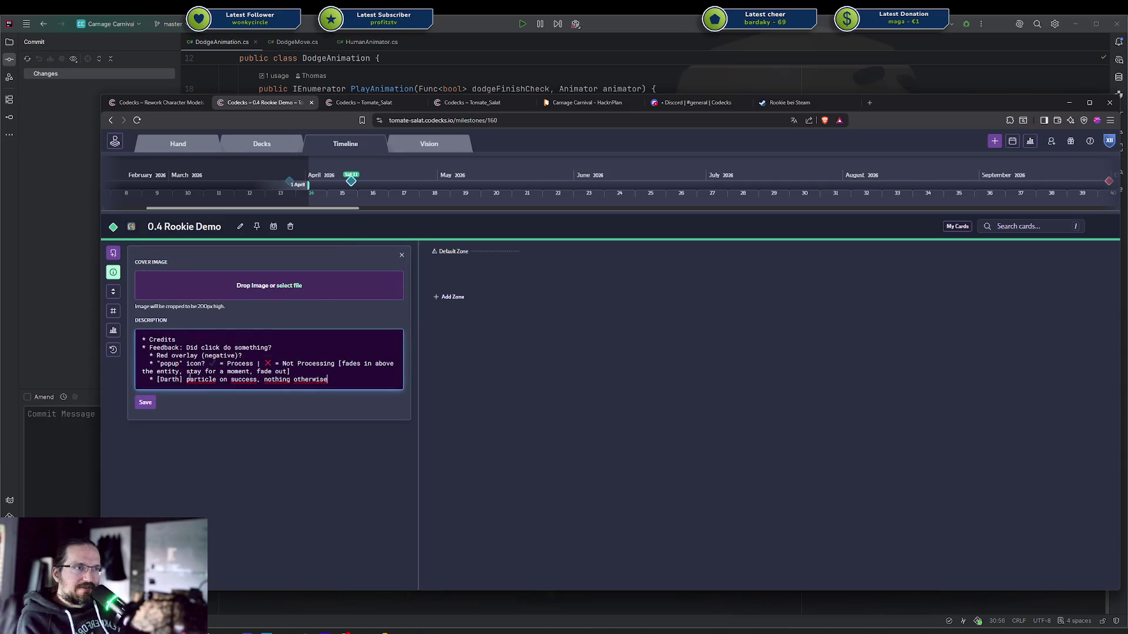
{"action": "left_click", "coordinate": [215, 380]}
{"action": "type", "text": "/vfx"}
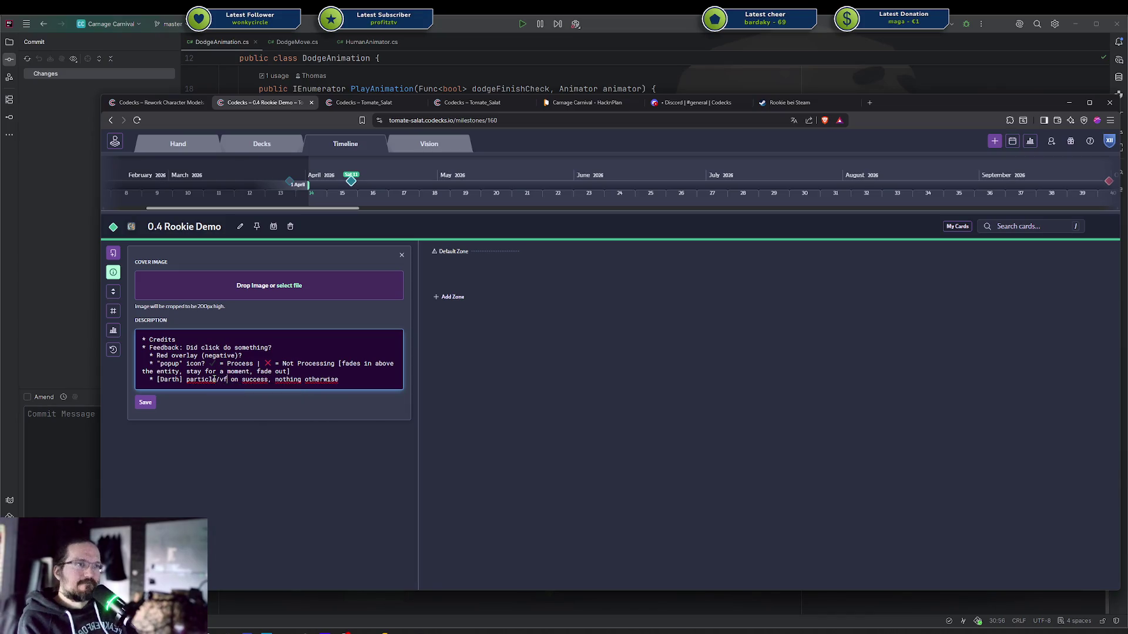
{"action": "key", "text": "ctrl+Return"}
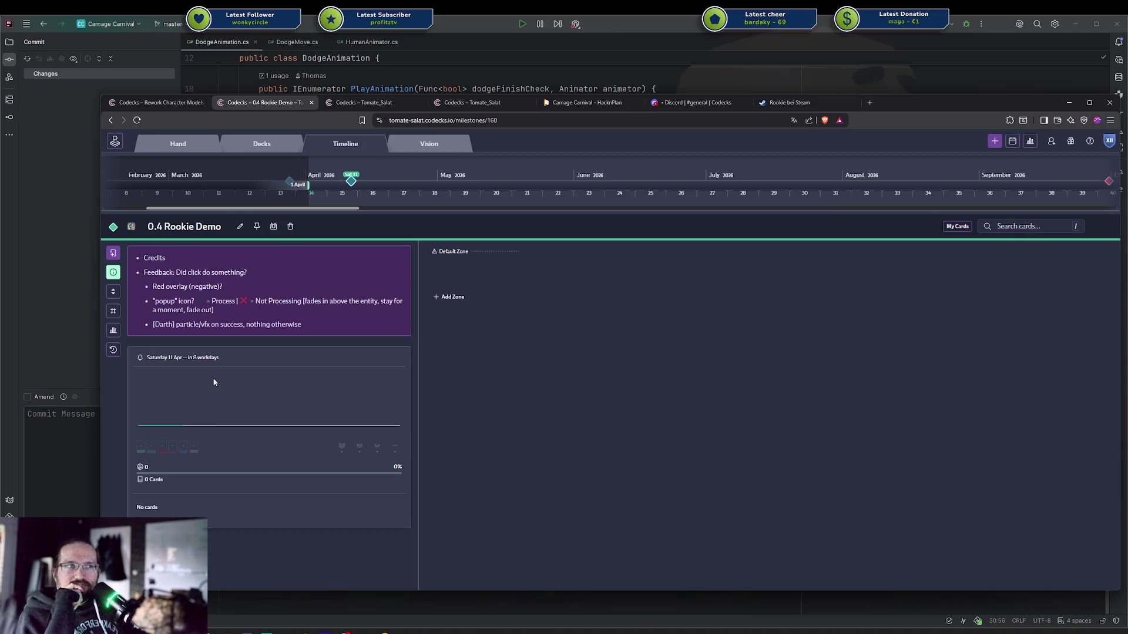
{"action": "left_click", "coordinate": [402, 255]}
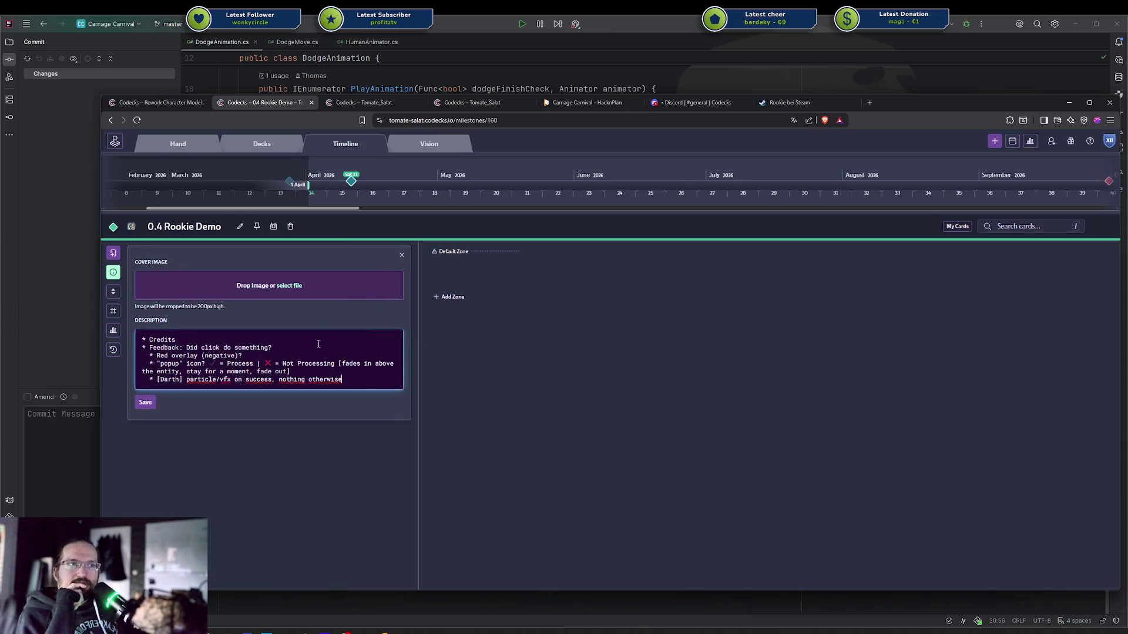
End the last bullet with '(or vfx only on "negative")' and save the description
{"action": "left_click", "coordinate": [364, 382]}
{"action": "type", "text": "(or"}
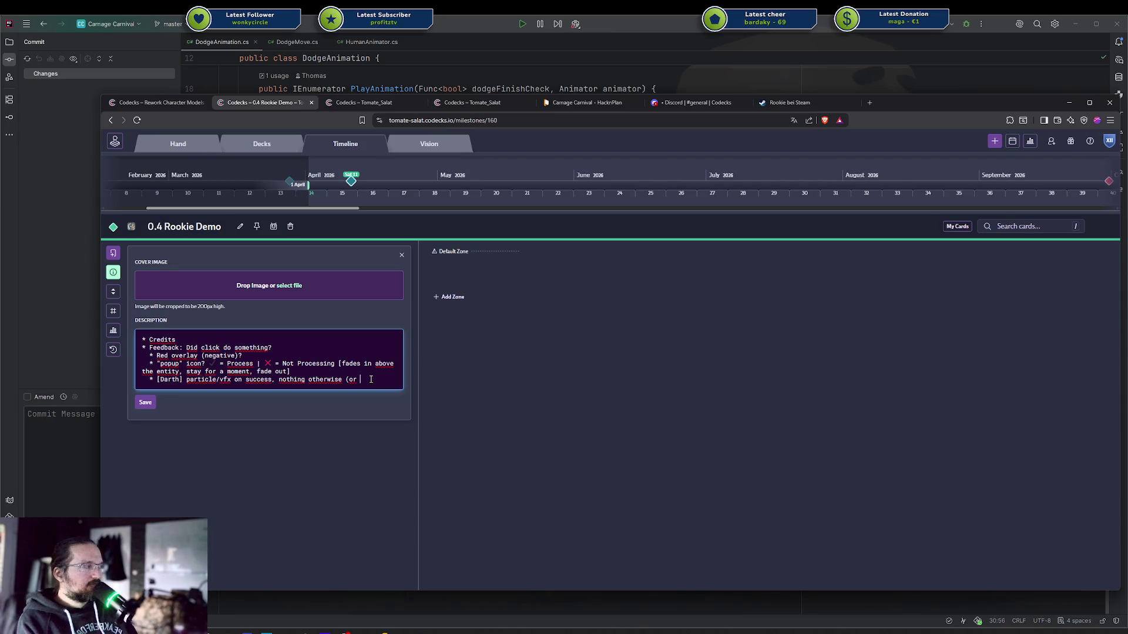
{"action": "key", "text": "BackSpace"}
{"action": "key", "text": "BackSpace"}
{"action": "type", "text": "nothing on su"}
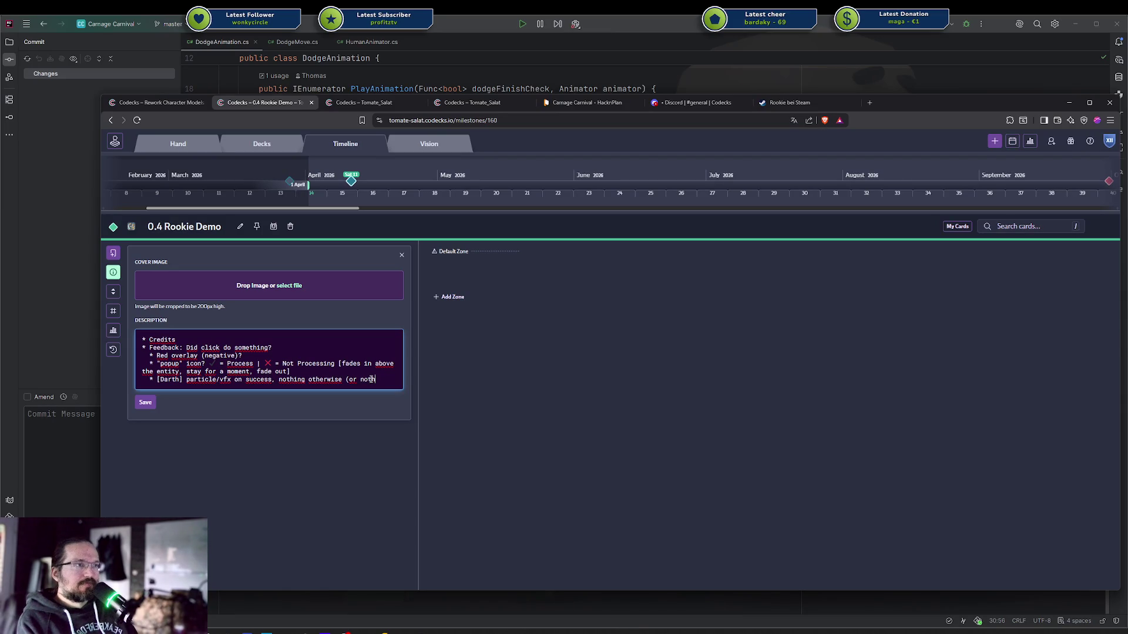
{"action": "key", "text": "BackSpace"}
{"action": "key", "text": "BackSpace"}
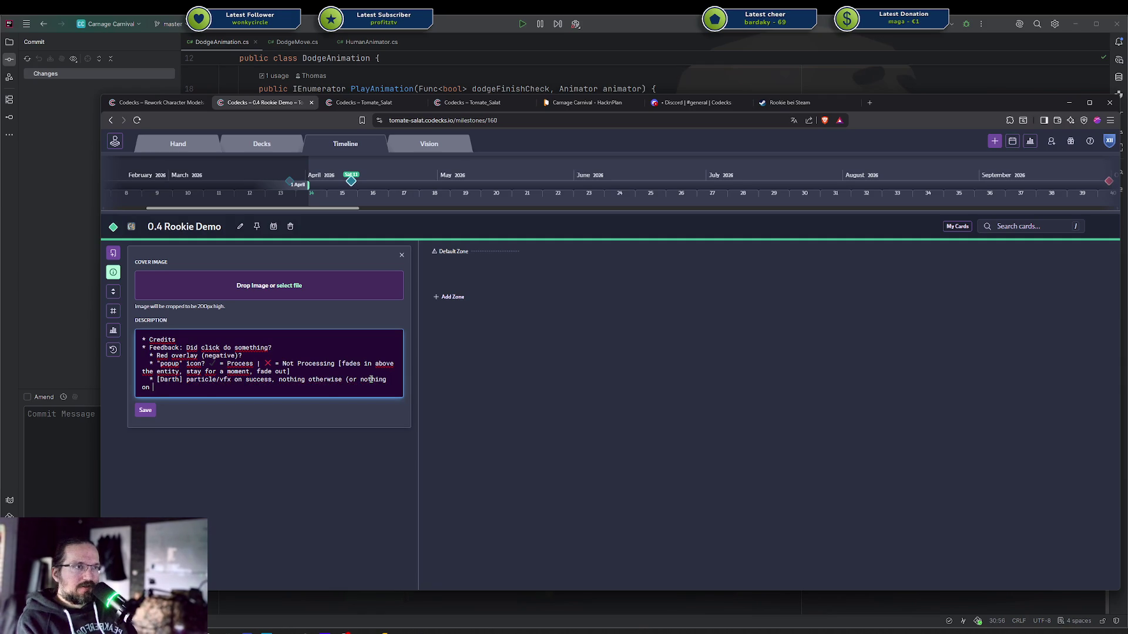
{"action": "key", "text": "ctrl+BackSpace"}
{"action": "key", "text": "ctrl+BackSpace"}
{"action": "type", "text": "vfx on"}
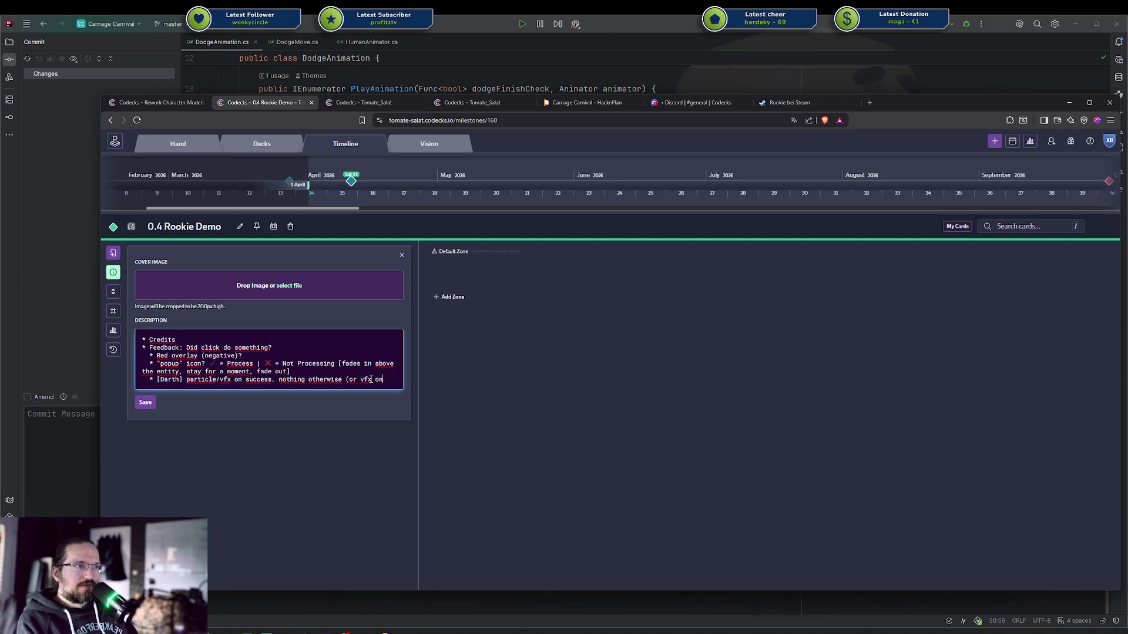
{"action": "type", "text": "ly on negative"}
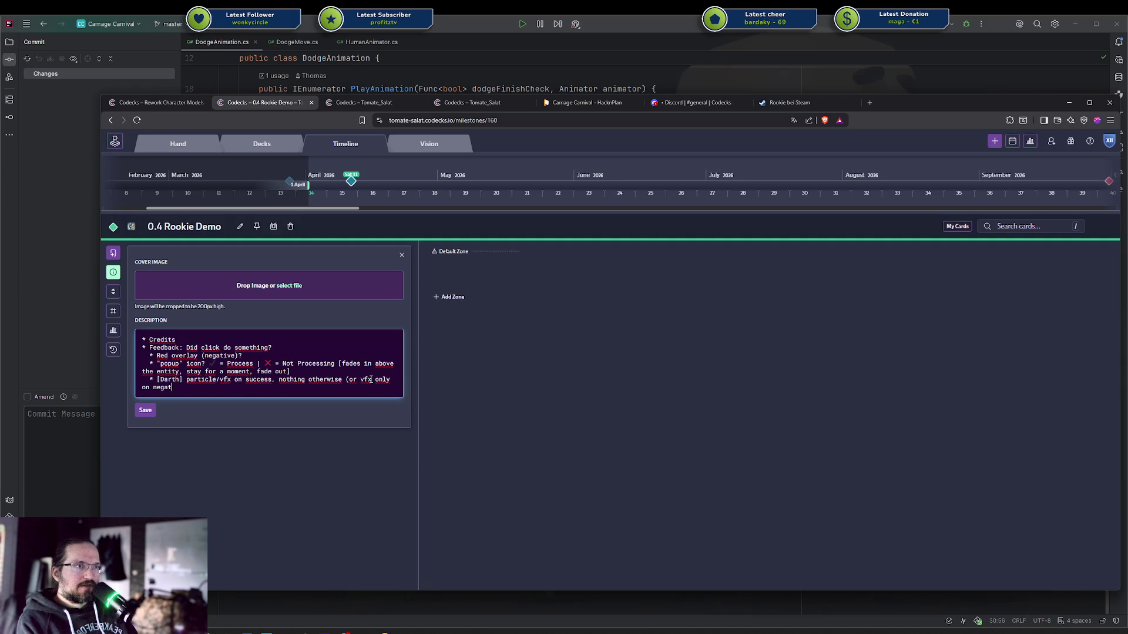
{"action": "key", "text": "ctrl+shift+Left"}
{"action": "type", "text": "\""}
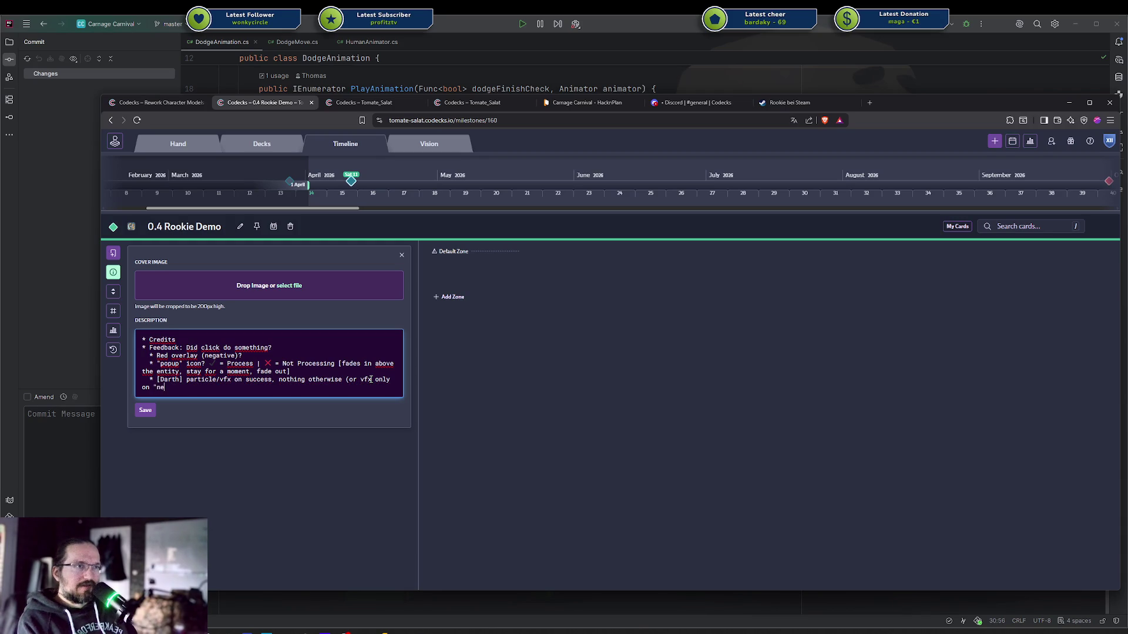
{"action": "key", "text": "ctrl+Return"}
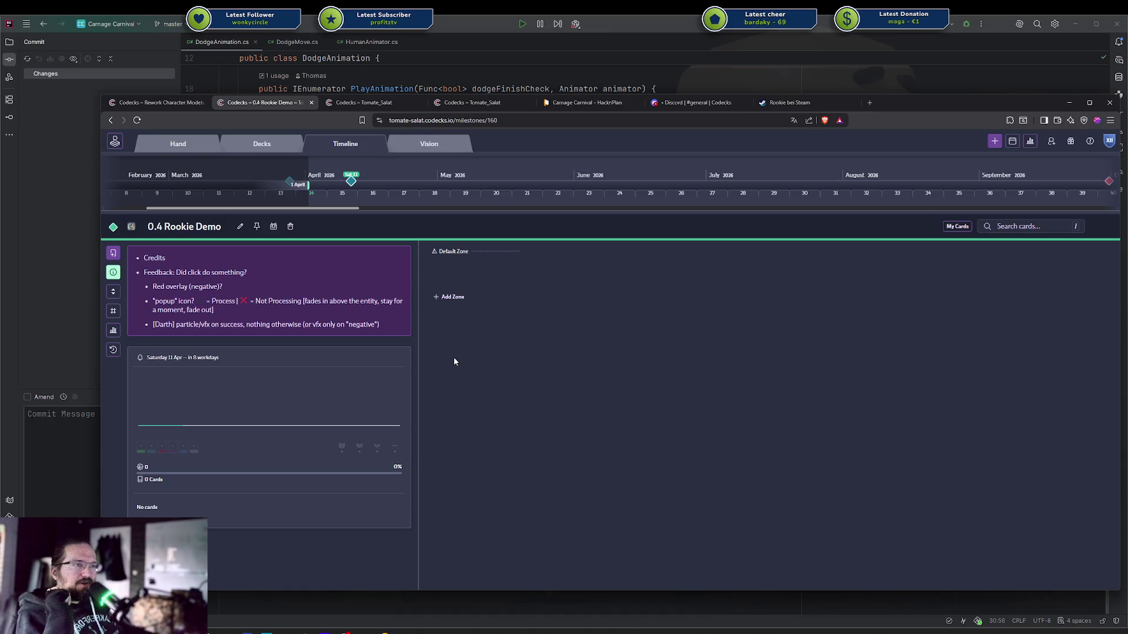
{"action": "left_click_drag", "start_coordinate": [175, 325], "coordinate": [379, 324]}
{"action": "left_click", "coordinate": [461, 346]}
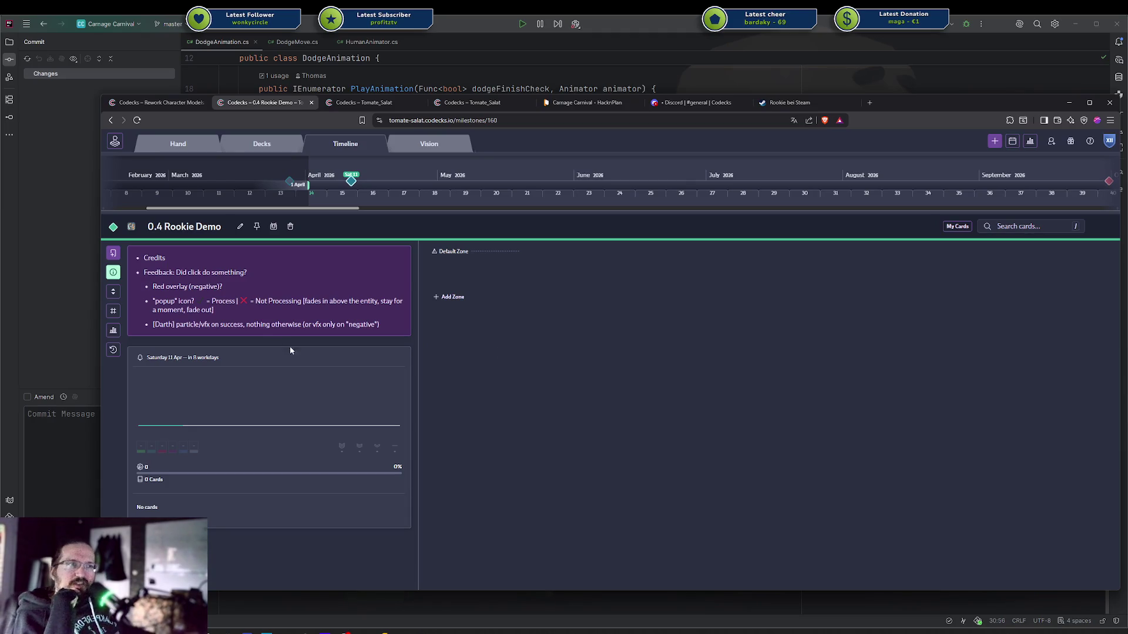
{"action": "left_click_drag", "start_coordinate": [154, 297], "coordinate": [334, 324]}
{"action": "left_click", "coordinate": [308, 311]}
{"action": "left_click", "coordinate": [304, 301]}
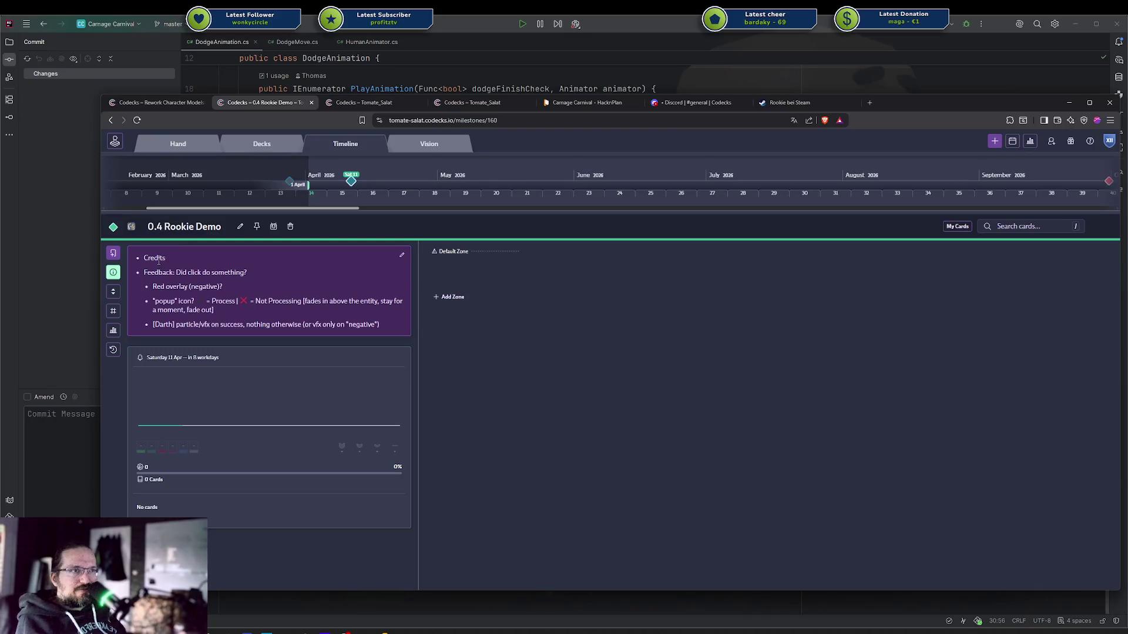
{"action": "left_click_drag", "start_coordinate": [154, 258], "coordinate": [197, 301]}
{"action": "left_click", "coordinate": [503, 365]}
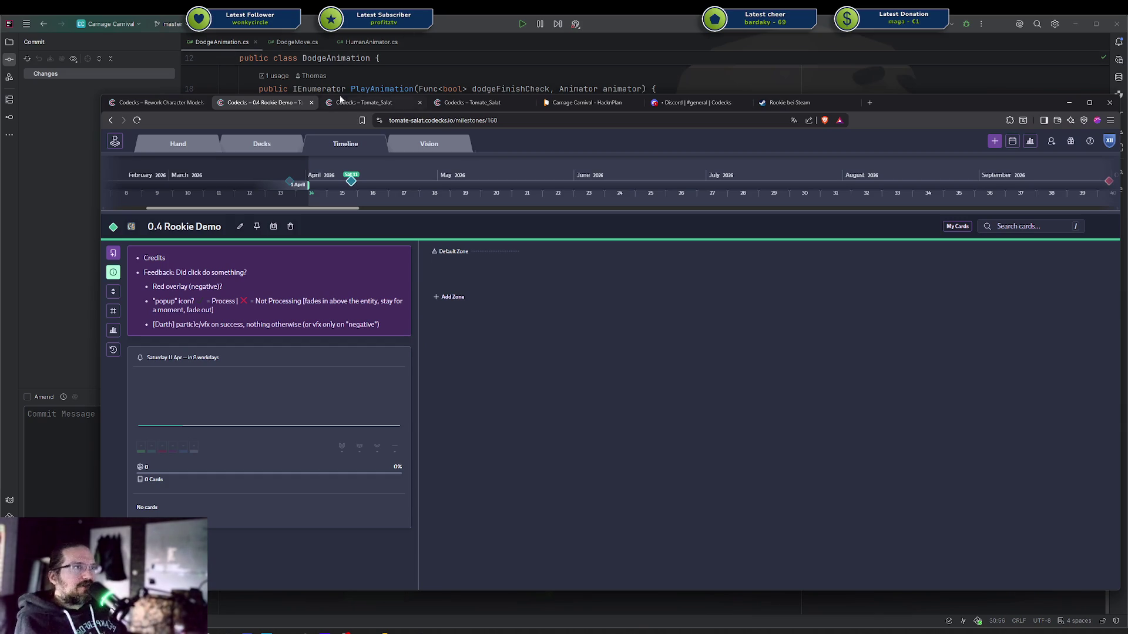
{"action": "left_click", "coordinate": [232, 151]}
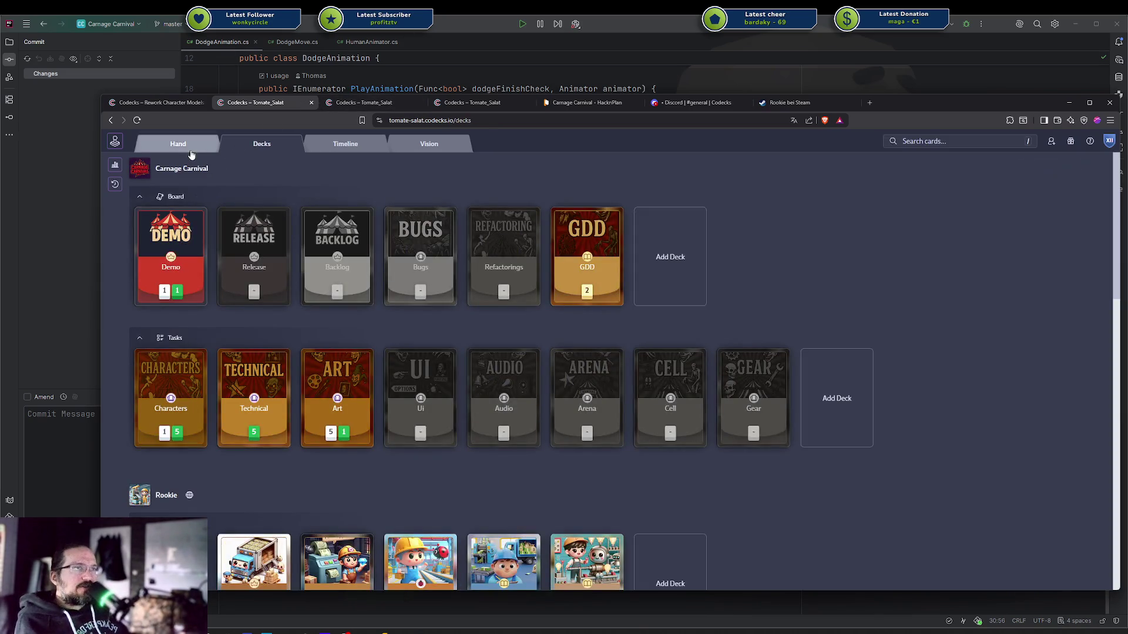
{"action": "left_click", "coordinate": [193, 150]}
{"action": "left_click", "coordinate": [287, 191]}
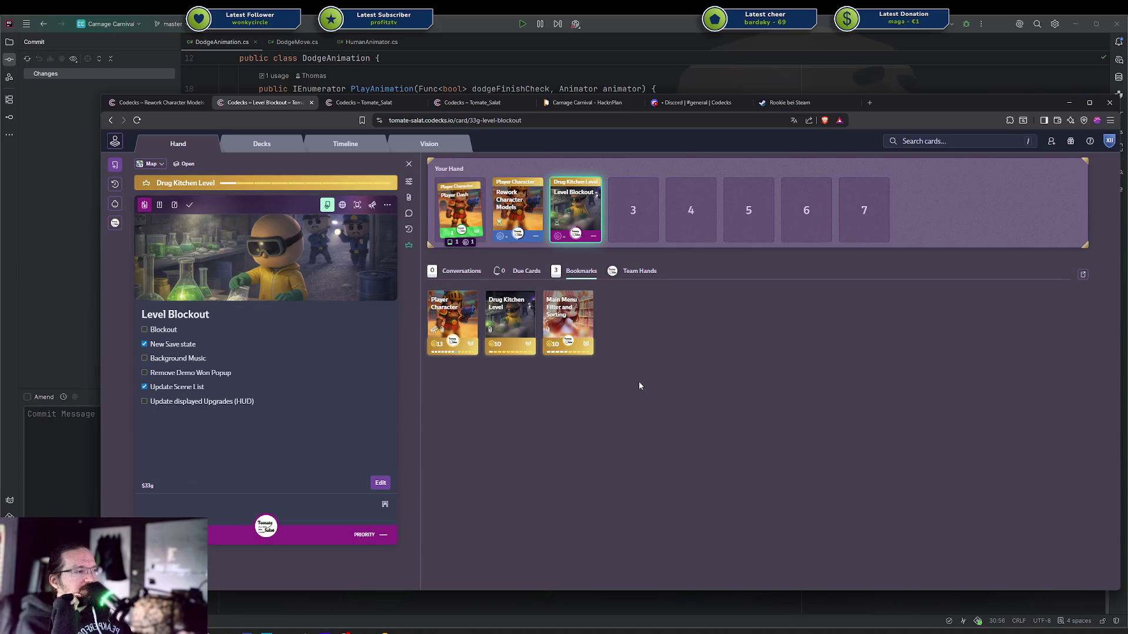
{"action": "left_click", "coordinate": [386, 110]}
{"action": "left_click", "coordinate": [467, 106]}
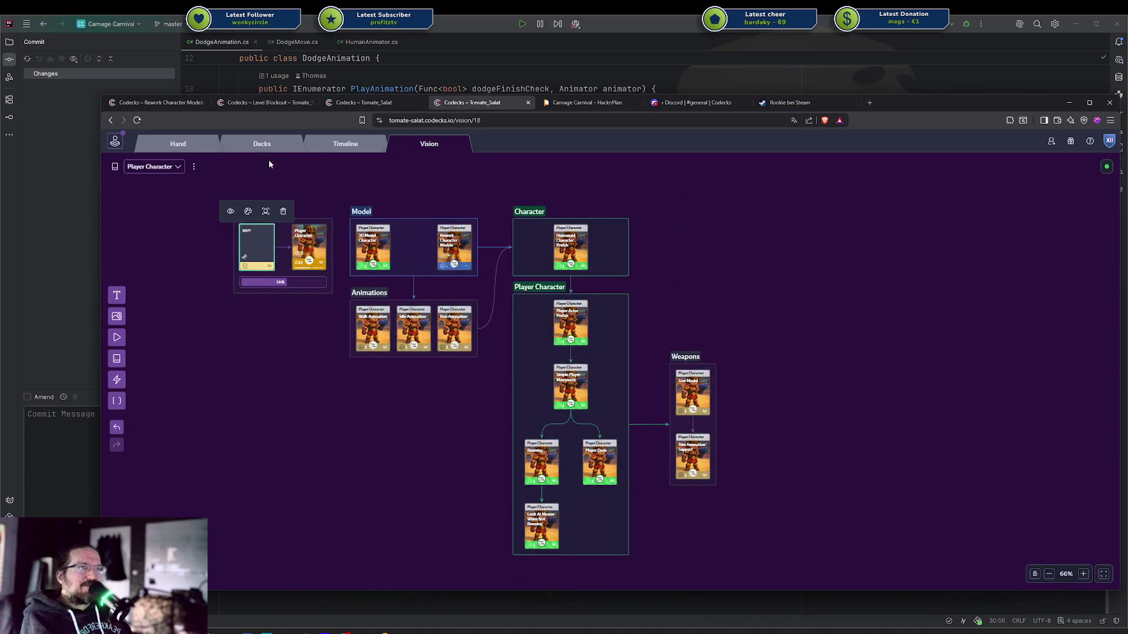
{"action": "left_click", "coordinate": [175, 101]}
{"action": "left_click", "coordinate": [470, 103]}
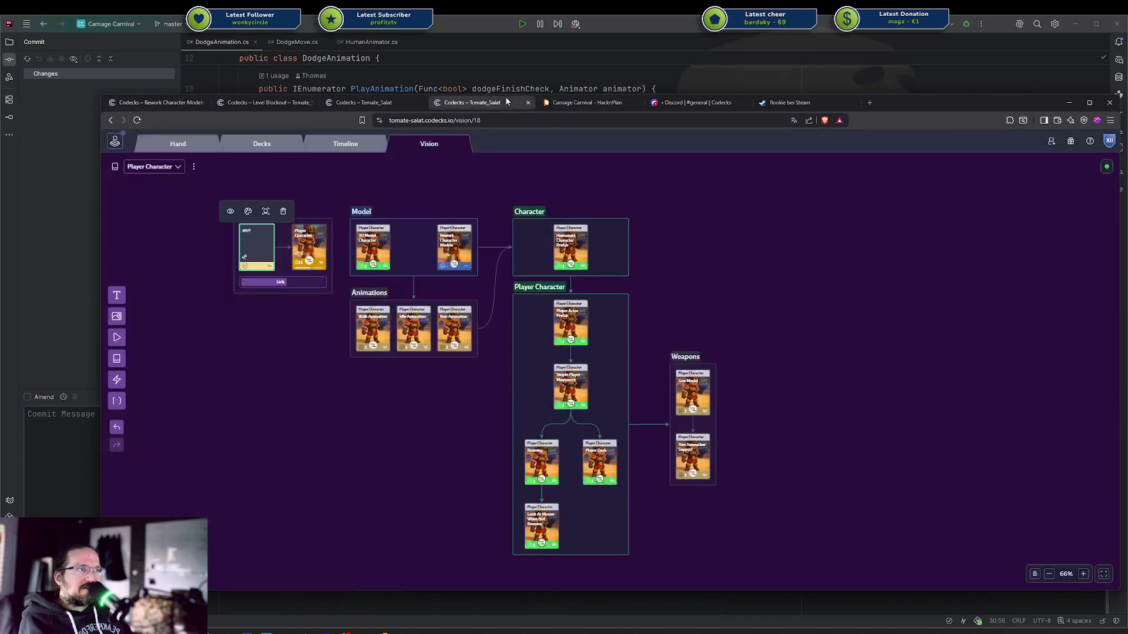
{"action": "left_click", "coordinate": [694, 108]}
{"action": "left_click", "coordinate": [367, 103]}
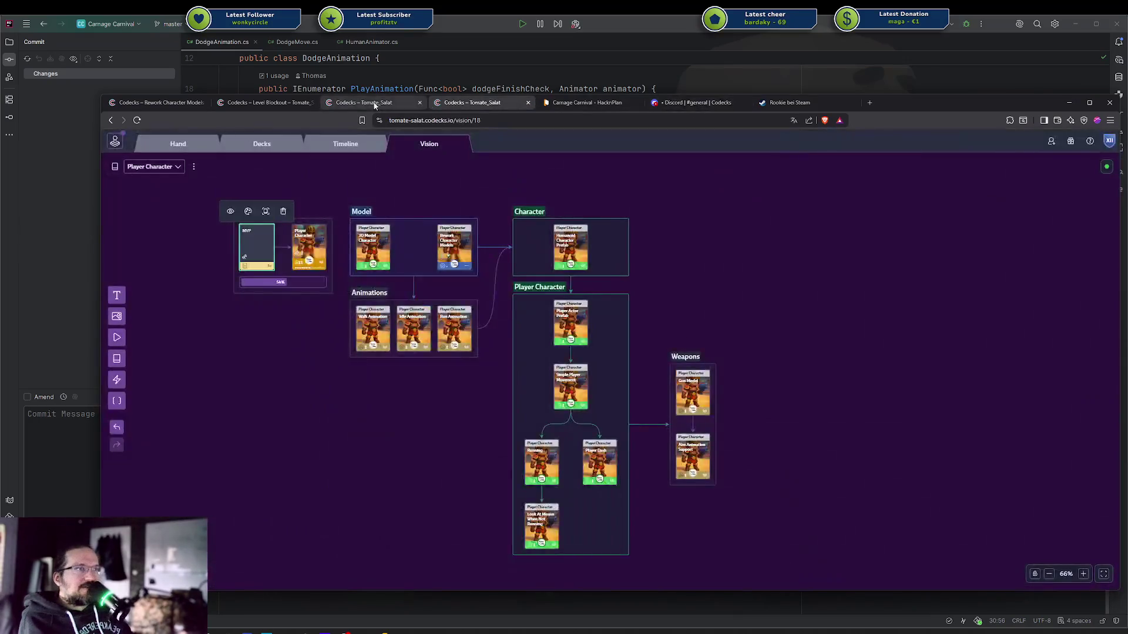
{"action": "left_click", "coordinate": [265, 106]}
{"action": "left_click", "coordinate": [345, 143]}
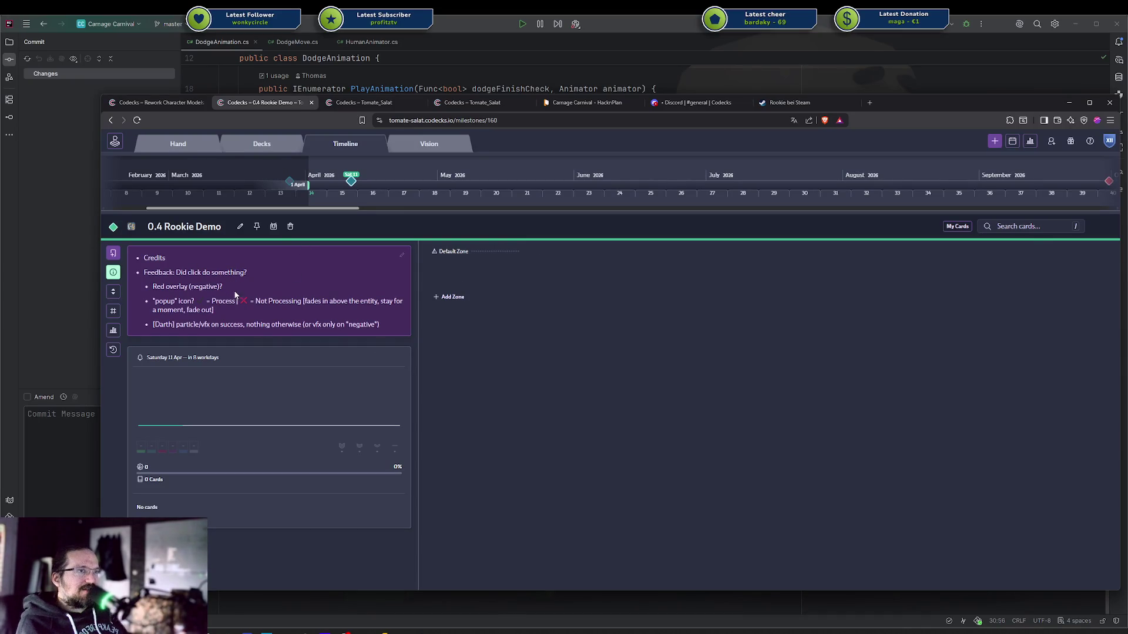
{"action": "mouse_move", "coordinate": [357, 325]}
{"action": "left_mouse_down"}
{"action": "mouse_move", "coordinate": [200, 226]}
{"action": "mouse_move", "coordinate": [205, 286]}
{"action": "mouse_move", "coordinate": [481, 378]}
{"action": "mouse_move", "coordinate": [154, 272]}
{"action": "left_mouse_up"}
{"action": "left_click", "coordinate": [619, 425]}
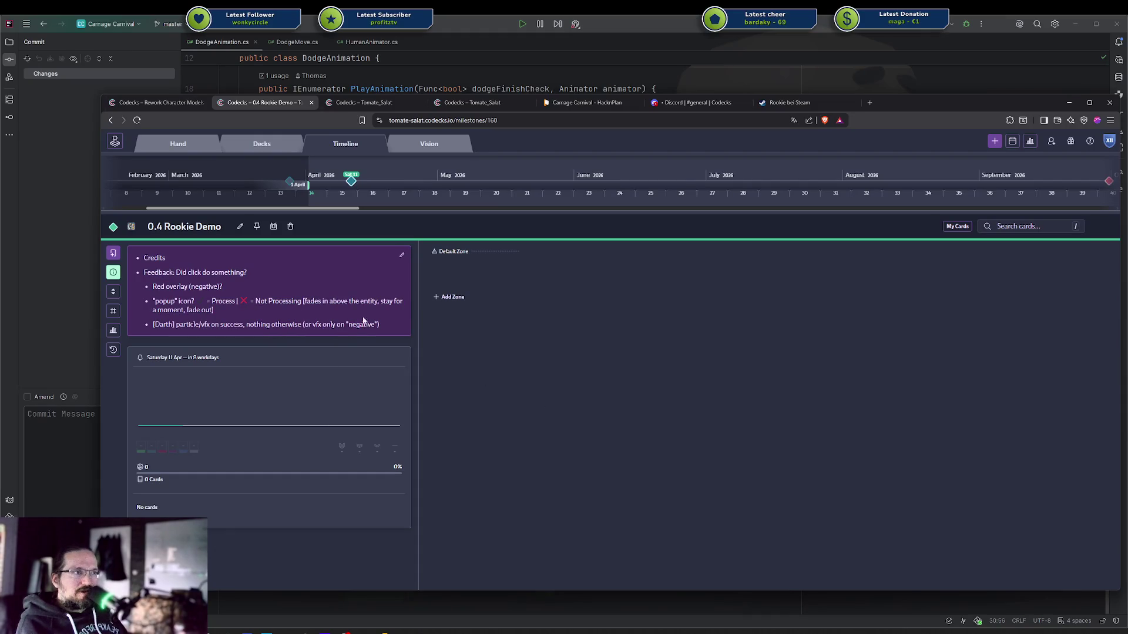
{"action": "mouse_move", "coordinate": [390, 326]}
{"action": "left_mouse_down"}
{"action": "mouse_move", "coordinate": [203, 306]}
{"action": "mouse_move", "coordinate": [140, 270]}
{"action": "left_mouse_up"}
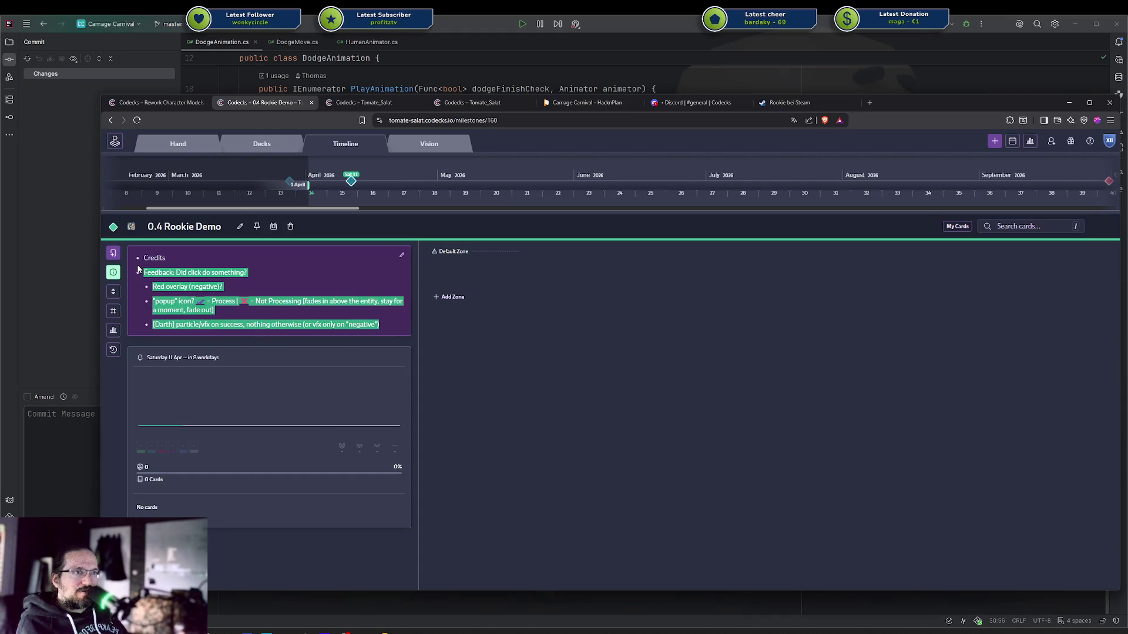
{"action": "left_click", "coordinate": [462, 380]}
{"action": "mouse_move", "coordinate": [389, 327]}
{"action": "left_mouse_down"}
{"action": "mouse_move", "coordinate": [147, 260]}
{"action": "mouse_move", "coordinate": [558, 381]}
{"action": "left_mouse_up"}
{"action": "left_click", "coordinate": [369, 328]}
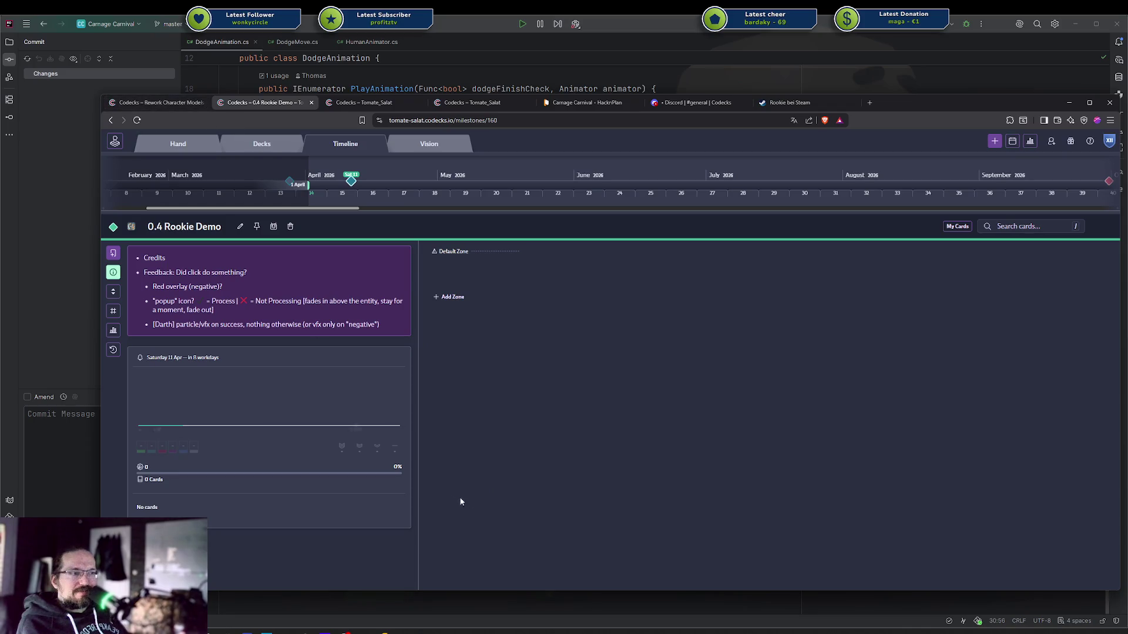
{"action": "key", "text": "alt+Tab"}
Select the Rig armature in the Outliner and check its bones over the T-posed character
{"action": "scroll", "coordinate": [655, 326], "scroll_direction": "up", "scroll_amount": 6}
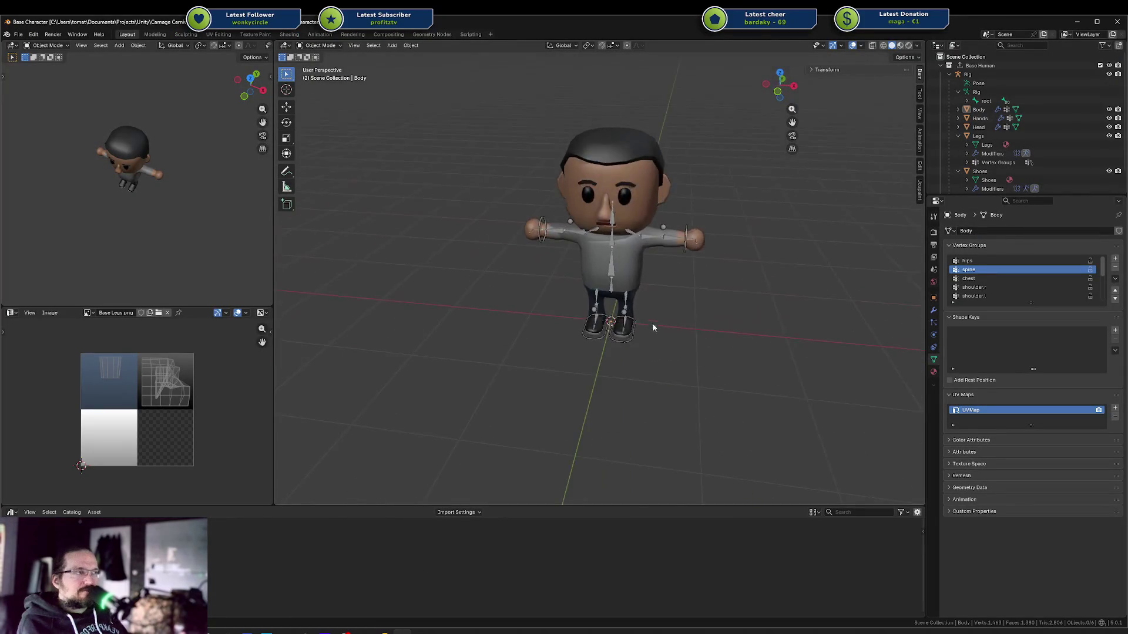
{"action": "scroll", "coordinate": [647, 339], "scroll_direction": "down", "scroll_amount": 6}
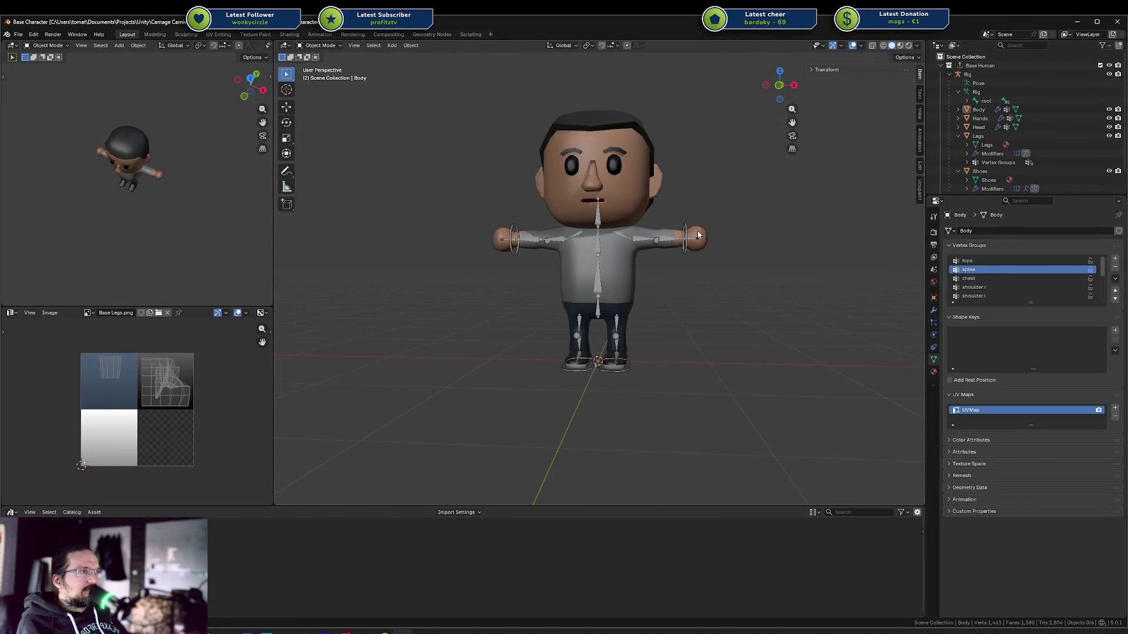
{"action": "left_click", "coordinate": [689, 234]}
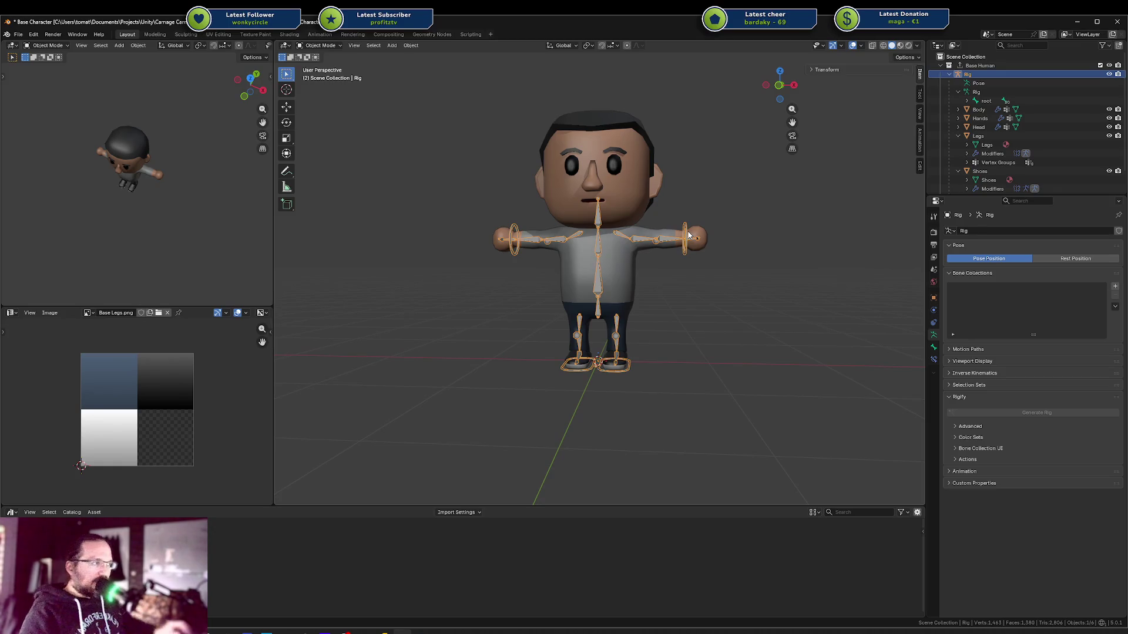
{"action": "middle_click_drag", "start_coordinate": [615, 306], "coordinate": [617, 302]}
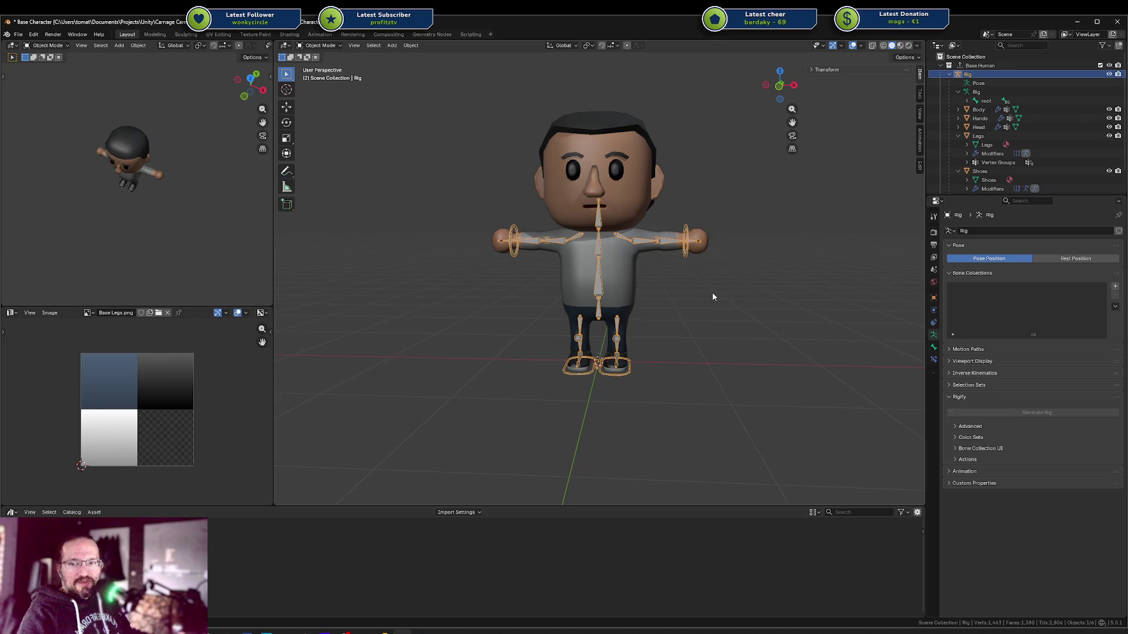
{"action": "middle_click_drag", "start_coordinate": [712, 294], "coordinate": [680, 314]}
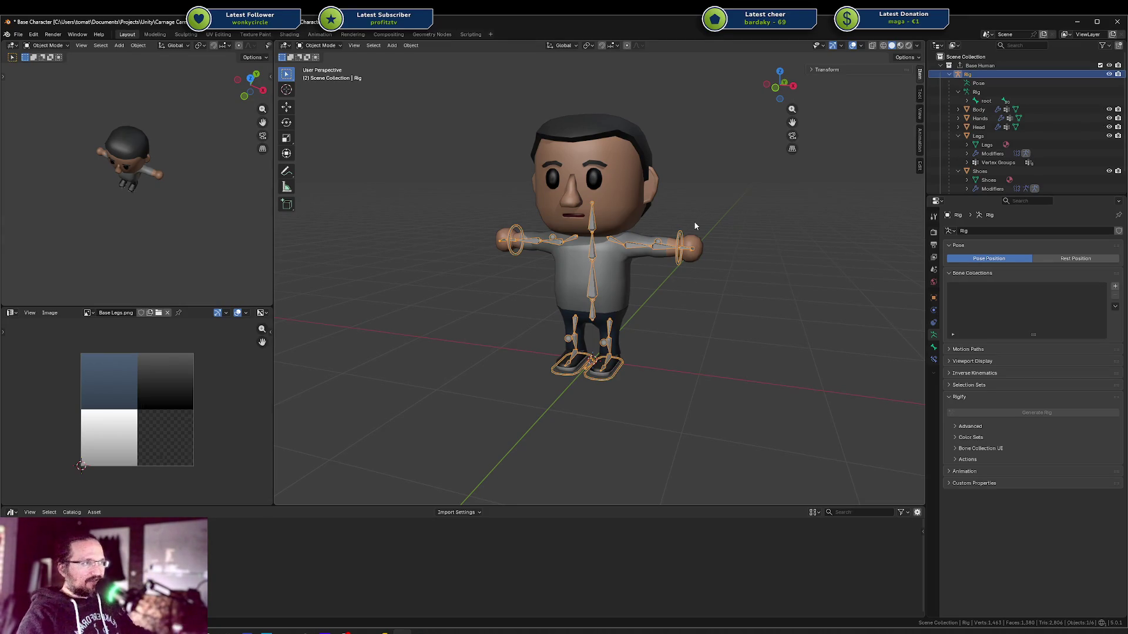
{"action": "mouse_move", "coordinate": [702, 226]}
{"action": "middle_mouse_down"}
{"action": "mouse_move", "coordinate": [728, 235]}
{"action": "mouse_move", "coordinate": [723, 252]}
{"action": "middle_mouse_up"}
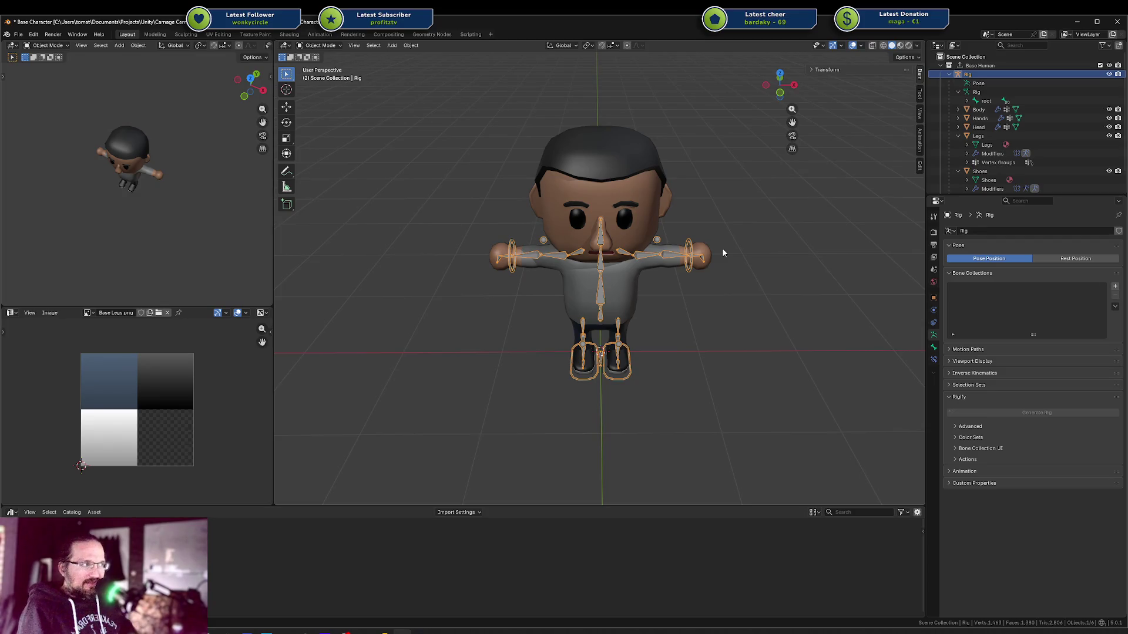
{"action": "scroll", "coordinate": [693, 295], "scroll_direction": "up", "scroll_amount": 2}
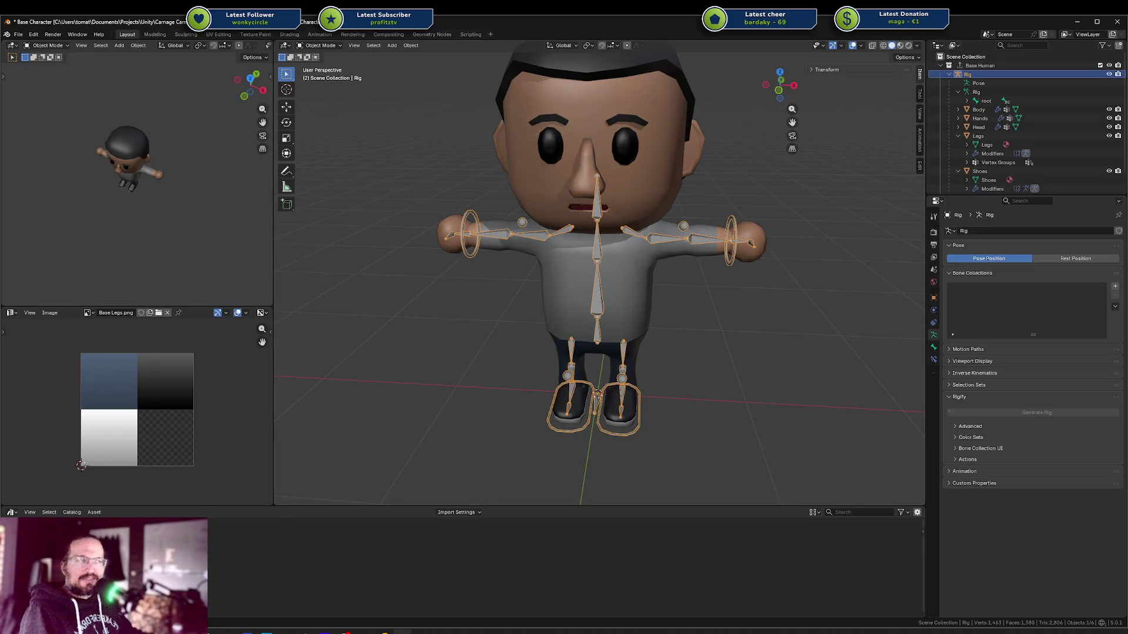
{"action": "middle_click_drag", "start_coordinate": [617, 225], "coordinate": [628, 227]}
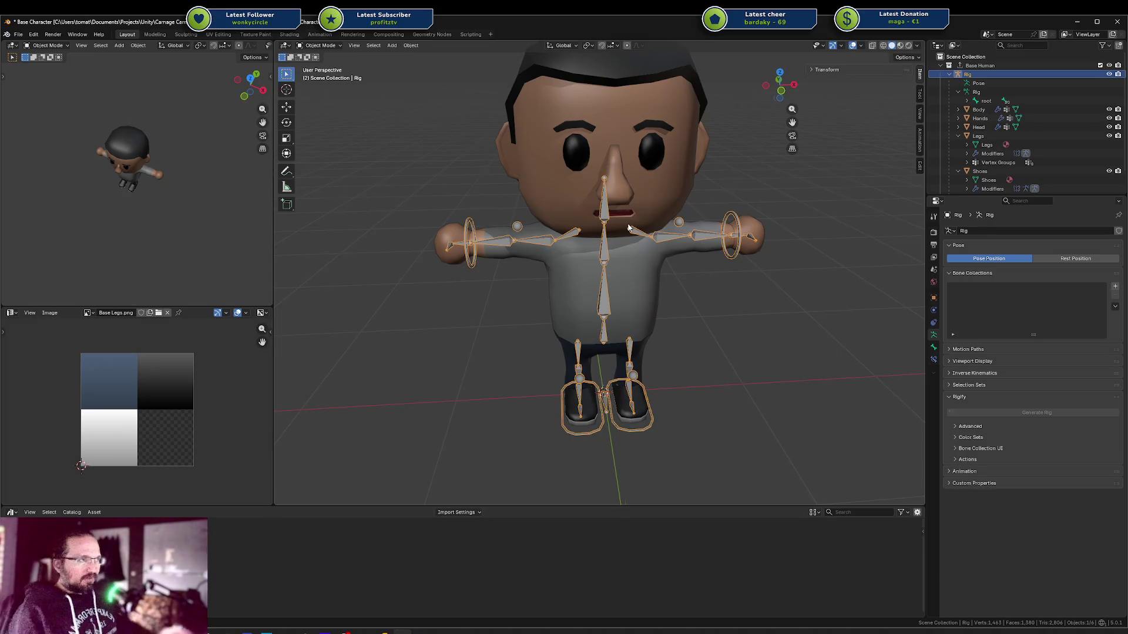
{"action": "mouse_move", "coordinate": [628, 228]}
{"action": "middle_mouse_down"}
{"action": "mouse_move", "coordinate": [680, 300]}
{"action": "mouse_move", "coordinate": [693, 285]}
{"action": "mouse_move", "coordinate": [675, 283]}
{"action": "middle_mouse_up"}
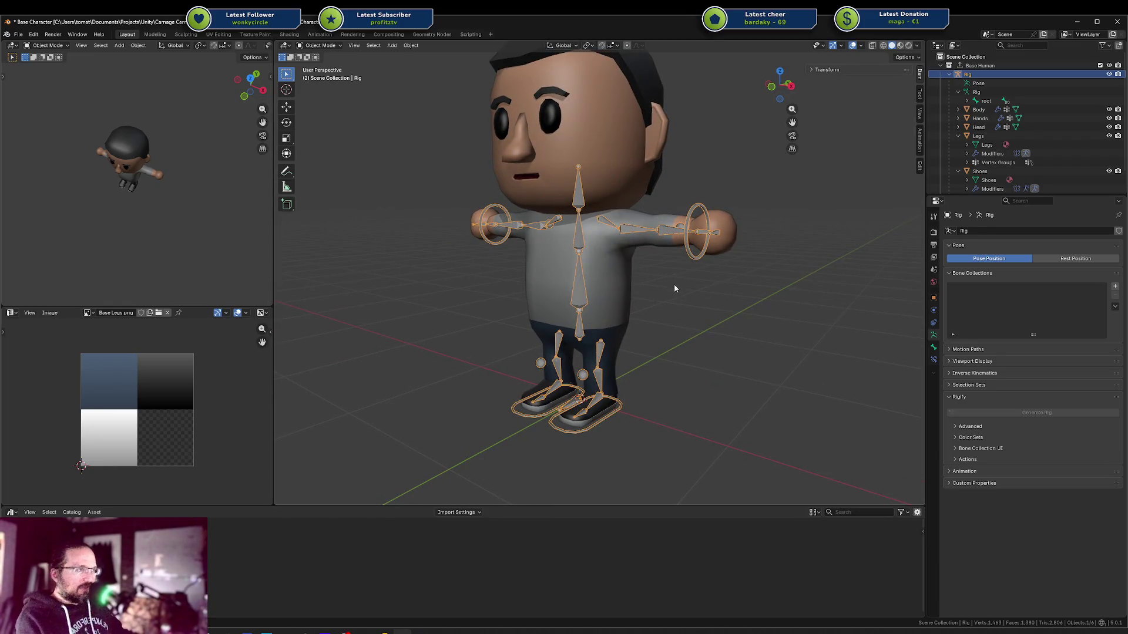
{"action": "mouse_move", "coordinate": [675, 284]}
{"action": "middle_mouse_down"}
{"action": "mouse_move", "coordinate": [647, 283]}
{"action": "mouse_move", "coordinate": [665, 287]}
{"action": "mouse_move", "coordinate": [679, 311]}
{"action": "mouse_move", "coordinate": [616, 291]}
{"action": "middle_mouse_up"}
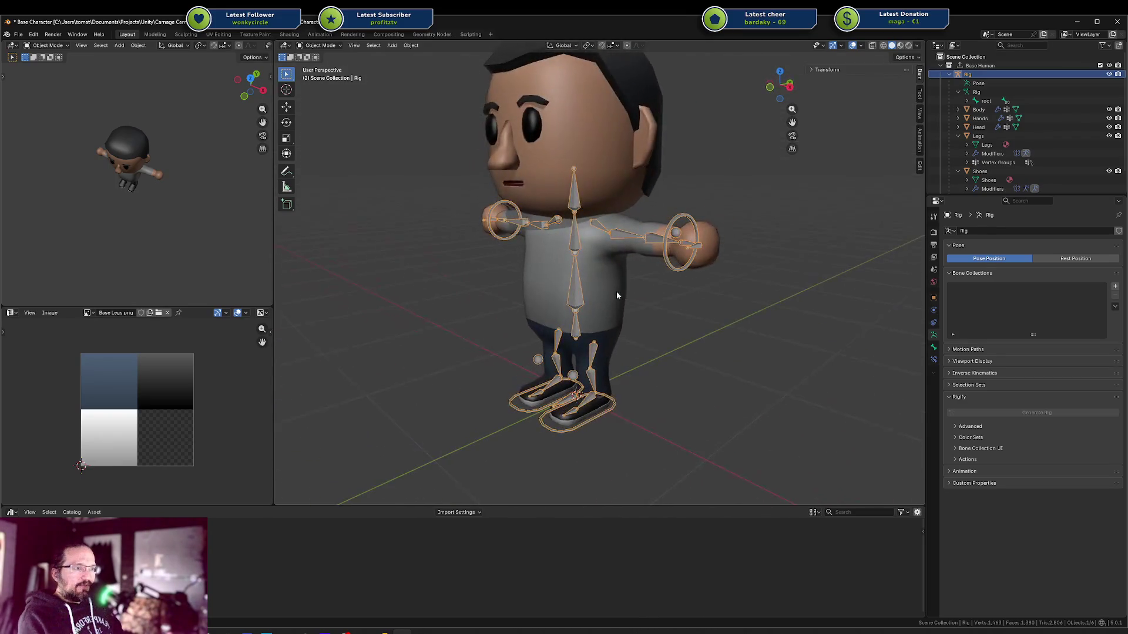
{"action": "key", "text": "alt+Tab"}
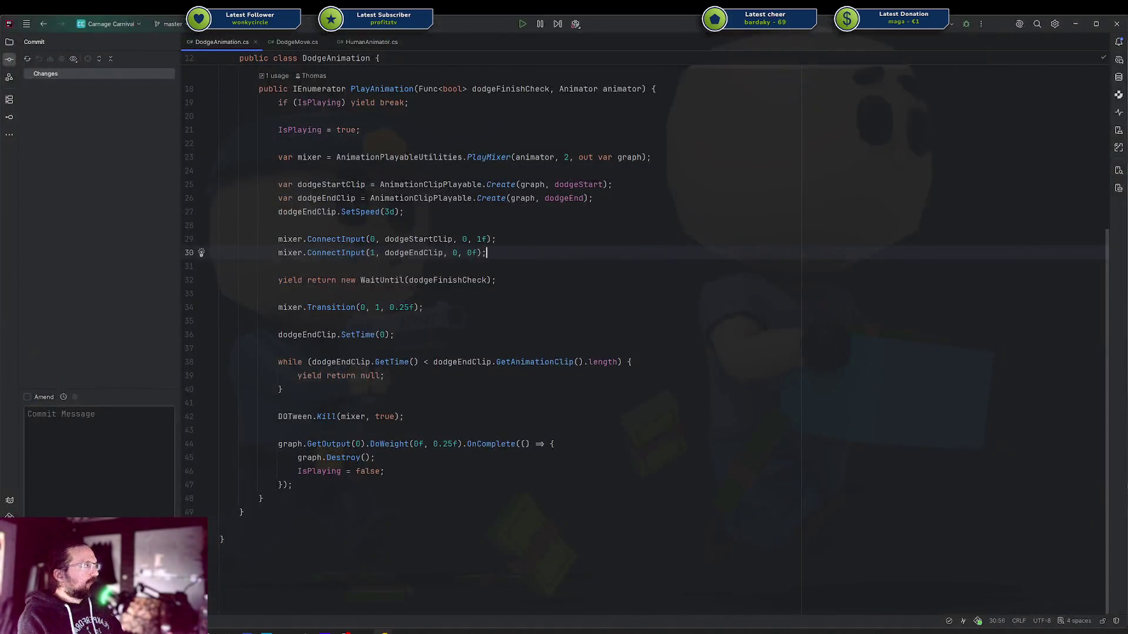
{"action": "key", "text": "alt+Tab"}
{"action": "mouse_move", "coordinate": [235, 7]}
{"action": "left_mouse_down"}
{"action": "mouse_move", "coordinate": [232, 125]}
{"action": "mouse_move", "coordinate": [24, 88]}
{"action": "left_mouse_up"}
{"action": "double_click", "coordinate": [23, 88]}
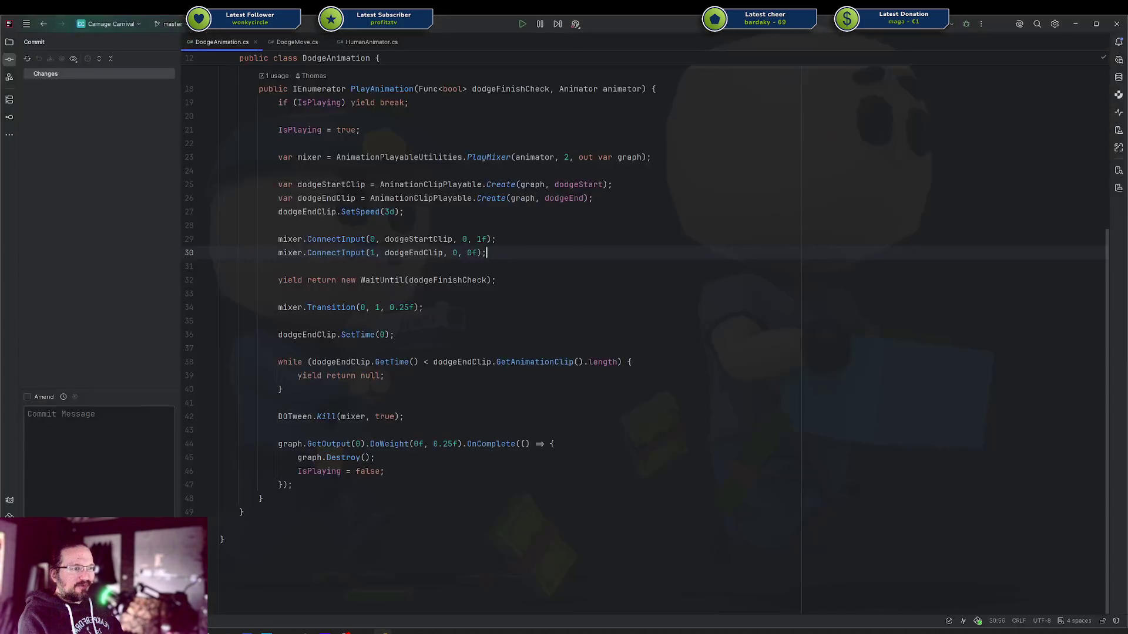
{"action": "left_click", "coordinate": [386, 630]}
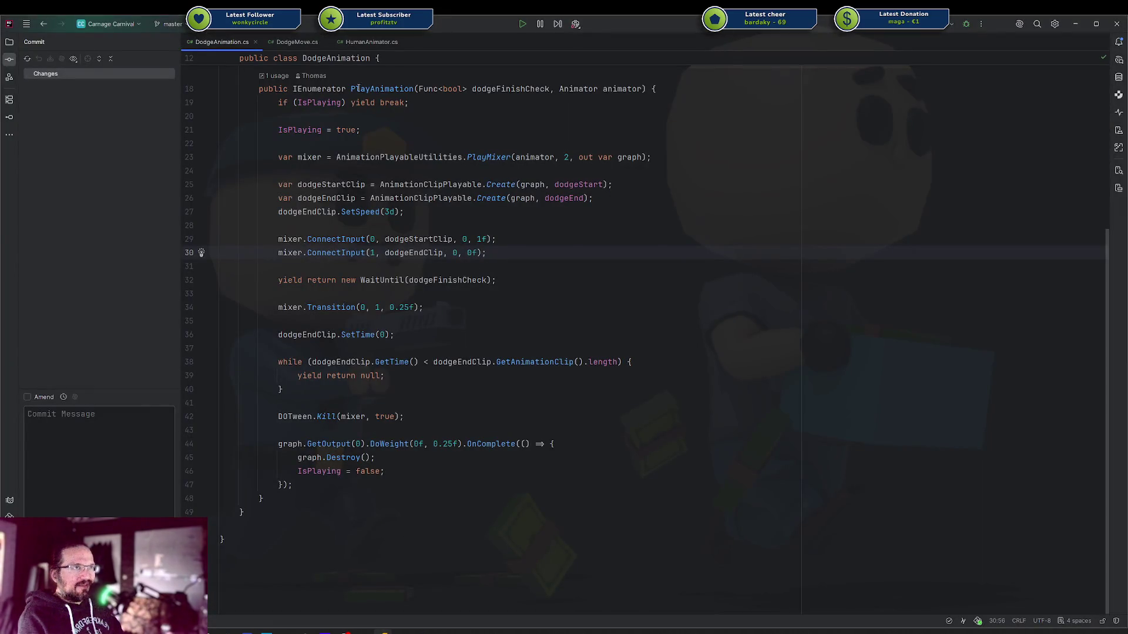
Start the Unity editor for the Carnage Carnival project from Rider's Unity dropdown
{"action": "left_click", "coordinate": [576, 24]}
{"action": "left_click", "coordinate": [599, 54]}
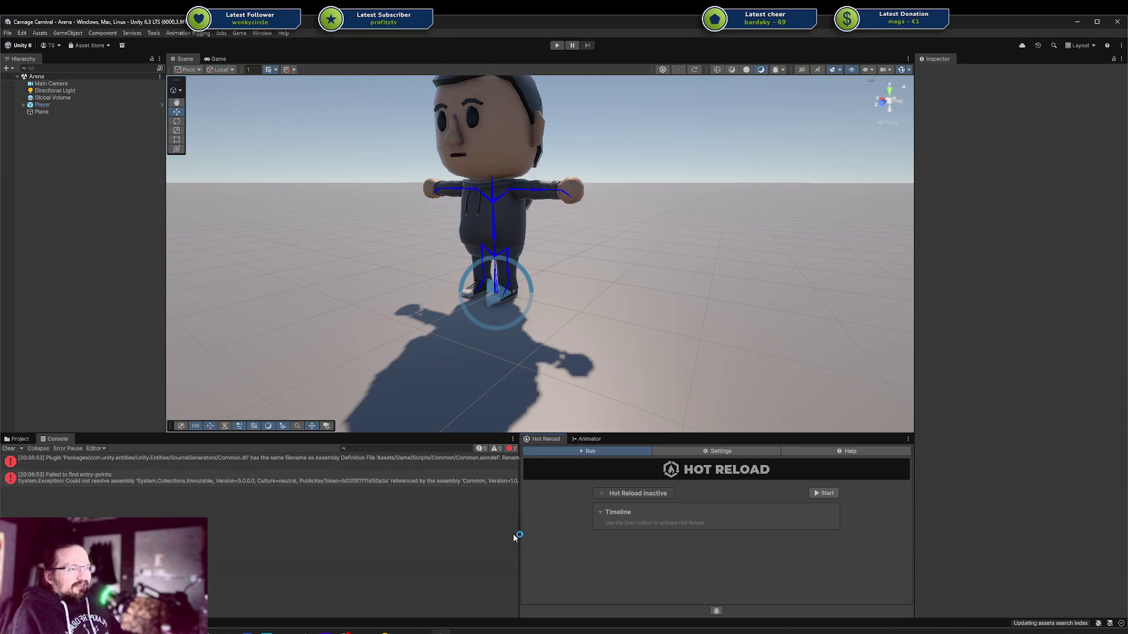
Widen the Console, clear its errors, and show the Common.Editor folder in the Project window
{"action": "left_click_drag", "start_coordinate": [520, 531], "coordinate": [679, 531]}
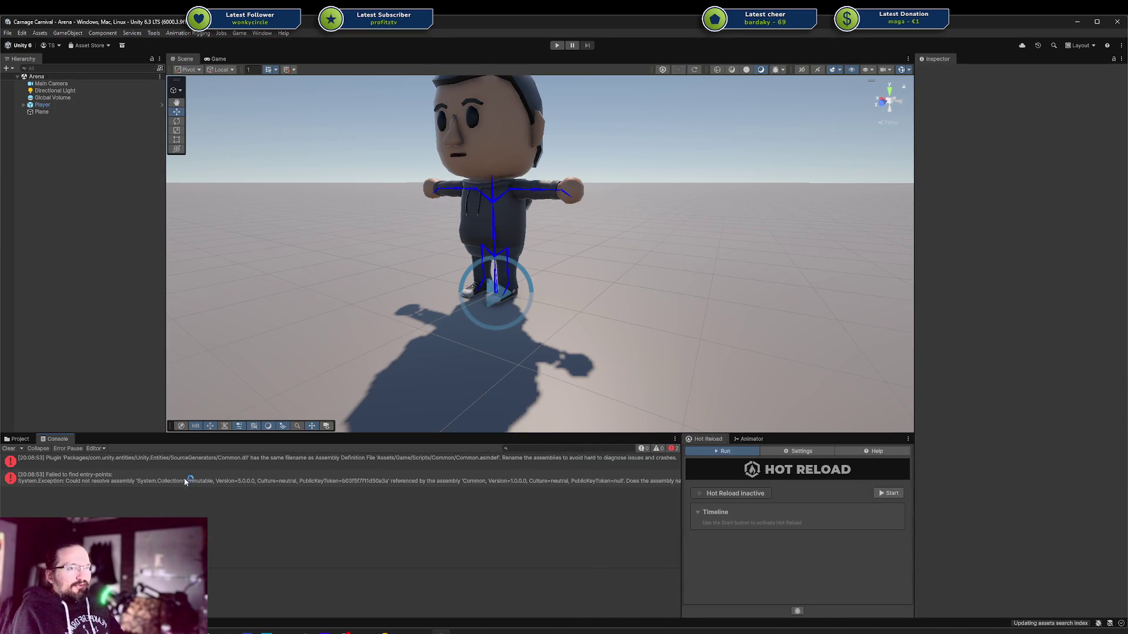
{"action": "left_click", "coordinate": [10, 449]}
{"action": "left_click", "coordinate": [26, 442]}
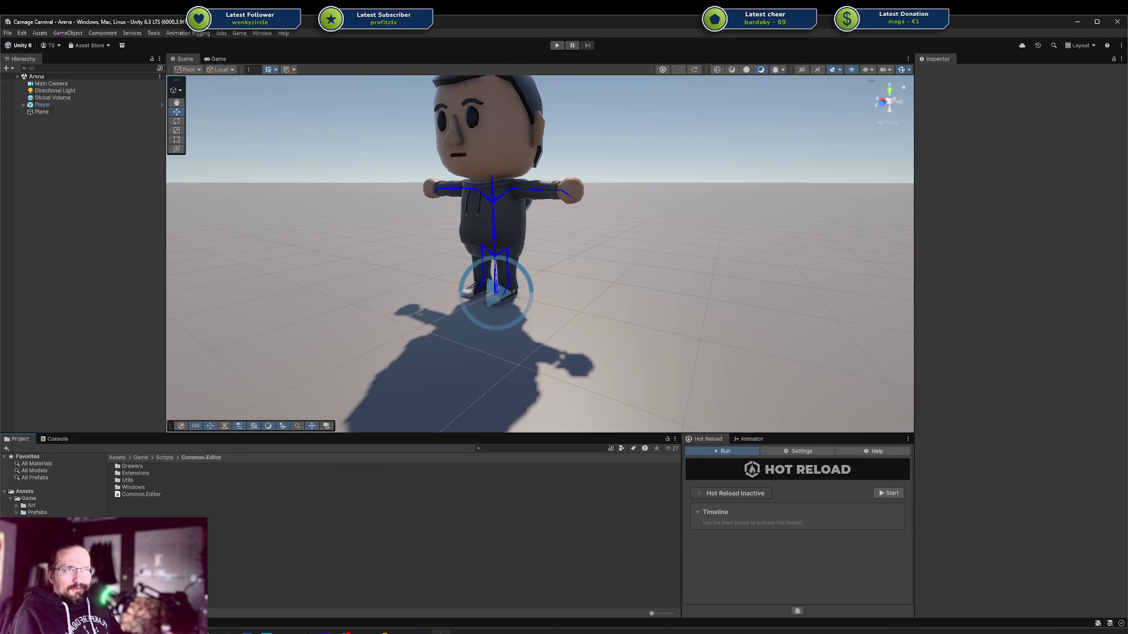
{"action": "scroll", "coordinate": [493, 252], "scroll_direction": "down", "scroll_amount": 2}
{"action": "middle_click_drag", "start_coordinate": [482, 235], "coordinate": [499, 288]}
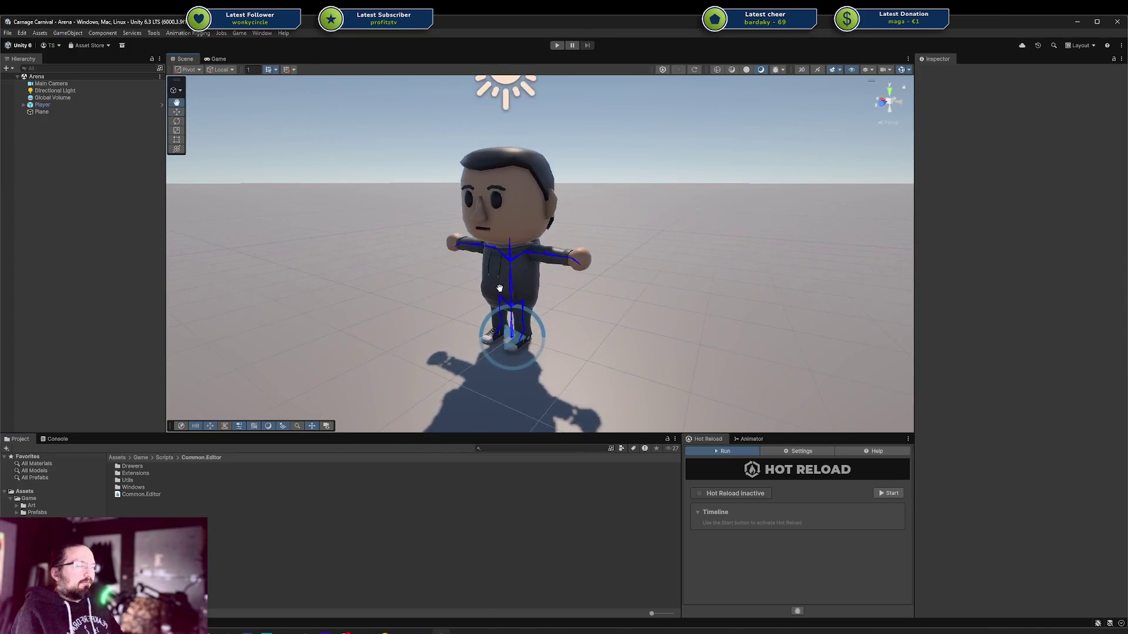
{"action": "mouse_move", "coordinate": [500, 288]}
{"action": "left_mouse_down", "text": "alt"}
{"action": "mouse_move", "coordinate": [557, 262]}
{"action": "mouse_move", "coordinate": [588, 211]}
{"action": "mouse_move", "coordinate": [677, 164]}
{"action": "mouse_move", "coordinate": [636, 116]}
{"action": "mouse_move", "coordinate": [410, 136]}
{"action": "mouse_move", "coordinate": [314, 285]}
{"action": "mouse_move", "coordinate": [376, 307]}
{"action": "mouse_move", "coordinate": [479, 292]}
{"action": "mouse_move", "coordinate": [144, 294]}
{"action": "mouse_move", "coordinate": [30, 275]}
{"action": "mouse_move", "coordinate": [576, 248]}
{"action": "mouse_move", "coordinate": [482, 223]}
{"action": "mouse_move", "coordinate": [417, 312]}
{"action": "left_mouse_up", "text": "alt"}
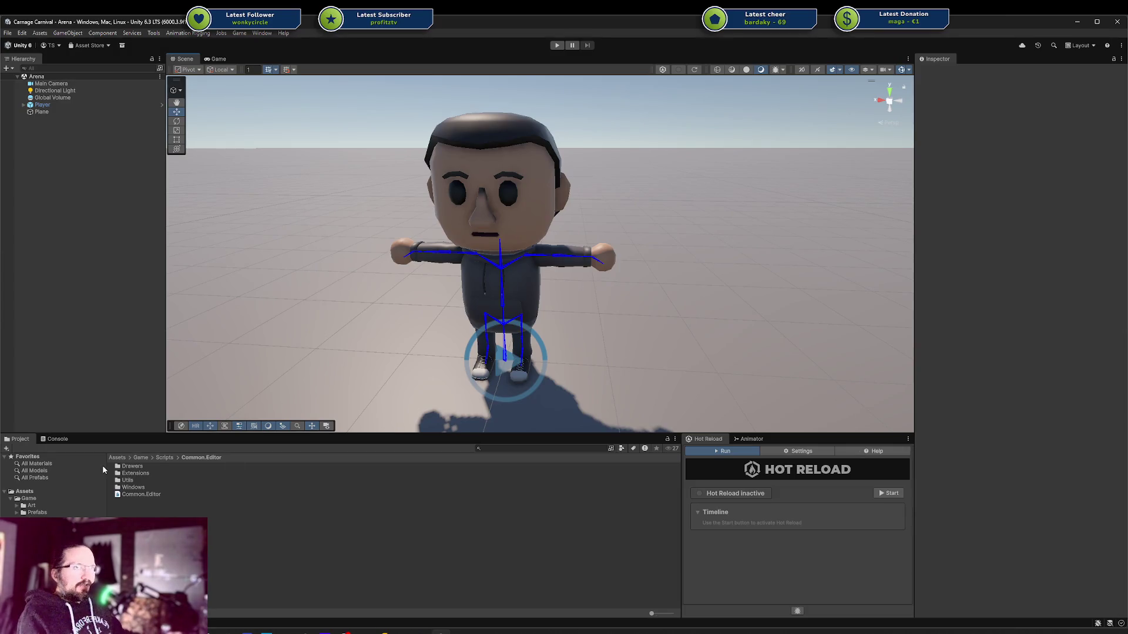
{"action": "left_click", "coordinate": [757, 439]}
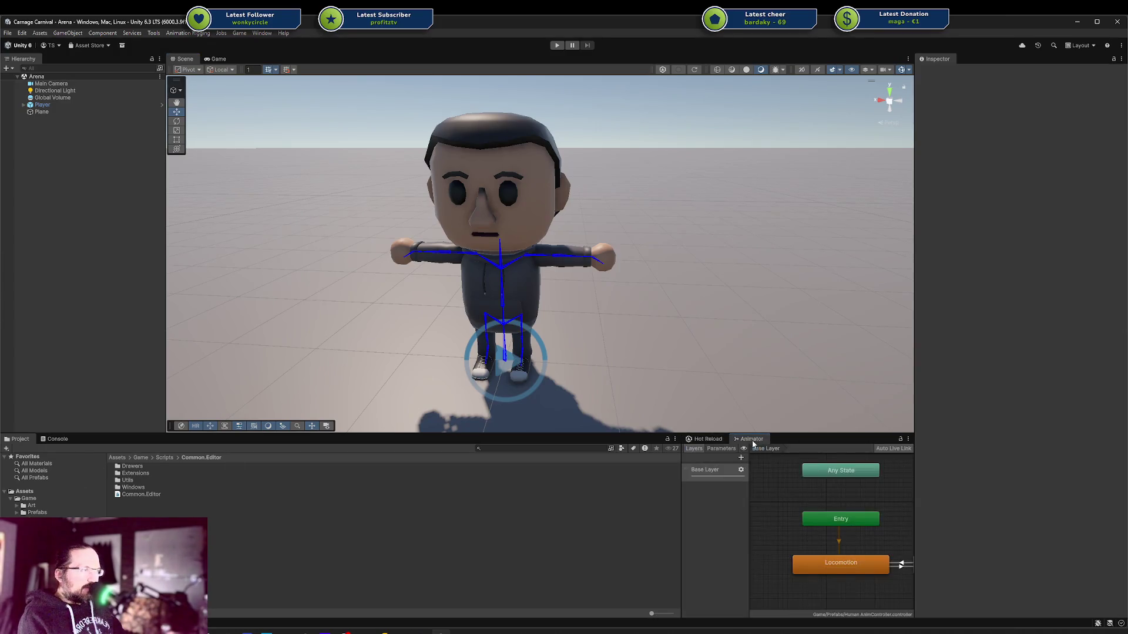
Inspect the Locomotion blend tree clips: Walking_A, Running_Strafe_Right and Walking_Backwards
{"action": "left_click_drag", "start_coordinate": [682, 468], "coordinate": [523, 468]}
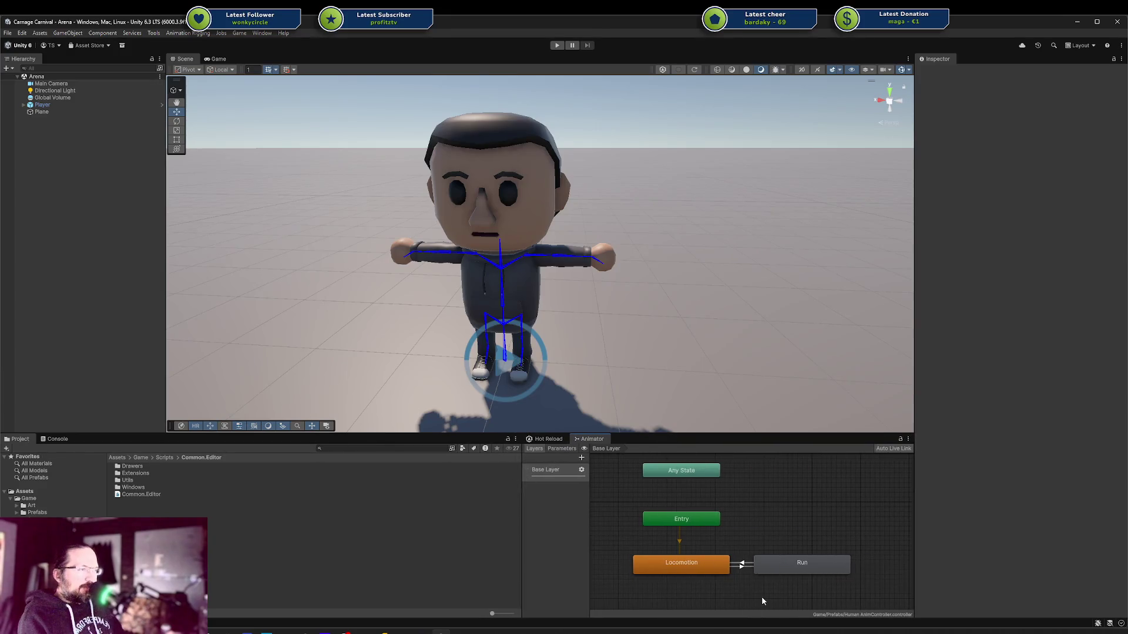
{"action": "left_click", "coordinate": [682, 562]}
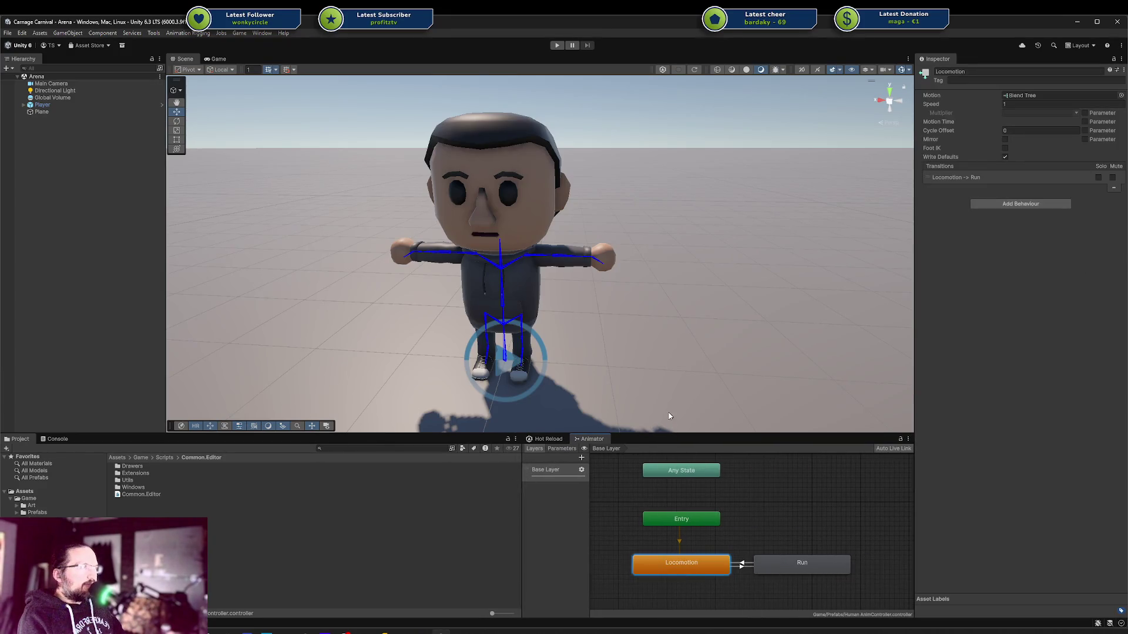
{"action": "double_click", "coordinate": [684, 572]}
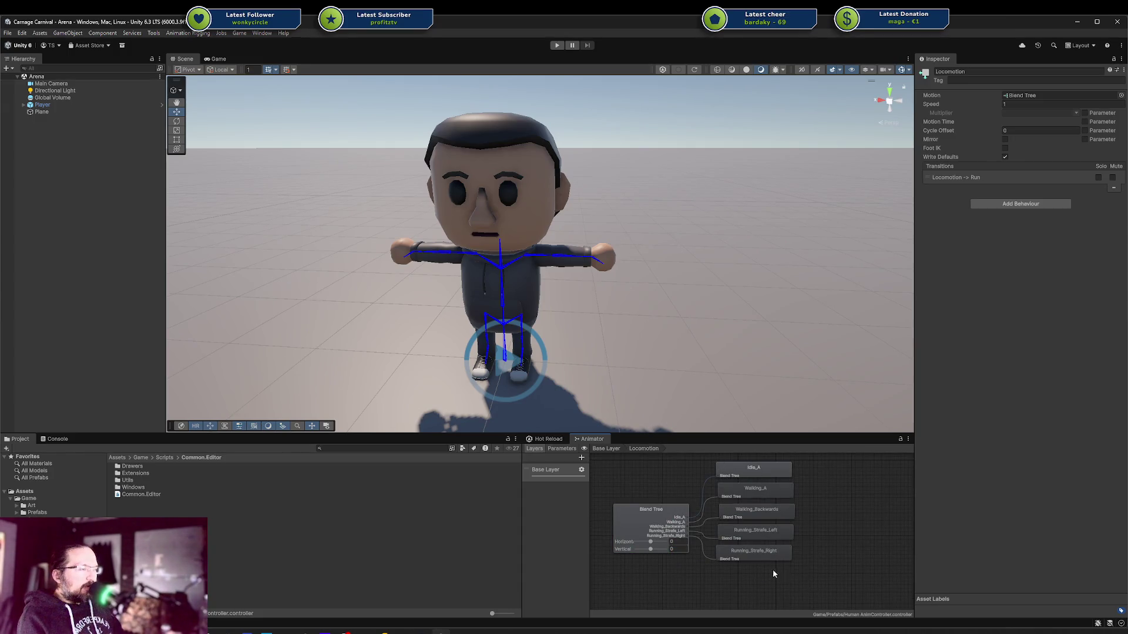
{"action": "left_click", "coordinate": [761, 489]}
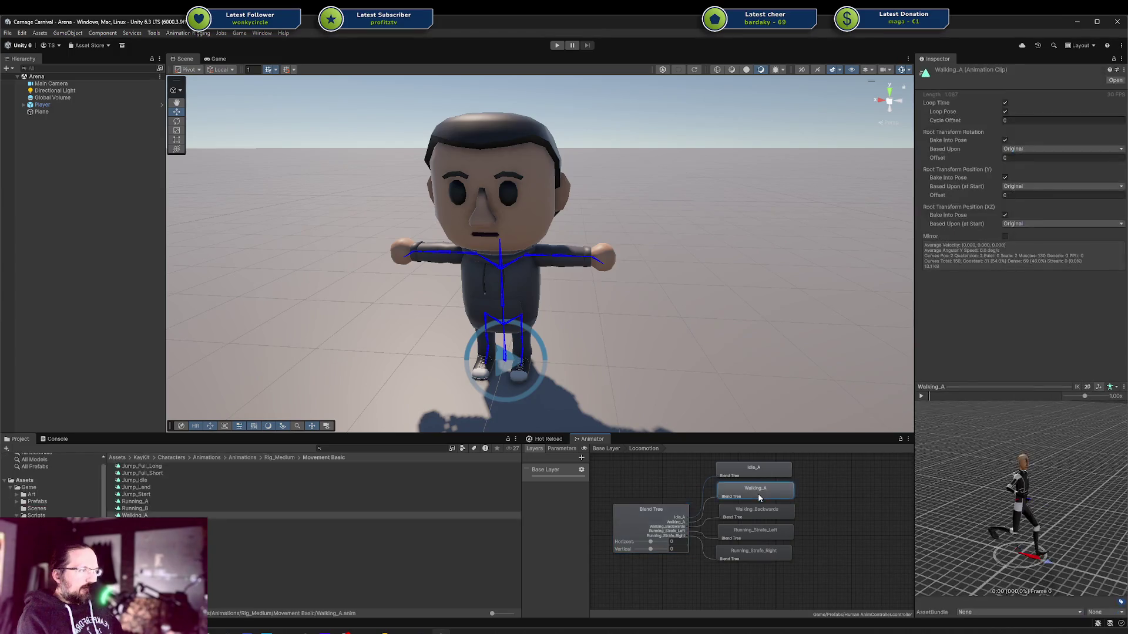
{"action": "left_click", "coordinate": [758, 512]}
{"action": "left_click", "coordinate": [758, 535]}
{"action": "left_click", "coordinate": [830, 536]}
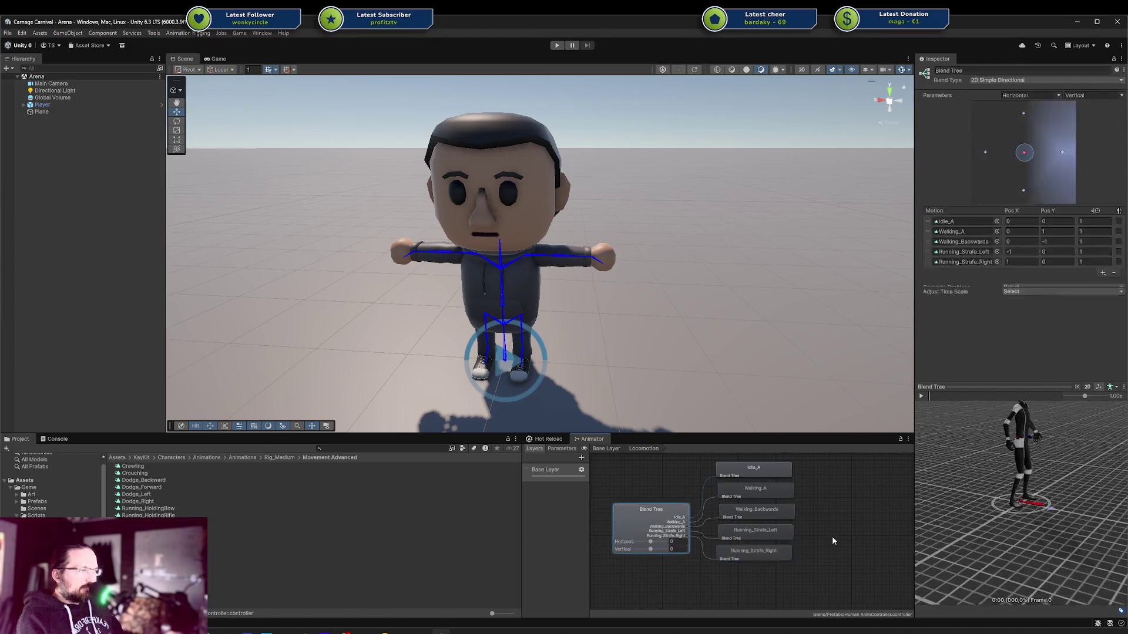
{"action": "left_click", "coordinate": [758, 532]}
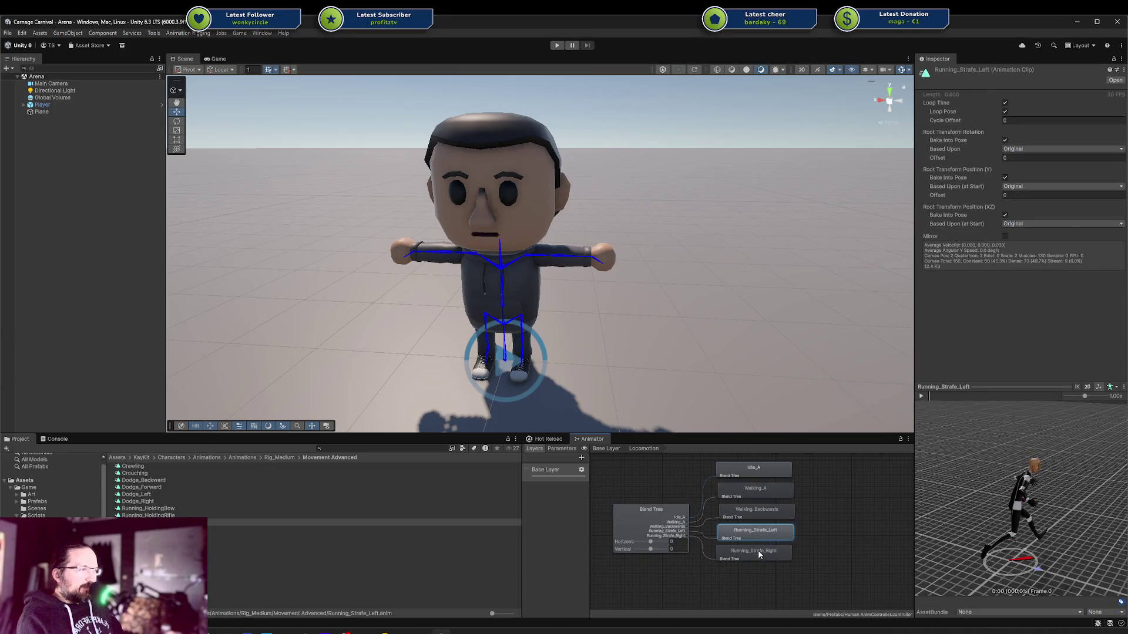
{"action": "left_click", "coordinate": [763, 514]}
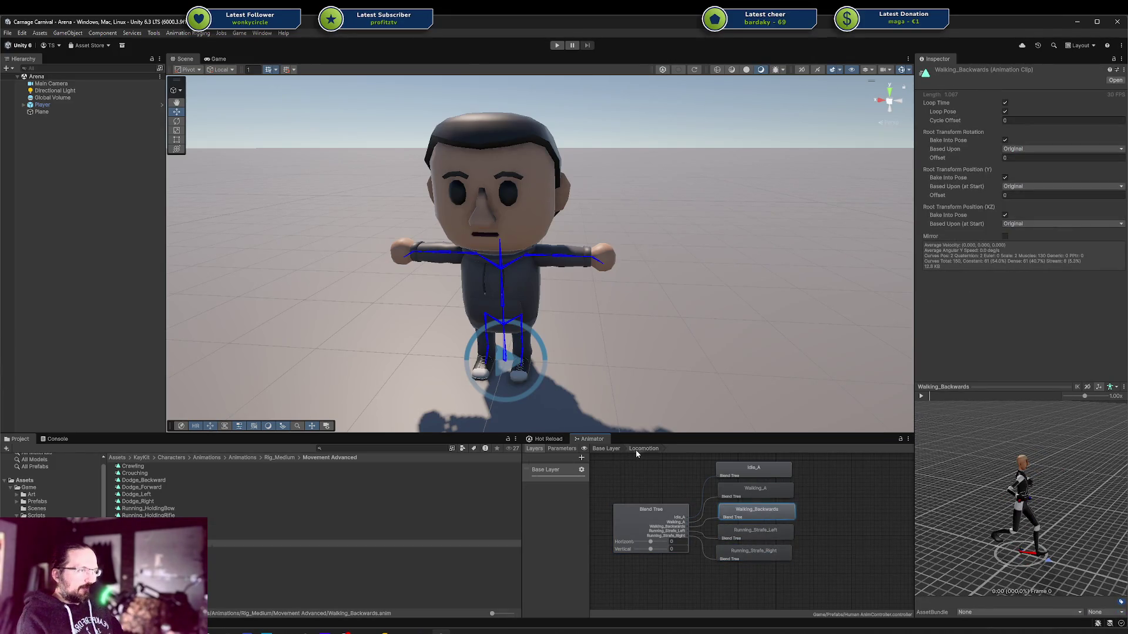
Return to the animator's Base Layer and inspect the Run state
{"action": "left_click", "coordinate": [605, 449]}
{"action": "left_click", "coordinate": [818, 561]}
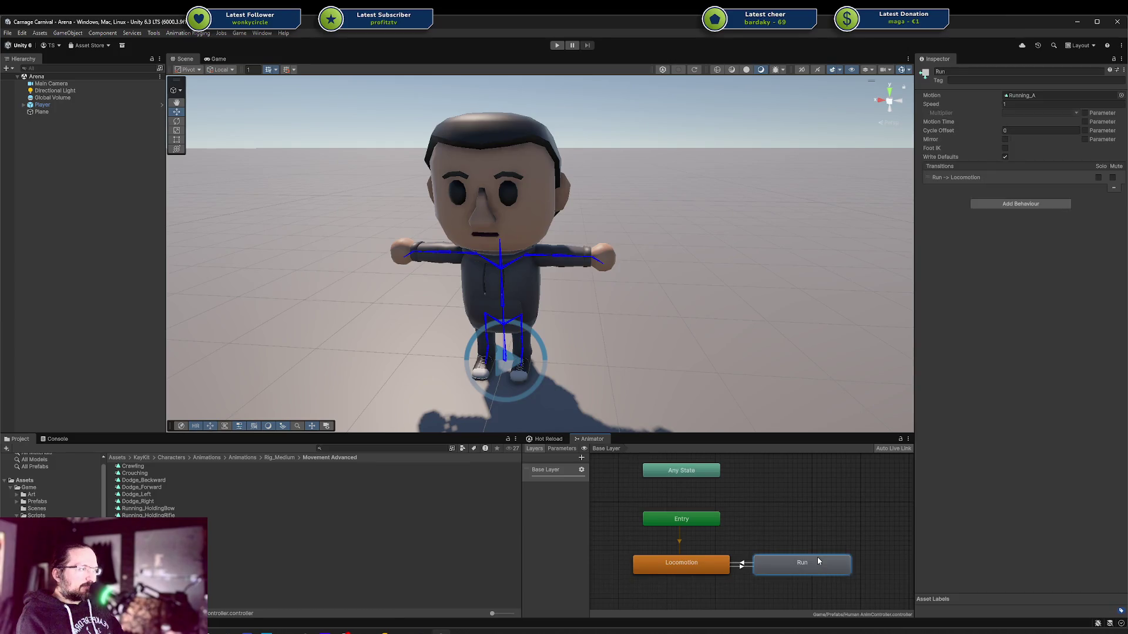
{"action": "left_click", "coordinate": [778, 504]}
{"action": "left_click", "coordinate": [781, 562]}
{"action": "left_click", "coordinate": [619, 506]}
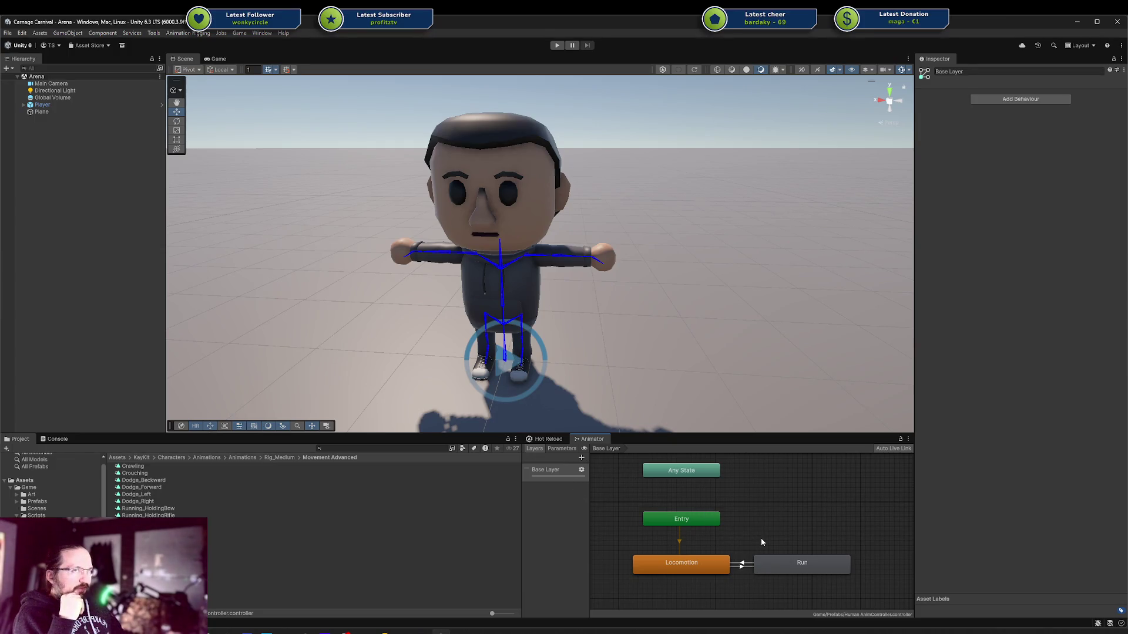
Select the Player object in the scene, then switch back to the Blender character file
{"action": "middle_click_drag", "start_coordinate": [488, 252], "coordinate": [500, 220]}
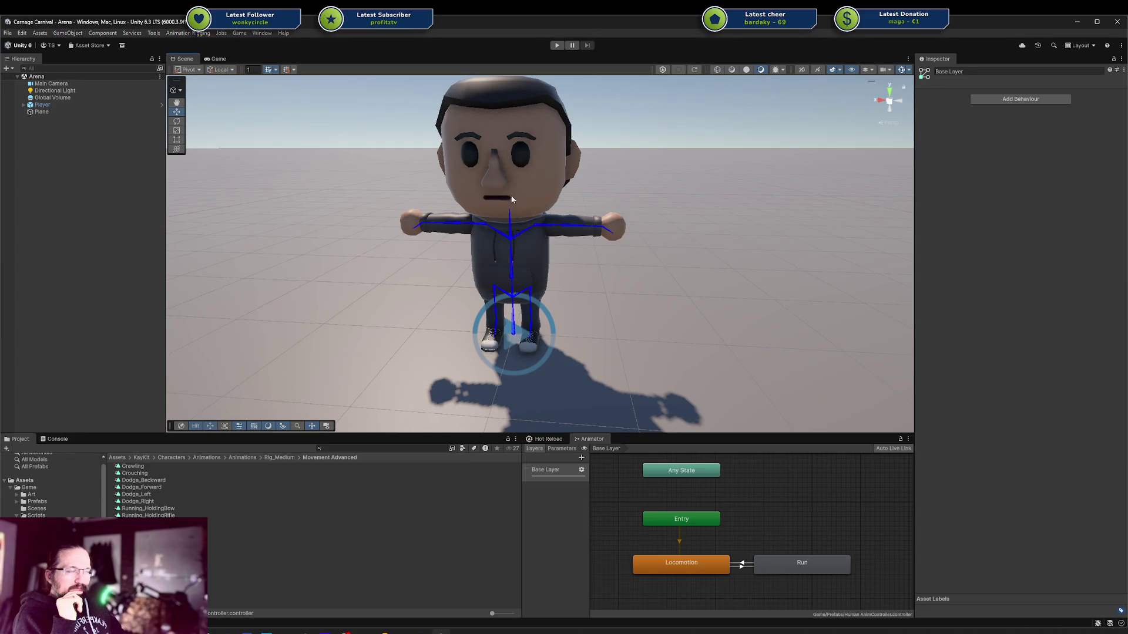
{"action": "left_click", "coordinate": [533, 161]}
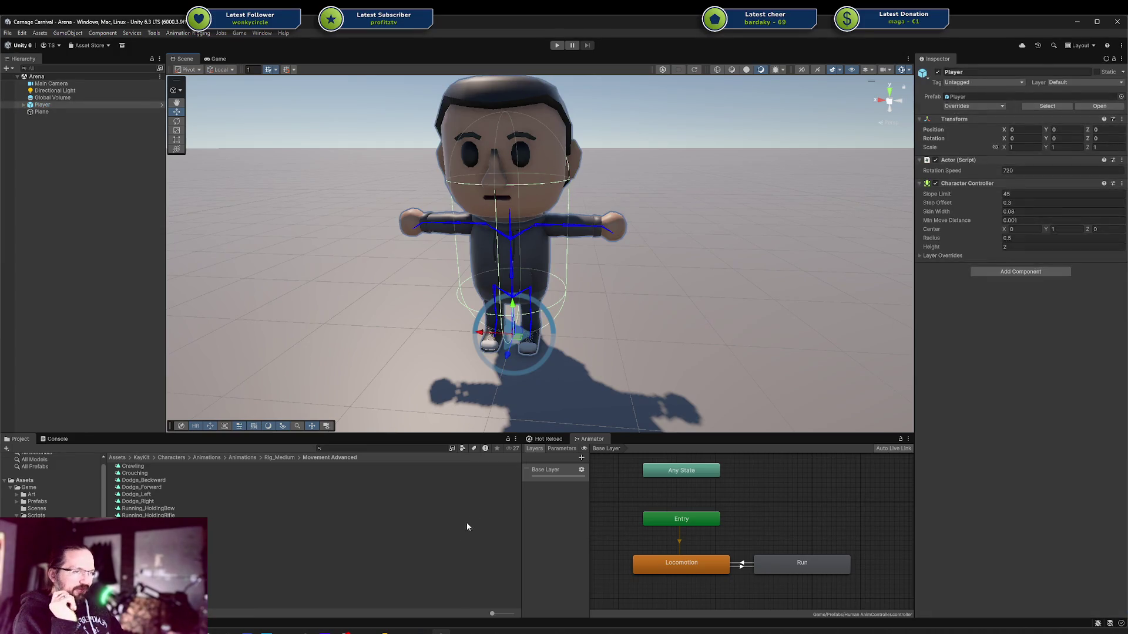
{"action": "mouse_move", "coordinate": [402, 631]}
{"action": "left_click", "coordinate": [408, 591]}
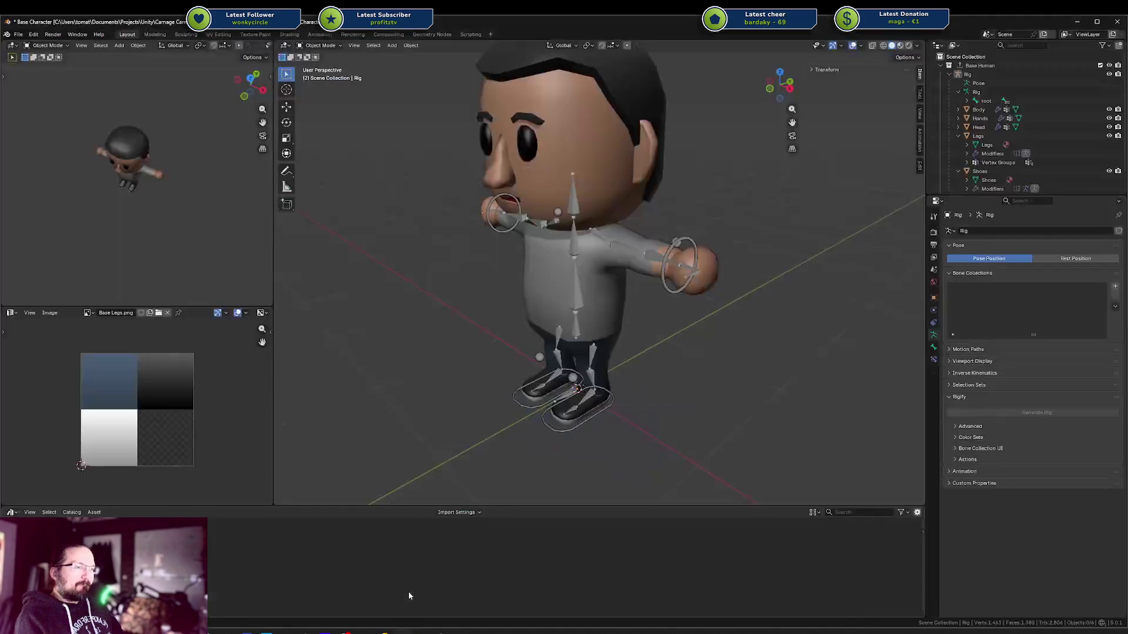
In Edit Mode, select all rig bones and recalculate their roll to Global -Y Axis
{"action": "middle_click_drag", "start_coordinate": [631, 353], "coordinate": [630, 357]}
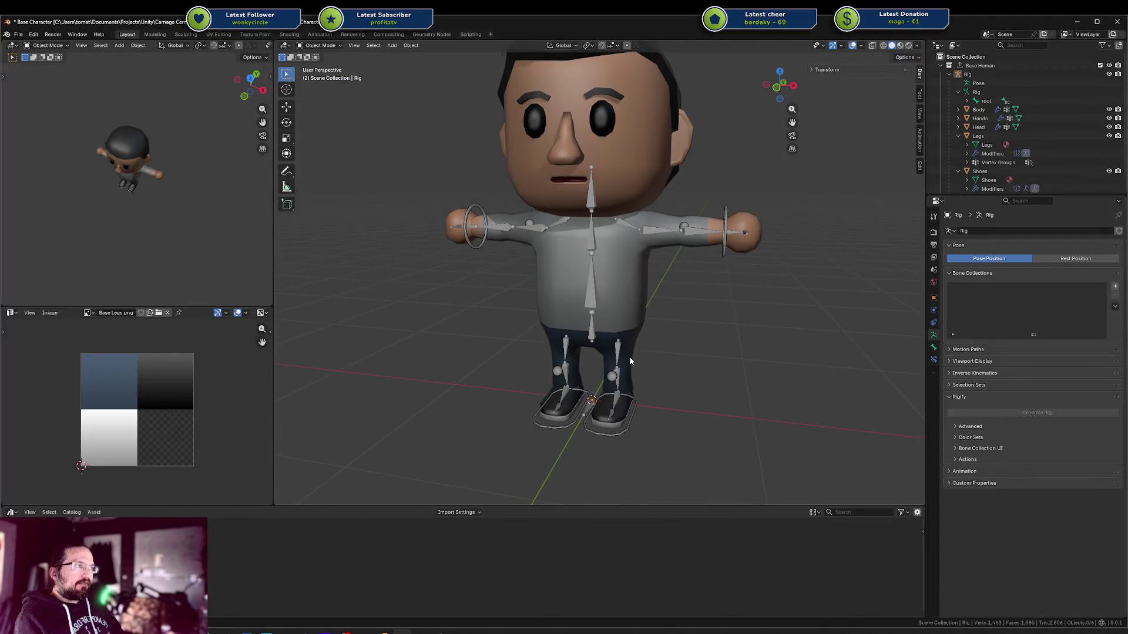
{"action": "scroll", "coordinate": [672, 320], "scroll_direction": "down", "scroll_amount": 2}
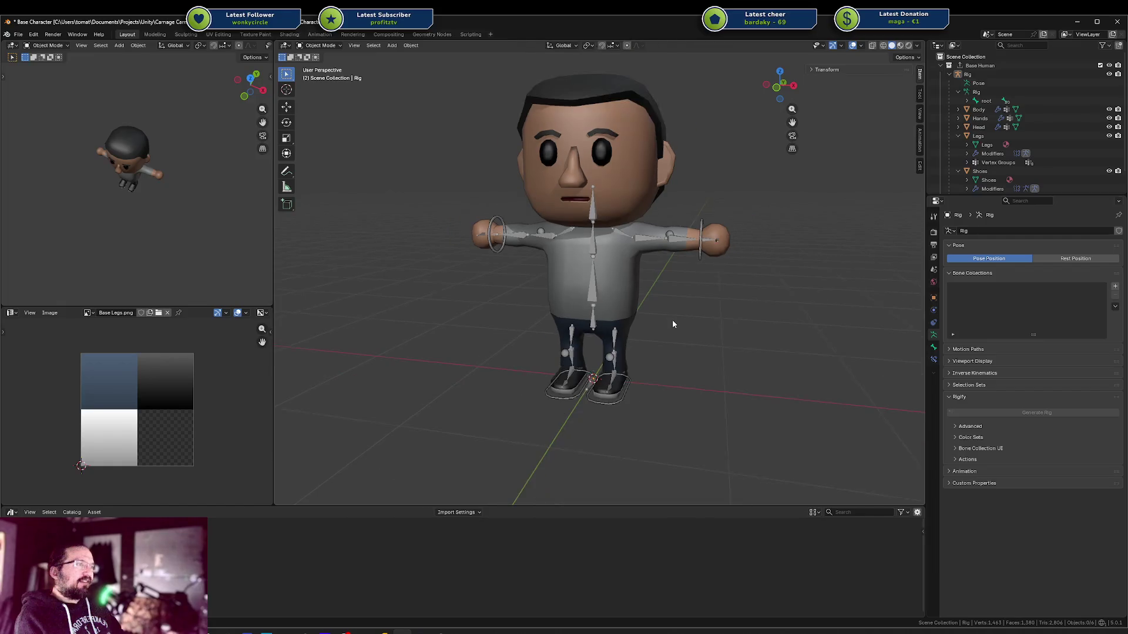
{"action": "key", "text": "Tab"}
{"action": "middle_click_drag", "start_coordinate": [705, 268], "coordinate": [602, 242]}
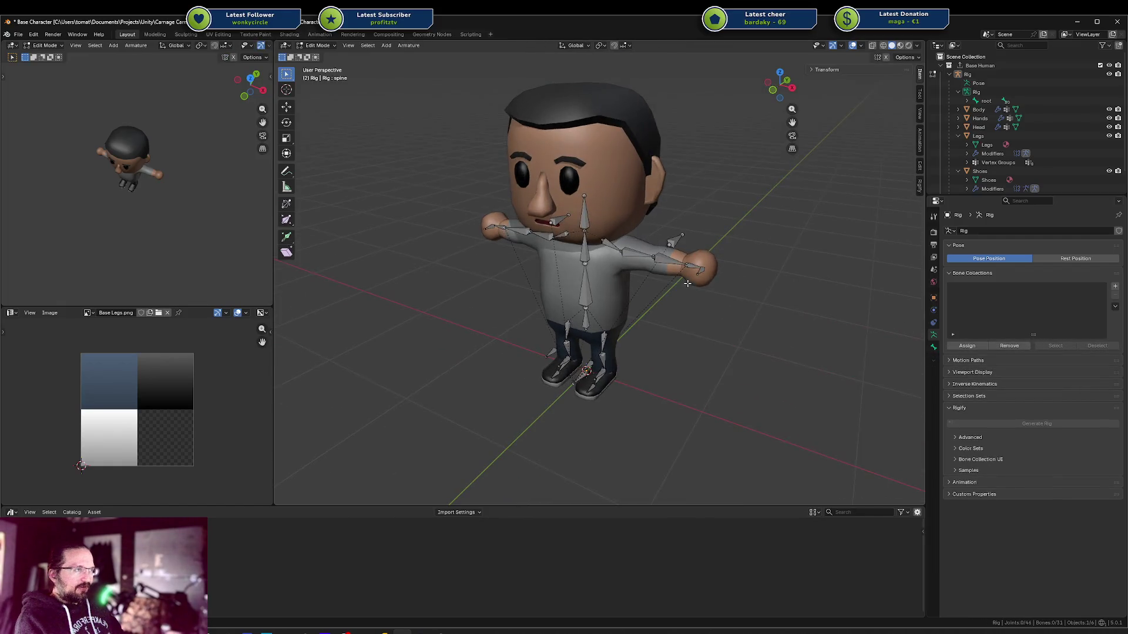
{"action": "left_click", "coordinate": [592, 236]}
{"action": "key", "text": "a"}
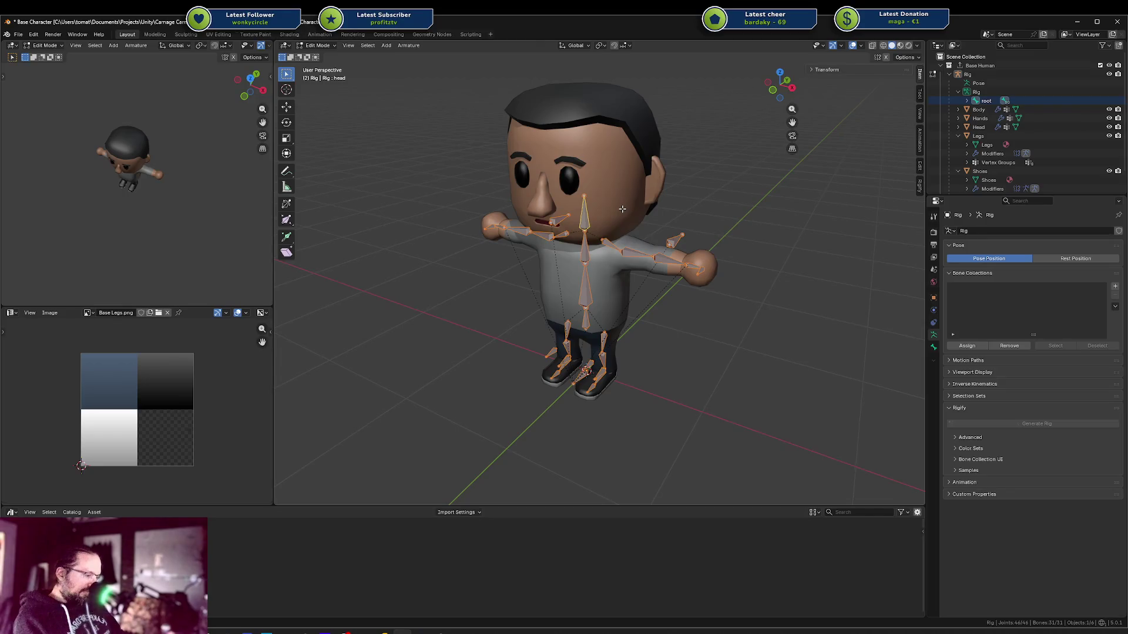
{"action": "key", "text": "shift+n"}
{"action": "left_click", "coordinate": [532, 252]}
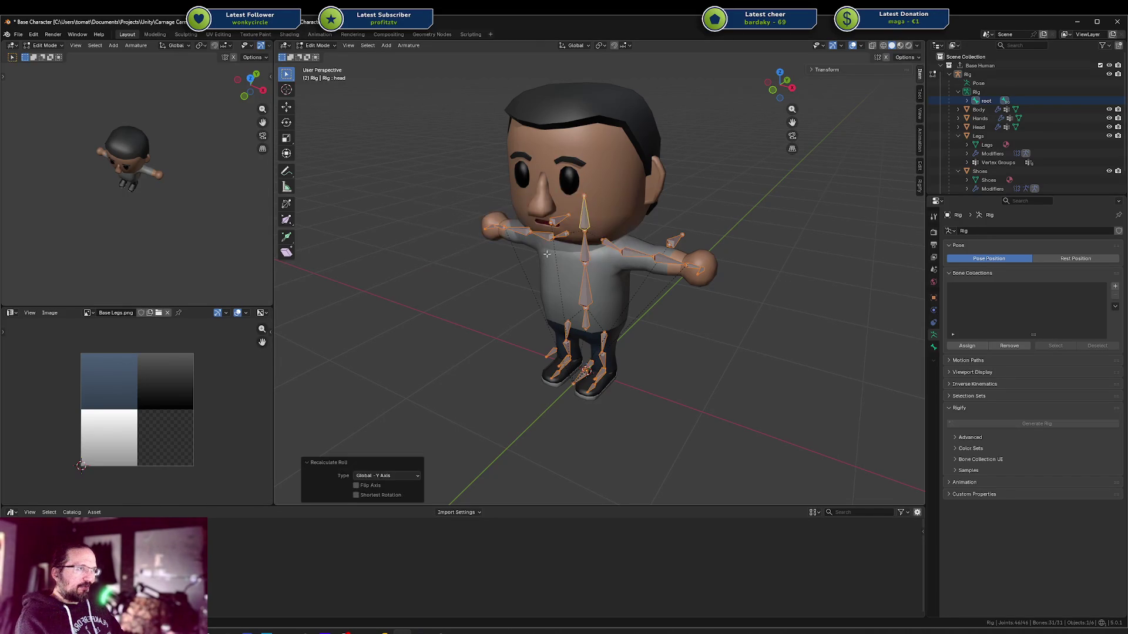
Save Base Character.blend and return the rig to Object Mode, facing the character
{"action": "key", "text": "ctrl+s"}
{"action": "key", "text": "Tab"}
{"action": "middle_click_drag", "start_coordinate": [655, 356], "coordinate": [685, 350]}
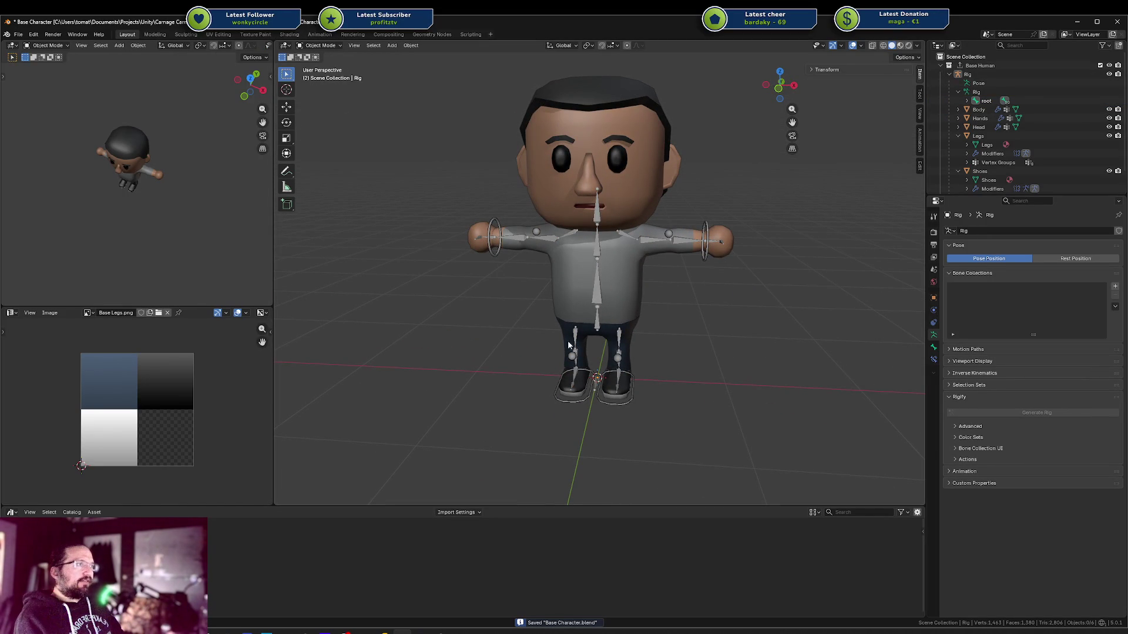
{"action": "middle_click_drag", "start_coordinate": [619, 256], "coordinate": [647, 256]}
{"action": "left_click", "coordinate": [948, 74]}
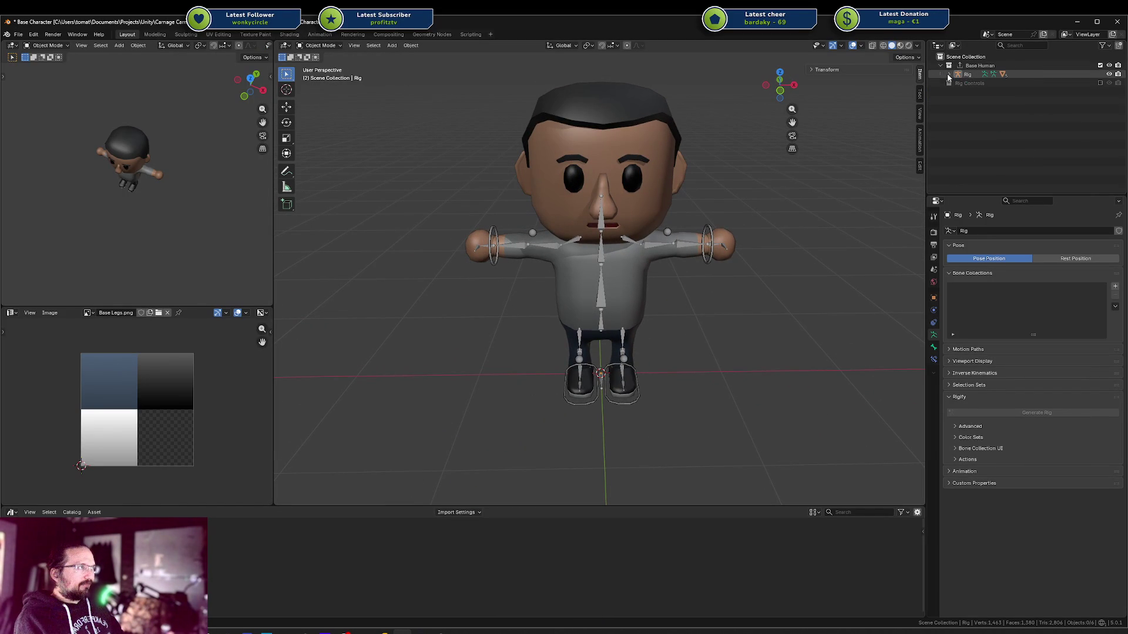
Remove the empty Armature modifier from the Body mesh and save
{"action": "left_click", "coordinate": [947, 74]}
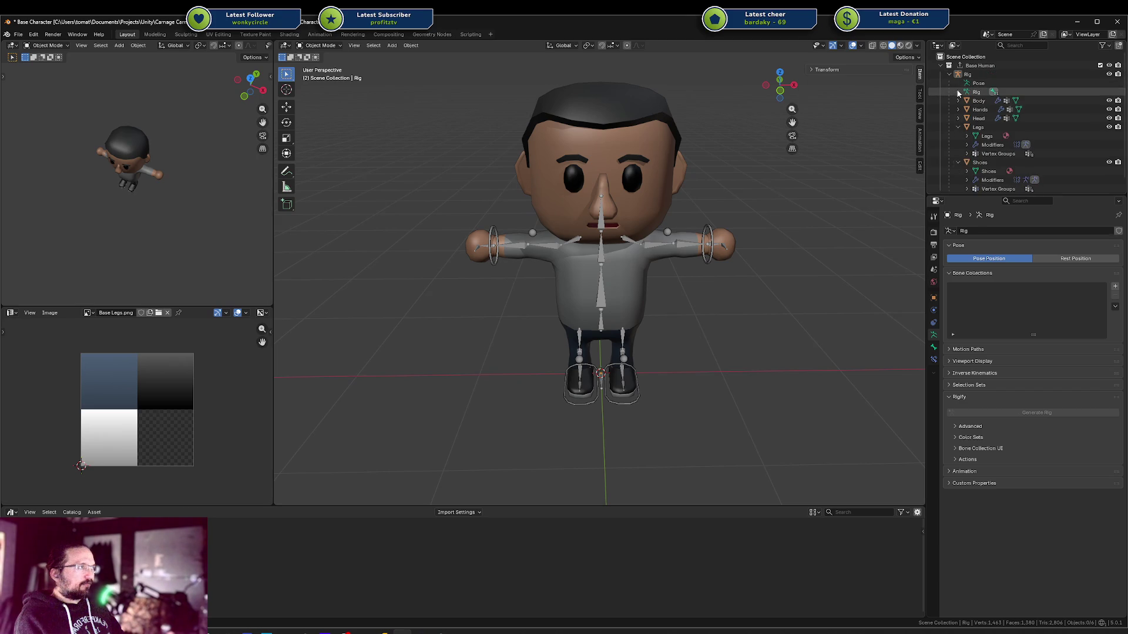
{"action": "left_click", "coordinate": [967, 75]}
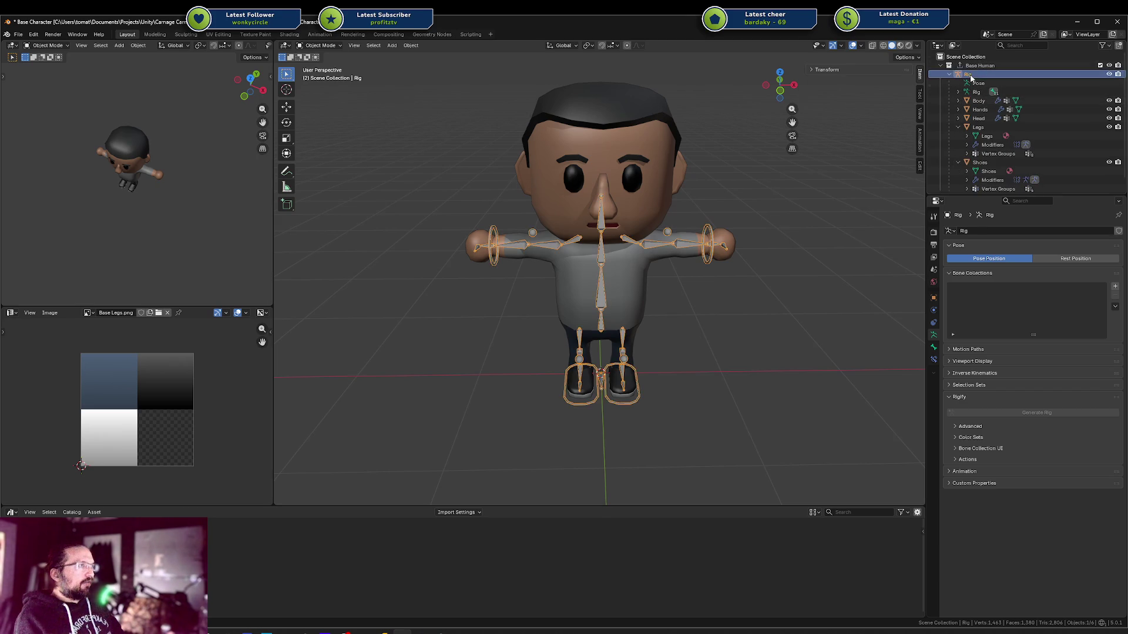
{"action": "left_click", "coordinate": [631, 292]}
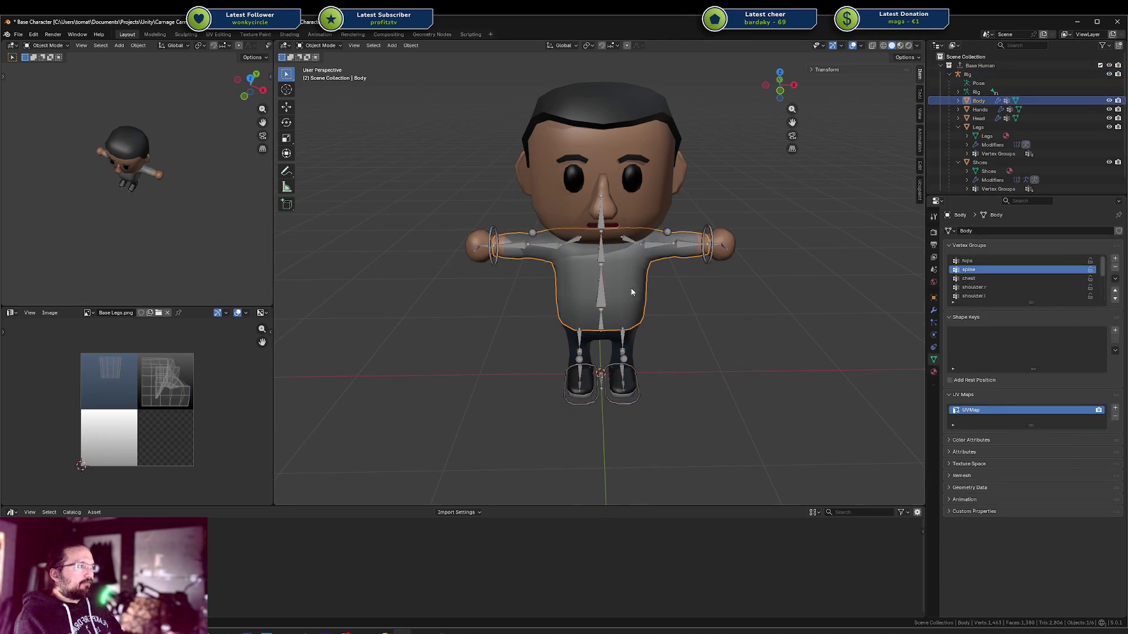
{"action": "left_click", "coordinate": [934, 310]}
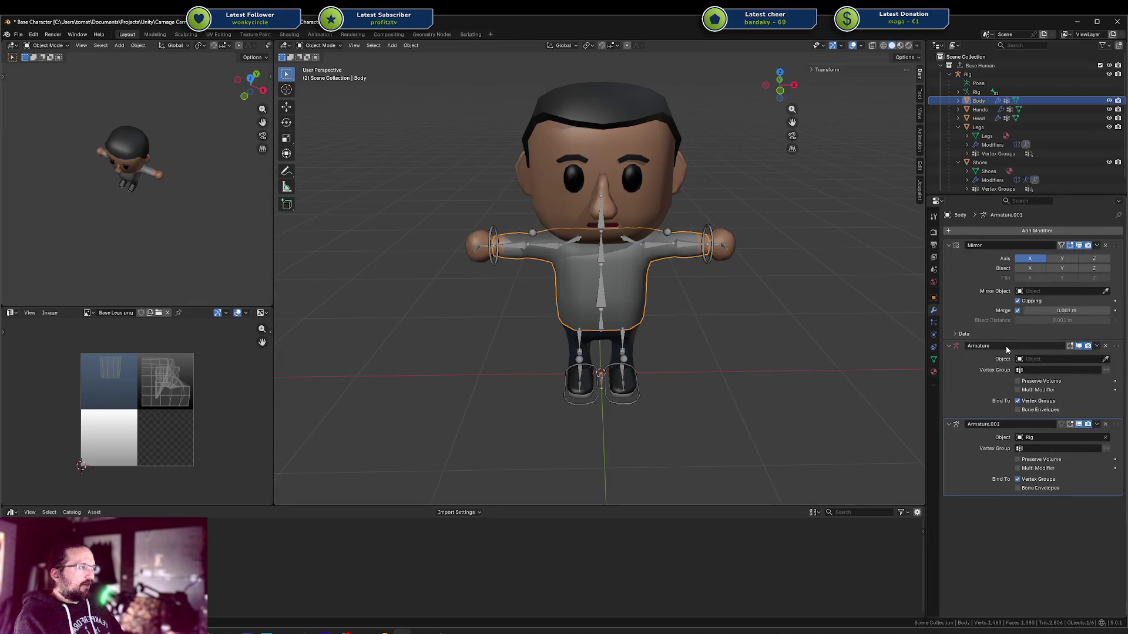
{"action": "left_click", "coordinate": [1105, 345]}
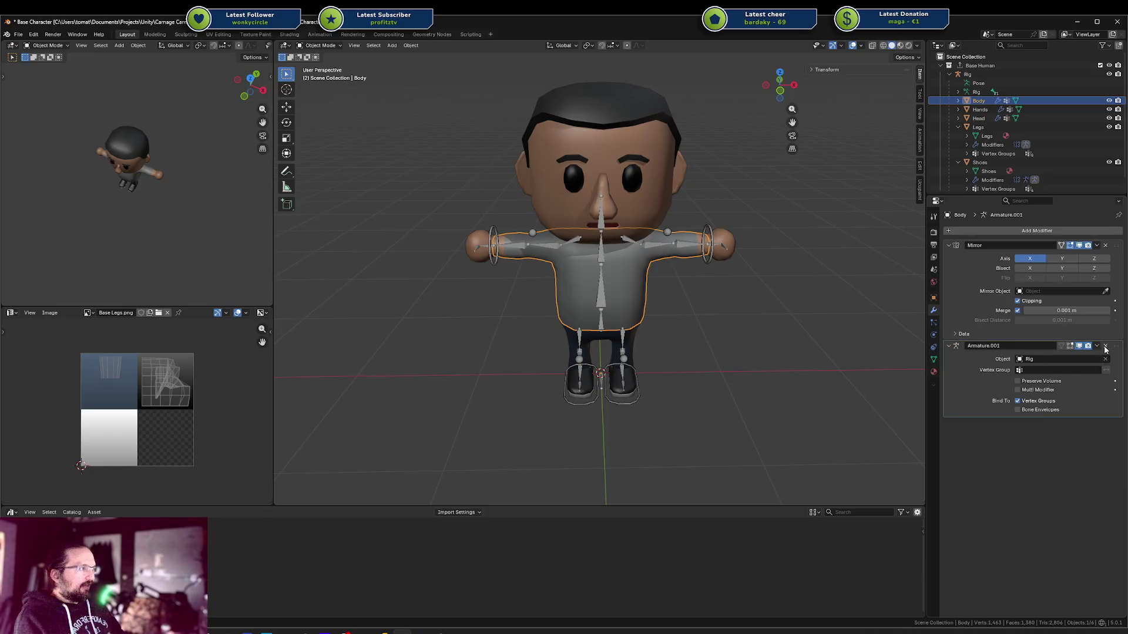
{"action": "key", "text": "ctrl+s"}
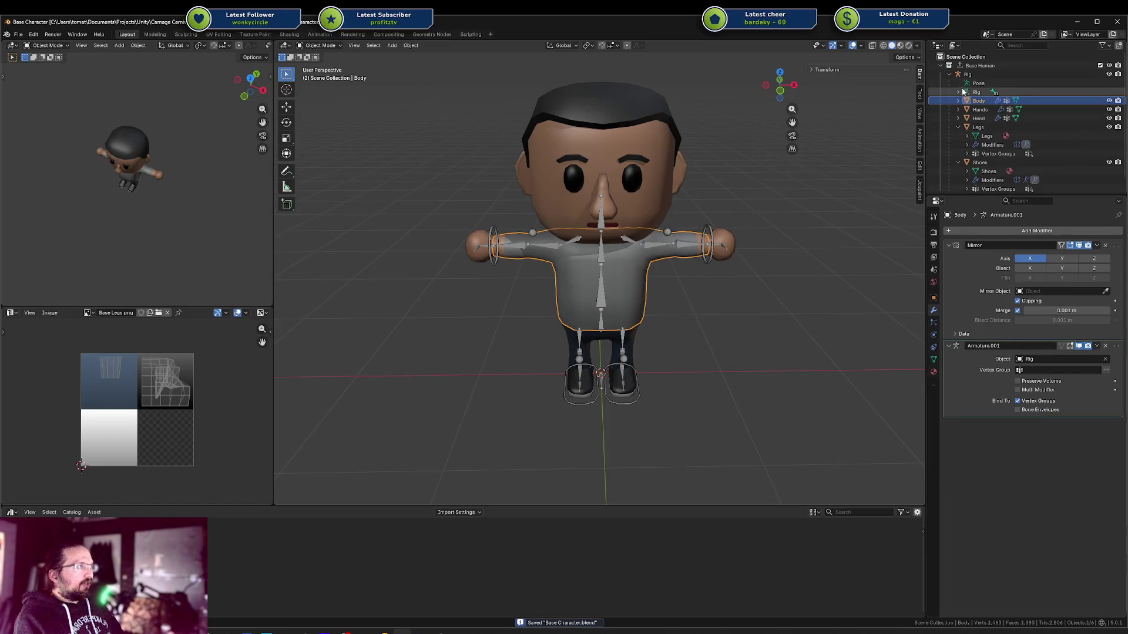
Cancel the first rename attempt and check the Rig's armature data
{"action": "left_click", "coordinate": [958, 92]}
{"action": "left_click", "coordinate": [959, 92]}
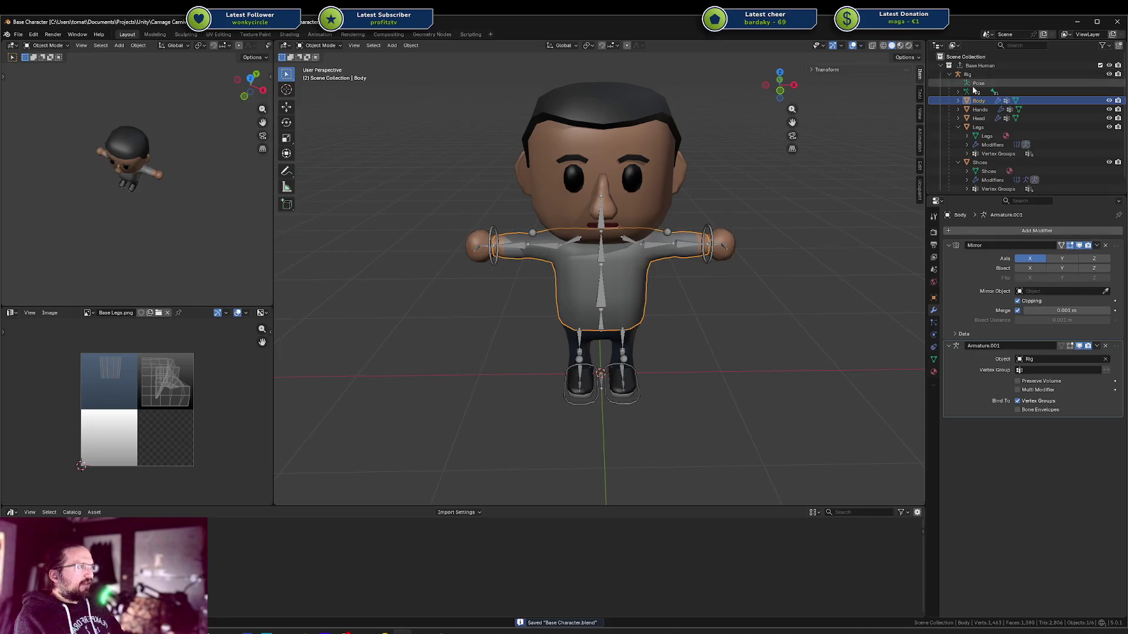
{"action": "scroll", "coordinate": [969, 94], "scroll_direction": "down", "scroll_amount": 1}
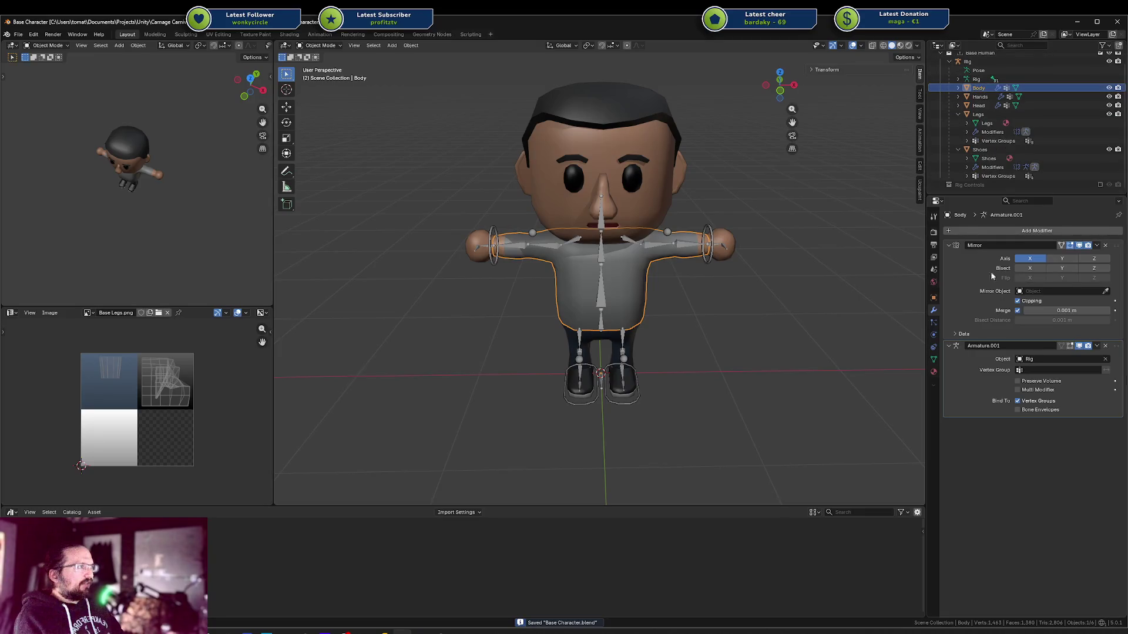
{"action": "left_click", "coordinate": [997, 346]}
{"action": "left_click", "coordinate": [694, 299]}
{"action": "left_click", "coordinate": [602, 298]}
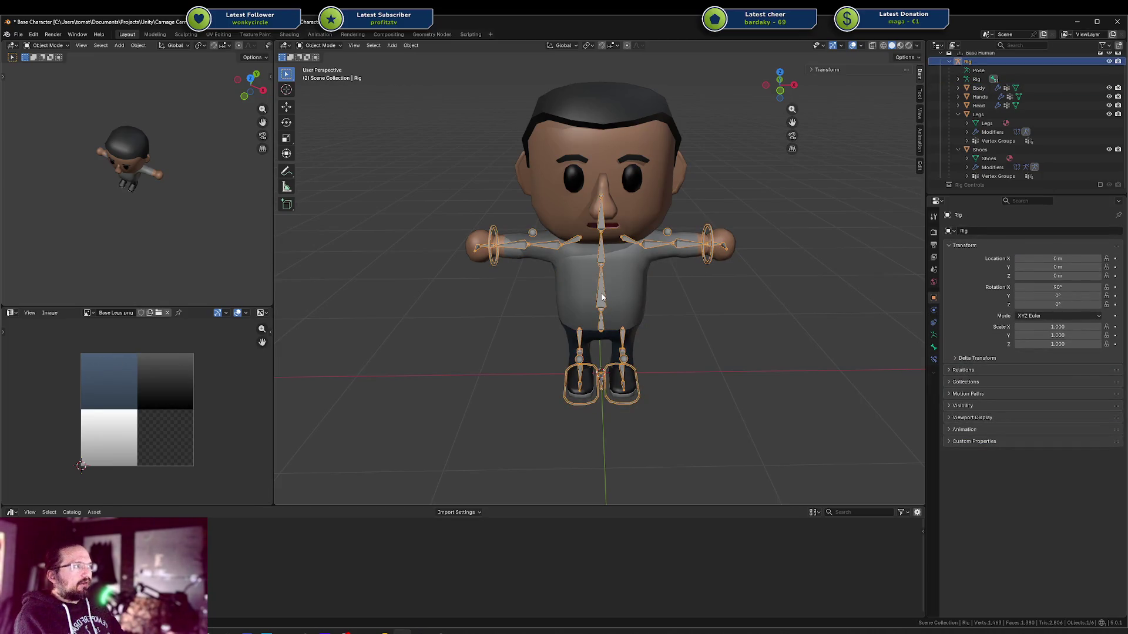
{"action": "left_click", "coordinate": [934, 334]}
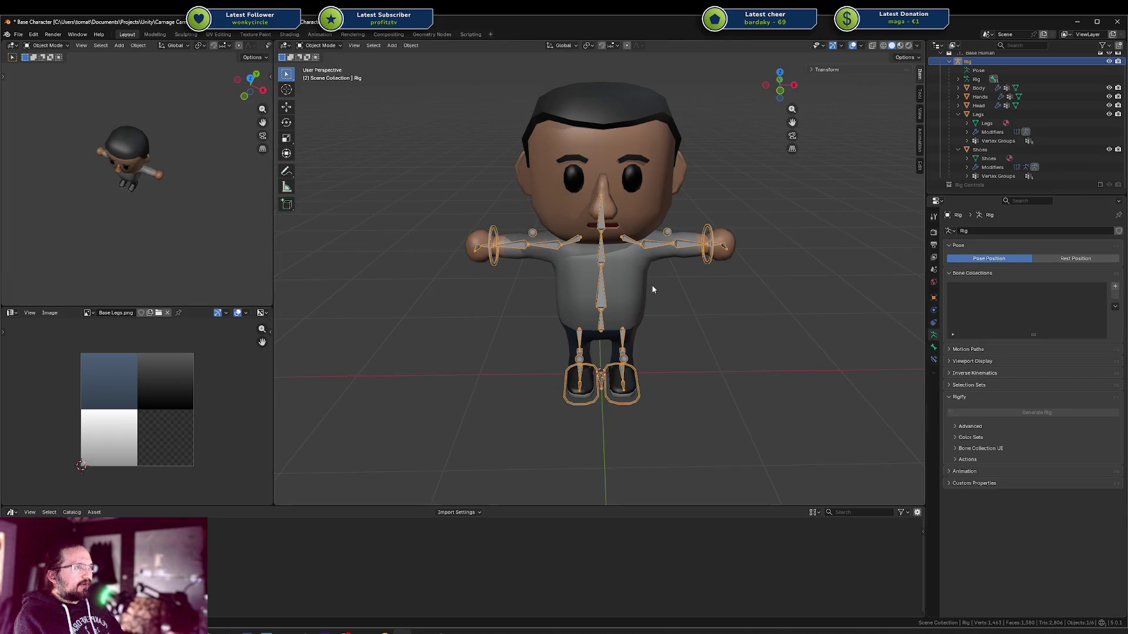
Rename the Body's Armature.001 modifier to Armature and save
{"action": "left_click", "coordinate": [652, 289]}
{"action": "left_click", "coordinate": [933, 311]}
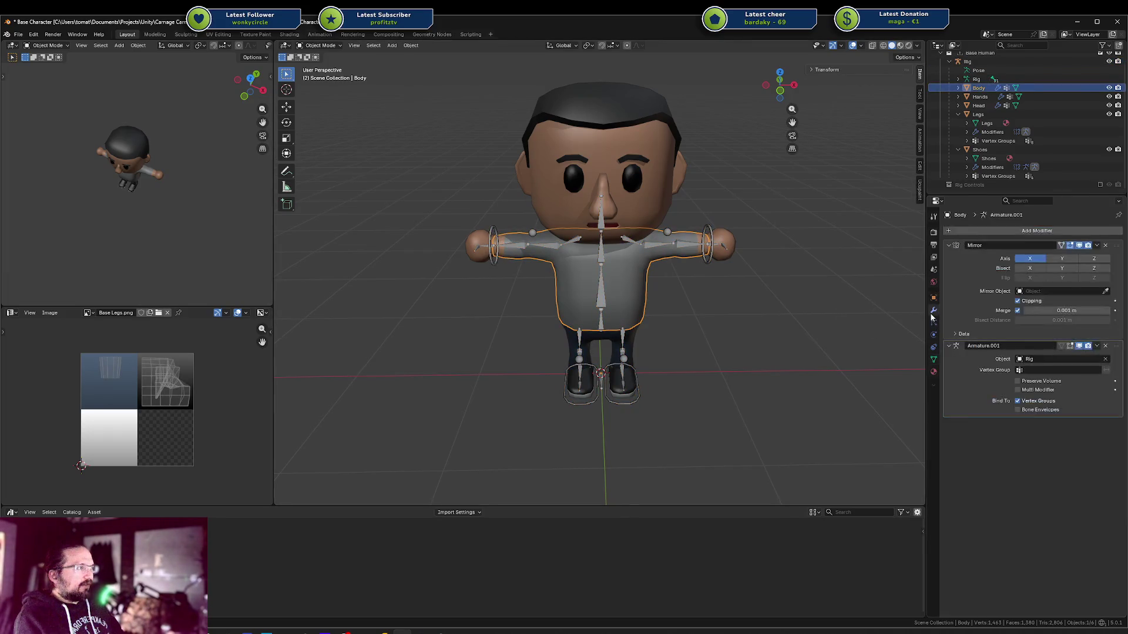
{"action": "left_click", "coordinate": [1010, 346]}
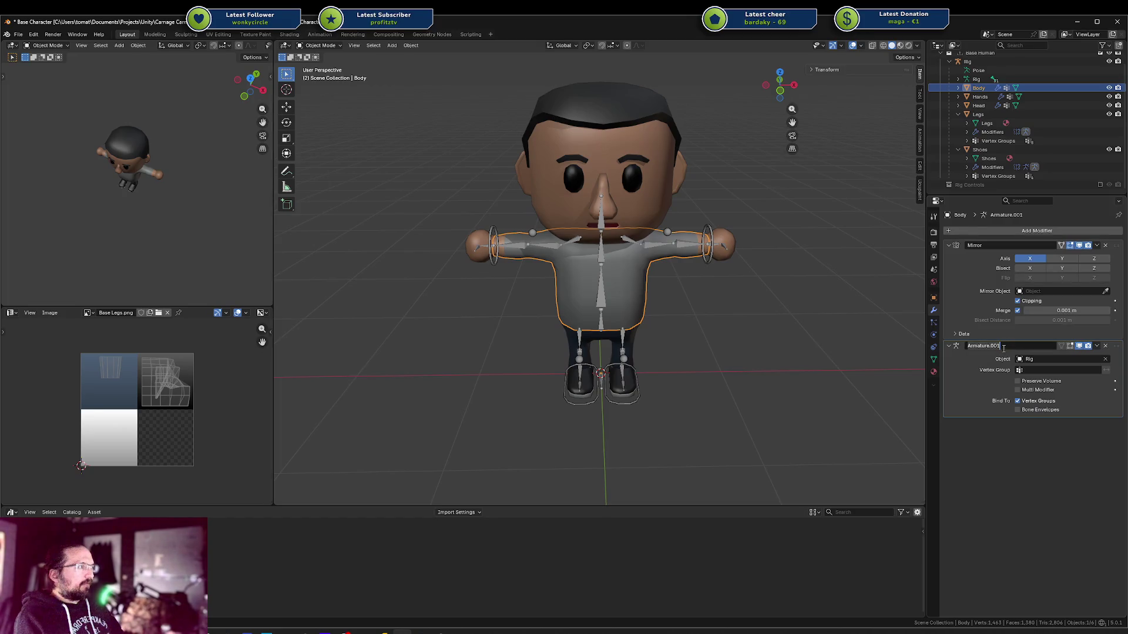
{"action": "key", "text": "BackSpace"}
{"action": "key", "text": "BackSpace"}
{"action": "key", "text": "BackSpace"}
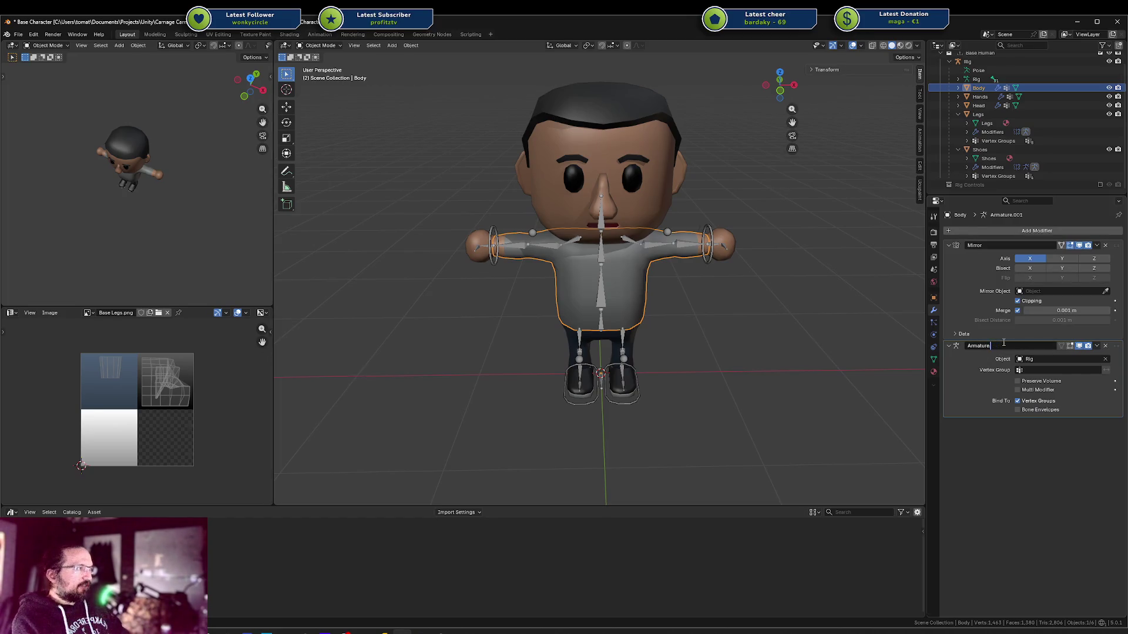
{"action": "key", "text": "Return"}
{"action": "key", "text": "ctrl+s"}
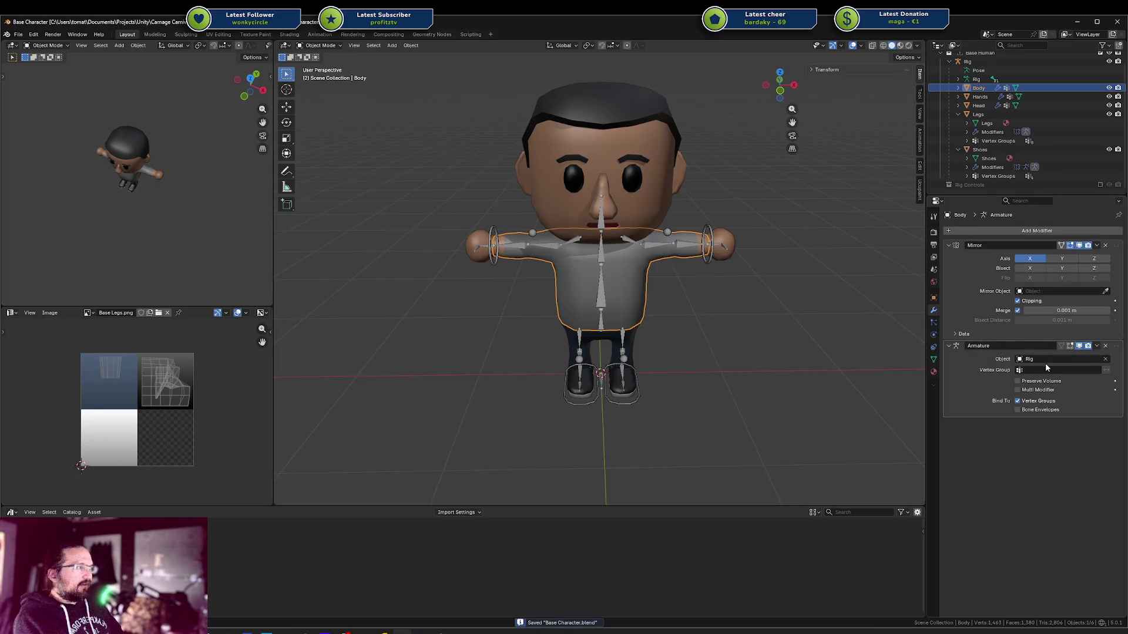
Rename the Head's rig modifier to Armature, keeping its Mirror modifier, and save
{"action": "left_click", "coordinate": [627, 208]}
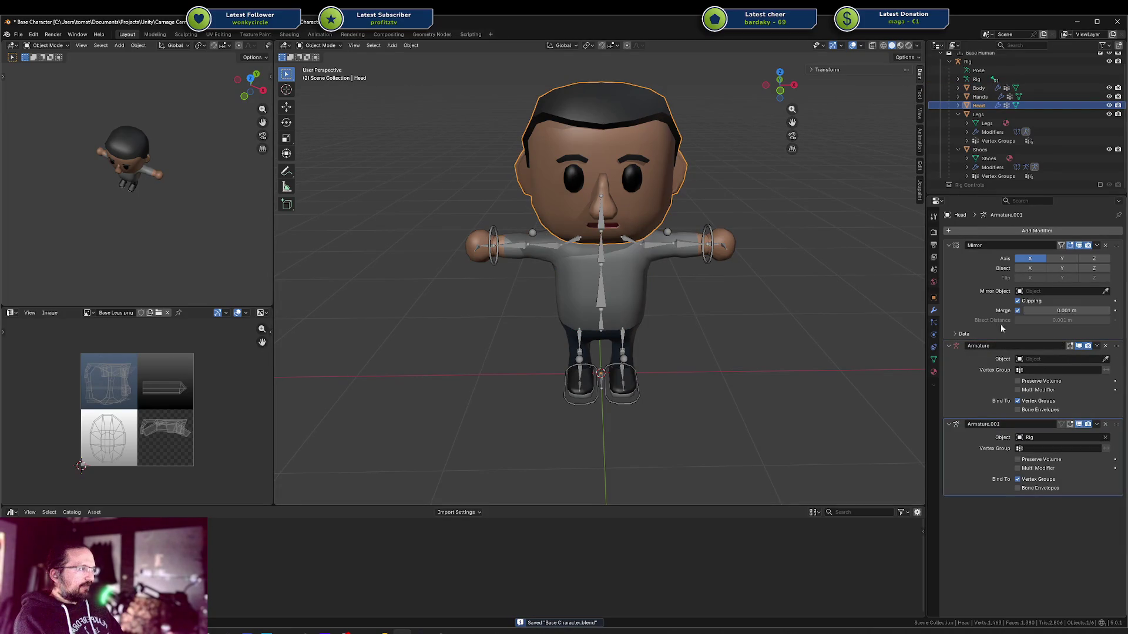
{"action": "double_click", "coordinate": [1025, 346]}
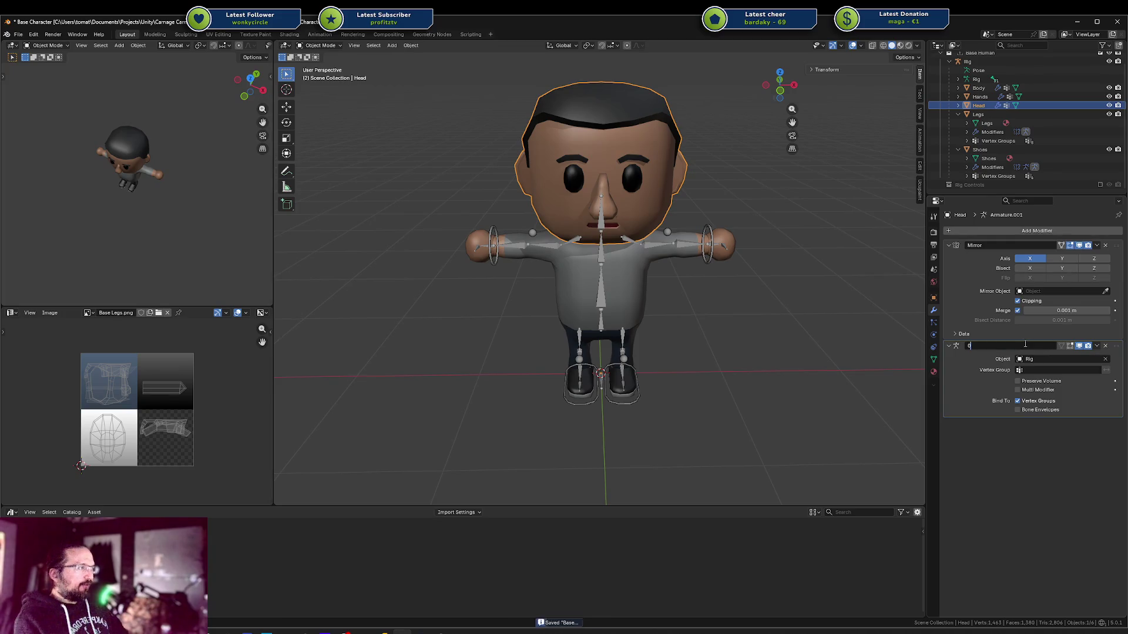
{"action": "key", "text": "BackSpace"}
{"action": "key", "text": "BackSpace"}
{"action": "key", "text": "BackSpace"}
{"action": "type", "text": "Armature"}
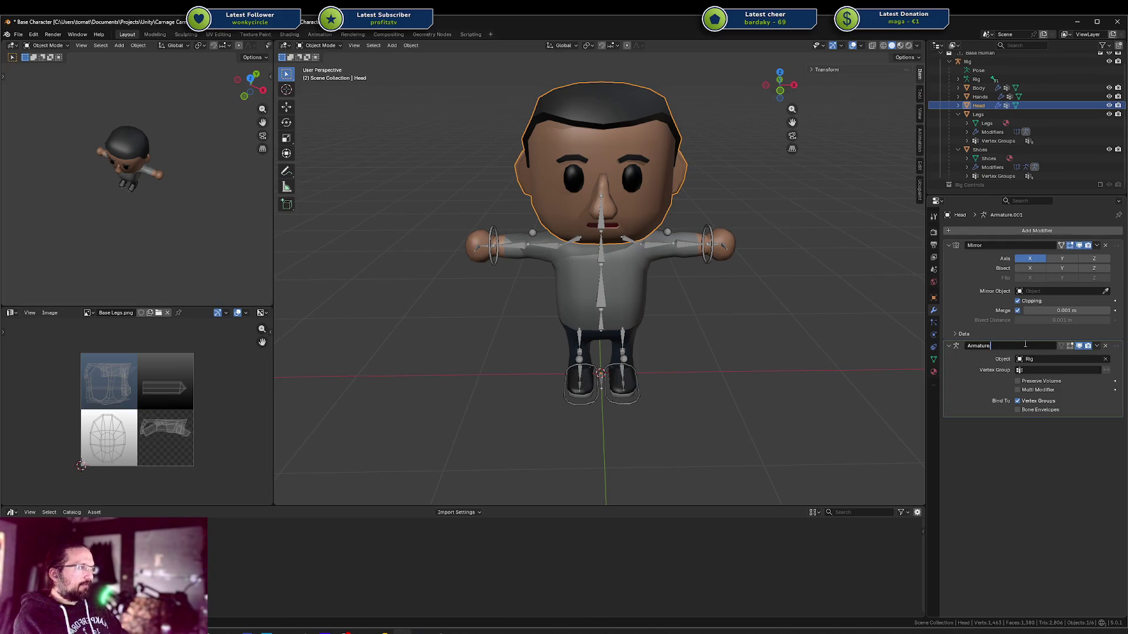
{"action": "key", "text": "Return"}
{"action": "key", "text": "ctrl+s"}
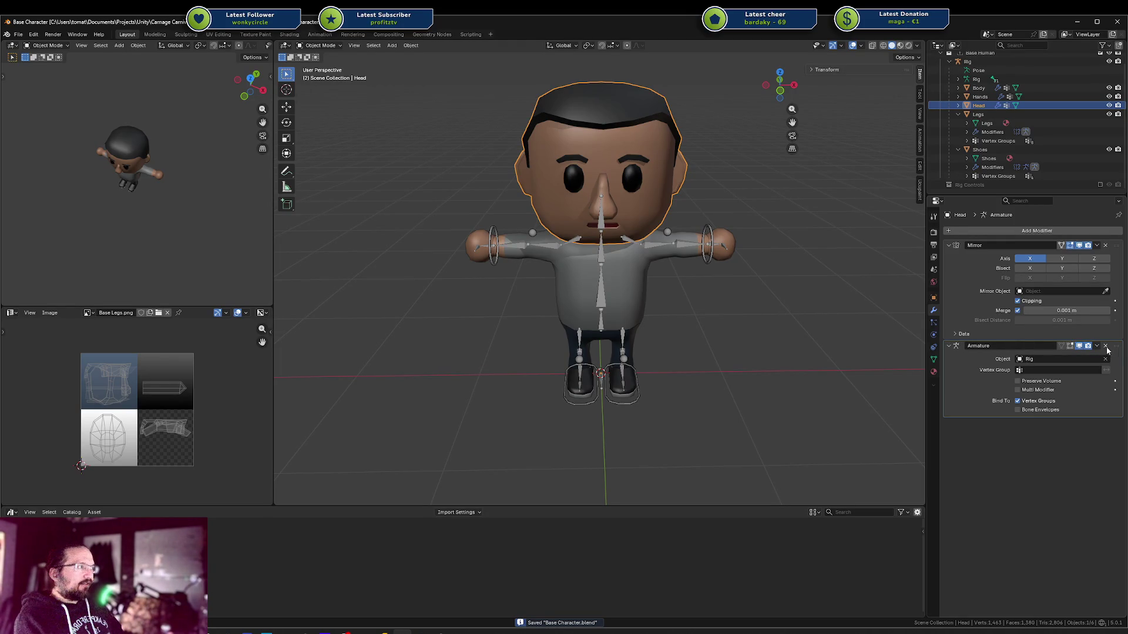
{"action": "left_click", "coordinate": [1105, 348]}
{"action": "key", "text": "ctrl+z"}
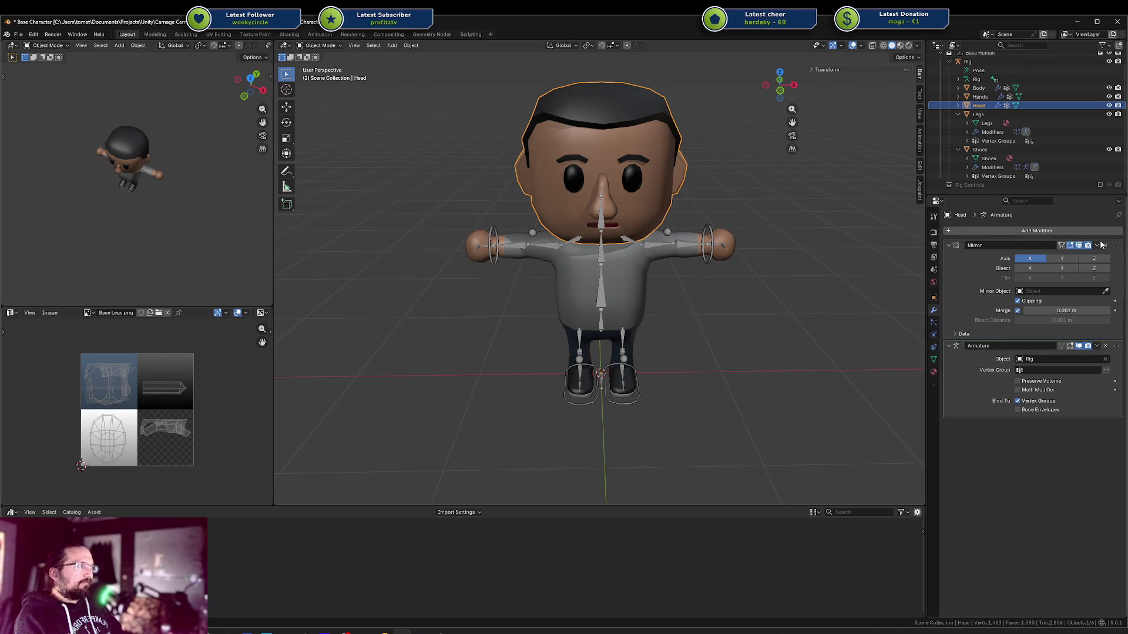
{"action": "left_click", "coordinate": [1106, 245]}
{"action": "key", "text": "ctrl+z"}
{"action": "key", "text": "ctrl+s"}
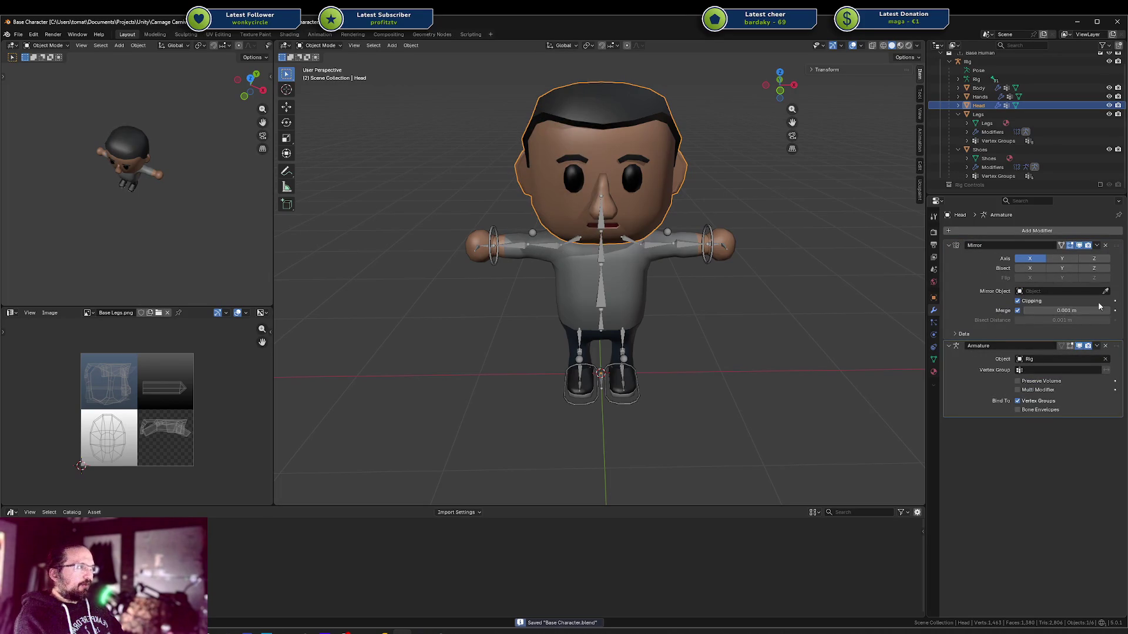
Remove the Hands' empty Armature modifier, rename the remaining one to Armature, and save
{"action": "left_click", "coordinate": [630, 280]}
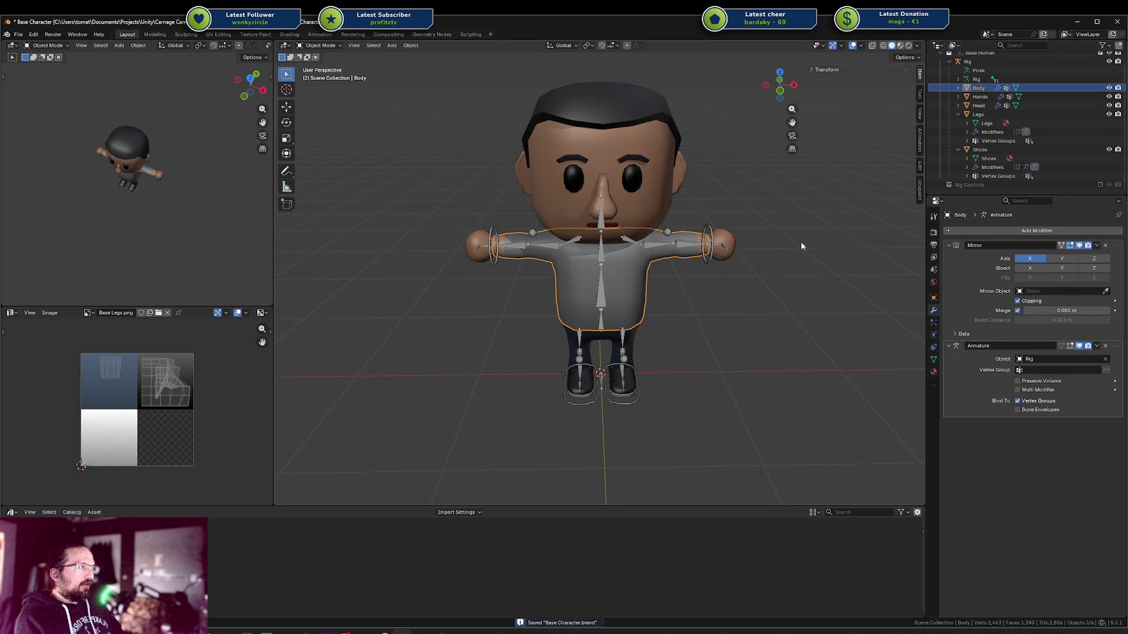
{"action": "left_click", "coordinate": [733, 240]}
{"action": "left_click", "coordinate": [1044, 346]}
{"action": "key", "text": "BackSpace"}
{"action": "key", "text": "Escape"}
{"action": "left_click", "coordinate": [1105, 346]}
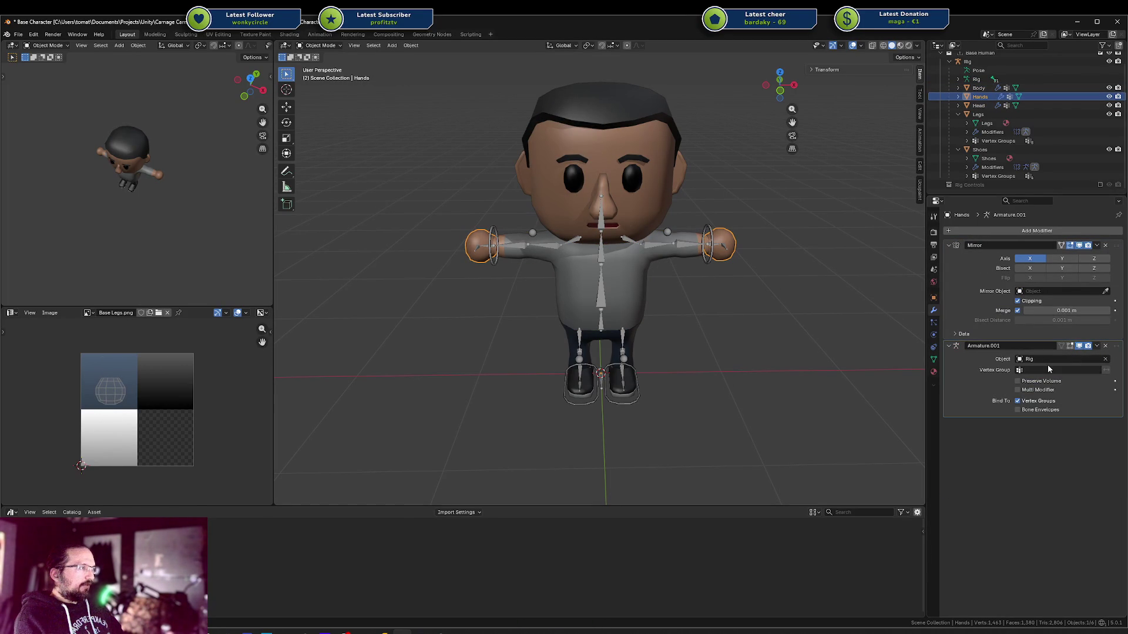
{"action": "double_click", "coordinate": [999, 346]}
{"action": "key", "text": "BackSpace"}
{"action": "key", "text": "BackSpace"}
{"action": "key", "text": "BackSpace"}
{"action": "key", "text": "Return"}
{"action": "key", "text": "ctrl+s"}
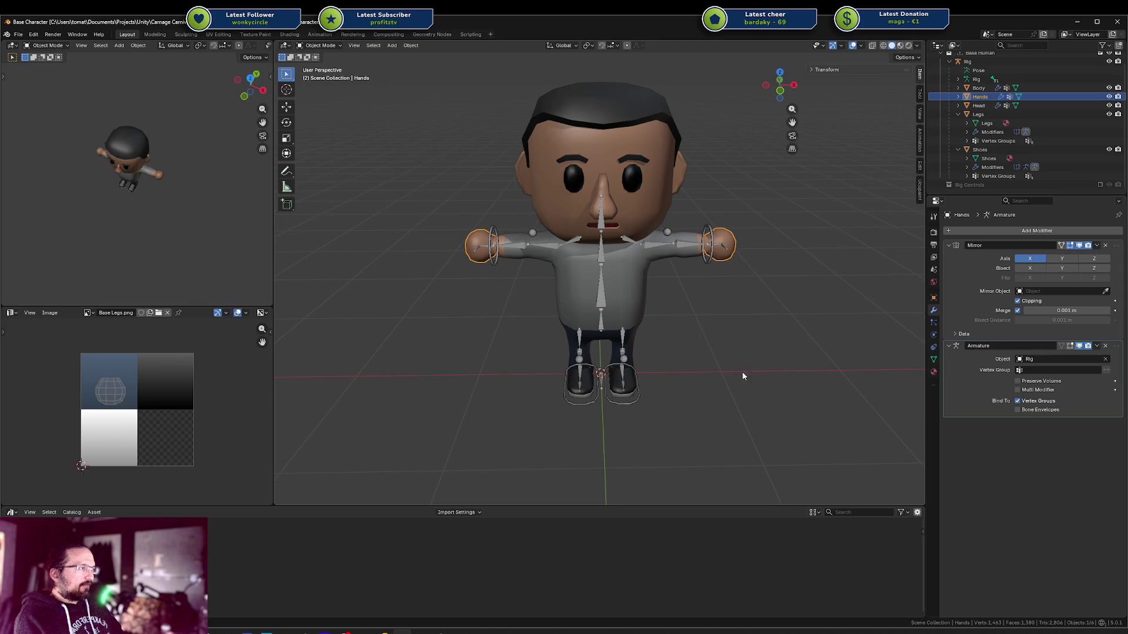
Rename the Legs' armature modifier to Armature and save
{"action": "left_click", "coordinate": [613, 341]}
{"action": "double_click", "coordinate": [1039, 345]}
{"action": "type", "text": "Armature"}
{"action": "key", "text": "Return"}
{"action": "key", "text": "ctrl+s"}
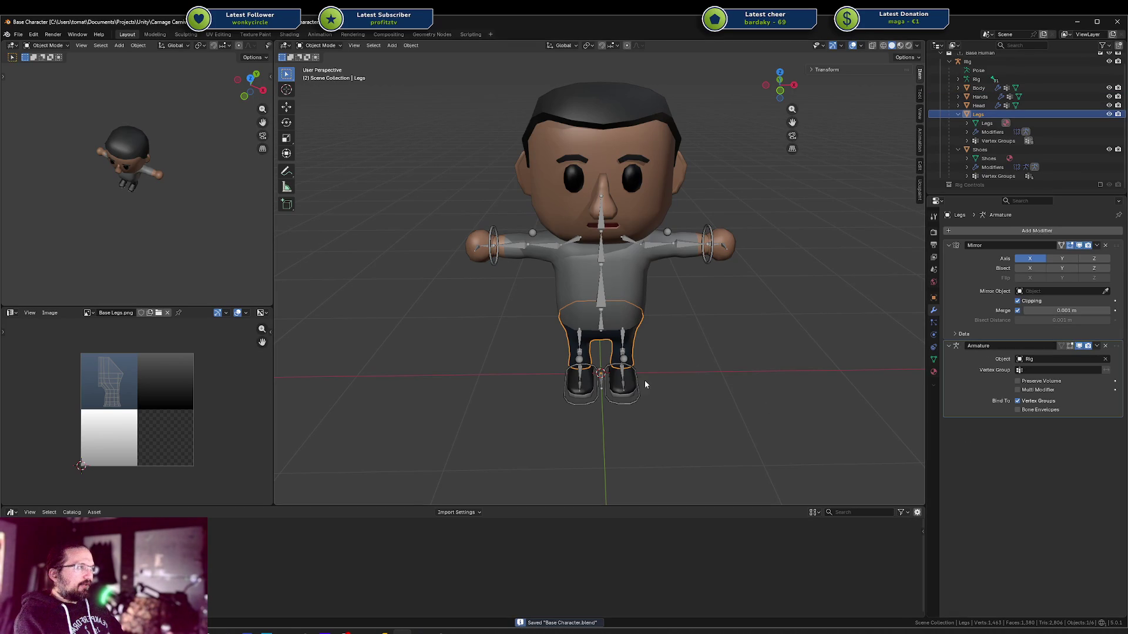
Remove the Shoes' empty modifier, rename Armature.001 to Armature, and save
{"action": "left_click", "coordinate": [636, 388]}
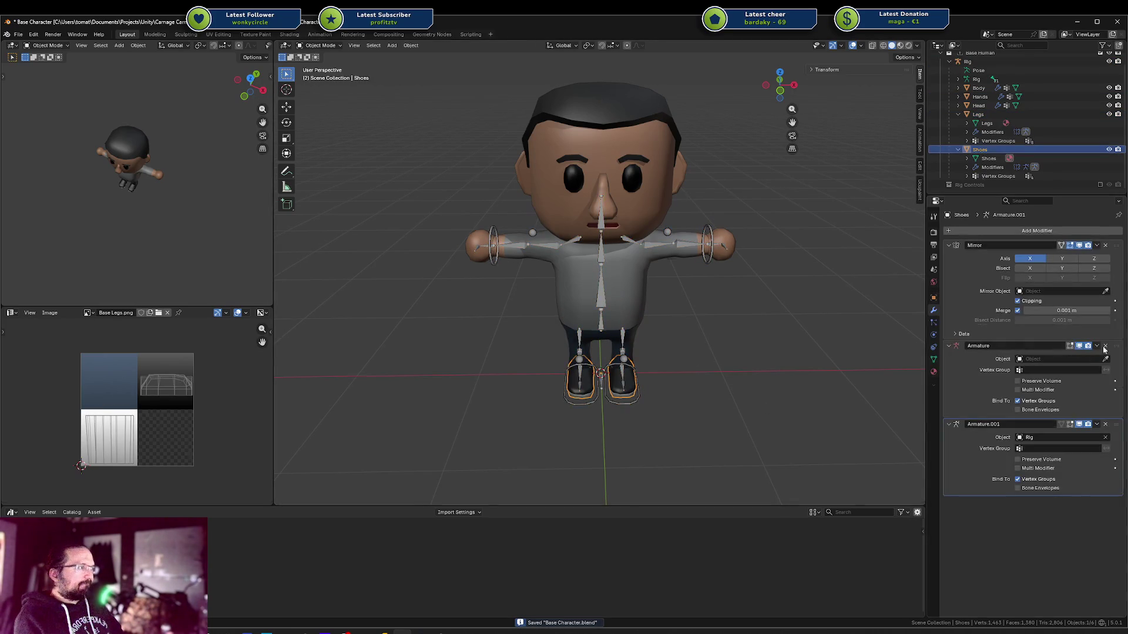
{"action": "left_click", "coordinate": [1107, 346]}
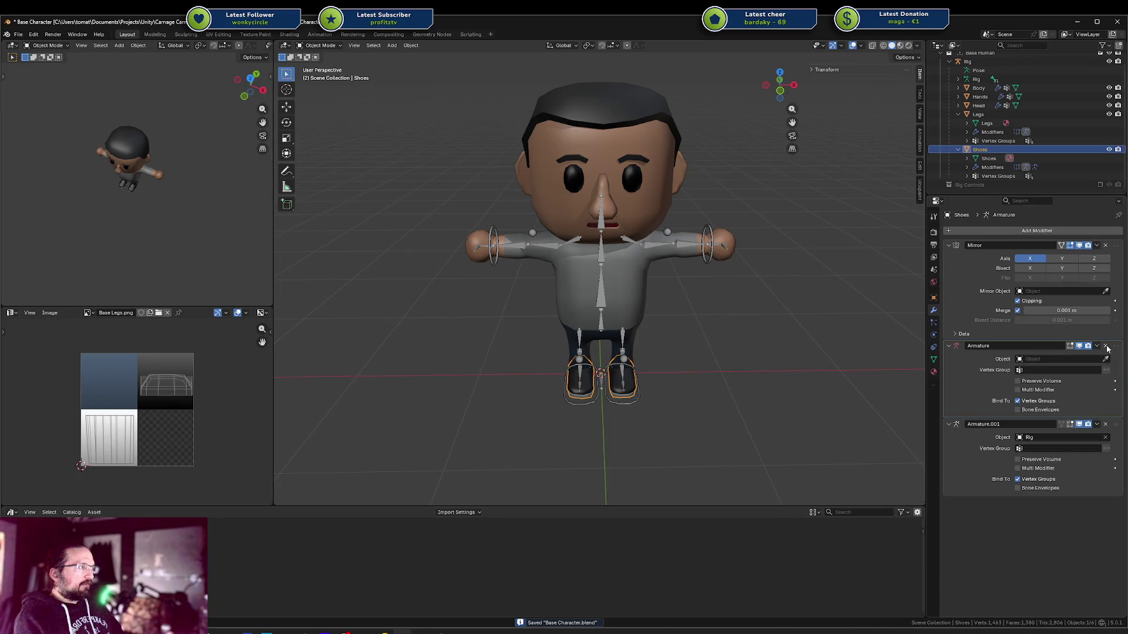
{"action": "double_click", "coordinate": [1026, 347]}
{"action": "type", "text": "Armature"}
{"action": "key", "text": "Return"}
{"action": "left_click", "coordinate": [660, 361]}
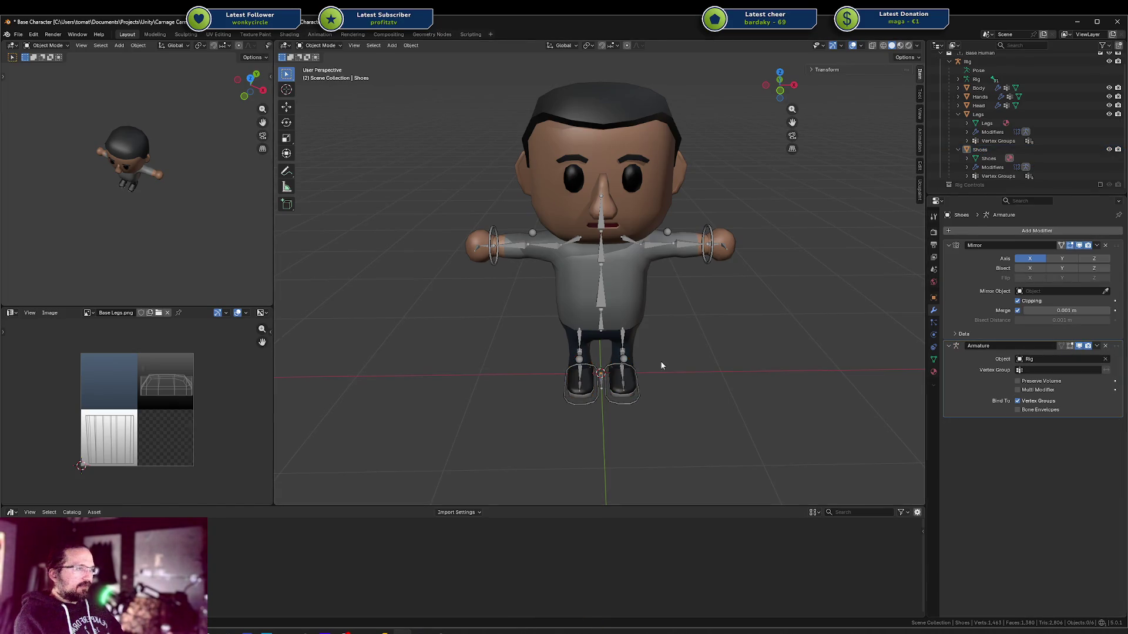
{"action": "key", "text": "ctrl+s"}
{"action": "mouse_move", "coordinate": [659, 361]}
{"action": "middle_mouse_down"}
{"action": "mouse_move", "coordinate": [639, 352]}
{"action": "mouse_move", "coordinate": [614, 364]}
{"action": "middle_mouse_up"}
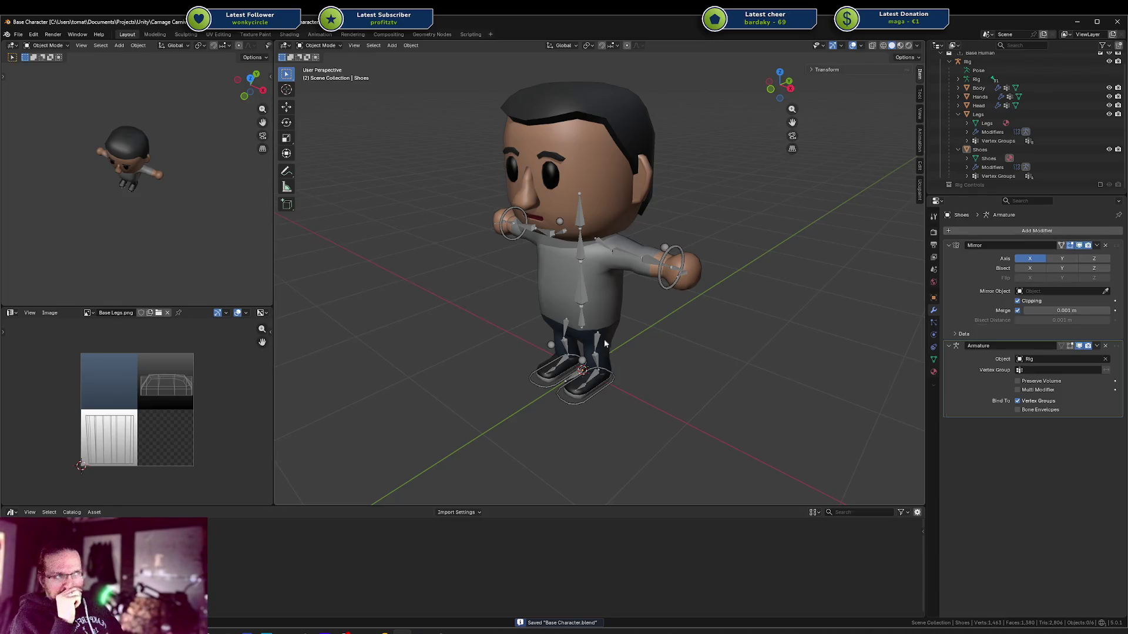
Check the Hands mesh's UVs in Edit Mode, then reselect the Body mesh
{"action": "left_click", "coordinate": [611, 178]}
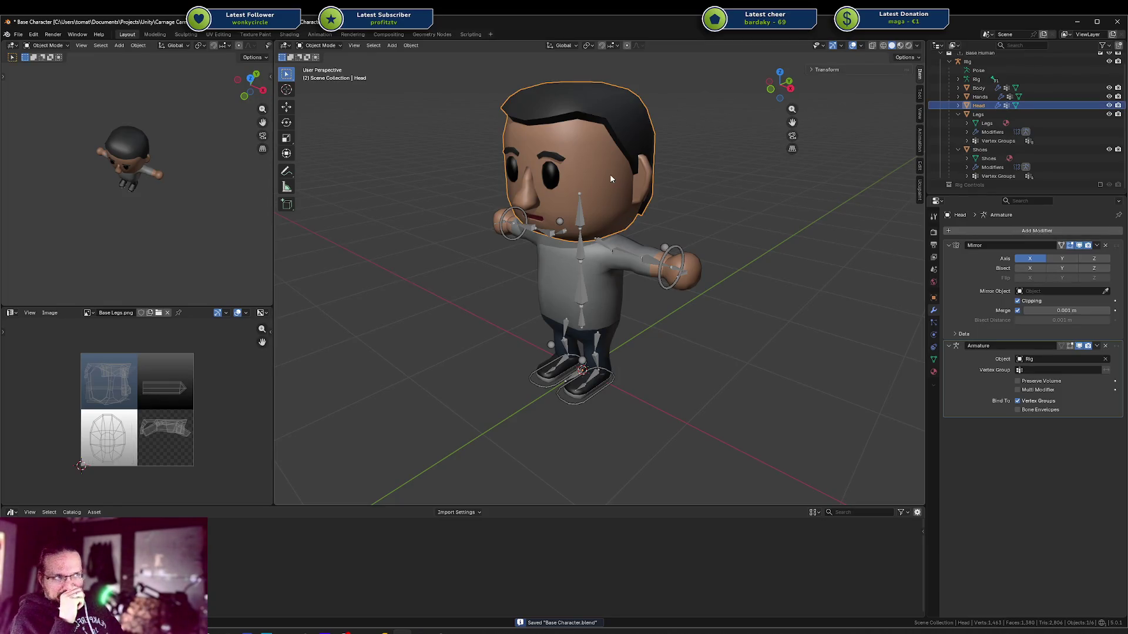
{"action": "left_click", "coordinate": [678, 262]}
{"action": "middle_click_drag", "start_coordinate": [678, 262], "coordinate": [730, 254]}
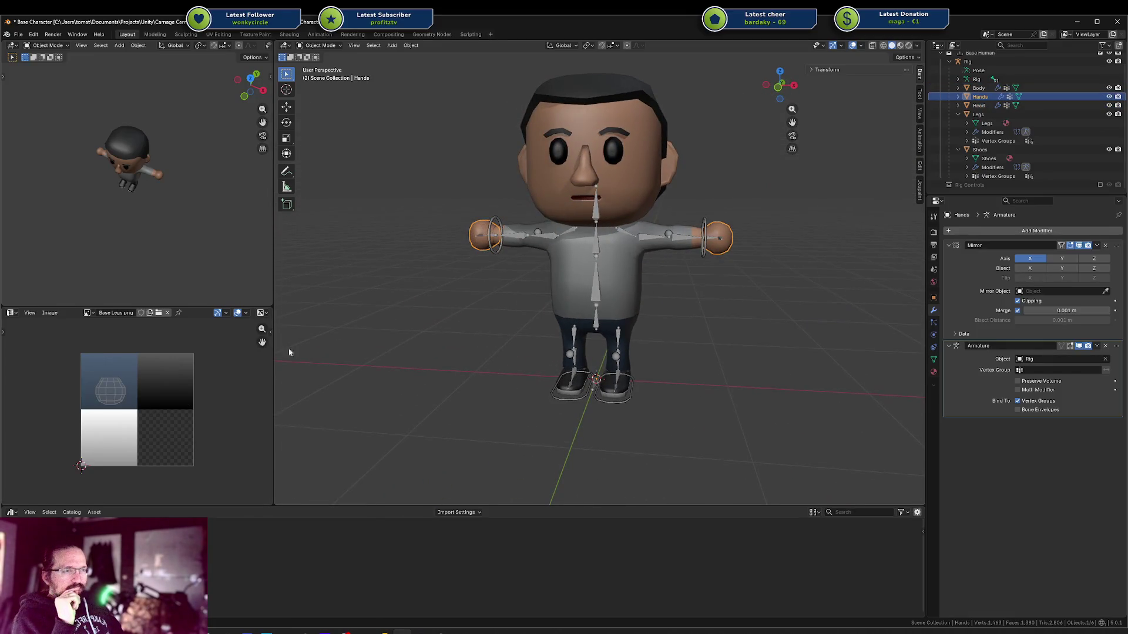
{"action": "left_click", "coordinate": [712, 231]}
{"action": "left_click", "coordinate": [727, 237]}
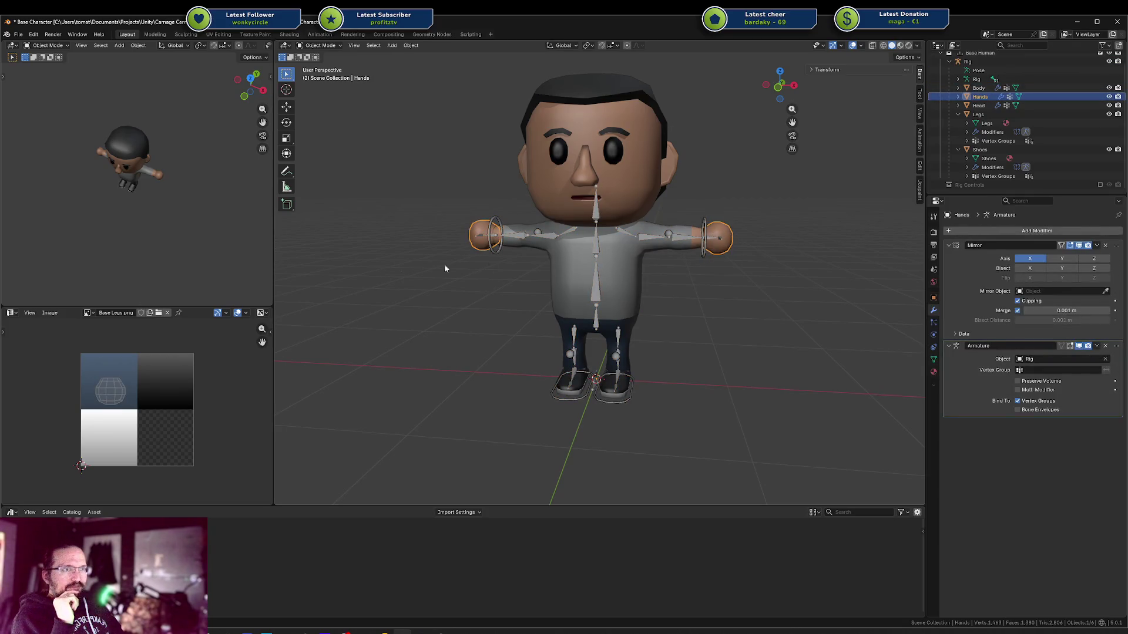
{"action": "key", "text": "Tab"}
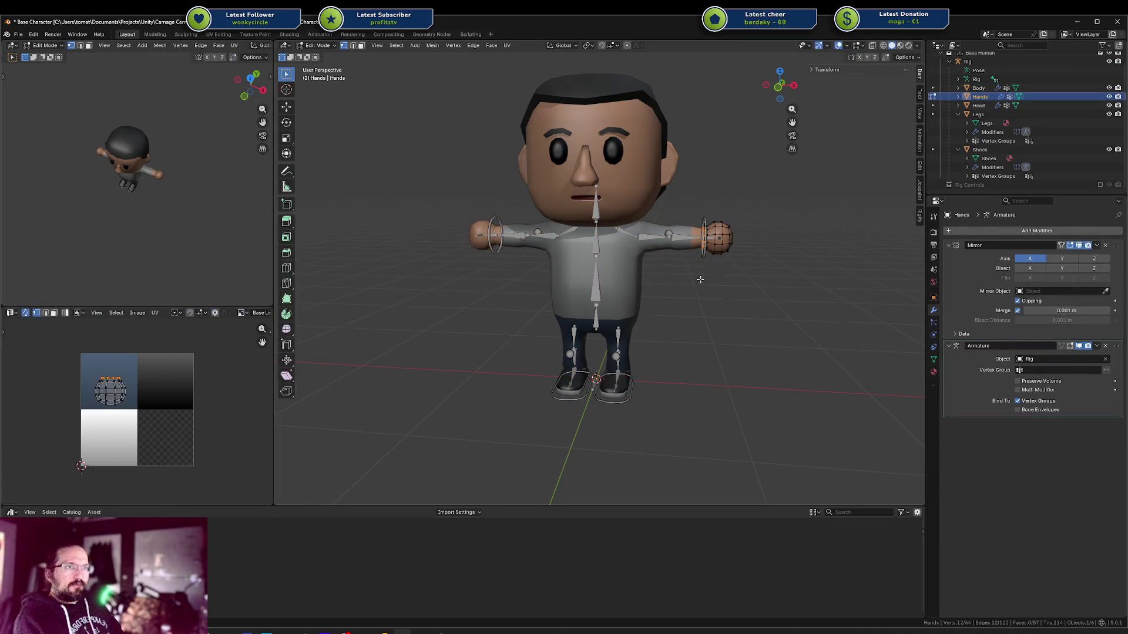
{"action": "key", "text": "a"}
{"action": "key", "text": "Tab"}
{"action": "left_click", "coordinate": [604, 270]}
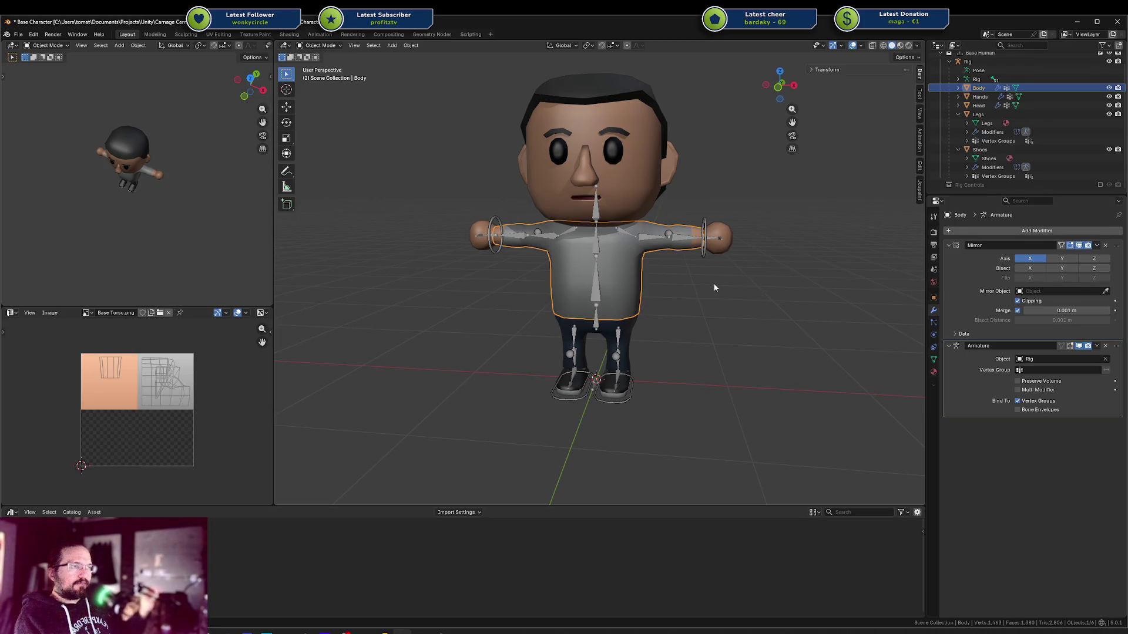
Deselect Body, collapse Legs and Shoes in the Outliner, save, and bring Rider forward
{"action": "left_click", "coordinate": [694, 285]}
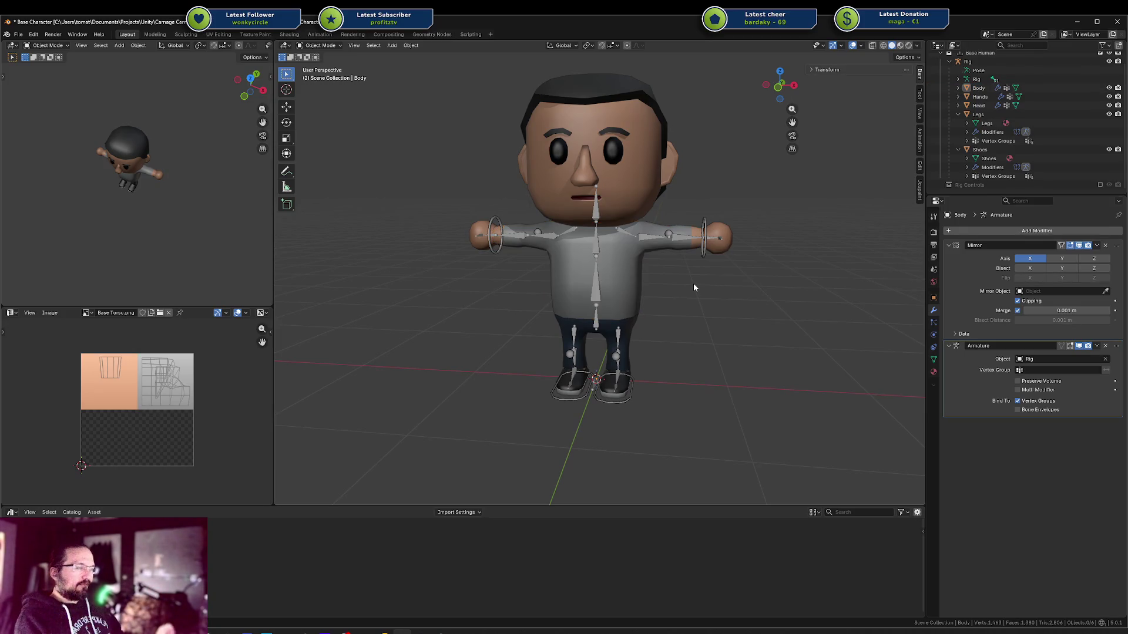
{"action": "scroll", "coordinate": [693, 283], "scroll_direction": "down", "scroll_amount": 7}
{"action": "scroll", "coordinate": [739, 280], "scroll_direction": "up", "scroll_amount": 6}
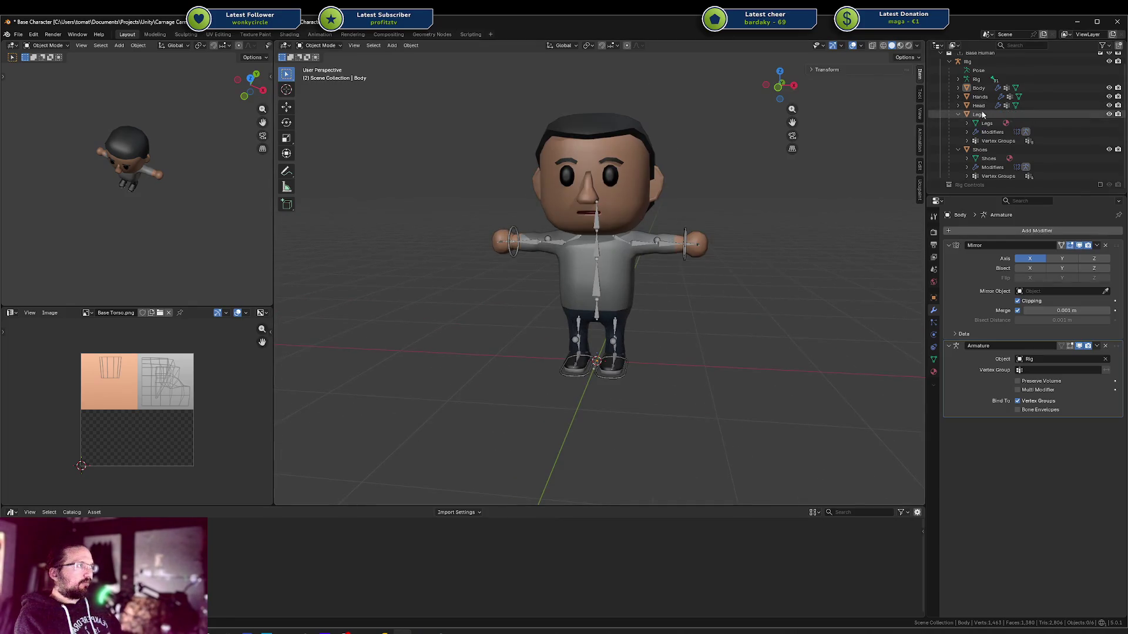
{"action": "left_click", "coordinate": [959, 114]}
{"action": "left_click", "coordinate": [958, 135]}
{"action": "key", "text": "ctrl+s"}
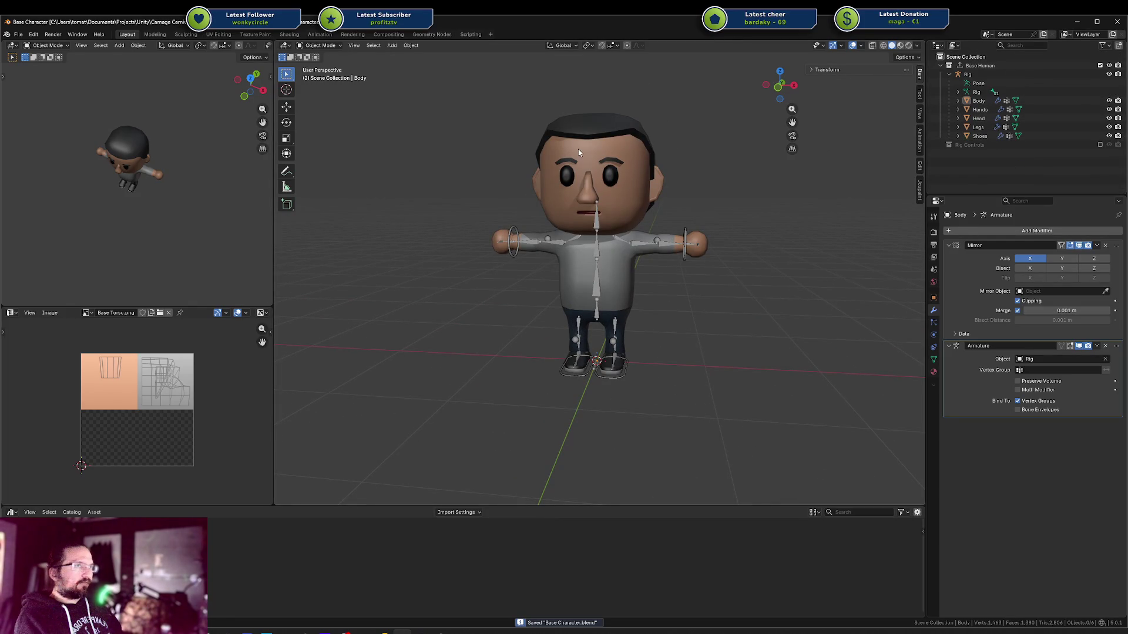
{"action": "left_click", "coordinate": [384, 633]}
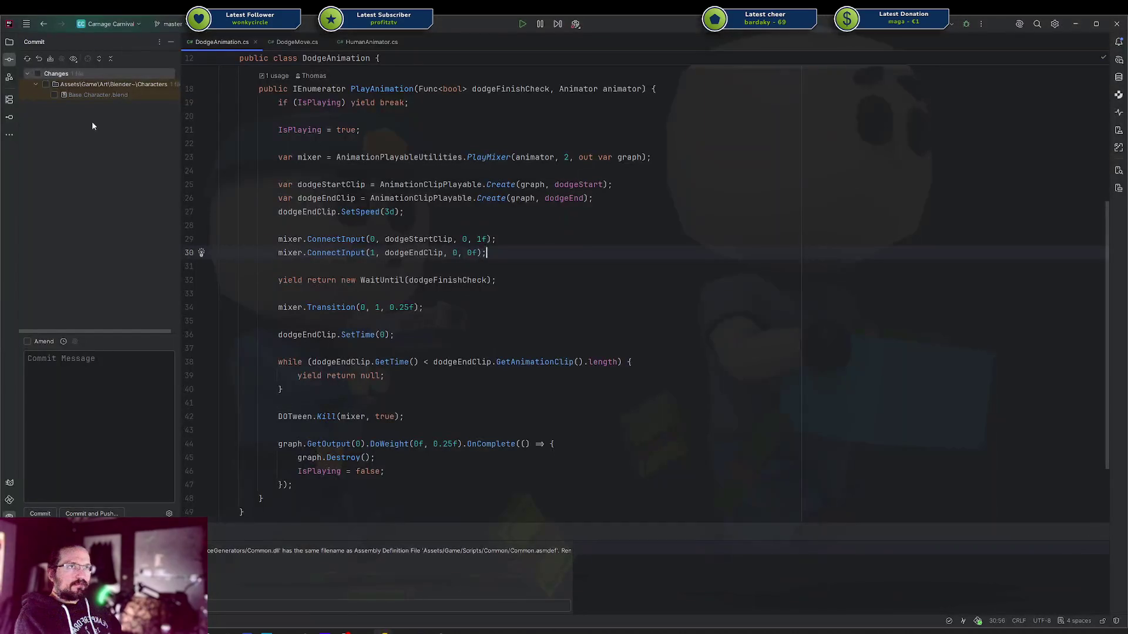
Commit Base Character.blend as 'reworked base character model', push to origin/master, and return to Blender
{"action": "left_click", "coordinate": [63, 342]}
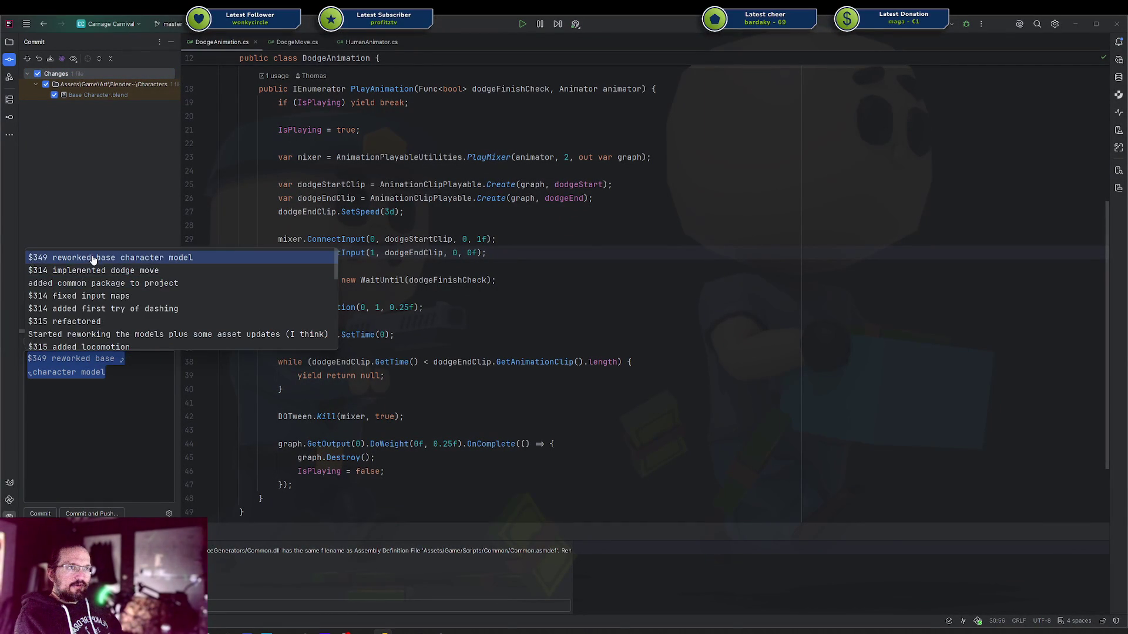
{"action": "left_click", "coordinate": [92, 259]}
{"action": "left_click", "coordinate": [91, 513]}
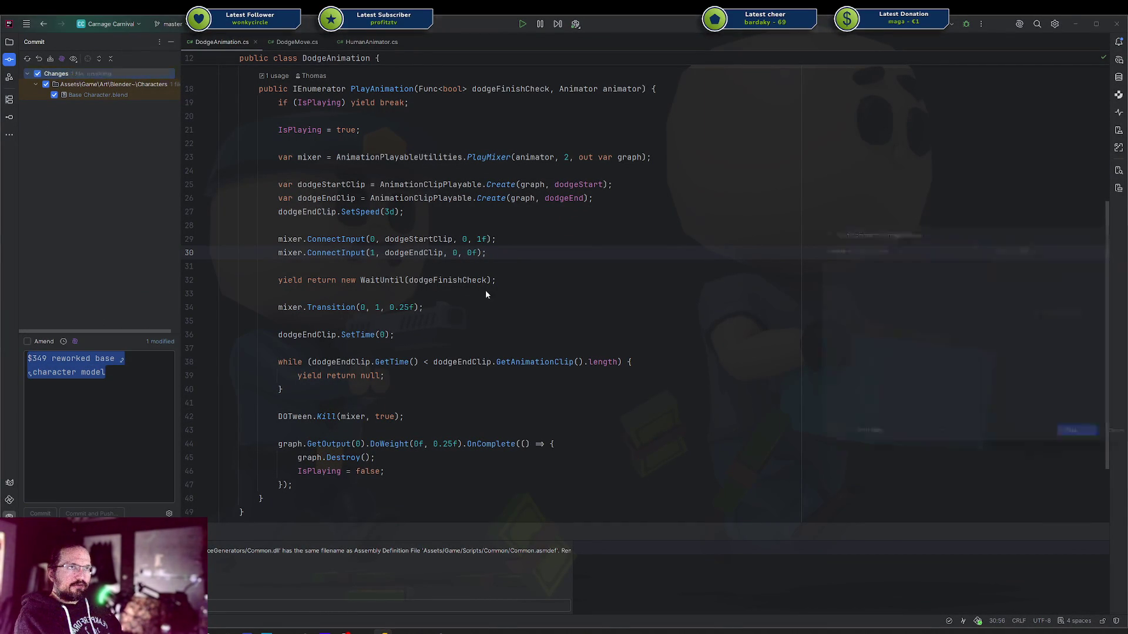
{"action": "left_click", "coordinate": [1072, 445]}
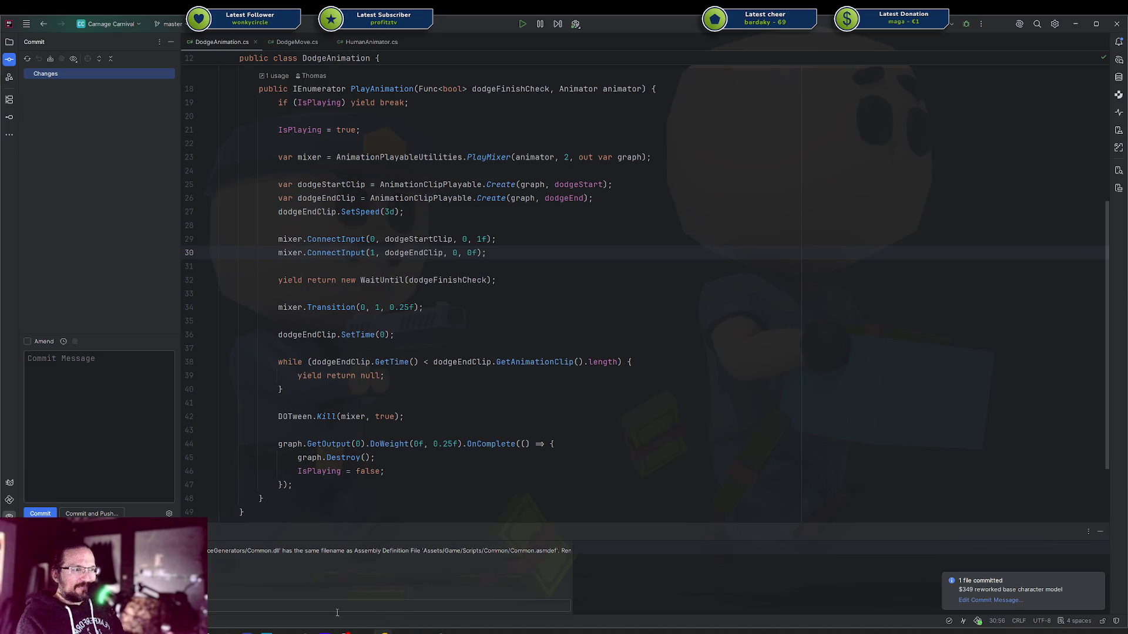
{"action": "left_click", "coordinate": [412, 628]}
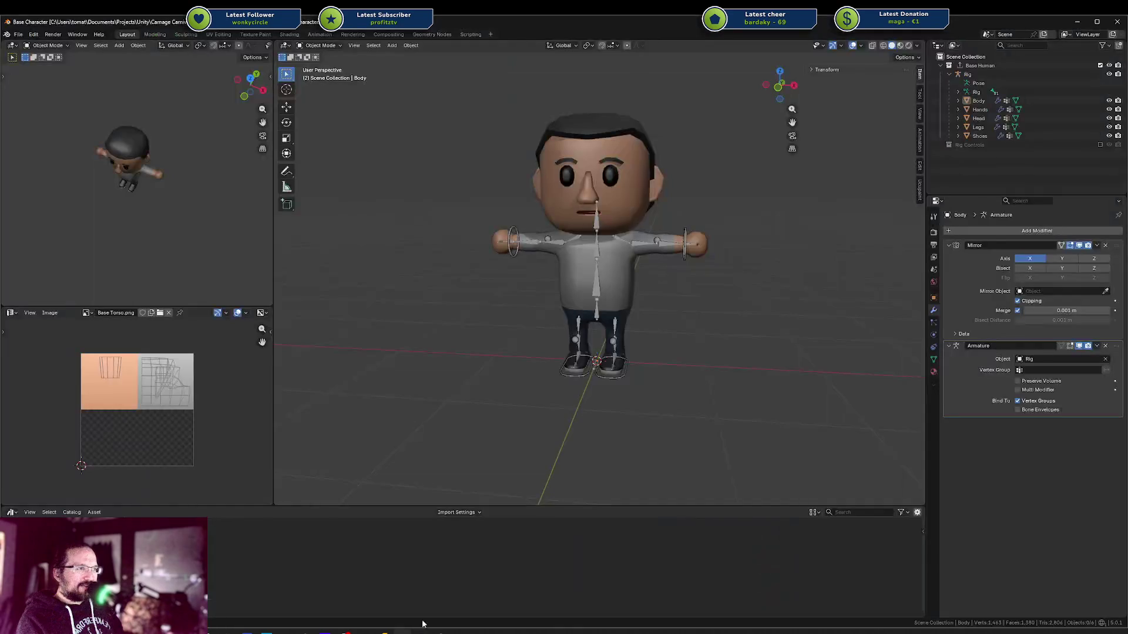
Orbit around the character and switch to the Animation workspace
{"action": "mouse_move", "coordinate": [562, 285]}
{"action": "middle_mouse_down"}
{"action": "mouse_move", "coordinate": [511, 297]}
{"action": "mouse_move", "coordinate": [602, 305]}
{"action": "mouse_move", "coordinate": [702, 237]}
{"action": "mouse_move", "coordinate": [686, 276]}
{"action": "middle_mouse_up"}
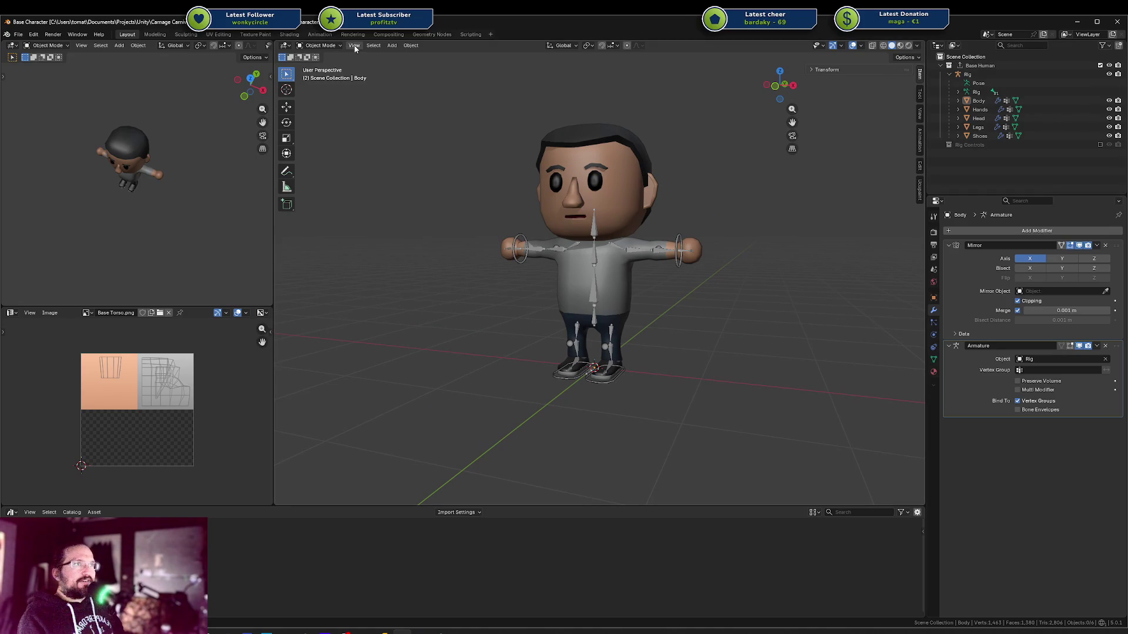
{"action": "left_click", "coordinate": [319, 34]}
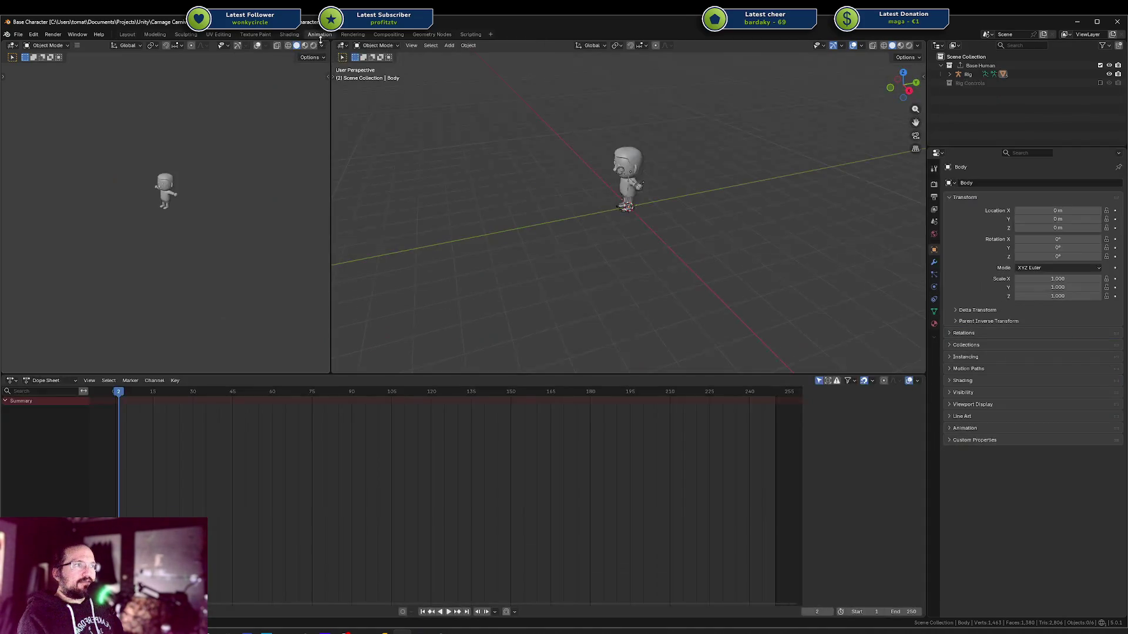
Centre the character and lower the Dope Sheet border to enlarge the 3D viewport
{"action": "scroll", "coordinate": [634, 245], "scroll_direction": "up", "scroll_amount": 4}
{"action": "middle_click_drag", "start_coordinate": [609, 205], "coordinate": [577, 286], "text": "shift"}
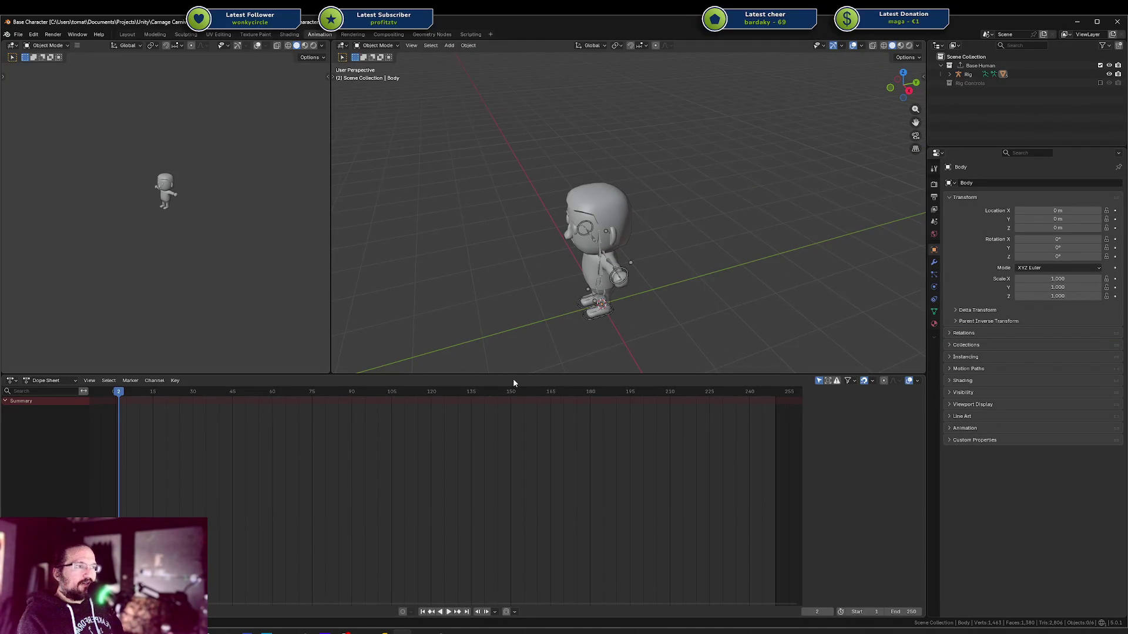
{"action": "mouse_move", "coordinate": [509, 373]}
{"action": "left_mouse_down"}
{"action": "mouse_move", "coordinate": [502, 485]}
{"action": "mouse_move", "coordinate": [495, 475]}
{"action": "left_mouse_up"}
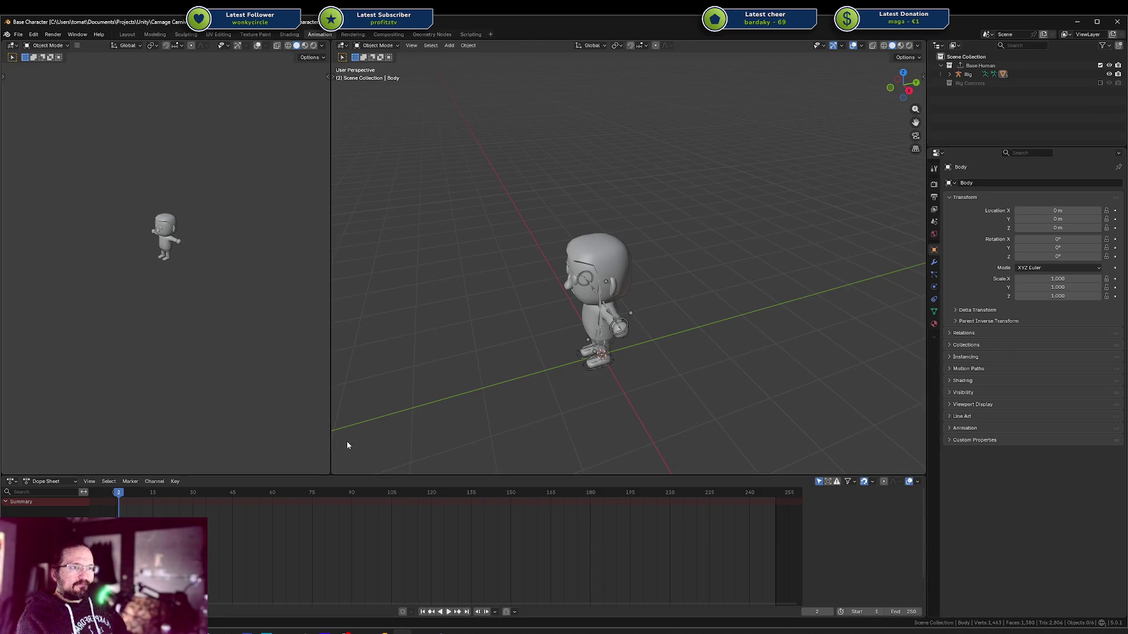
{"action": "key", "text": "ctrl+KP_0"}
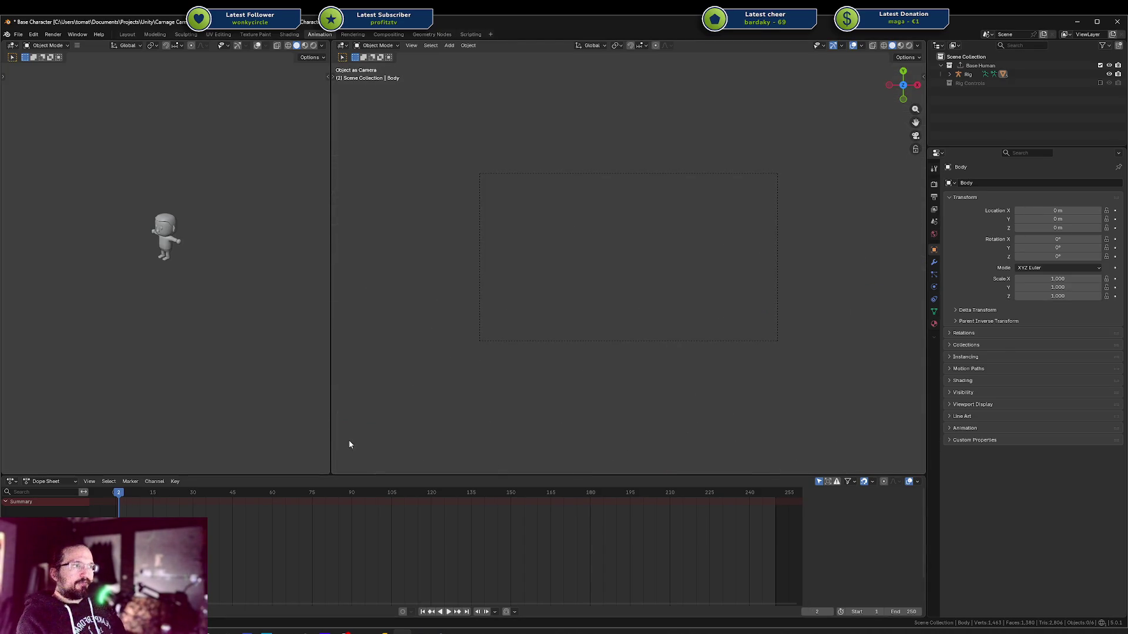
{"action": "mouse_move", "coordinate": [347, 445]}
{"action": "middle_mouse_down"}
{"action": "mouse_move", "coordinate": [561, 254]}
{"action": "mouse_move", "coordinate": [575, 200]}
{"action": "mouse_move", "coordinate": [616, 185]}
{"action": "mouse_move", "coordinate": [615, 211]}
{"action": "mouse_move", "coordinate": [616, 193]}
{"action": "middle_mouse_up"}
{"action": "key", "text": "KP_5"}
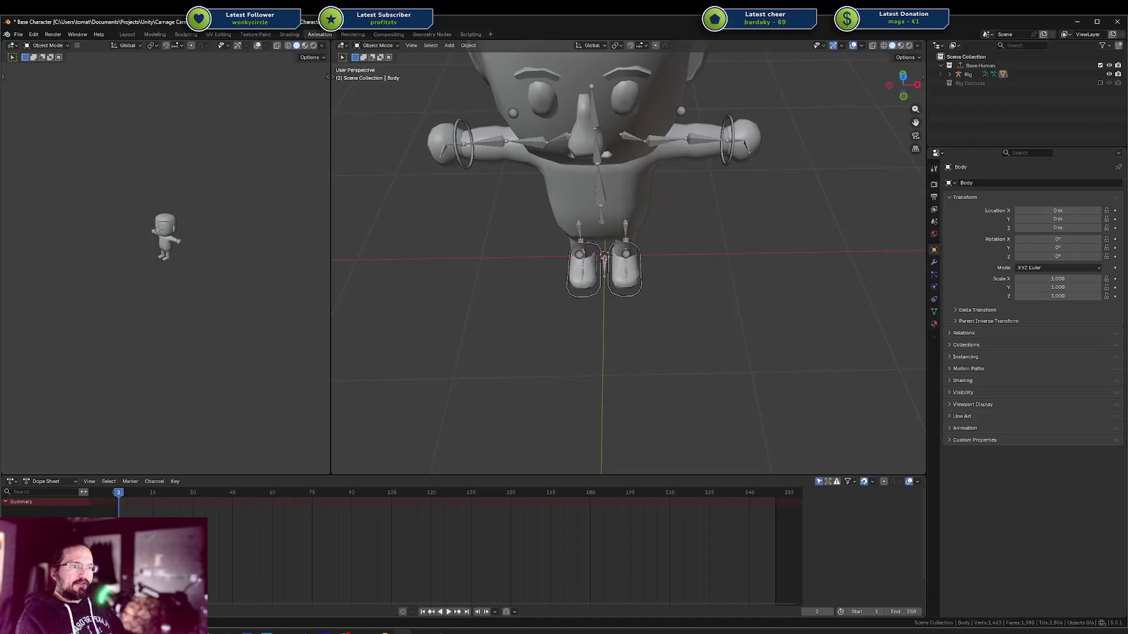
Set the current frame to 1 and settle on a level front view of the character
{"action": "key", "text": "Left"}
{"action": "key", "text": "Left"}
{"action": "key", "text": "Right"}
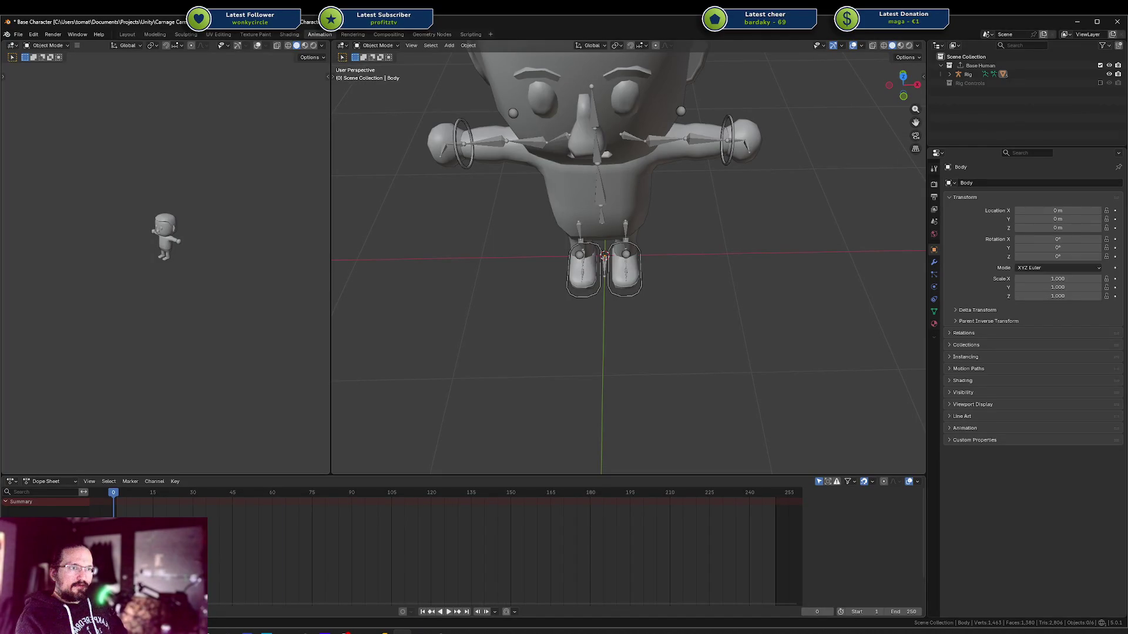
{"action": "middle_click_drag", "start_coordinate": [624, 256], "coordinate": [690, 245]}
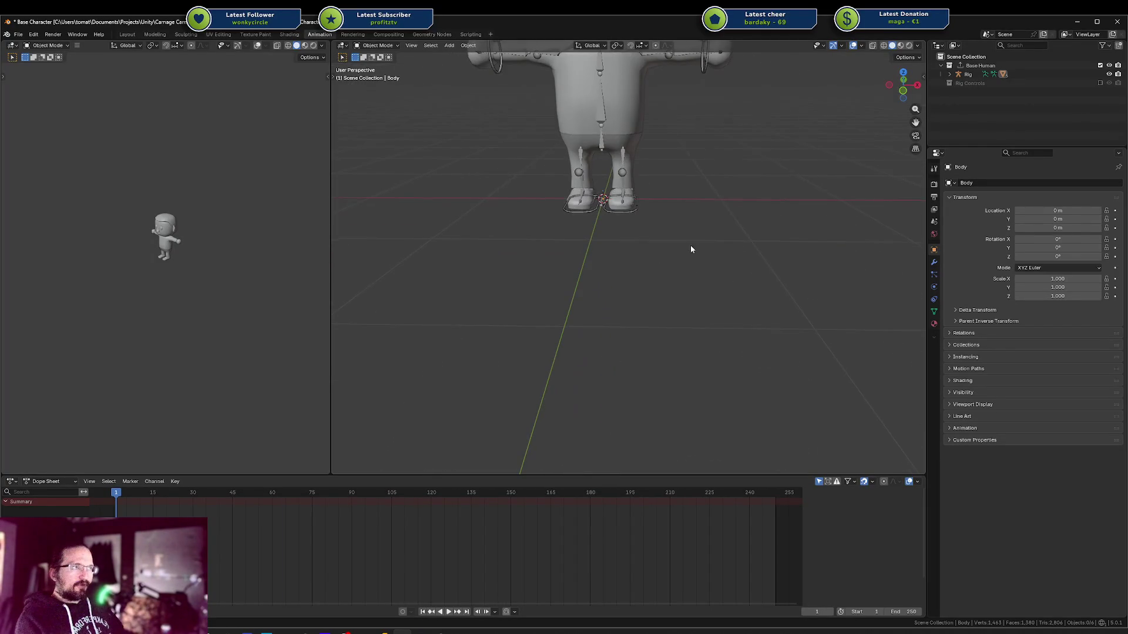
{"action": "mouse_move", "coordinate": [678, 179]}
{"action": "middle_mouse_down"}
{"action": "mouse_move", "coordinate": [657, 280]}
{"action": "mouse_move", "coordinate": [629, 267]}
{"action": "middle_mouse_up"}
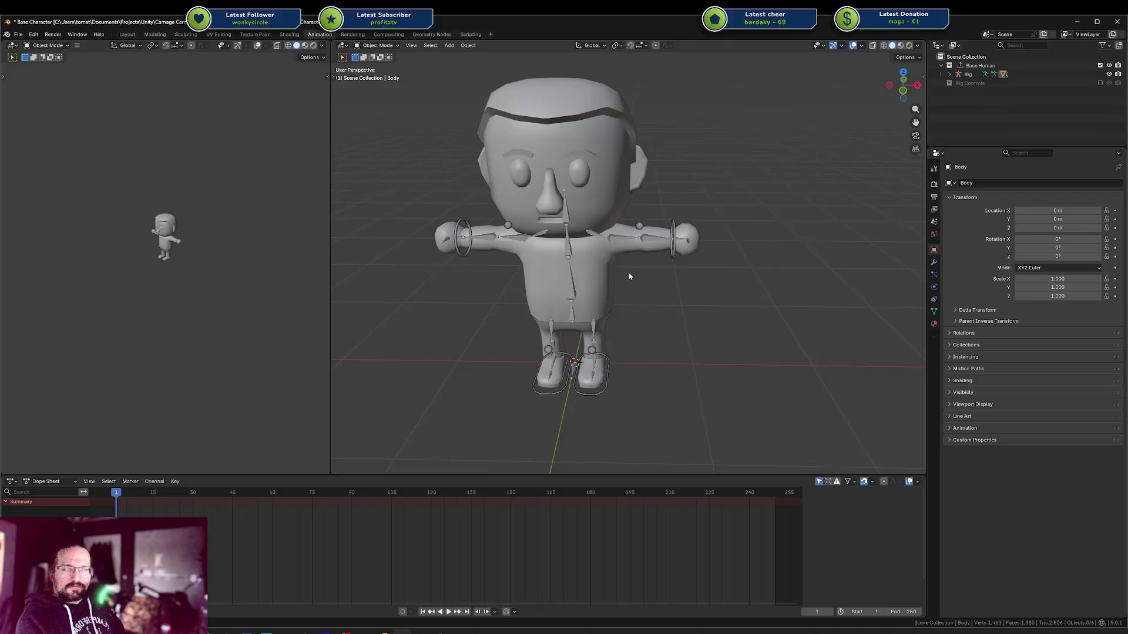
{"action": "scroll", "coordinate": [629, 272], "scroll_direction": "up", "scroll_amount": 3}
{"action": "middle_click_drag", "start_coordinate": [707, 263], "coordinate": [710, 238]}
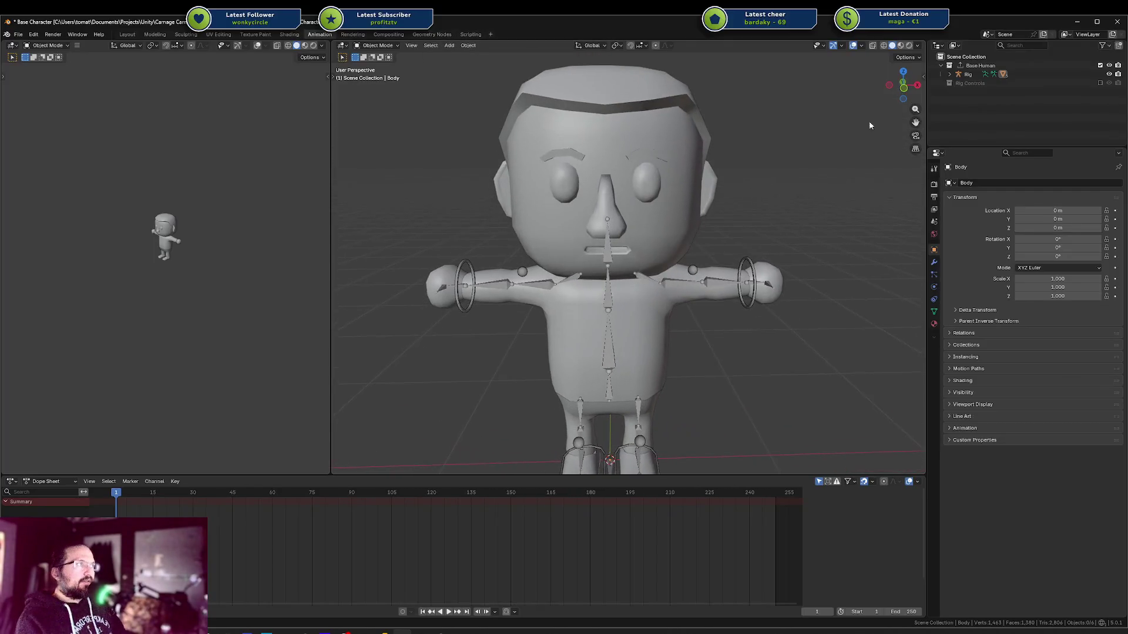
{"action": "left_click", "coordinate": [918, 47]}
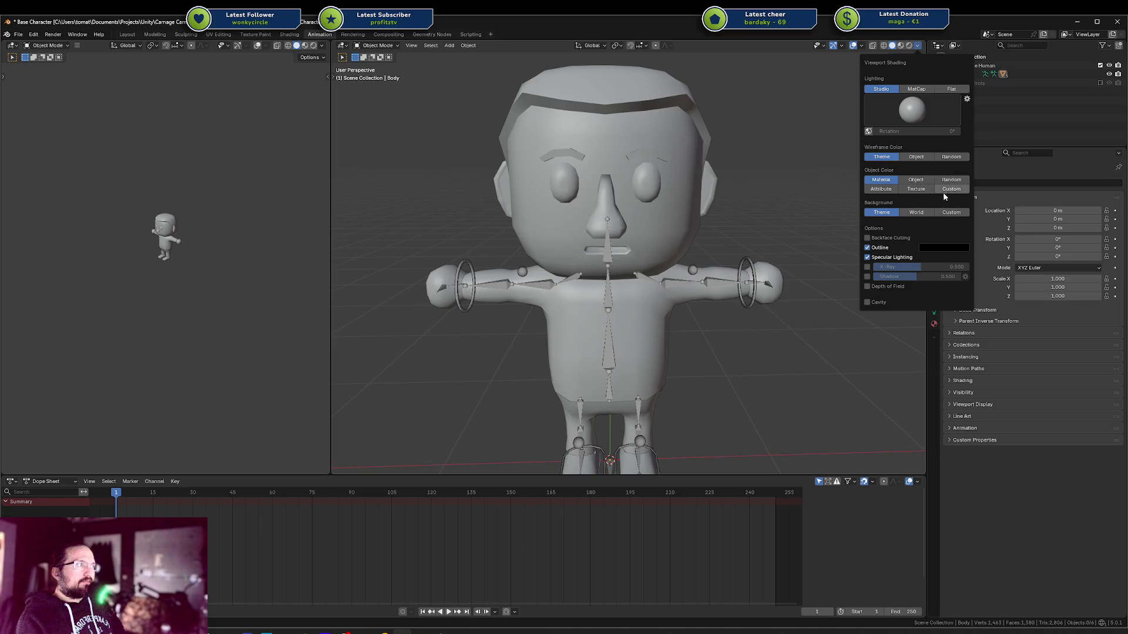
Set viewport Object Color to Texture, enable Backface Culling and Shadow, and turn off Outline and Cavity
{"action": "left_click", "coordinate": [916, 189]}
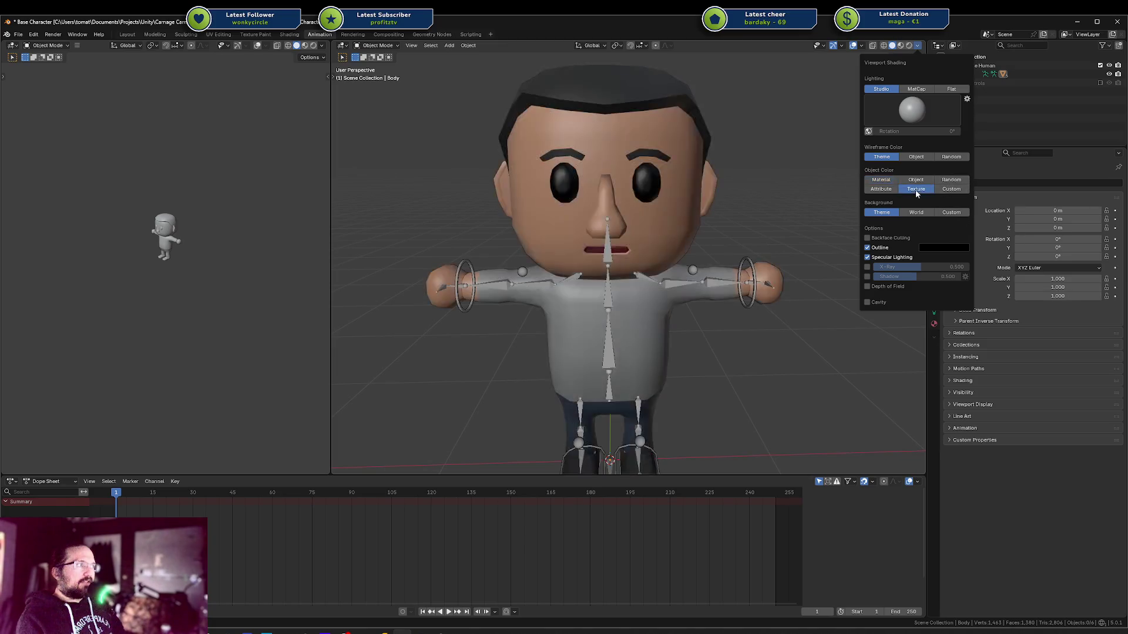
{"action": "left_click", "coordinate": [887, 240]}
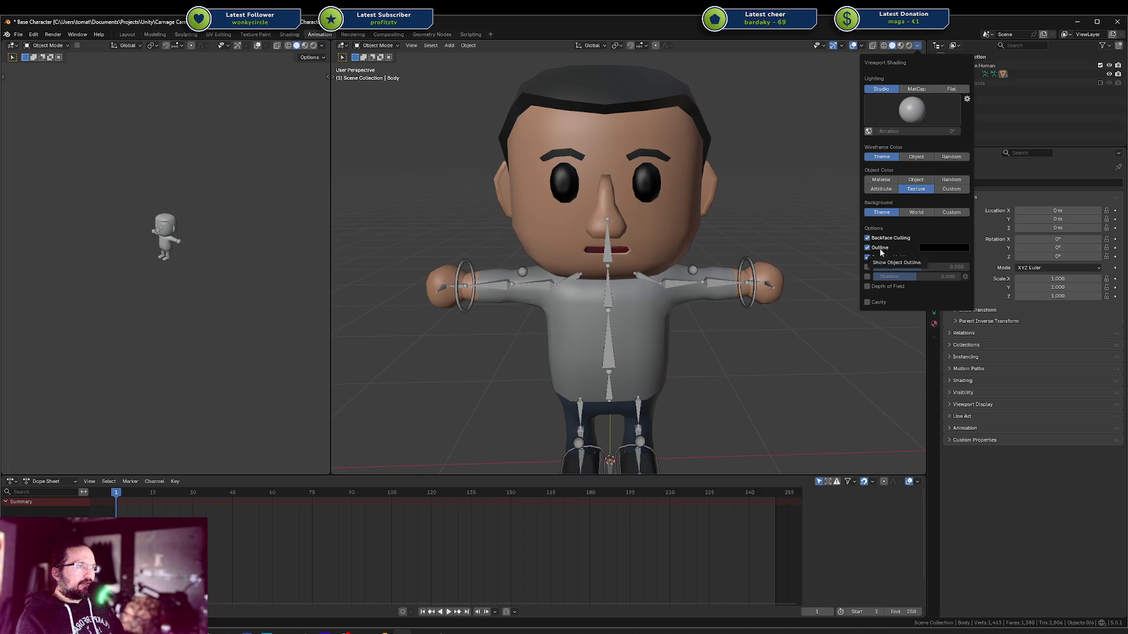
{"action": "left_click", "coordinate": [878, 249]}
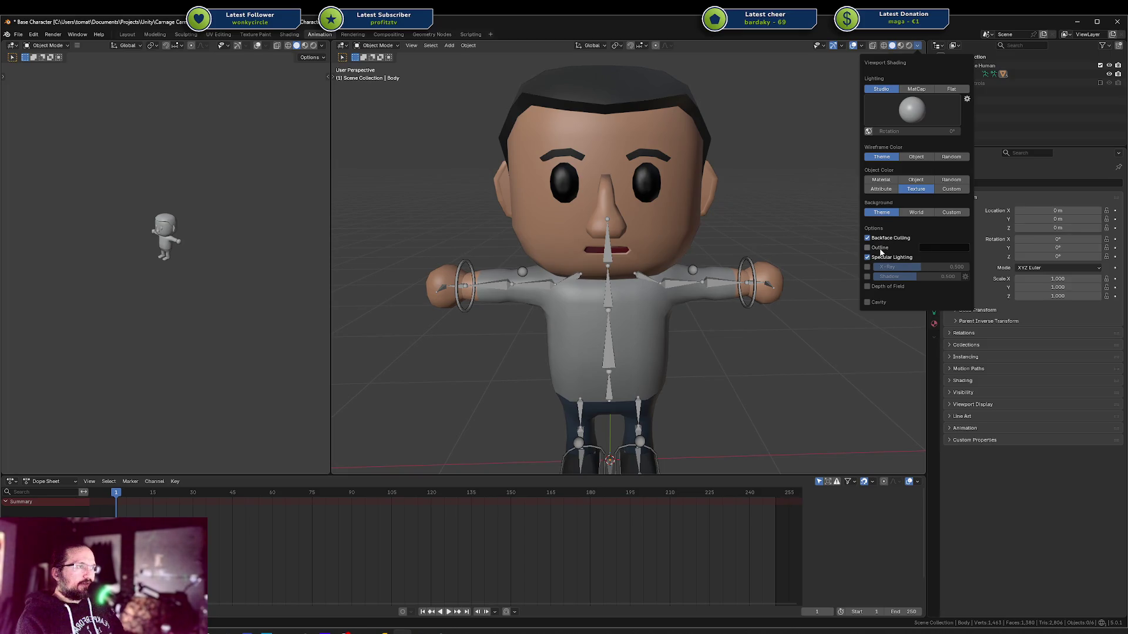
{"action": "left_click", "coordinate": [868, 277]}
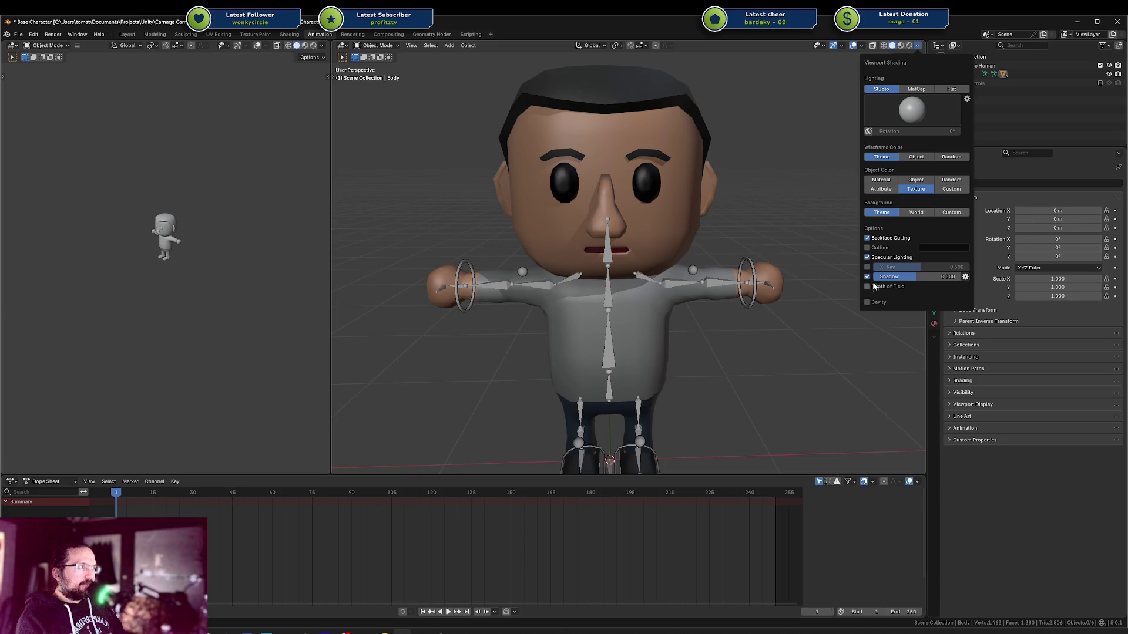
{"action": "left_click", "coordinate": [871, 304]}
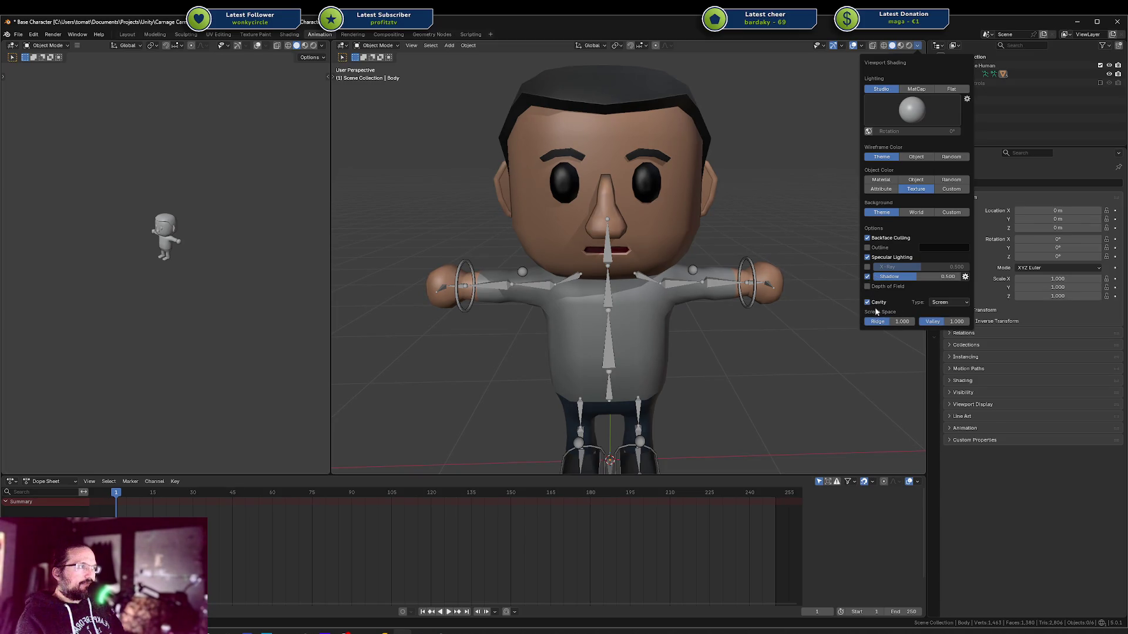
{"action": "left_click", "coordinate": [868, 304]}
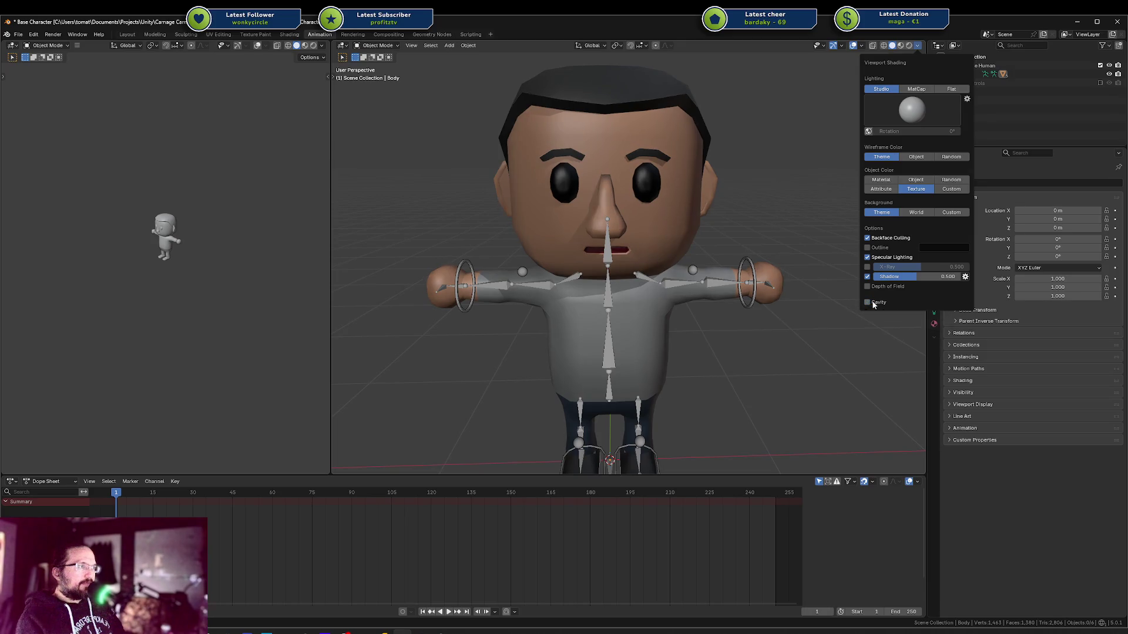
{"action": "left_click", "coordinate": [741, 311]}
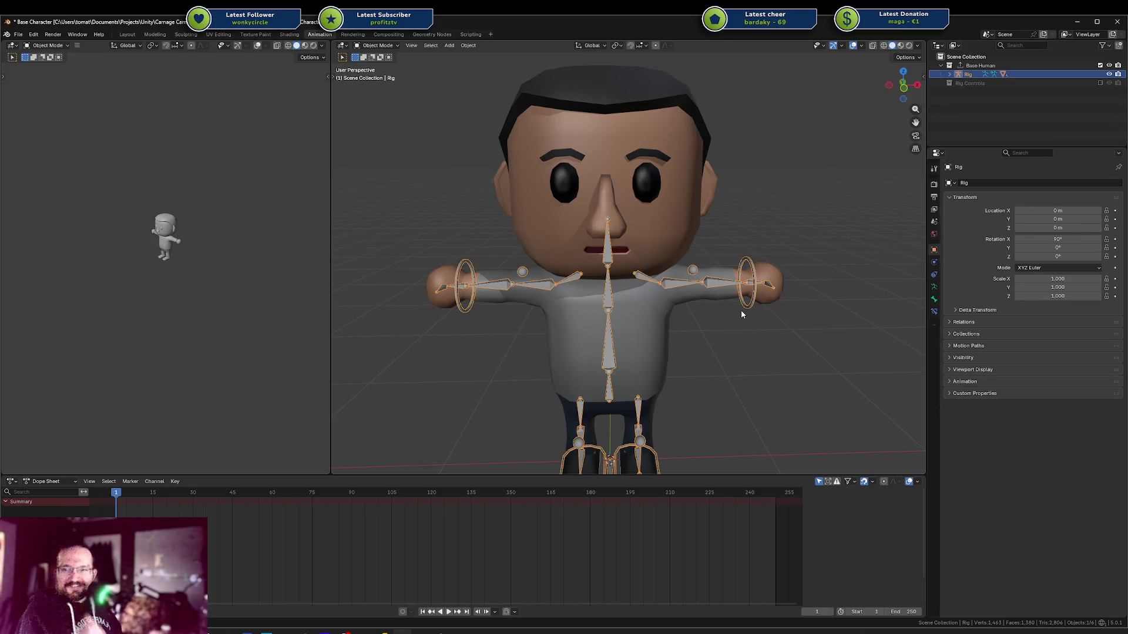
Select the Body mesh and orbit around to a near-front view of the character
{"action": "left_click", "coordinate": [726, 335]}
{"action": "mouse_move", "coordinate": [726, 335]}
{"action": "middle_mouse_down"}
{"action": "mouse_move", "coordinate": [629, 289]}
{"action": "mouse_move", "coordinate": [626, 276]}
{"action": "mouse_move", "coordinate": [640, 282]}
{"action": "mouse_move", "coordinate": [646, 259]}
{"action": "middle_mouse_up"}
{"action": "left_click", "coordinate": [630, 292]}
{"action": "scroll", "coordinate": [653, 262], "scroll_direction": "up", "scroll_amount": 3}
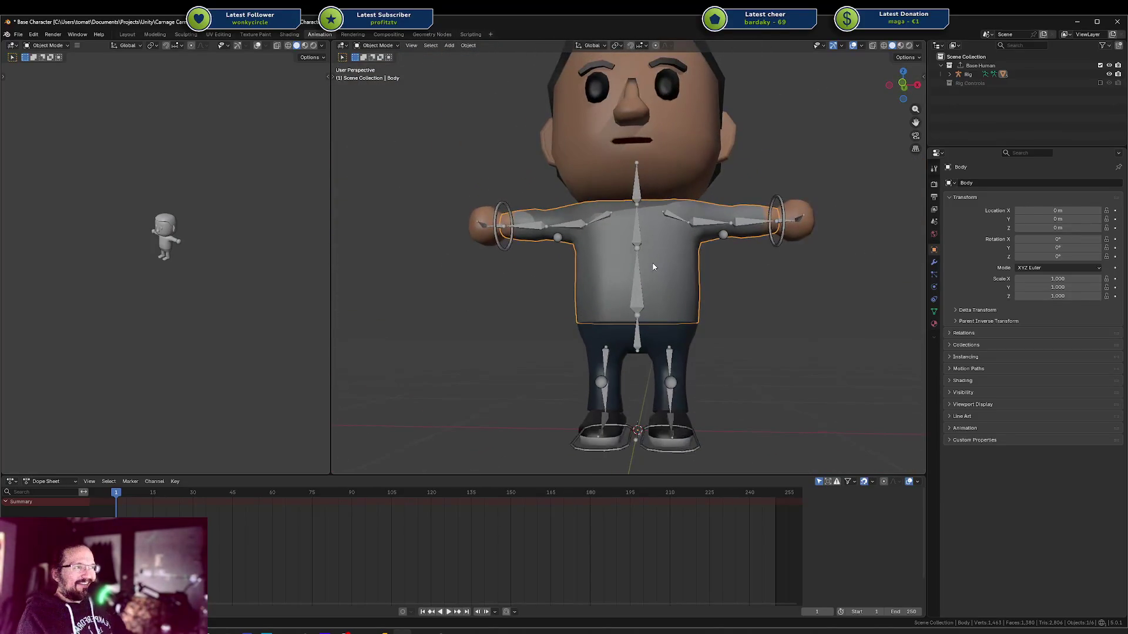
{"action": "scroll", "coordinate": [697, 177], "scroll_direction": "down", "scroll_amount": 3}
{"action": "mouse_move", "coordinate": [696, 178]}
{"action": "middle_mouse_down"}
{"action": "mouse_move", "coordinate": [581, 207]}
{"action": "mouse_move", "coordinate": [648, 223]}
{"action": "middle_mouse_up"}
{"action": "scroll", "coordinate": [614, 221], "scroll_direction": "up", "scroll_amount": 3}
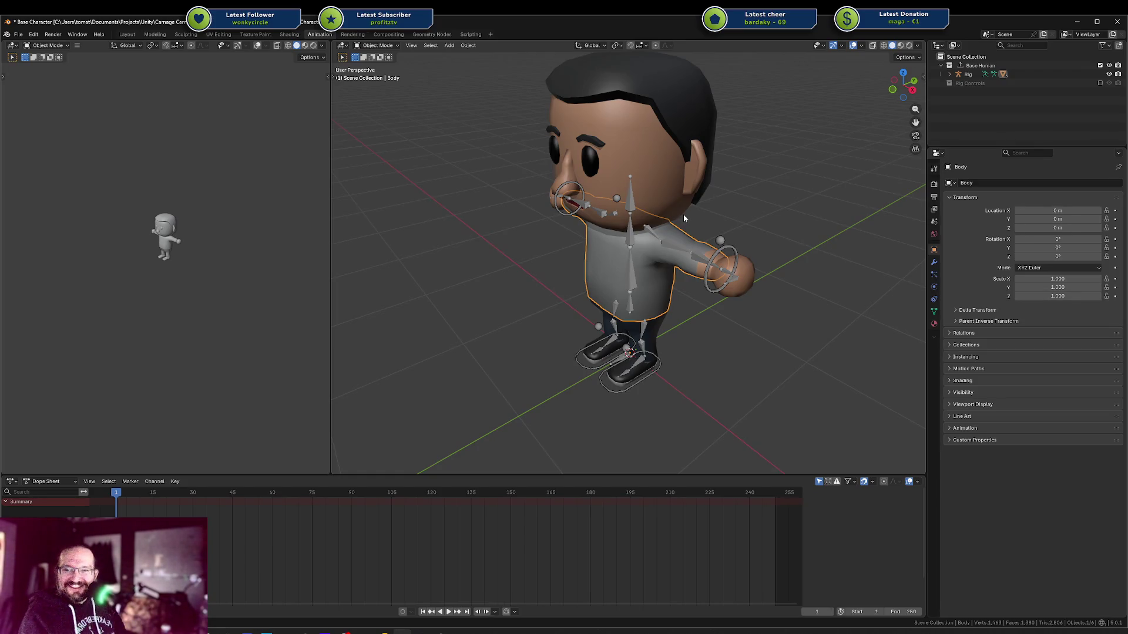
{"action": "mouse_move", "coordinate": [683, 214]}
{"action": "middle_mouse_down"}
{"action": "mouse_move", "coordinate": [701, 202]}
{"action": "mouse_move", "coordinate": [751, 209]}
{"action": "middle_mouse_up"}
Put the Rig into Pose Mode and test-move the ik.target.arm.l hand control
{"action": "left_click", "coordinate": [751, 209]}
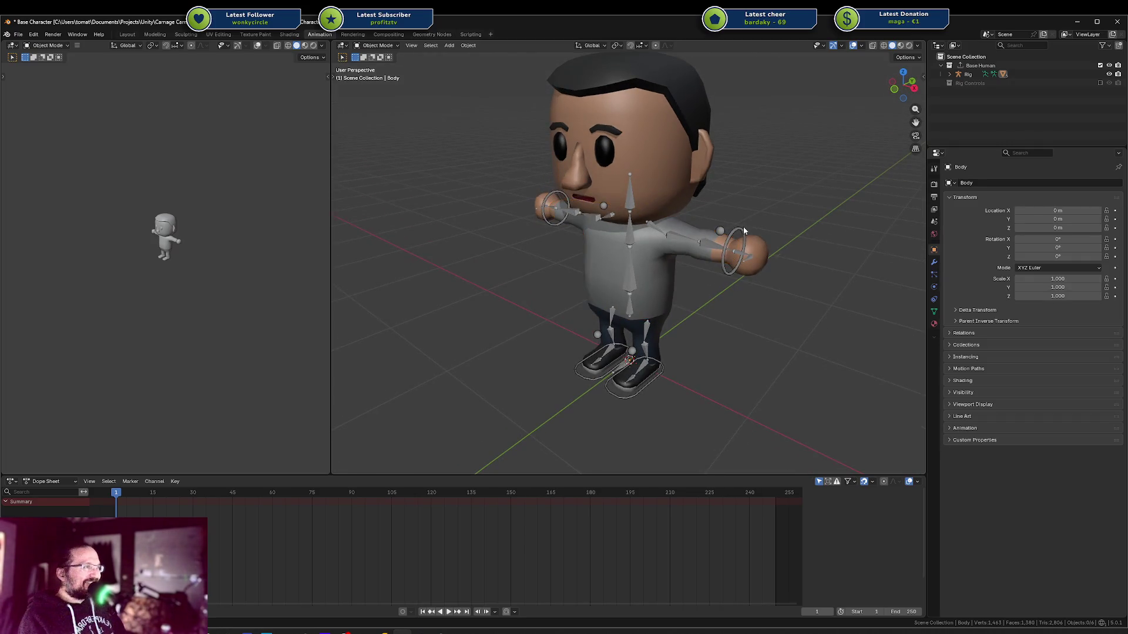
{"action": "left_click", "coordinate": [742, 227]}
{"action": "key", "text": "ctrl+Tab"}
{"action": "left_click", "coordinate": [739, 234]}
{"action": "mouse_move", "coordinate": [739, 235]}
{"action": "left_mouse_down"}
{"action": "mouse_move", "coordinate": [657, 258]}
{"action": "mouse_move", "coordinate": [731, 246]}
{"action": "left_mouse_up"}
{"action": "mouse_move", "coordinate": [732, 245]}
{"action": "middle_mouse_down"}
{"action": "mouse_move", "coordinate": [699, 262]}
{"action": "mouse_move", "coordinate": [716, 259]}
{"action": "middle_mouse_up"}
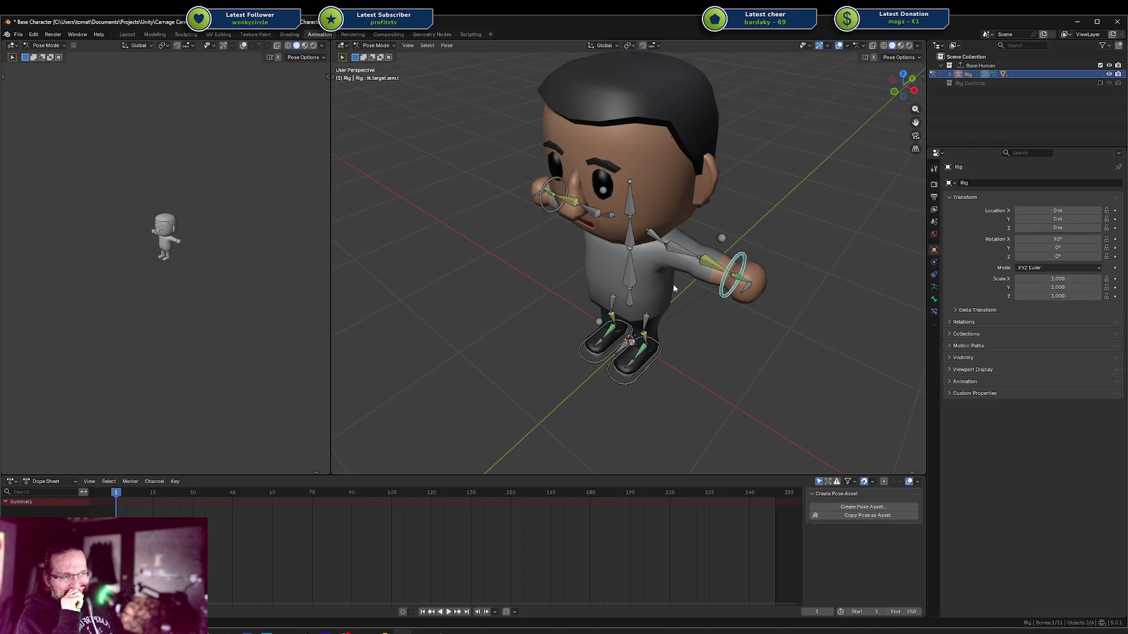
Switch the Dope Sheet to the Action Editor, with the view facing the character's front
{"action": "left_click", "coordinate": [57, 482]}
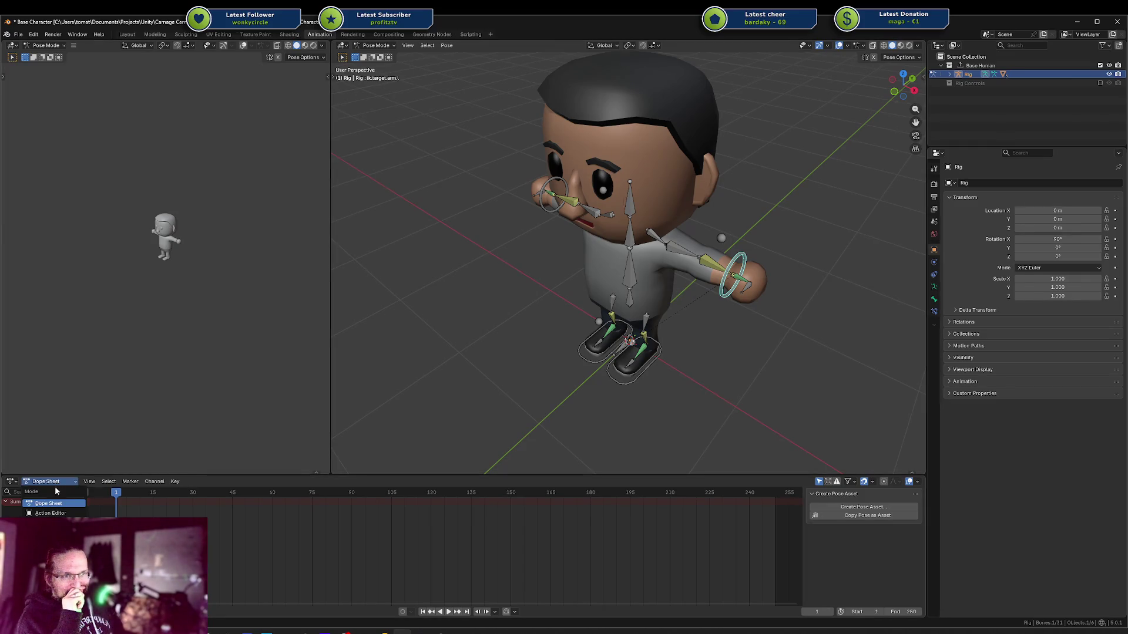
{"action": "left_click", "coordinate": [58, 514]}
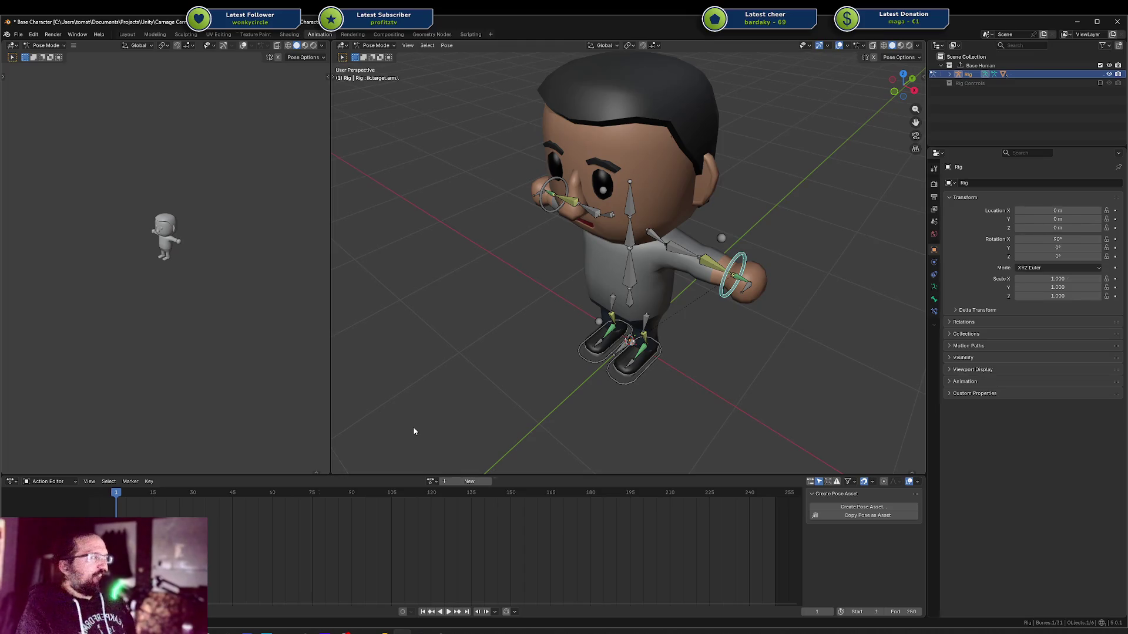
{"action": "mouse_move", "coordinate": [572, 421]}
{"action": "middle_mouse_down"}
{"action": "mouse_move", "coordinate": [534, 406]}
{"action": "mouse_move", "coordinate": [548, 411]}
{"action": "middle_mouse_up"}
{"action": "scroll", "coordinate": [547, 411], "scroll_direction": "up", "scroll_amount": 3}
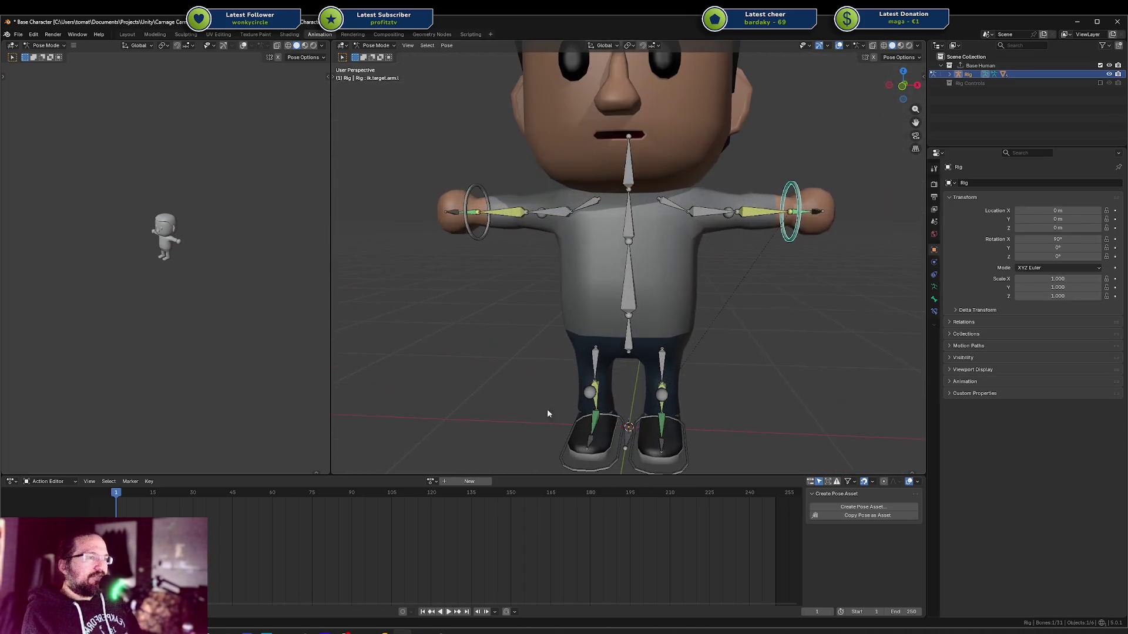
Create a new action named Idle for the Rig and enable its Fake User
{"action": "left_click", "coordinate": [467, 481]}
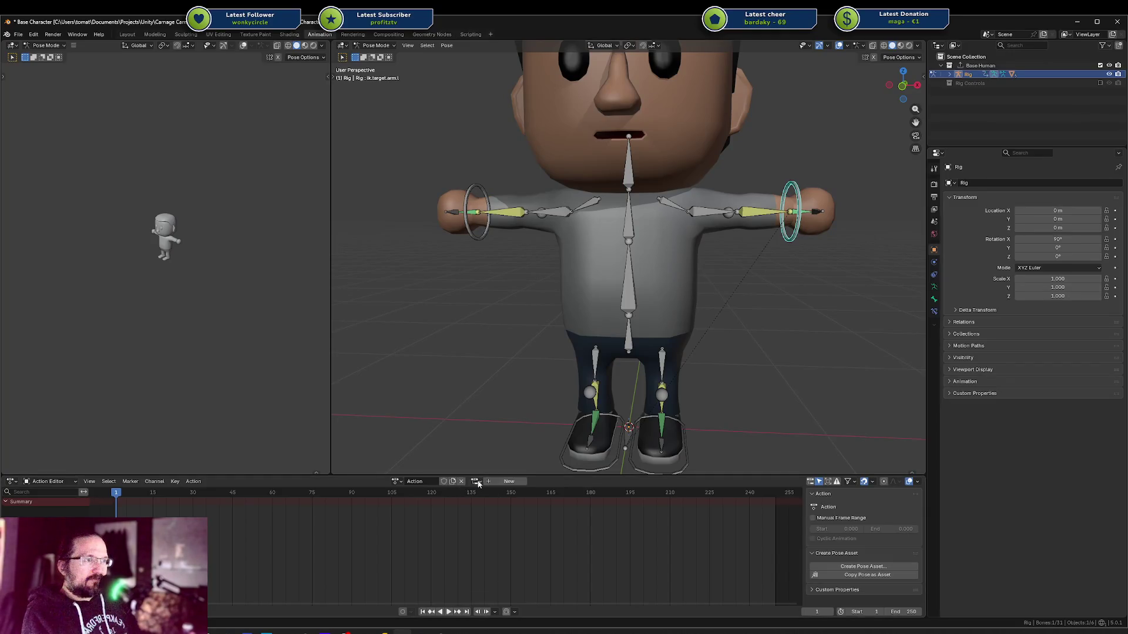
{"action": "double_click", "coordinate": [415, 481]}
{"action": "type", "text": "Idle"}
{"action": "key", "text": "Return"}
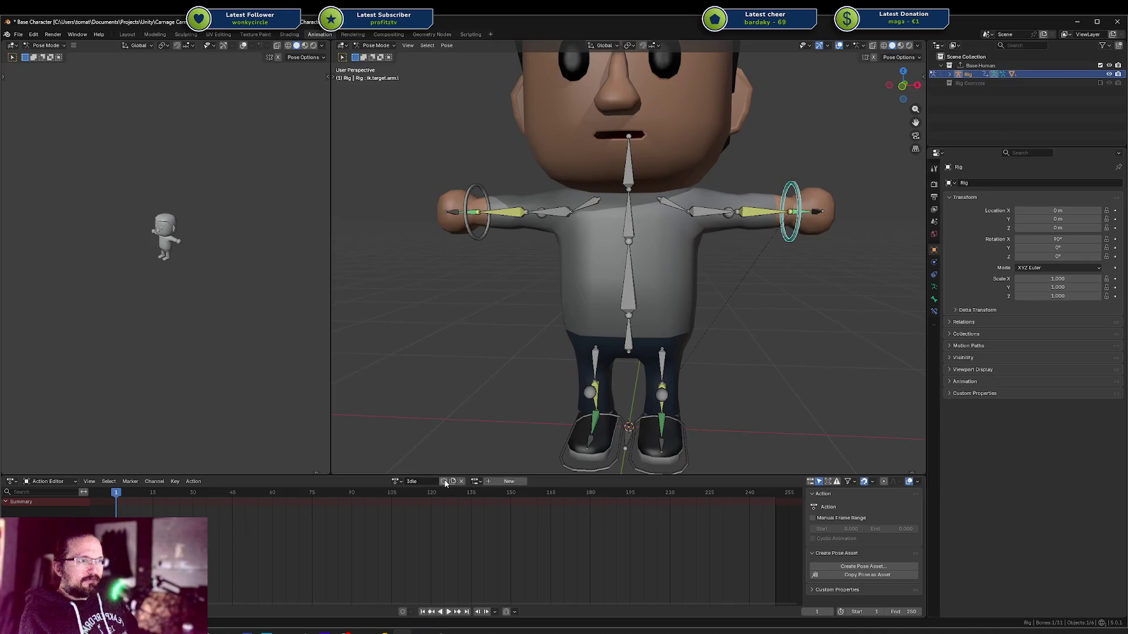
{"action": "left_click", "coordinate": [444, 481]}
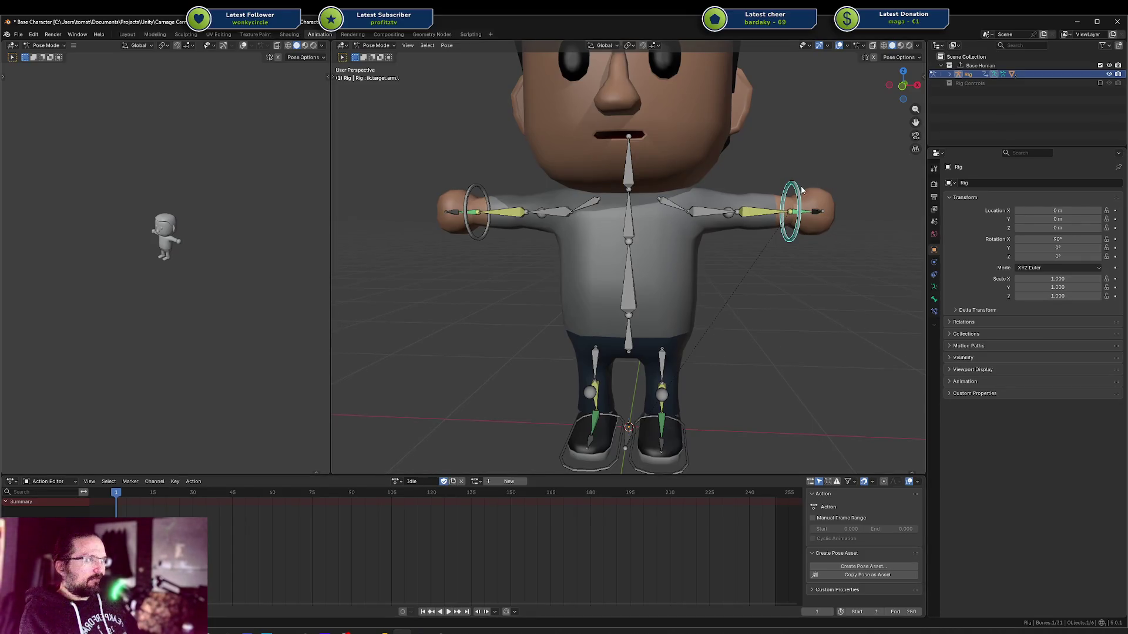
In front ortho view, move and rotate the ik.target.arm.l control down beside the body
{"action": "middle_click_drag", "start_coordinate": [787, 214], "coordinate": [805, 225]}
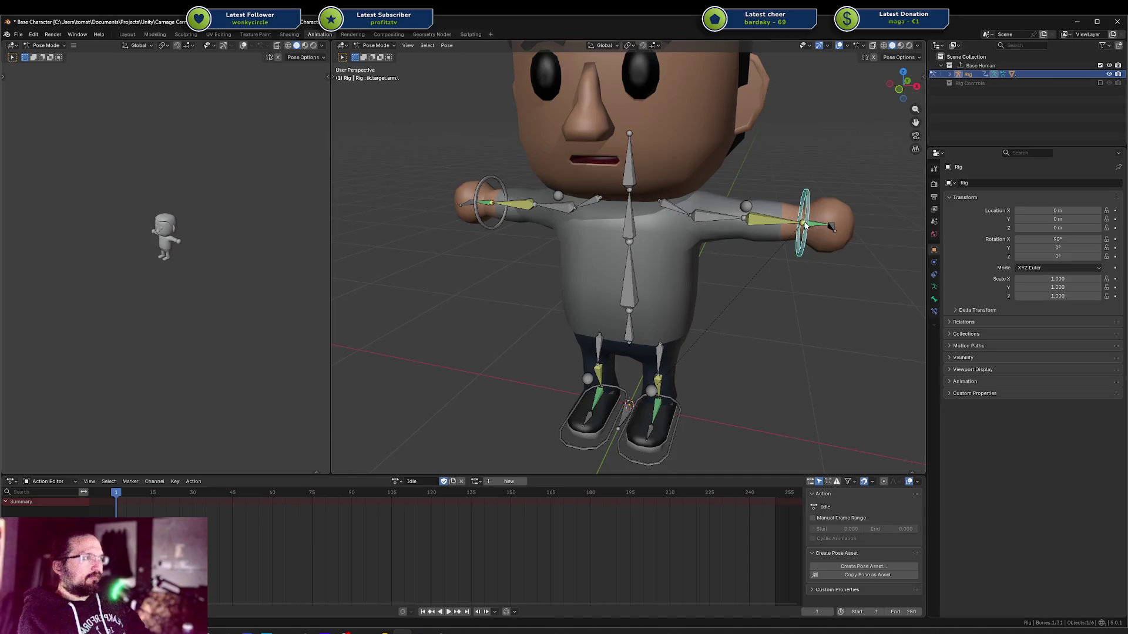
{"action": "key", "text": "KP_1"}
{"action": "key", "text": "g"}
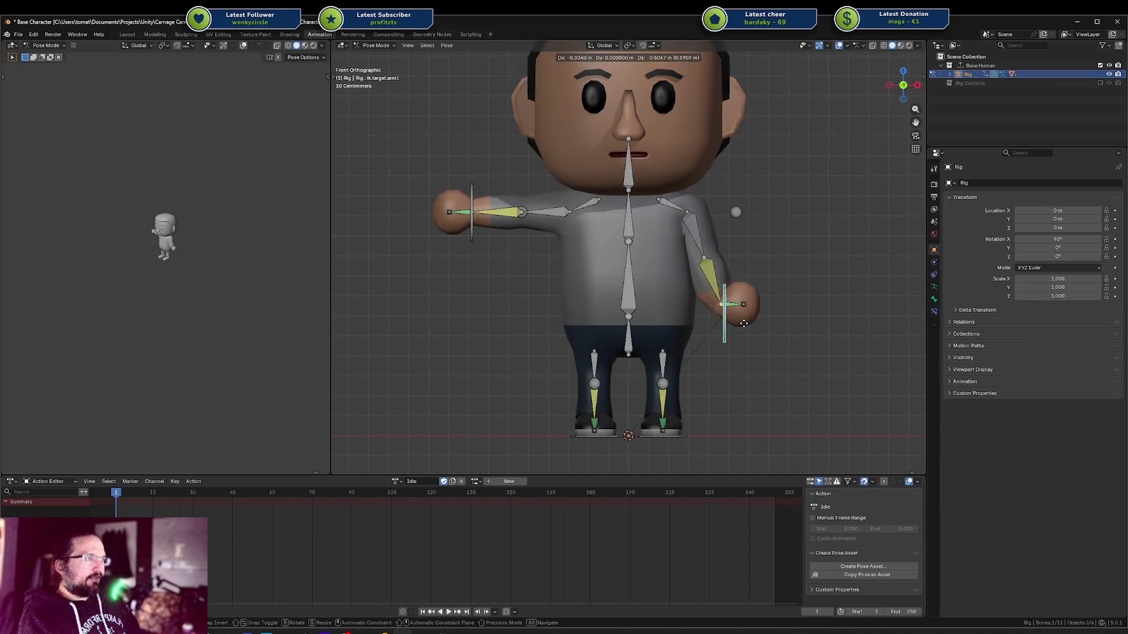
{"action": "left_click", "coordinate": [779, 250]}
{"action": "key", "text": "g"}
{"action": "left_click", "coordinate": [776, 252]}
{"action": "key", "text": "r"}
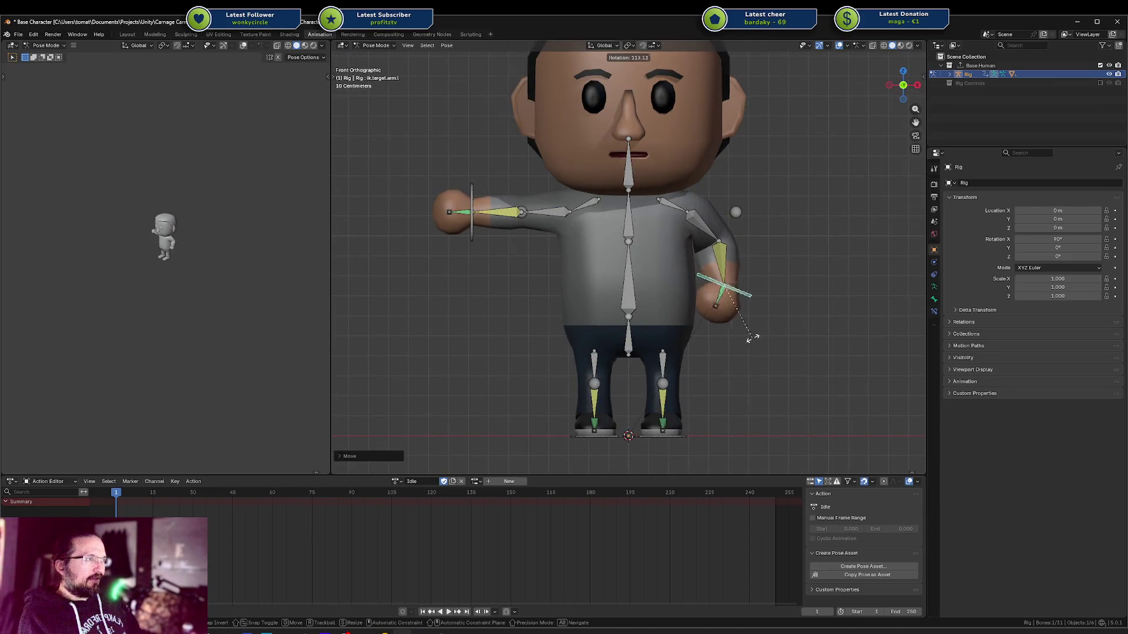
{"action": "left_click", "coordinate": [758, 326]}
{"action": "key", "text": "g"}
{"action": "left_click", "coordinate": [776, 325]}
{"action": "middle_click_drag", "start_coordinate": [787, 263], "coordinate": [622, 301]}
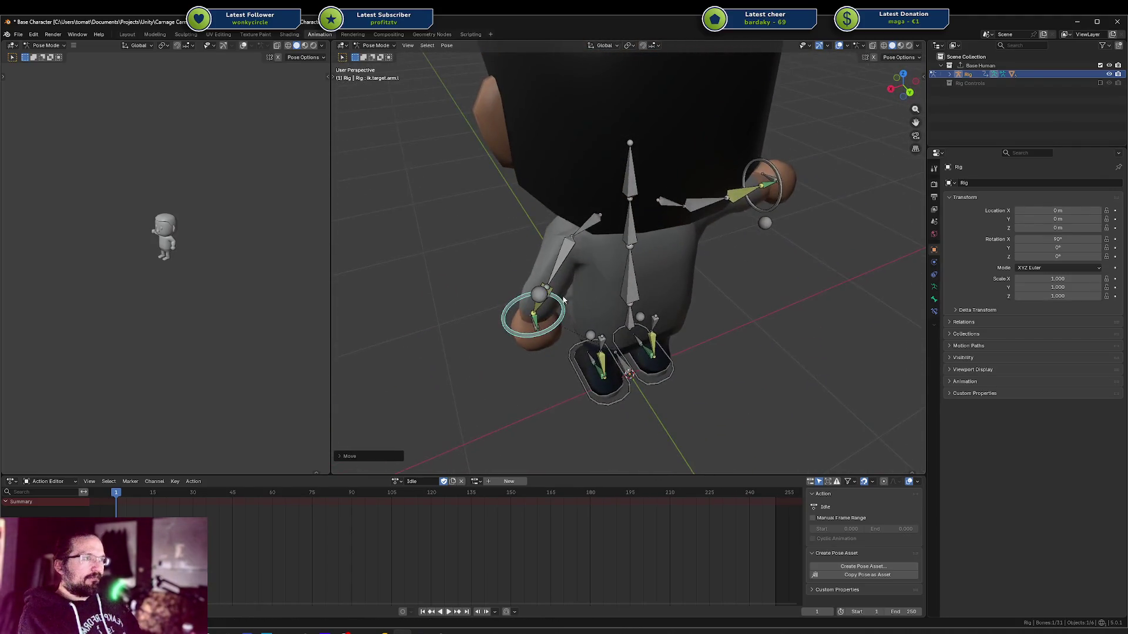
Shift the elbow pole along X and refine the left hand's lowered position and rotation
{"action": "left_click", "coordinate": [566, 301]}
{"action": "key", "text": "g"}
{"action": "key", "text": "x"}
{"action": "left_click", "coordinate": [570, 291]}
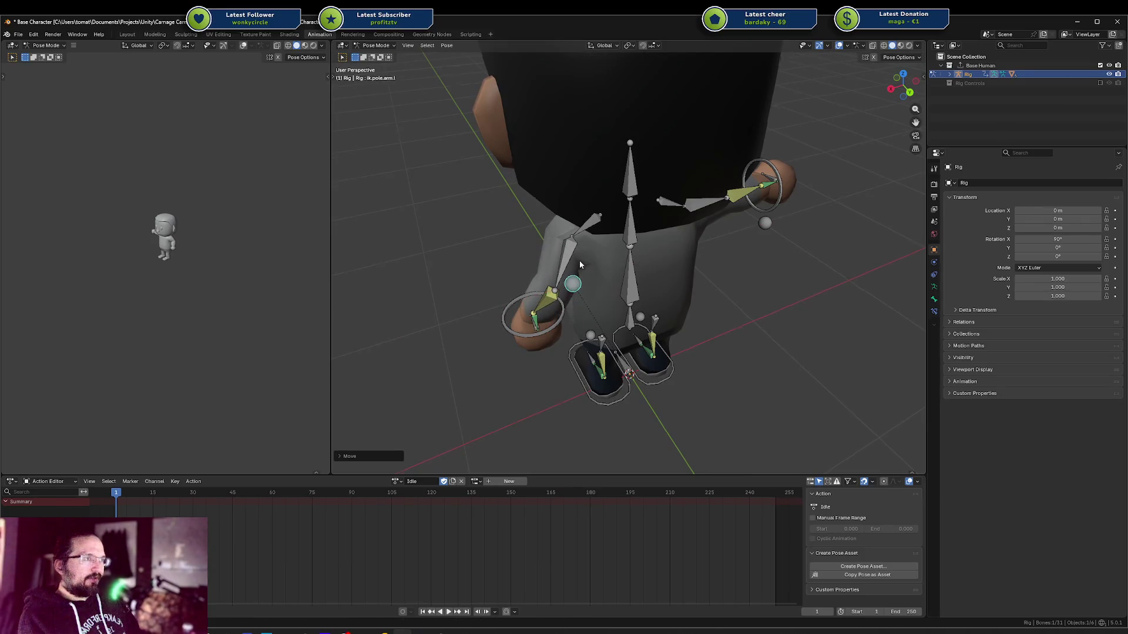
{"action": "mouse_move", "coordinate": [579, 260]}
{"action": "middle_mouse_down"}
{"action": "mouse_move", "coordinate": [608, 233]}
{"action": "mouse_move", "coordinate": [725, 233]}
{"action": "mouse_move", "coordinate": [751, 276]}
{"action": "middle_mouse_up"}
{"action": "left_click", "coordinate": [756, 285]}
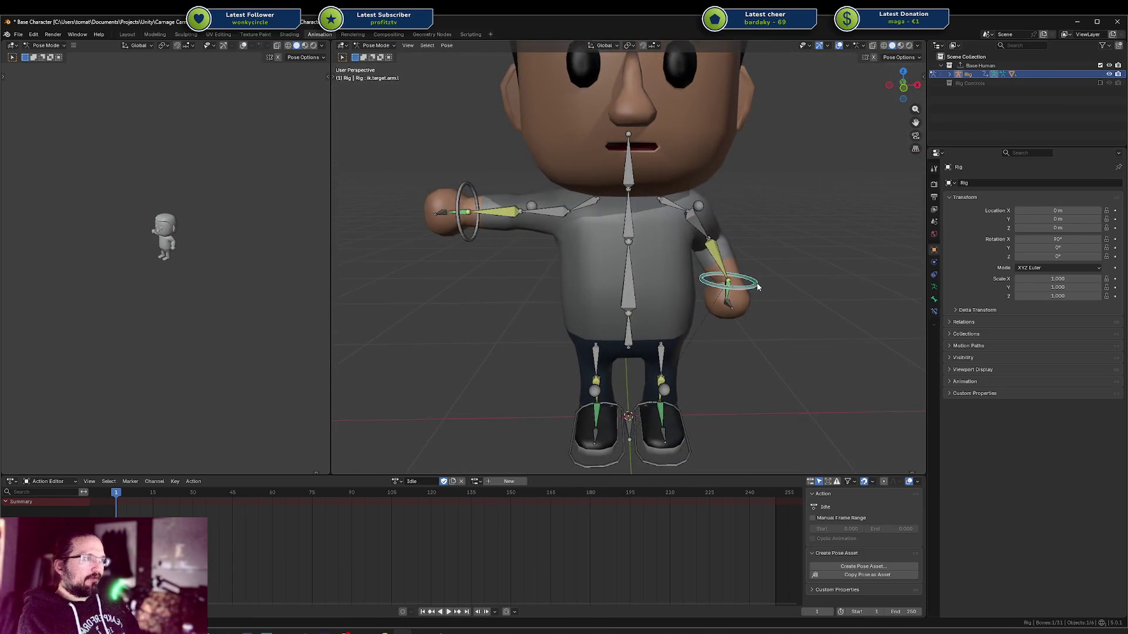
{"action": "key", "text": "KP_1"}
{"action": "key", "text": "g"}
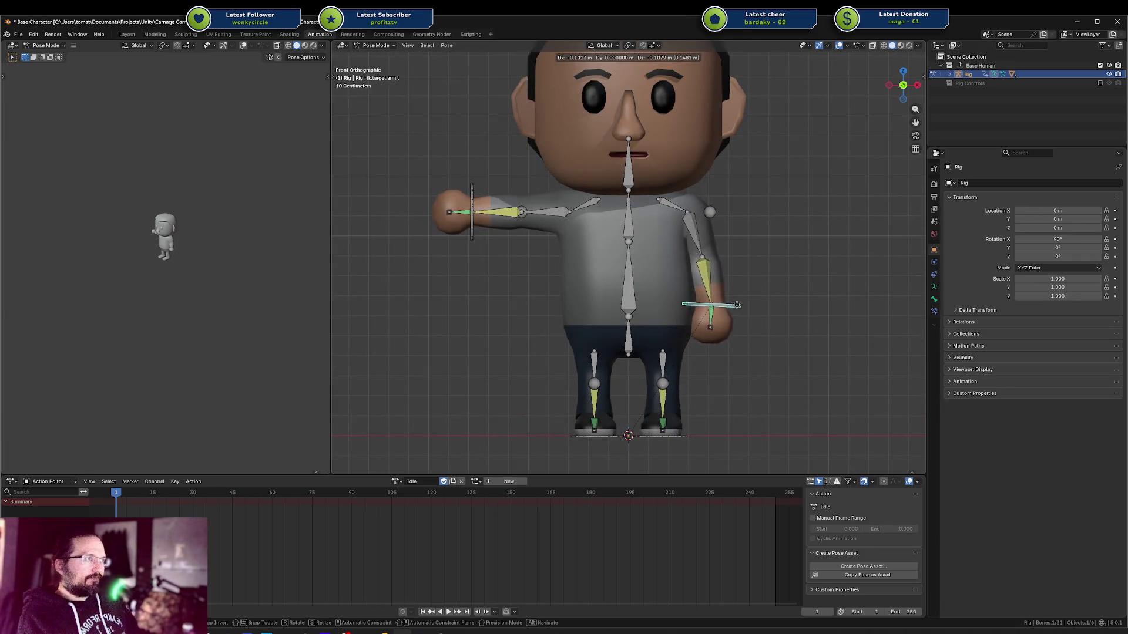
{"action": "left_click", "coordinate": [757, 298]}
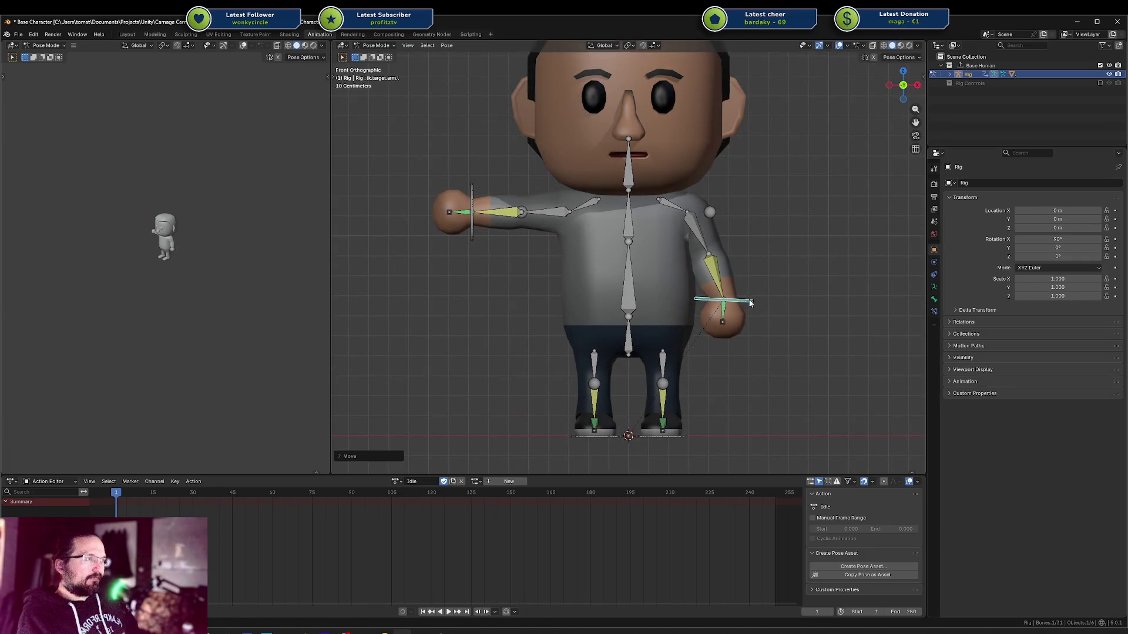
{"action": "key", "text": "r"}
{"action": "left_click", "coordinate": [749, 292]}
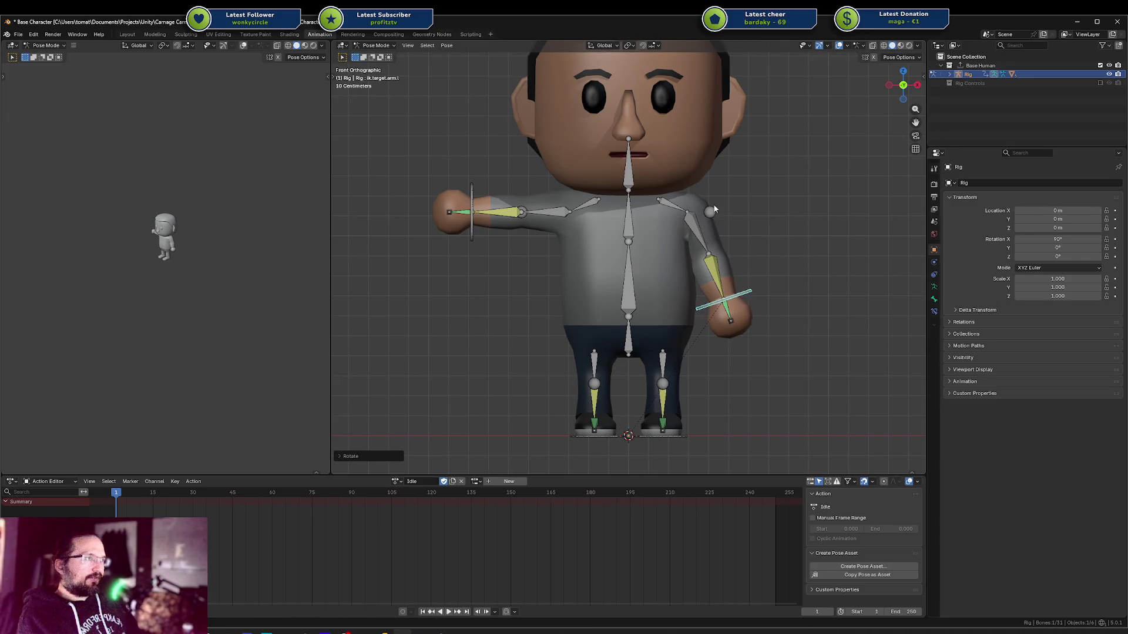
Copy the left hand control and elbow pole pose and paste it flipped onto the right arm
{"action": "left_click", "coordinate": [677, 205]}
{"action": "key", "text": "r"}
{"action": "key", "text": "x"}
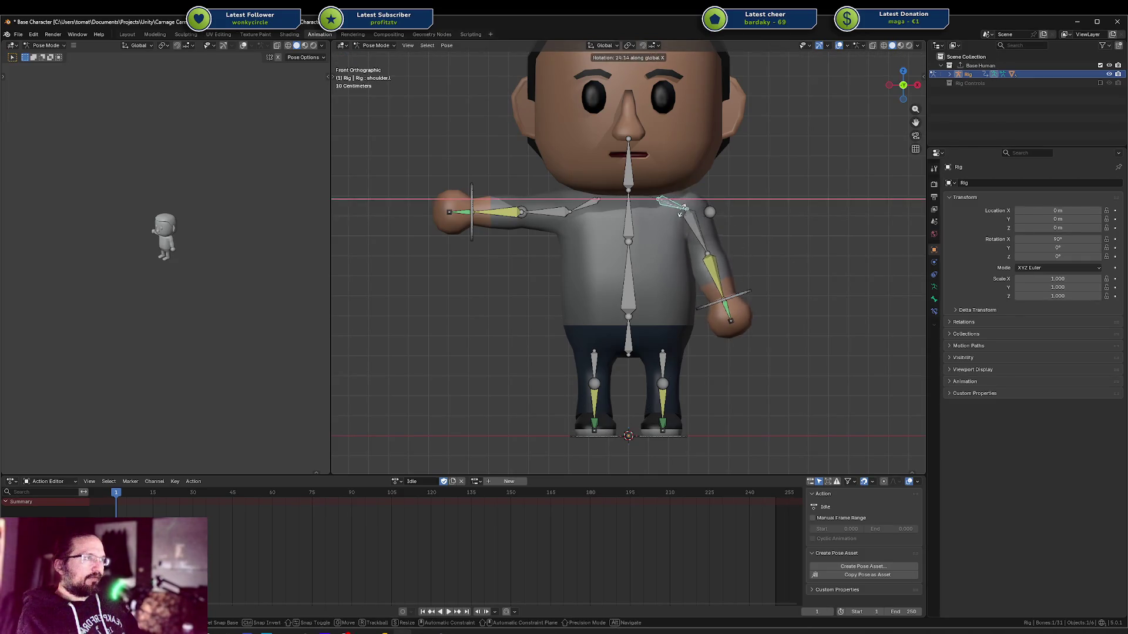
{"action": "key", "text": "z"}
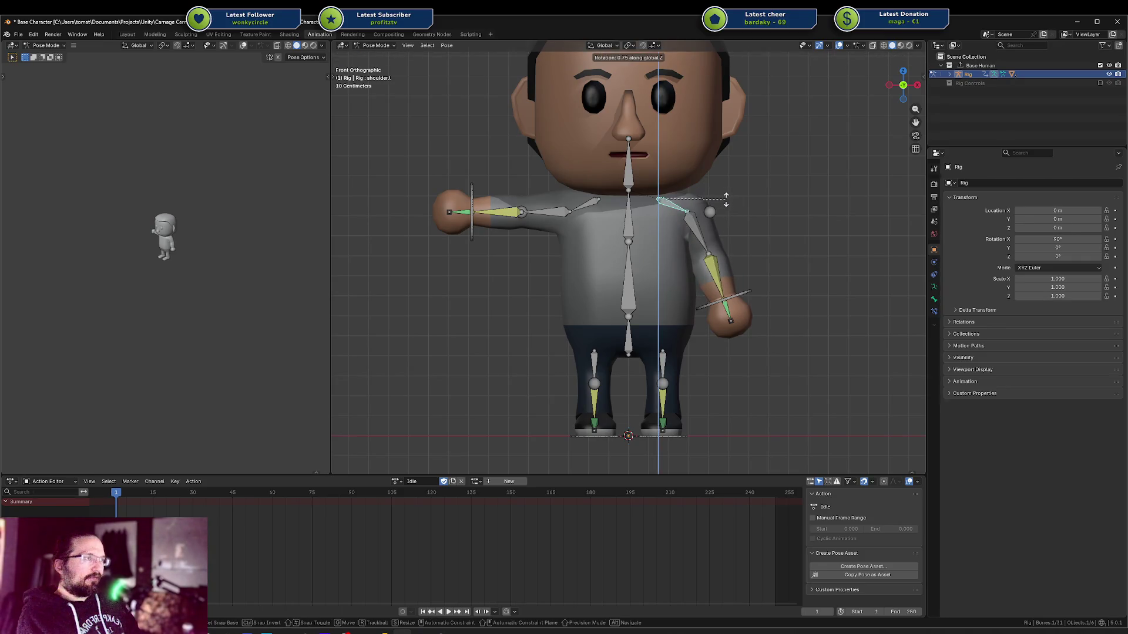
{"action": "right_click", "coordinate": [718, 201]}
{"action": "left_click", "coordinate": [740, 295]}
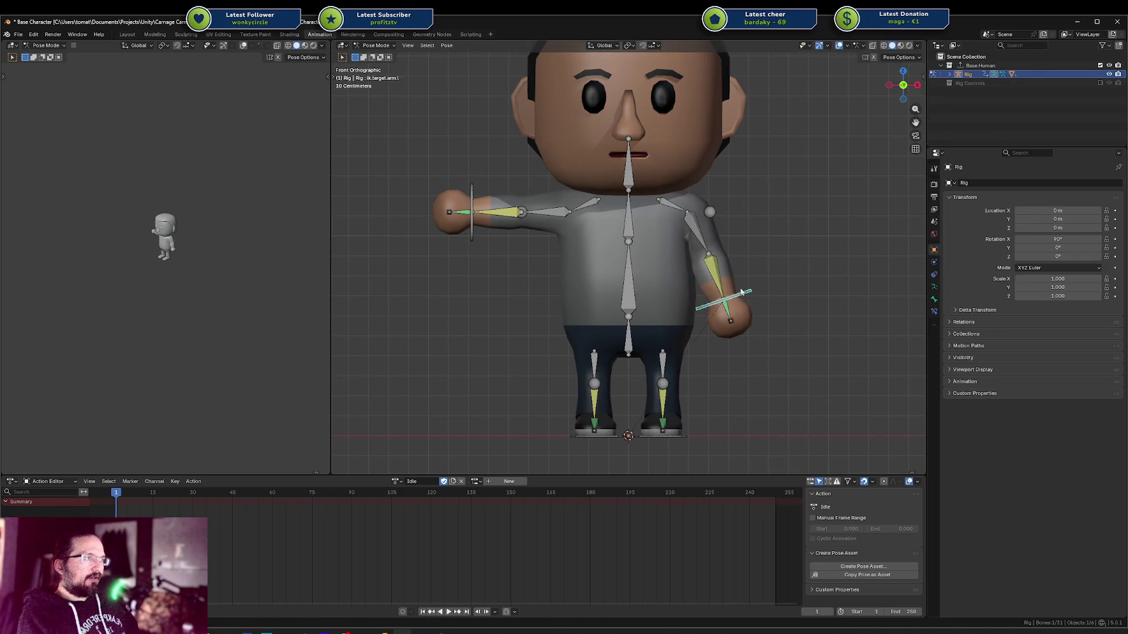
{"action": "left_click", "coordinate": [709, 211], "text": "shift"}
{"action": "key", "text": "ctrl+c"}
{"action": "key", "text": "ctrl+shift+v"}
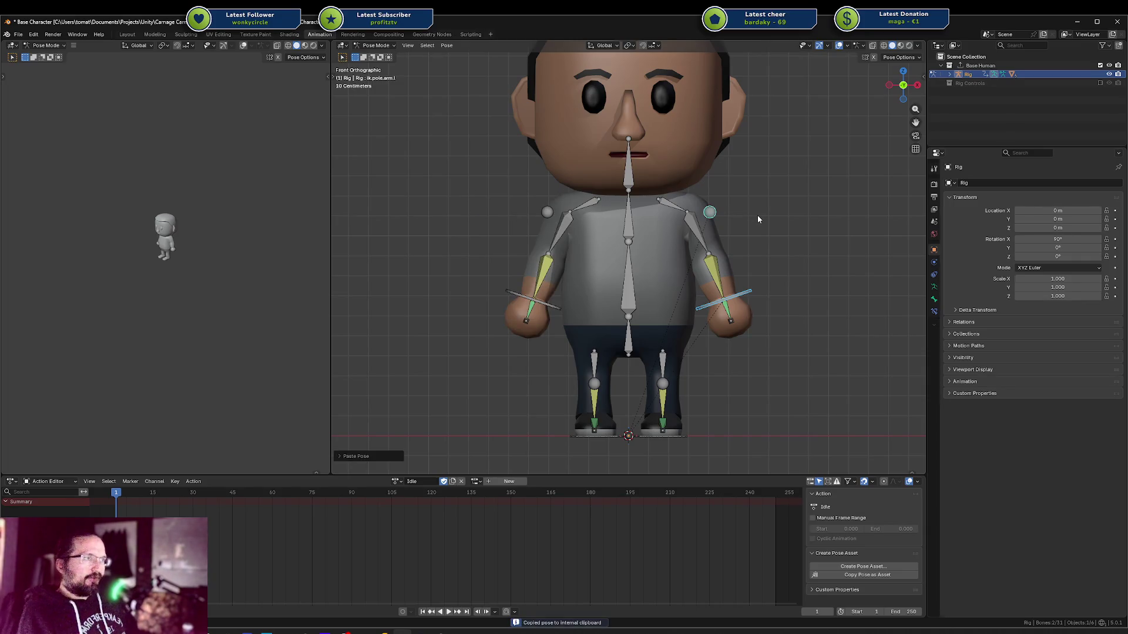
Tilt the left hand control forward on X in right ortho and paste the pose flipped
{"action": "key", "text": "alt+a"}
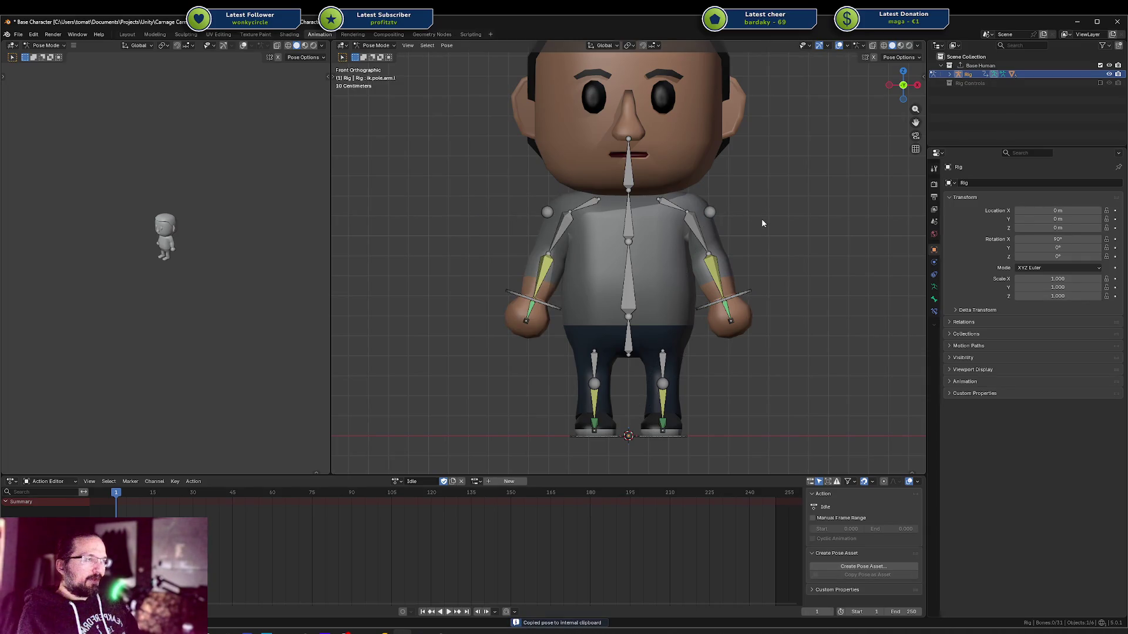
{"action": "middle_click_drag", "start_coordinate": [762, 223], "coordinate": [669, 238]}
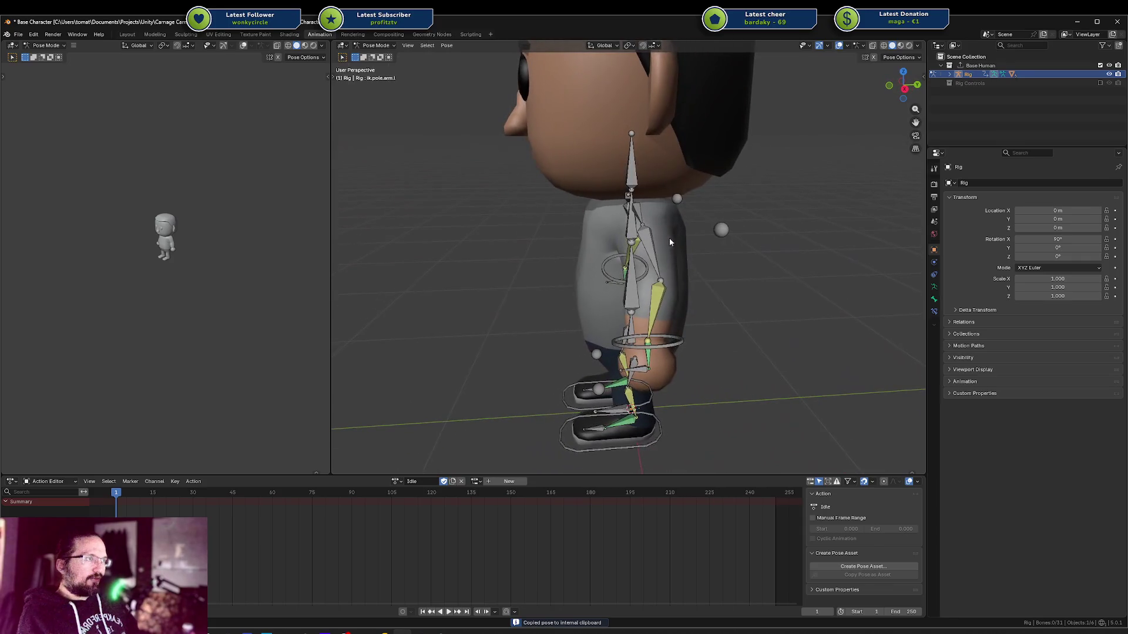
{"action": "left_click", "coordinate": [679, 344]}
{"action": "key", "text": "r"}
{"action": "key", "text": "x"}
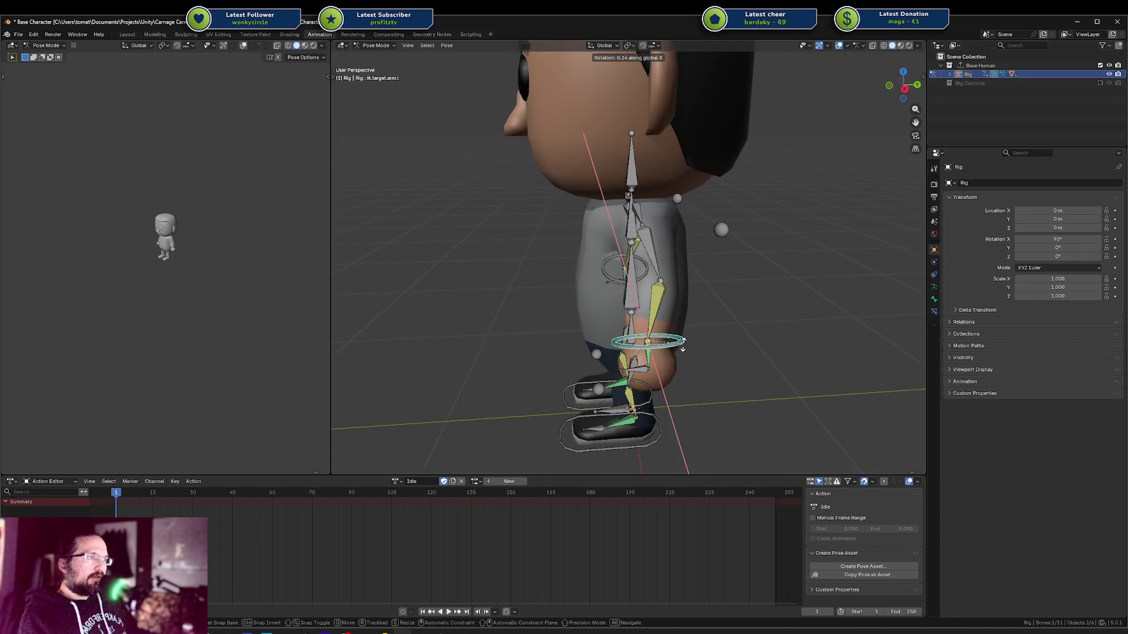
{"action": "key", "text": "KP_3"}
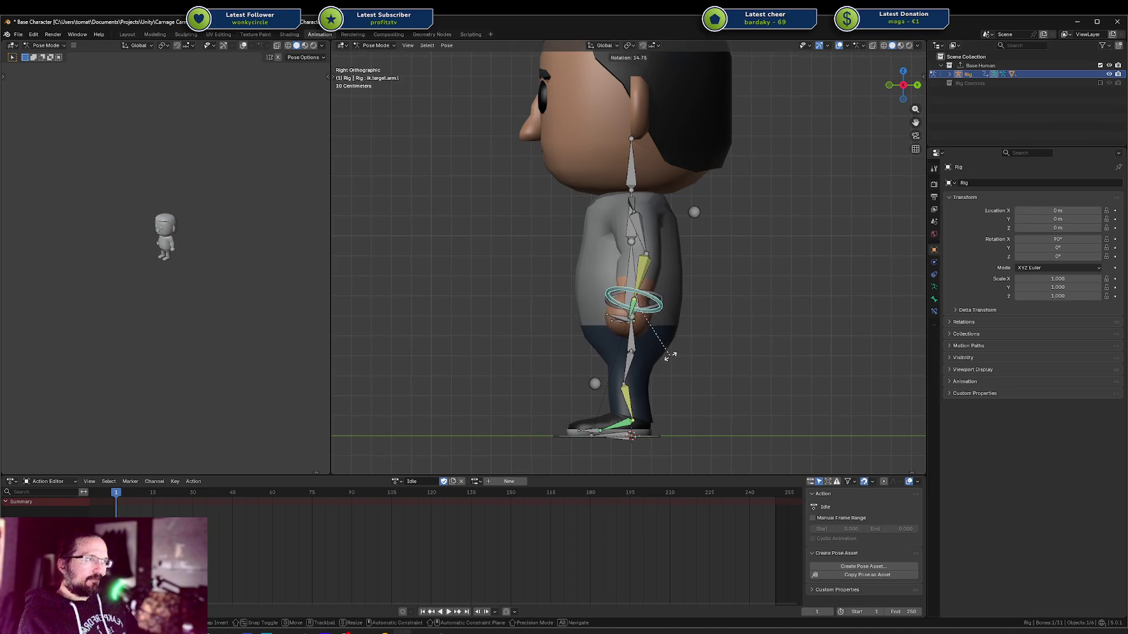
{"action": "left_click", "coordinate": [671, 350]}
{"action": "key", "text": "ctrl+c"}
{"action": "key", "text": "ctrl+shift+v"}
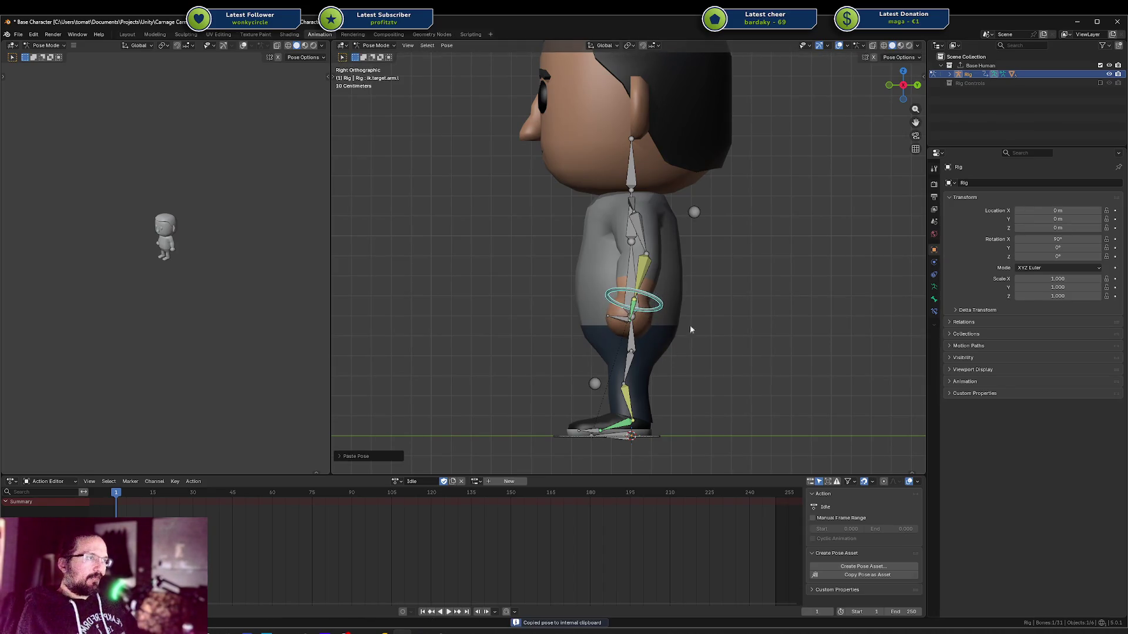
{"action": "left_click", "coordinate": [690, 328]}
{"action": "mouse_move", "coordinate": [690, 328]}
{"action": "middle_mouse_down"}
{"action": "mouse_move", "coordinate": [710, 294]}
{"action": "mouse_move", "coordinate": [803, 297]}
{"action": "mouse_move", "coordinate": [774, 329]}
{"action": "middle_mouse_up"}
Save Base Character.blend
{"action": "key", "text": "ctrl+s"}
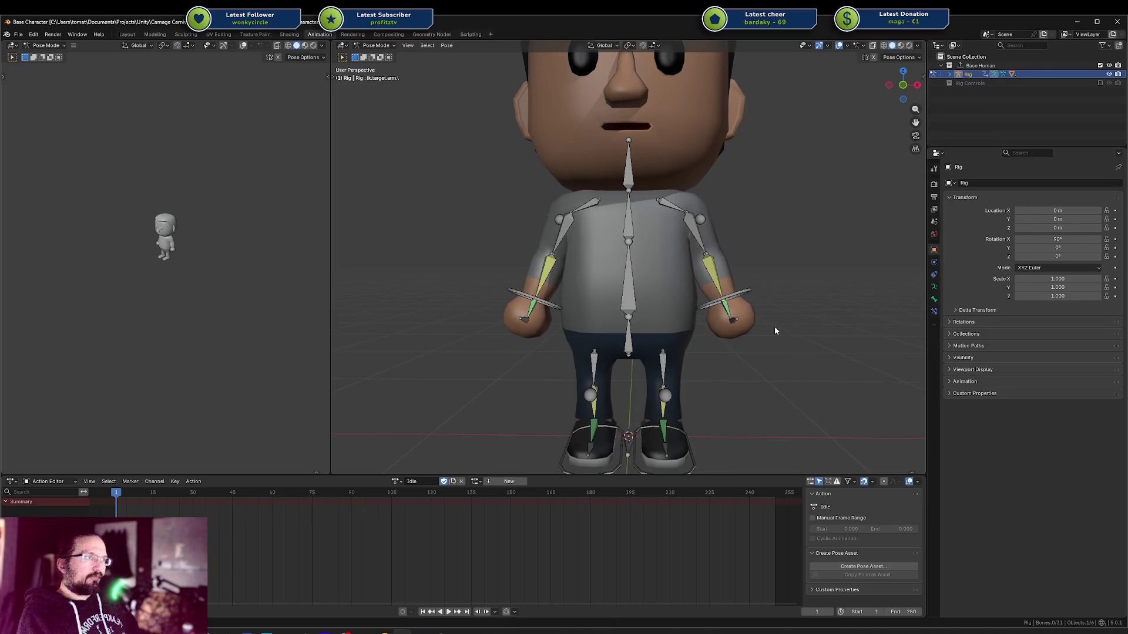
{"action": "scroll", "coordinate": [774, 326], "scroll_direction": "down", "scroll_amount": 4}
{"action": "mouse_move", "coordinate": [637, 232]}
{"action": "middle_mouse_down"}
{"action": "mouse_move", "coordinate": [676, 242]}
{"action": "mouse_move", "coordinate": [655, 256]}
{"action": "middle_mouse_up"}
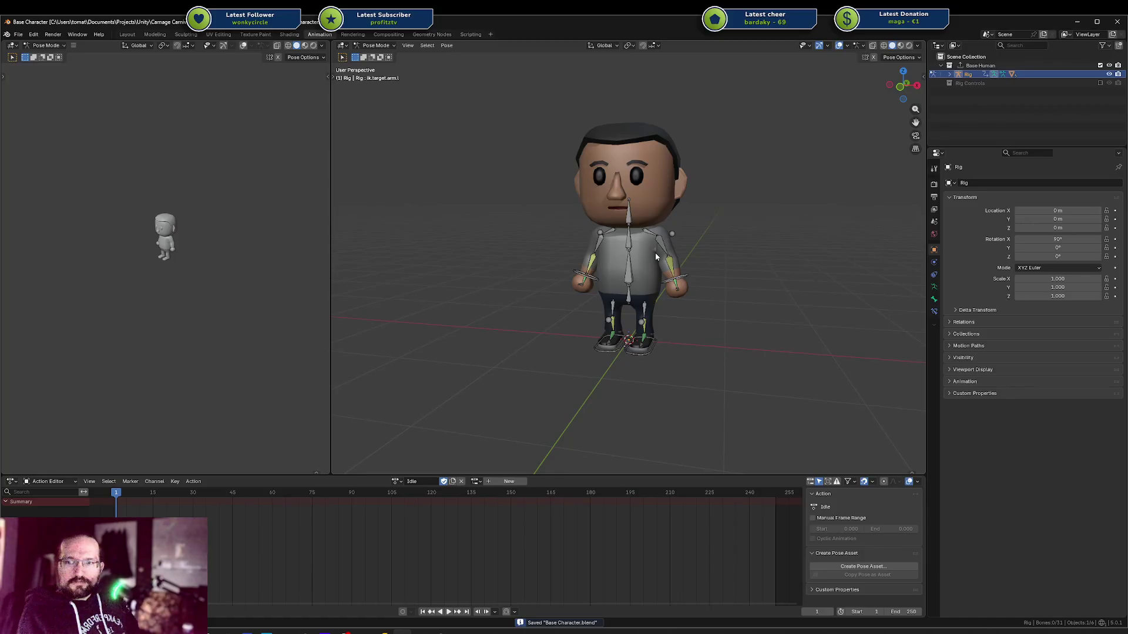
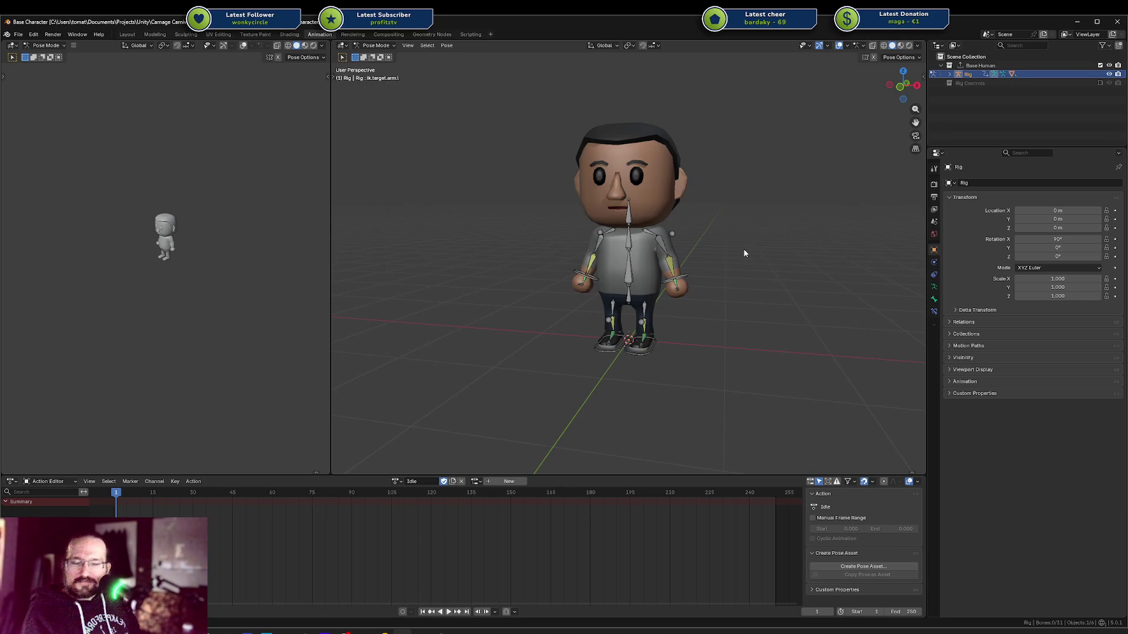
Test vertical moves on the spine, hips and hand IK control, cancelling each
{"action": "left_click", "coordinate": [630, 283]}
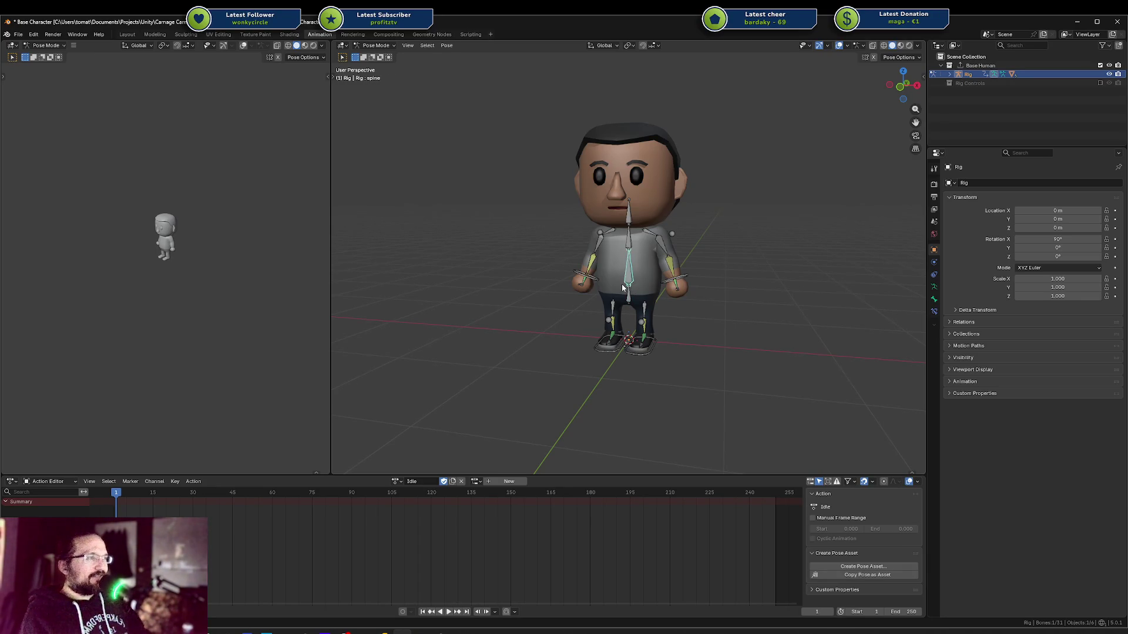
{"action": "key", "text": "KP_Decimal"}
{"action": "scroll", "coordinate": [621, 288], "scroll_direction": "down", "scroll_amount": 5}
{"action": "left_click", "coordinate": [617, 298]}
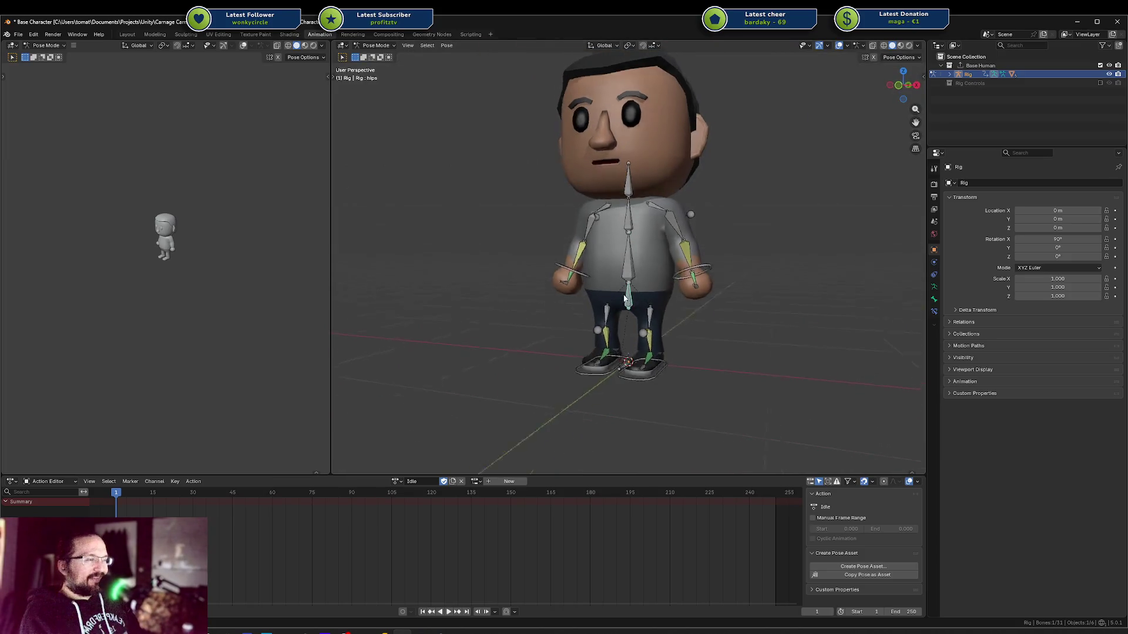
{"action": "key", "text": "g"}
{"action": "key", "text": "z"}
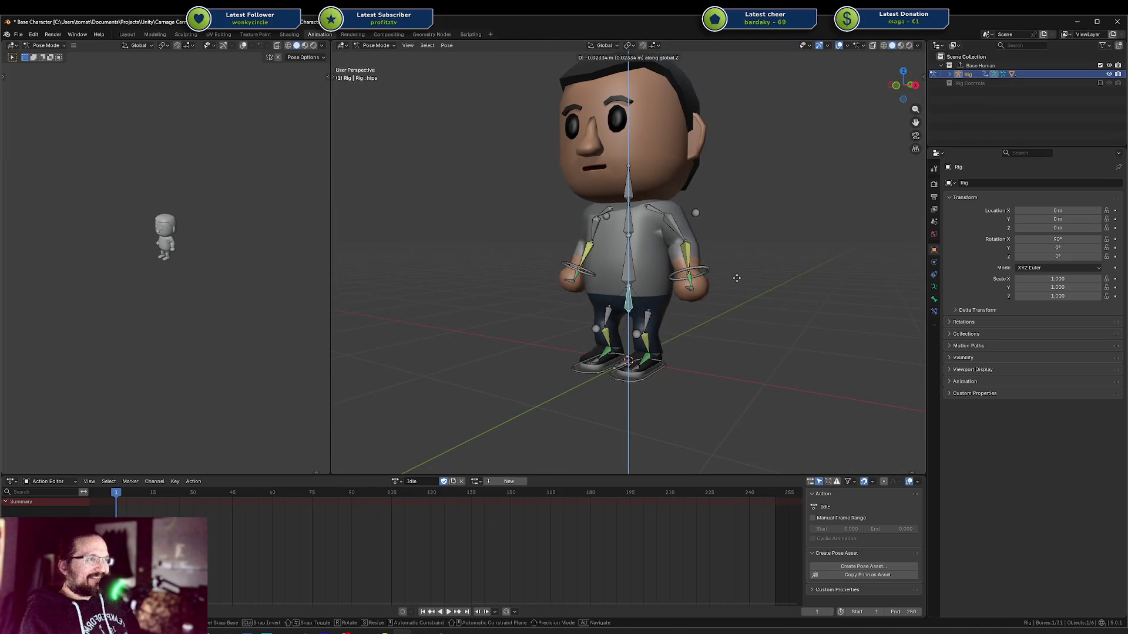
{"action": "key", "text": "Escape"}
{"action": "left_click", "coordinate": [708, 270], "text": "shift"}
{"action": "key", "text": "g"}
{"action": "key", "text": "z"}
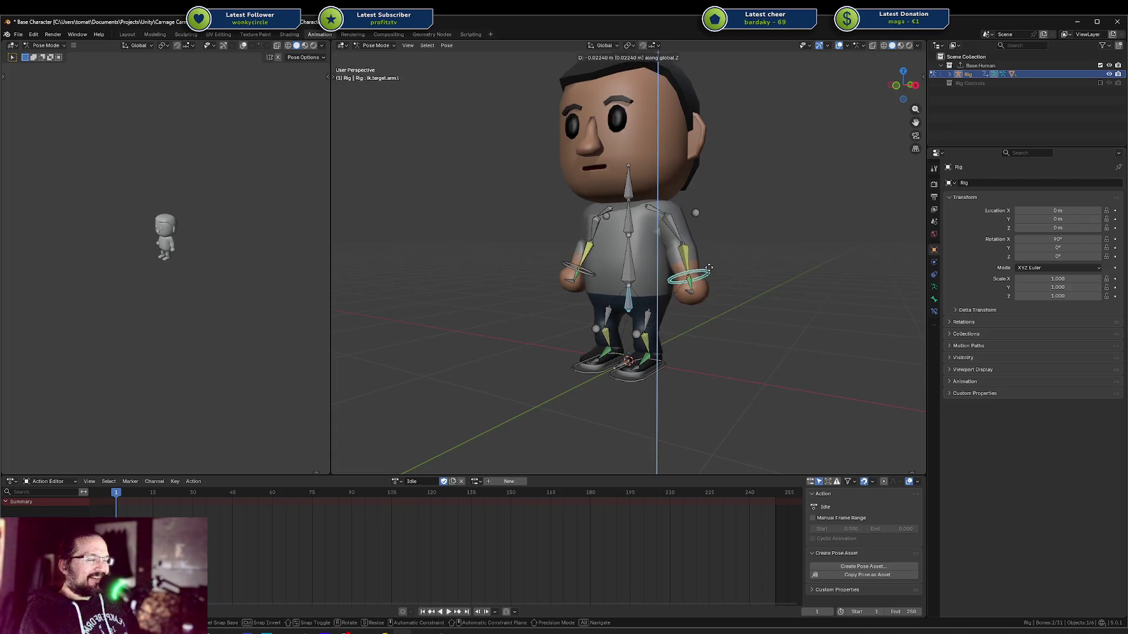
{"action": "key", "text": "Escape"}
Try vertical moves on the arm pole target and both hand IK controls, then cancel
{"action": "left_click", "coordinate": [695, 213], "text": "shift"}
{"action": "key", "text": "g"}
{"action": "key", "text": "z"}
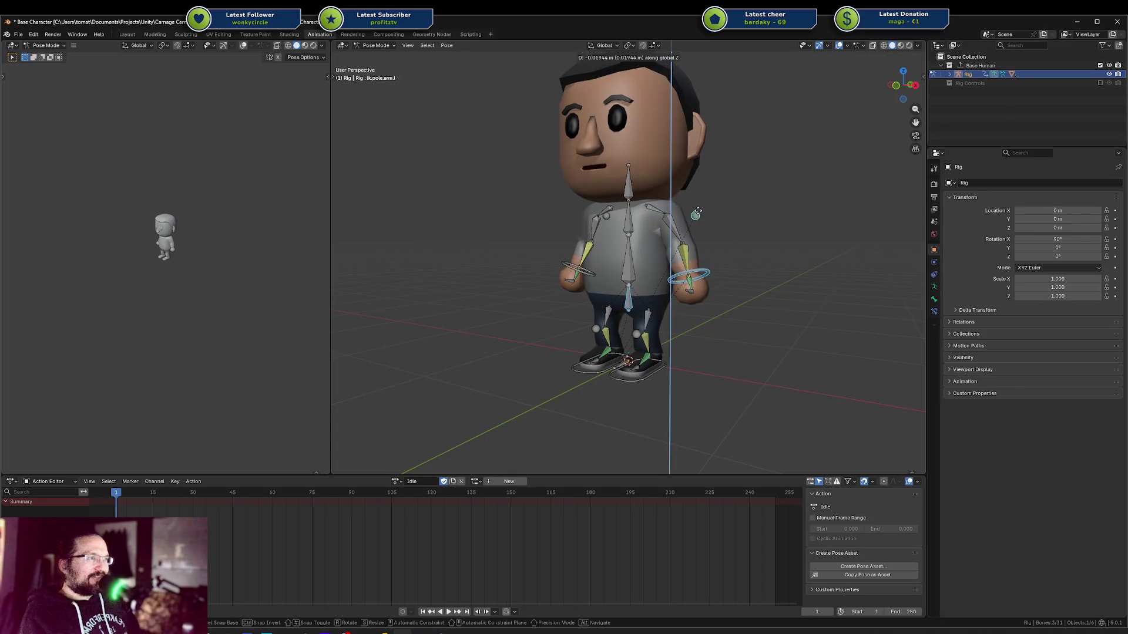
{"action": "key", "text": "Escape"}
{"action": "left_click", "coordinate": [578, 271], "text": "shift"}
{"action": "key", "text": "g"}
{"action": "key", "text": "z"}
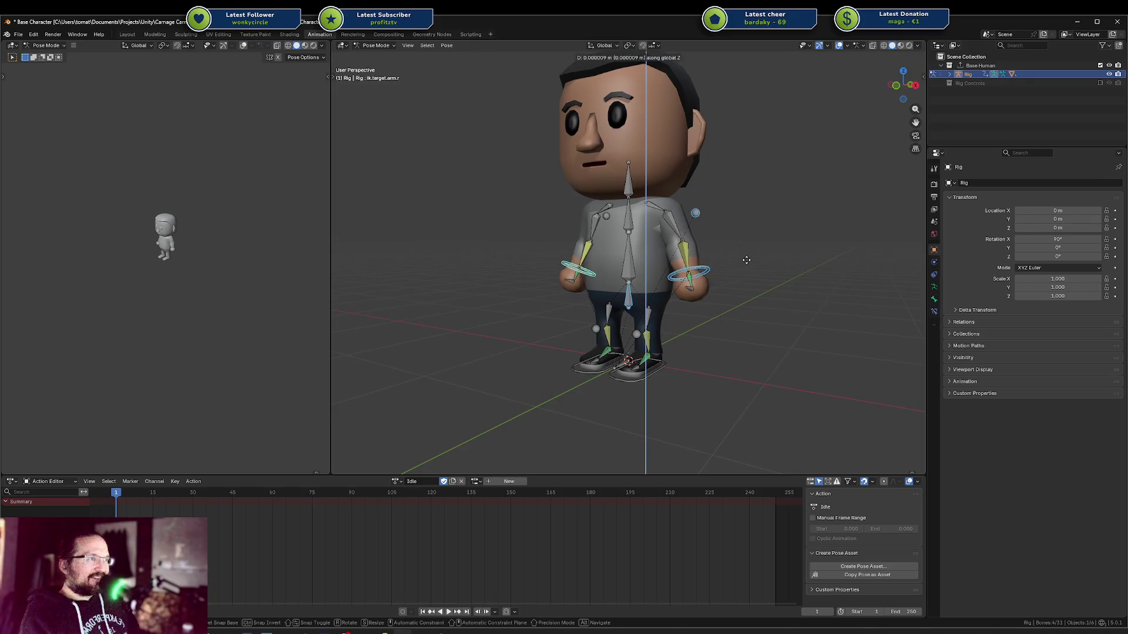
{"action": "key", "text": "Escape"}
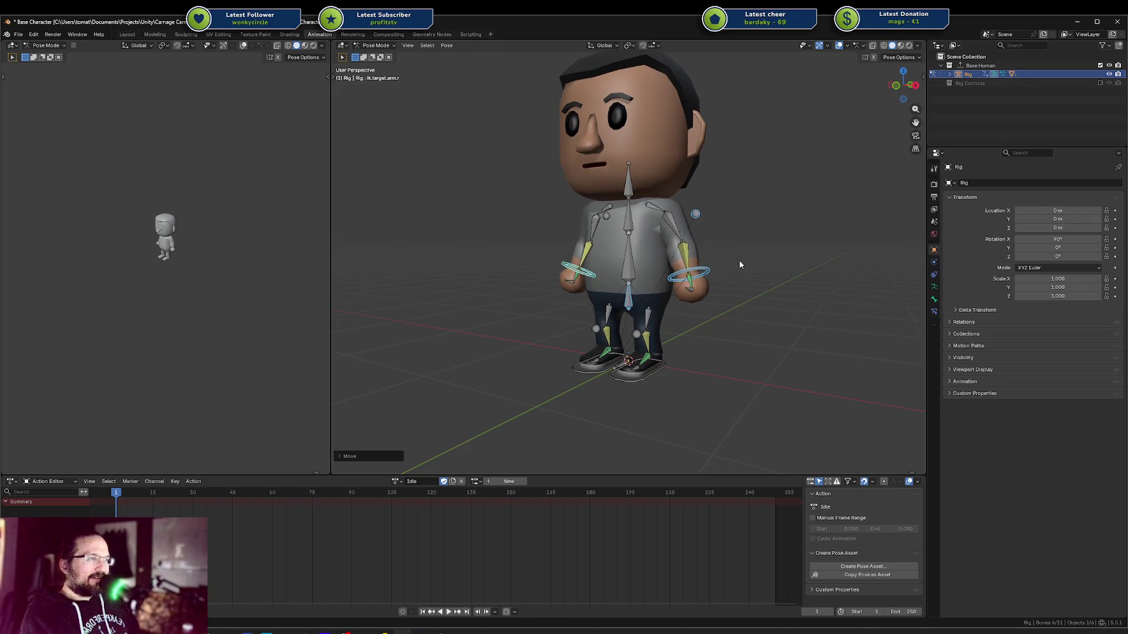
Try X-axis rotations on the chest and spine bones, cancelling both
{"action": "left_click", "coordinate": [627, 221]}
{"action": "key", "text": "r"}
{"action": "key", "text": "x"}
{"action": "key", "text": "Escape"}
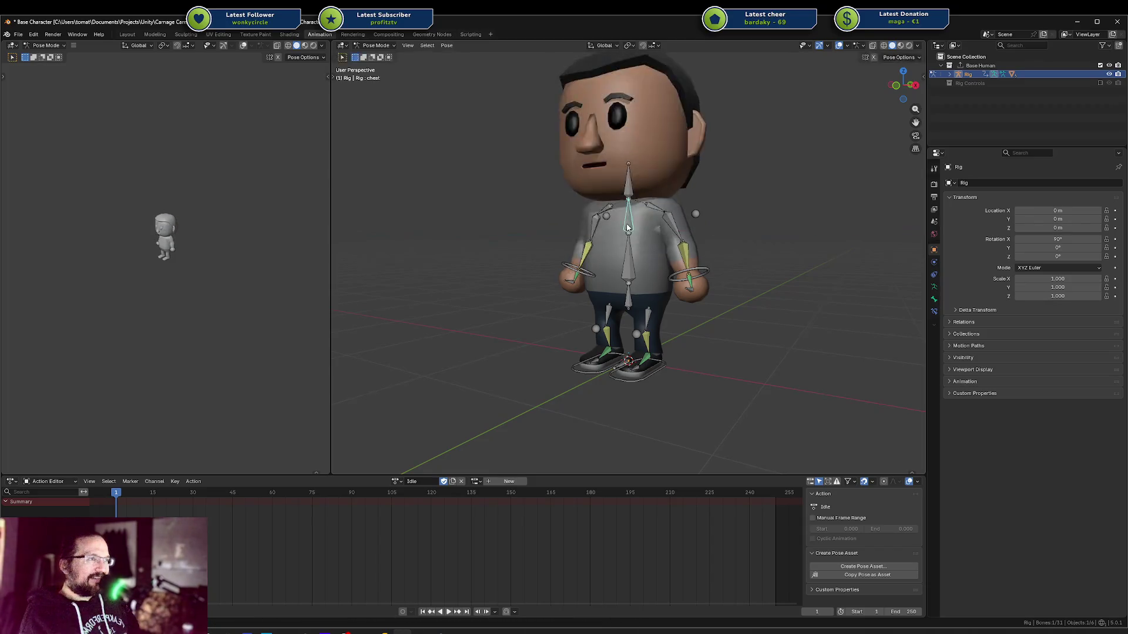
{"action": "left_click", "coordinate": [630, 245]}
{"action": "key", "text": "r"}
{"action": "key", "text": "x"}
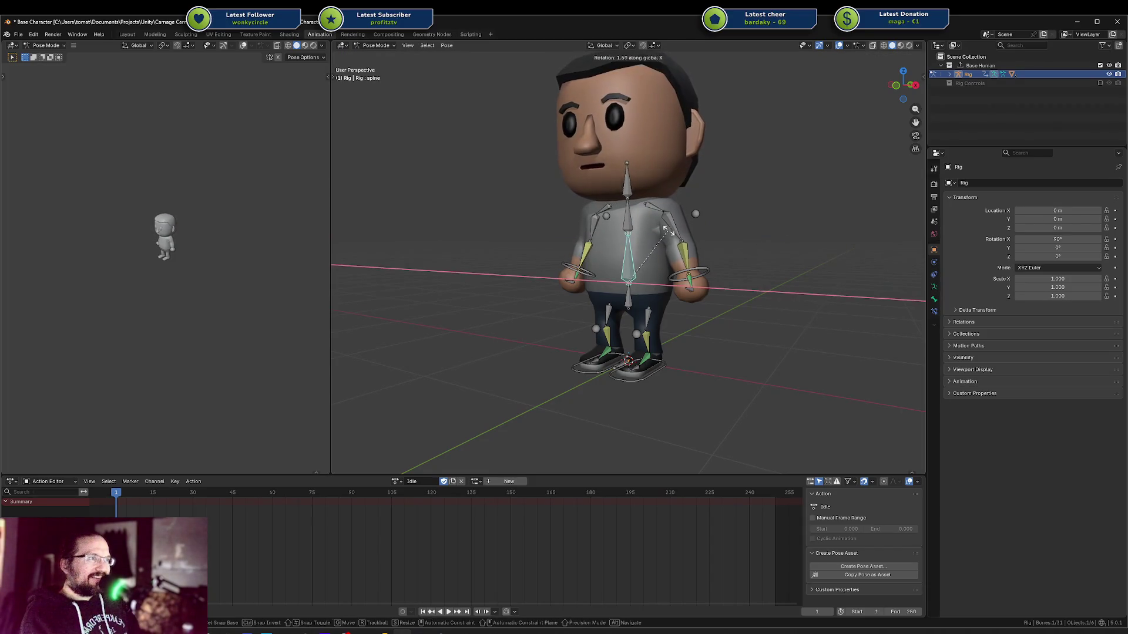
{"action": "key", "text": "Escape"}
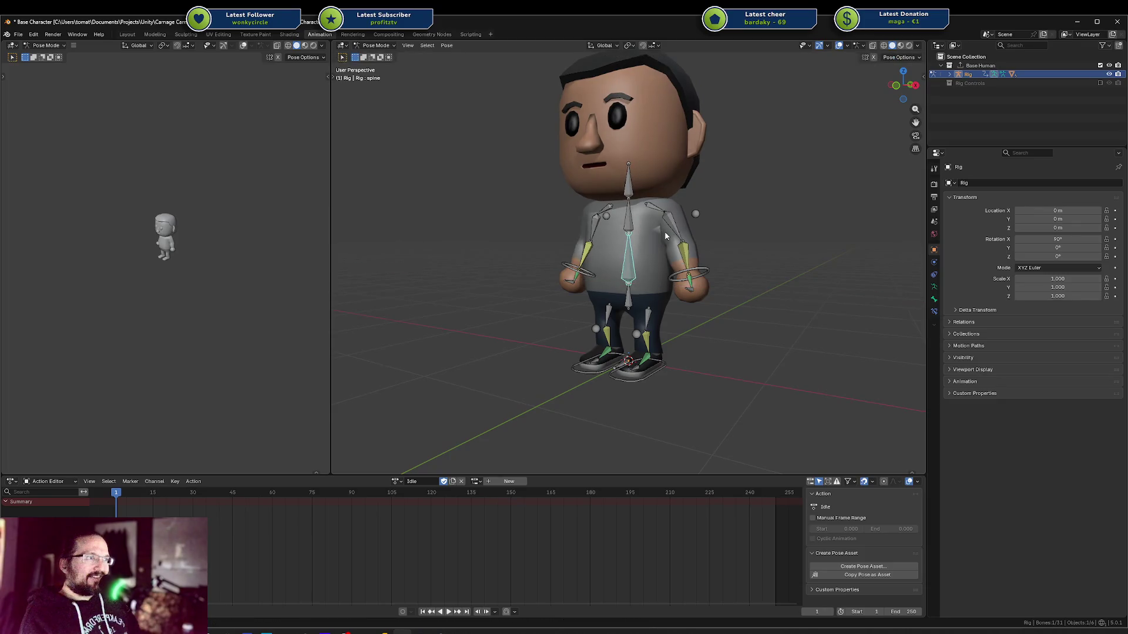
Select all bones and keyframe the pose, then undo the keyframe insertion
{"action": "key", "text": "a"}
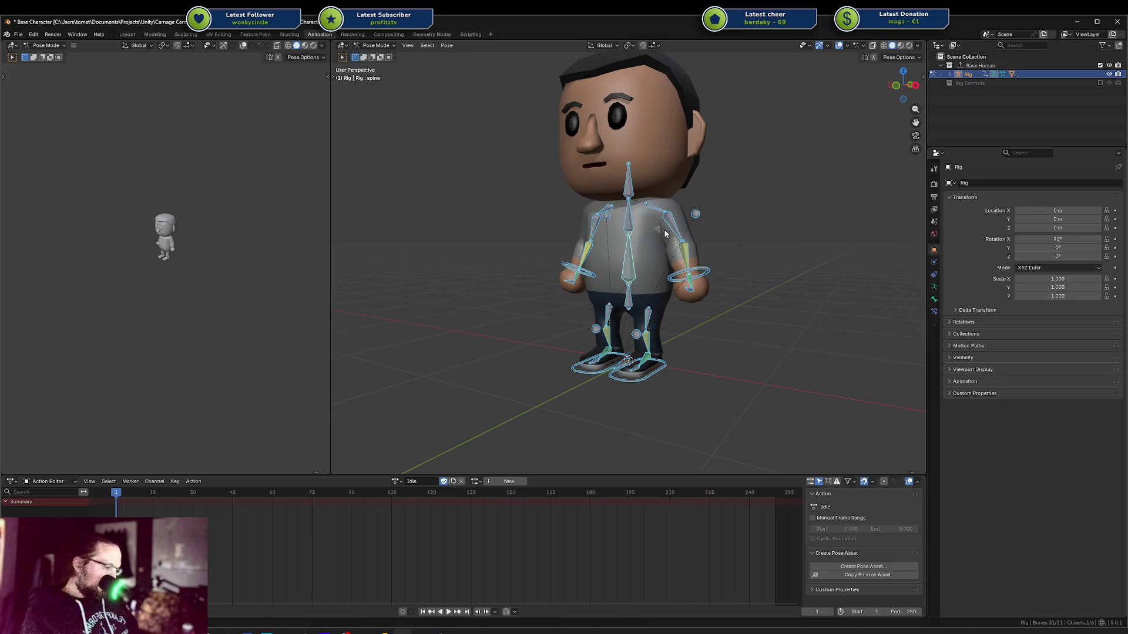
{"action": "key", "text": "i"}
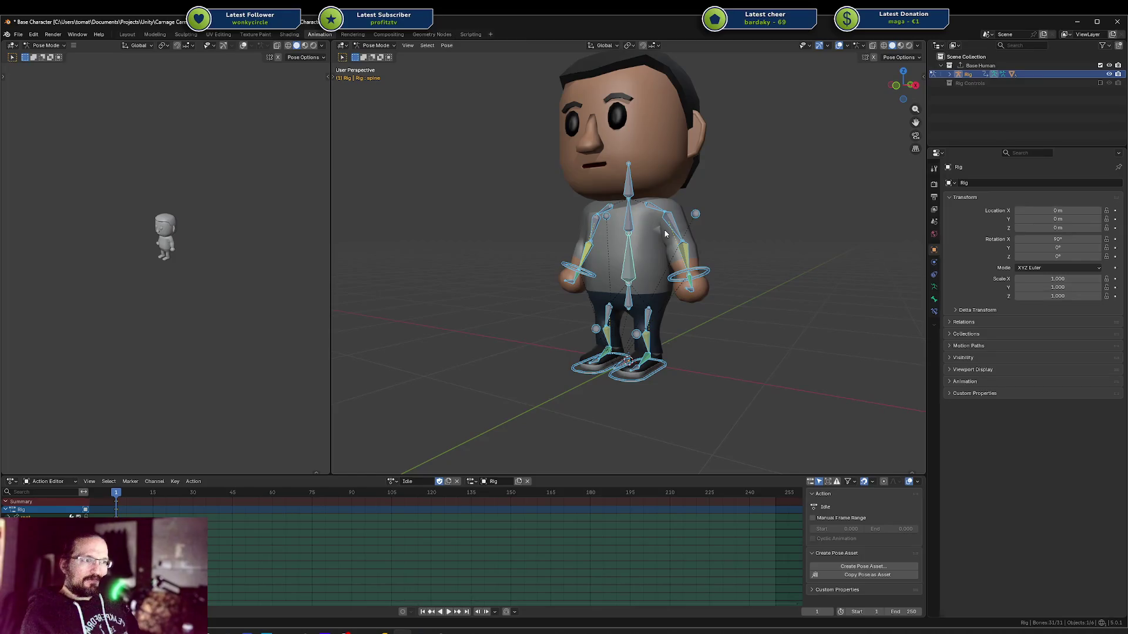
{"action": "key", "text": "ctrl+z"}
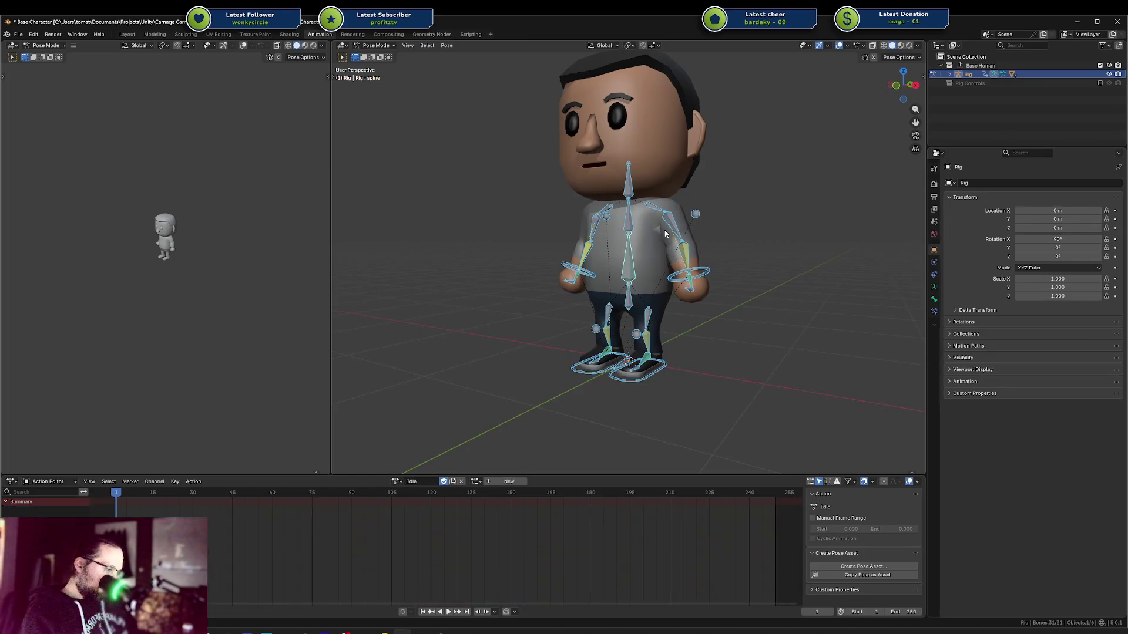
{"action": "key", "text": "alt+a"}
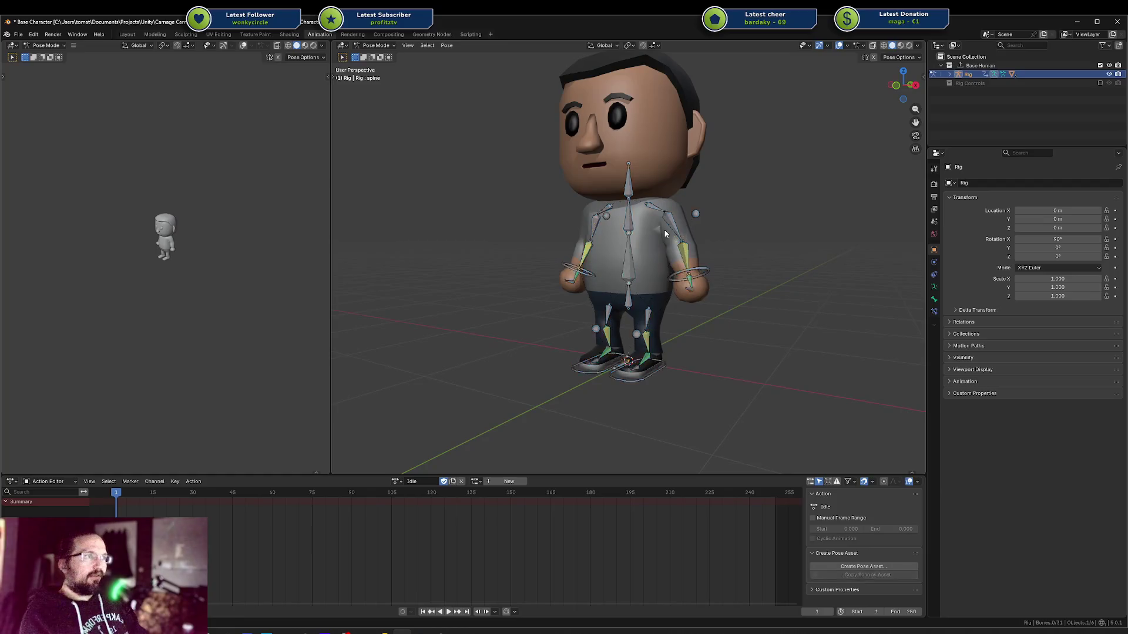
{"action": "key", "text": "a"}
{"action": "key", "text": "alt+a"}
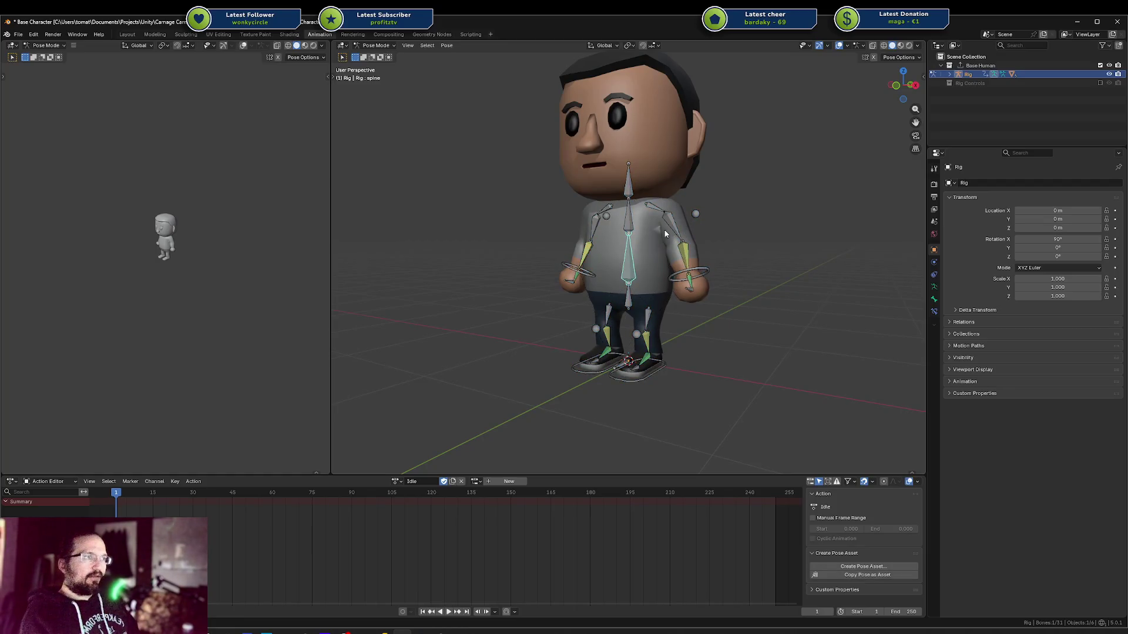
{"action": "key", "text": "a"}
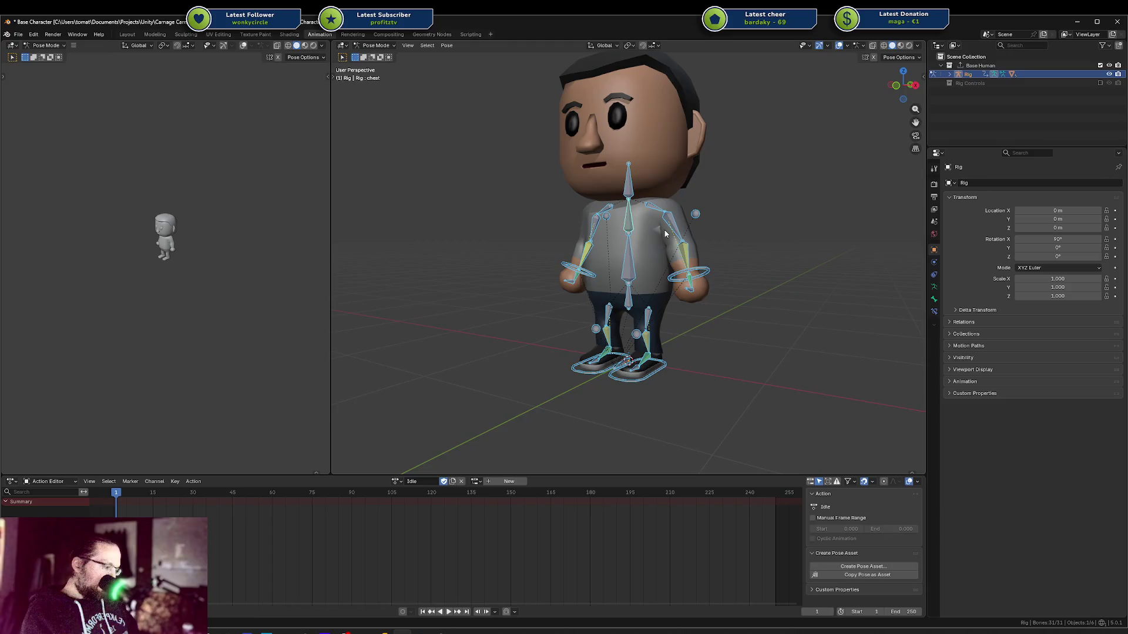
{"action": "key", "text": "i"}
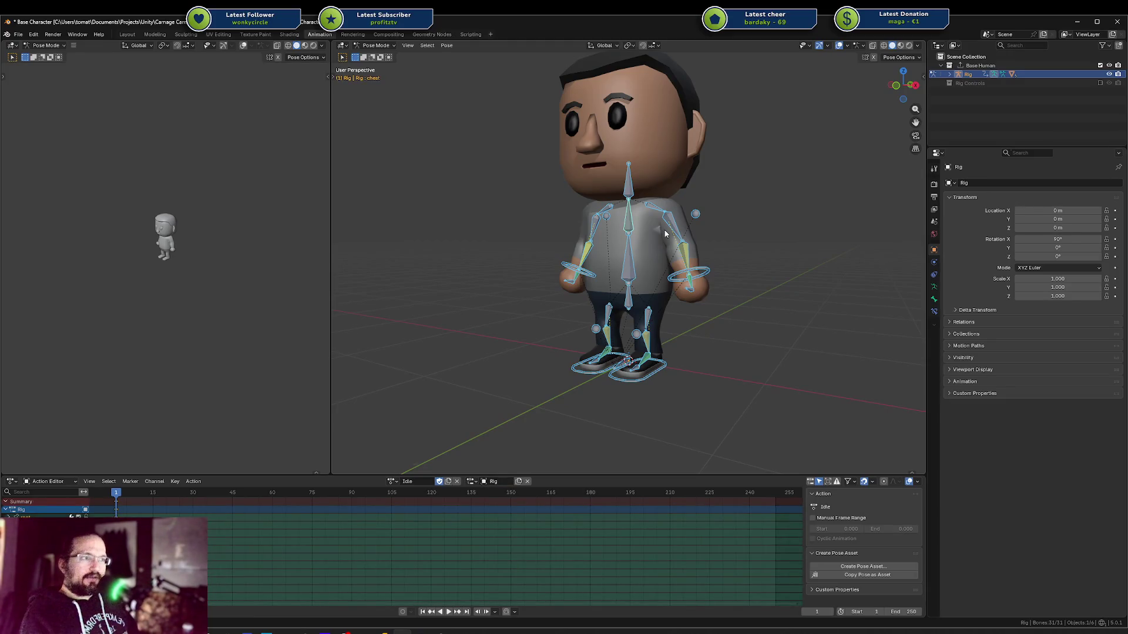
{"action": "key", "text": "ctrl+z"}
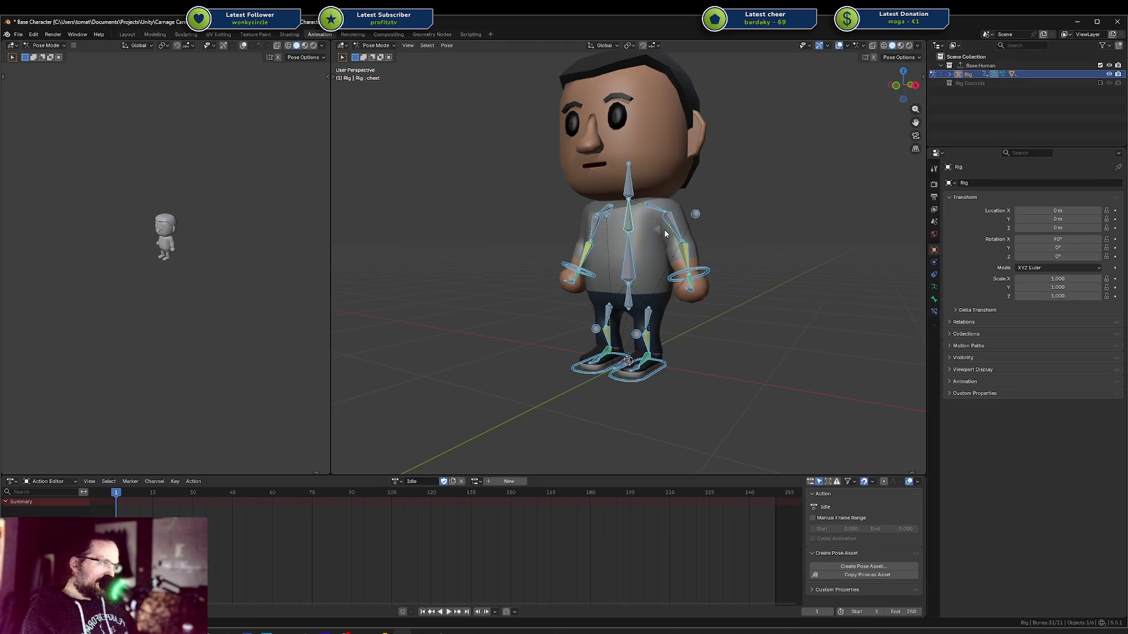
{"action": "key", "text": "k"}
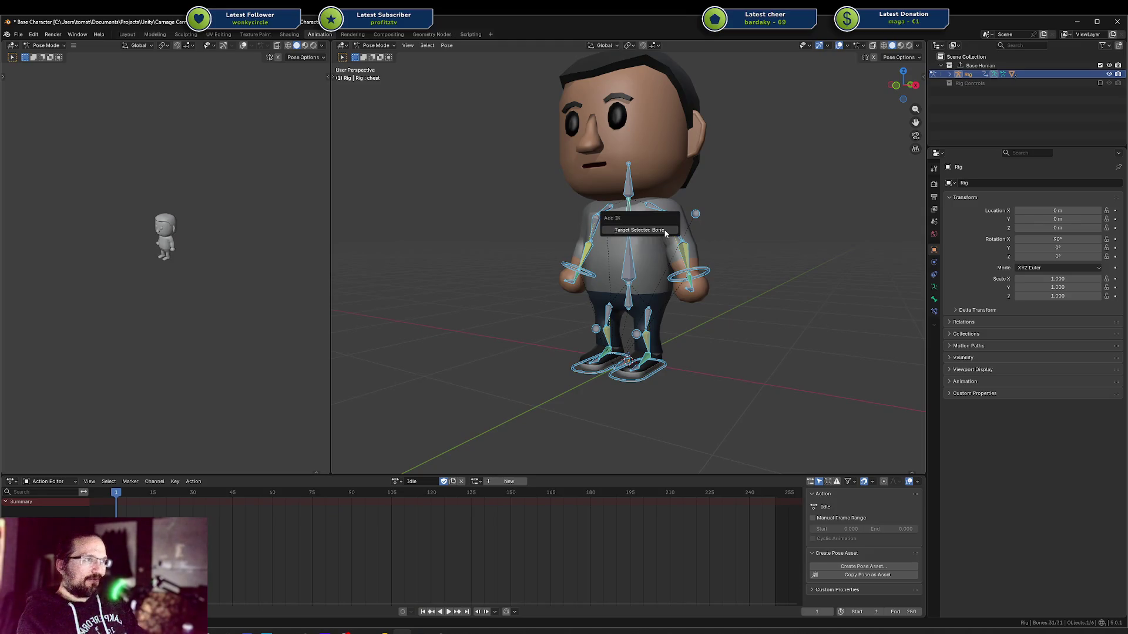
{"action": "key", "text": "Escape"}
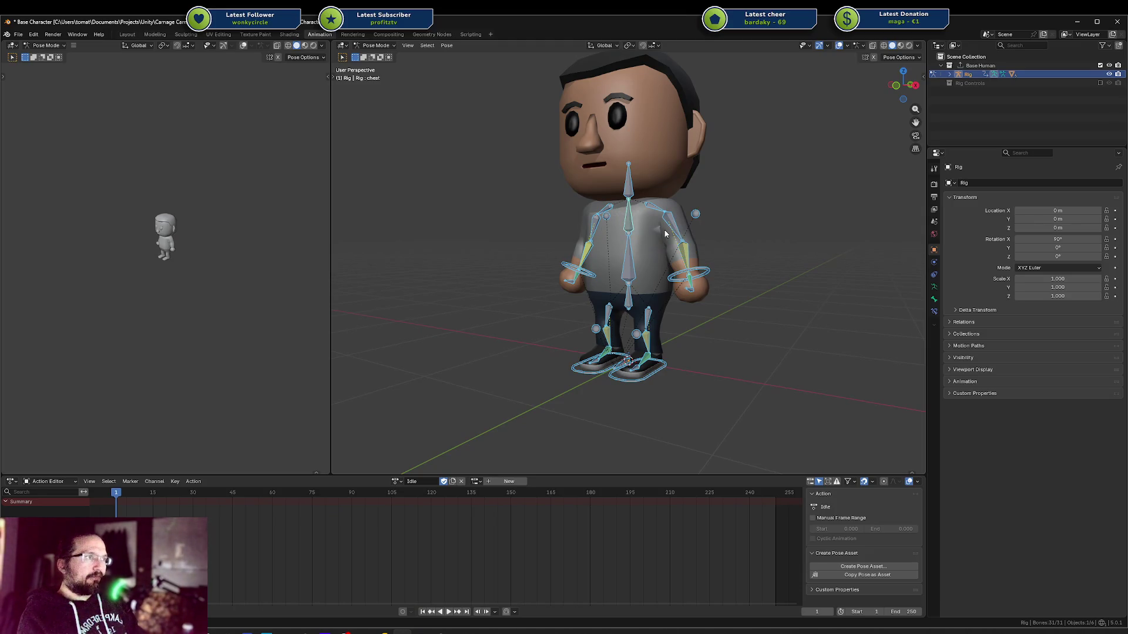
Delete the rig's keyframes with Alt+I, confirming the prompt
{"action": "key", "text": "alt+i"}
{"action": "left_click", "coordinate": [665, 232]}
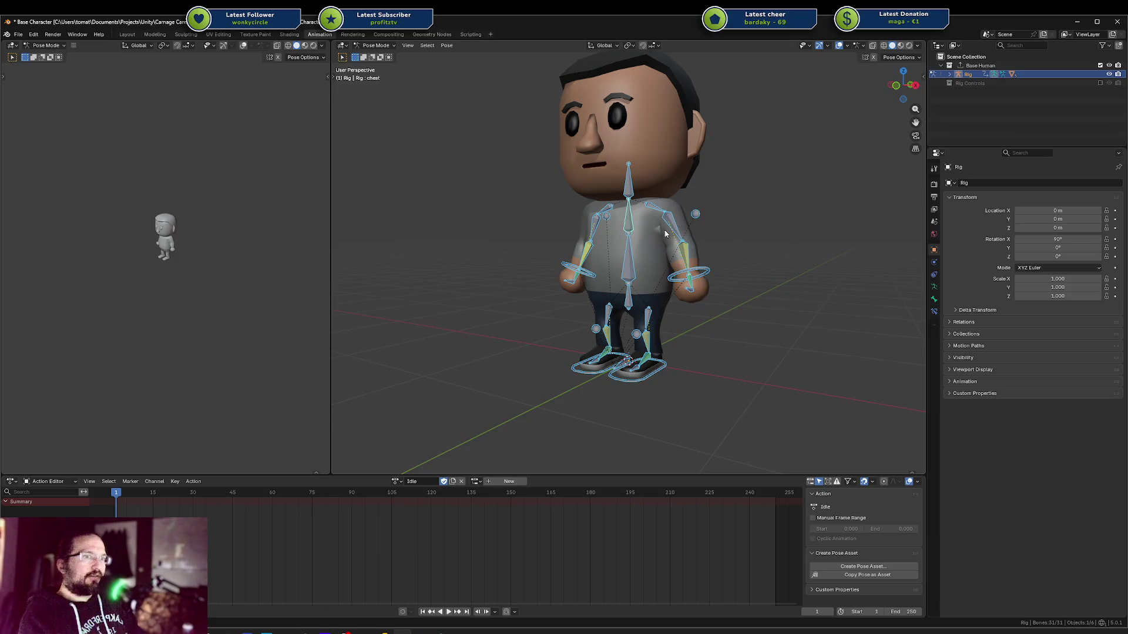
{"action": "key", "text": "alt+i"}
{"action": "left_click", "coordinate": [665, 233]}
{"action": "key", "text": "k"}
{"action": "left_click", "coordinate": [665, 233]}
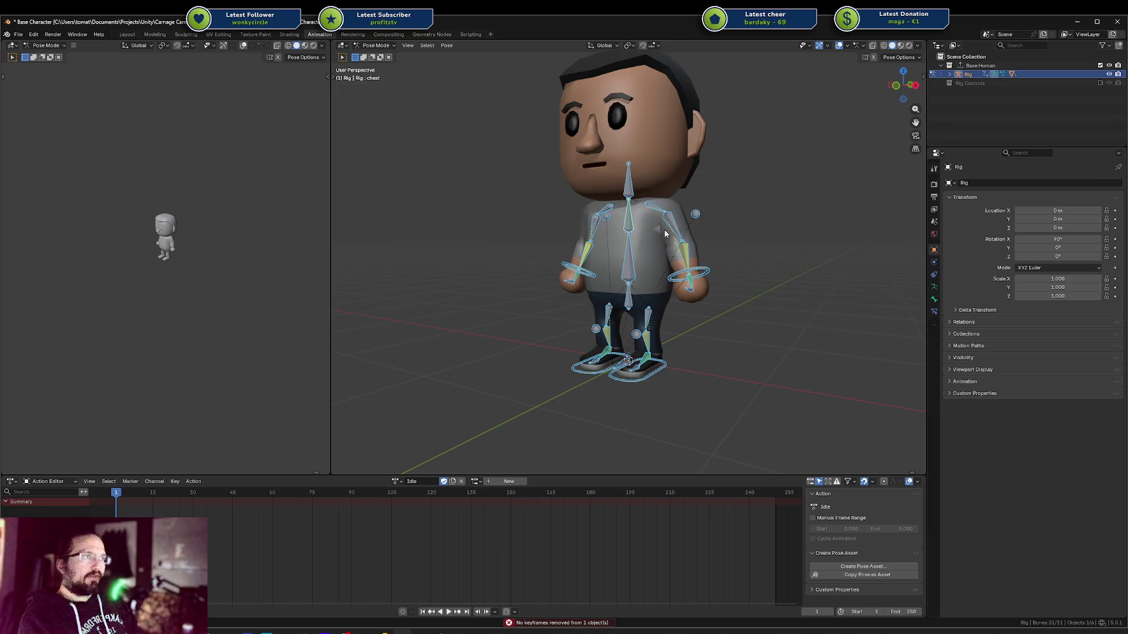
{"action": "key", "text": "alt+i"}
{"action": "left_click", "coordinate": [665, 233]}
{"action": "key", "text": "alt+i"}
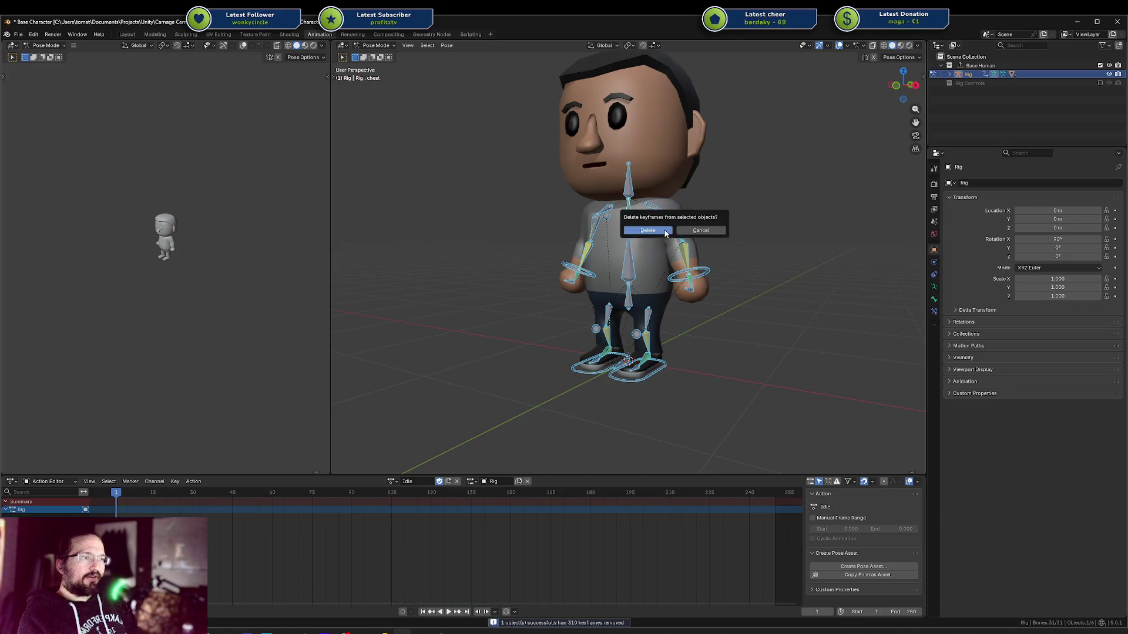
{"action": "left_click", "coordinate": [665, 233]}
{"action": "key", "text": "alt+i"}
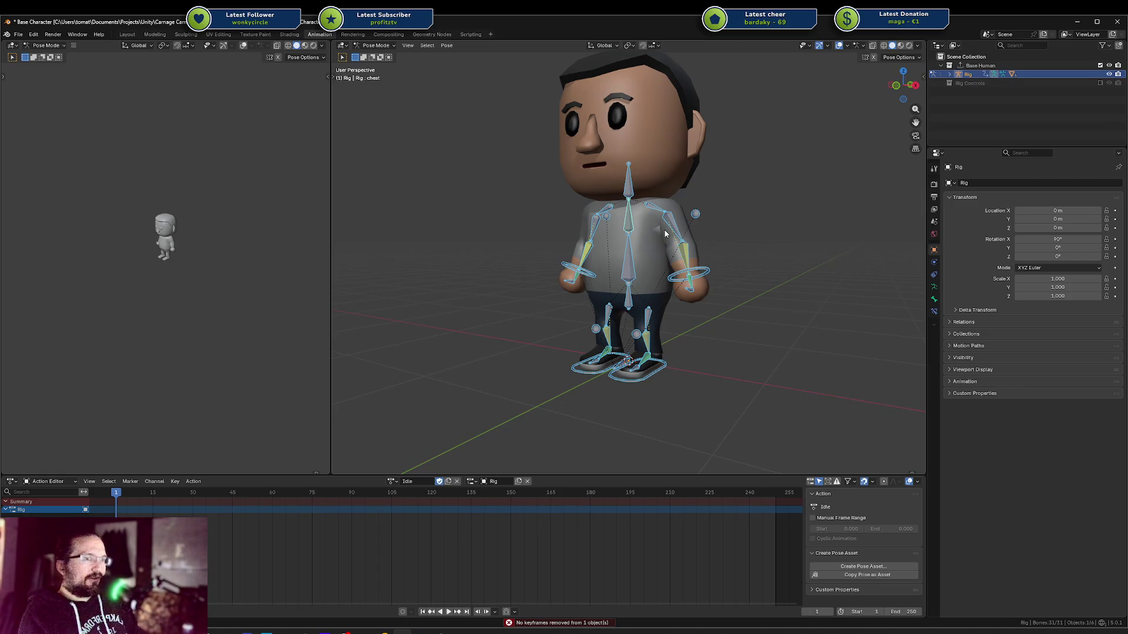
Keyframe the rest pose at frame 1 and reselect every bone from a front view
{"action": "key", "text": "i"}
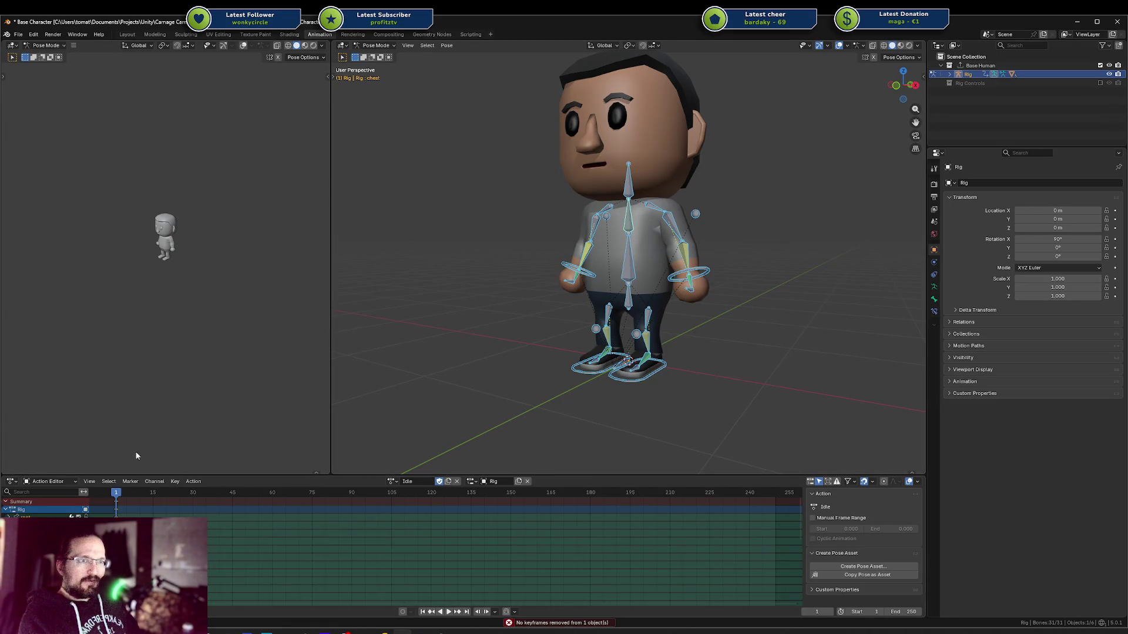
{"action": "left_click", "coordinate": [546, 280]}
{"action": "mouse_move", "coordinate": [668, 229]}
{"action": "middle_mouse_down"}
{"action": "mouse_move", "coordinate": [621, 241]}
{"action": "mouse_move", "coordinate": [694, 229]}
{"action": "middle_mouse_up"}
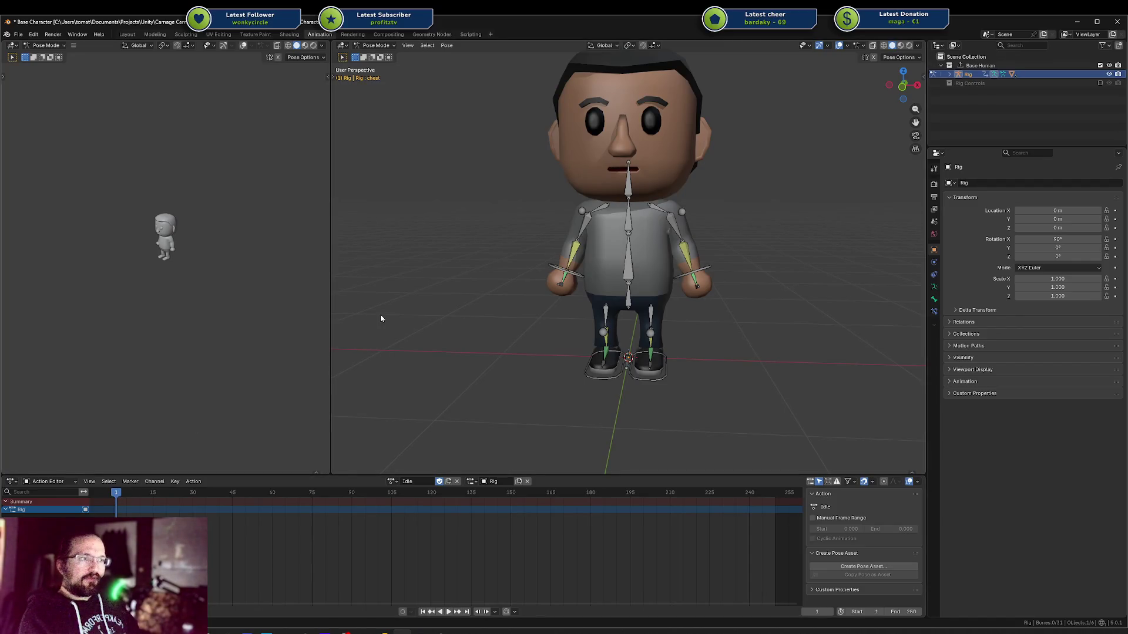
{"action": "key", "text": "a"}
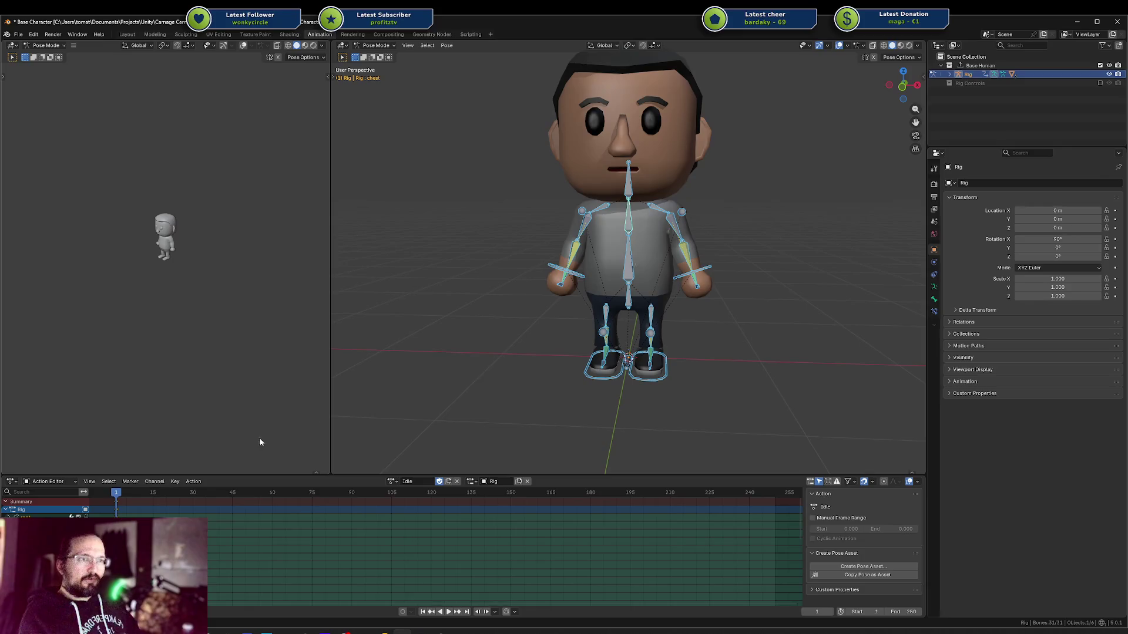
Key every bone at frames 1 and 60, and set the end frame to 59
{"action": "key", "text": "i"}
{"action": "key", "text": "space"}
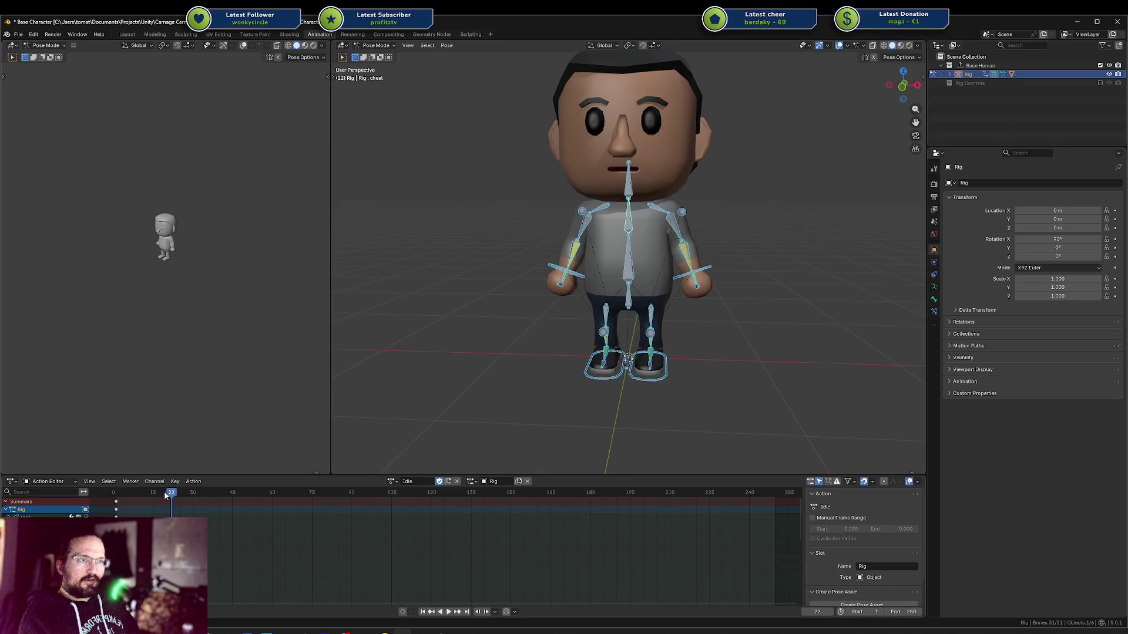
{"action": "left_click_drag", "start_coordinate": [236, 495], "coordinate": [272, 495]}
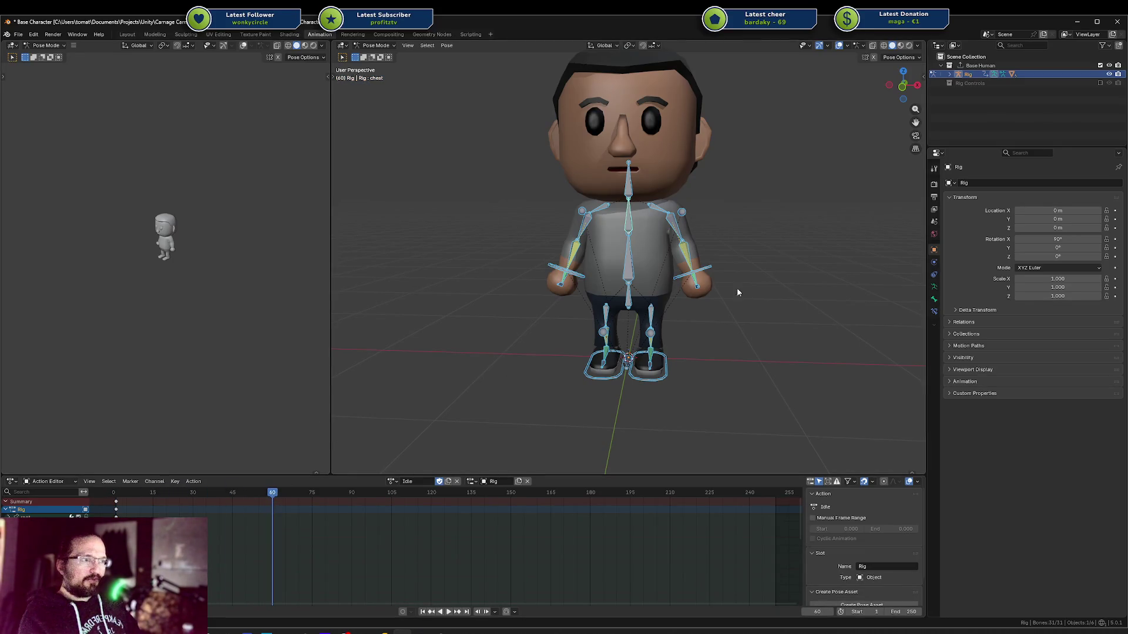
{"action": "key", "text": "a"}
{"action": "middle_click_drag", "start_coordinate": [728, 278], "coordinate": [699, 289]}
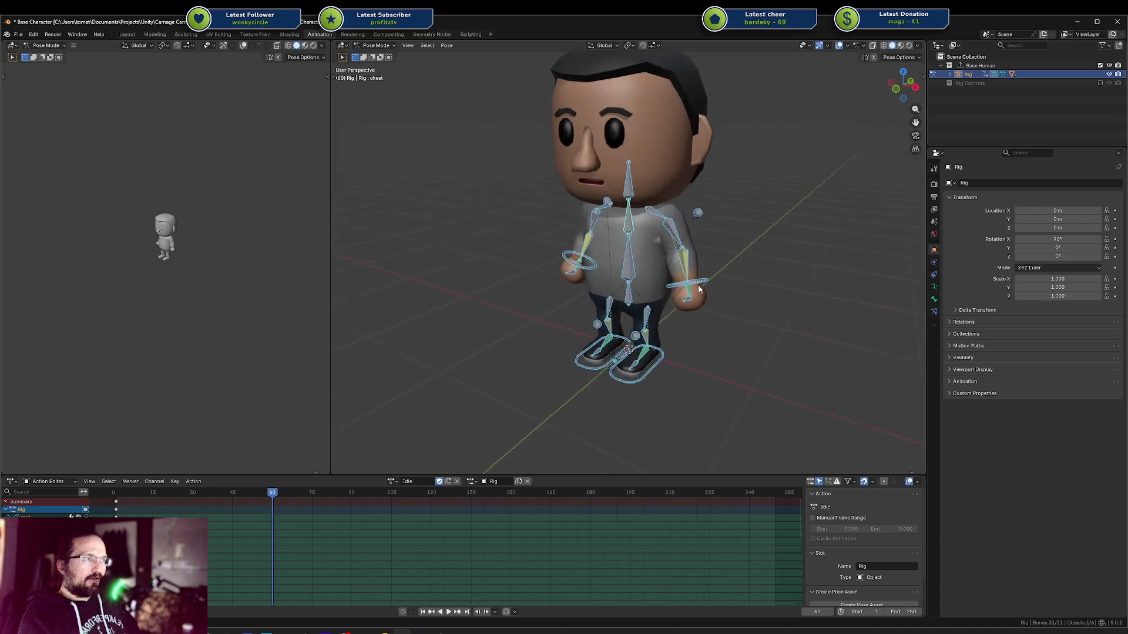
{"action": "key", "text": "i"}
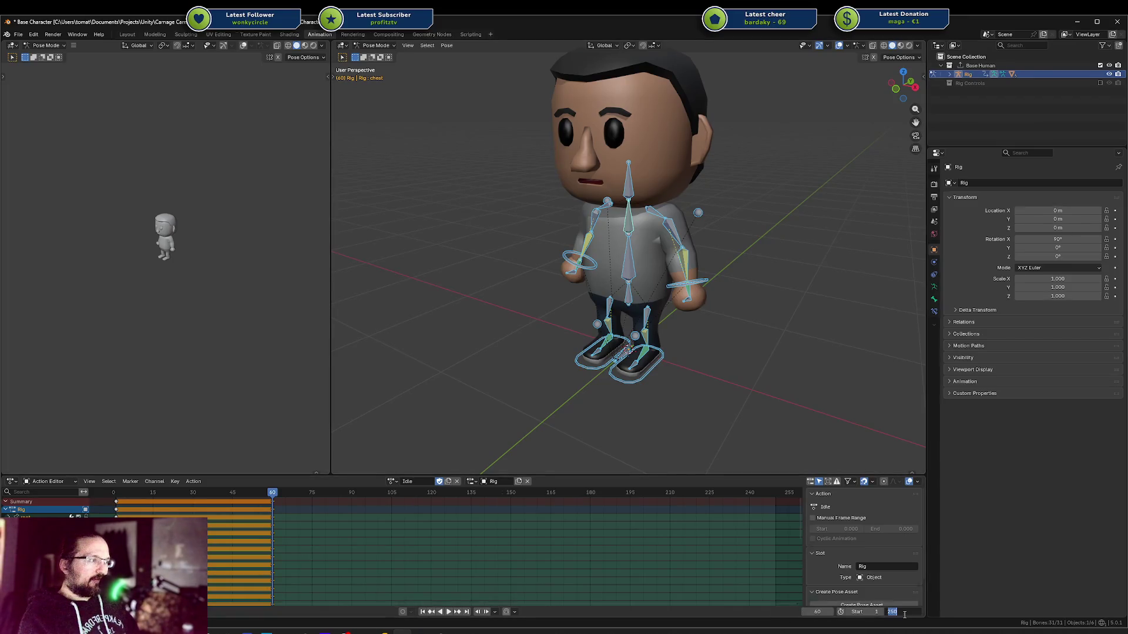
{"action": "type", "text": "69"}
{"action": "key", "text": "Return"}
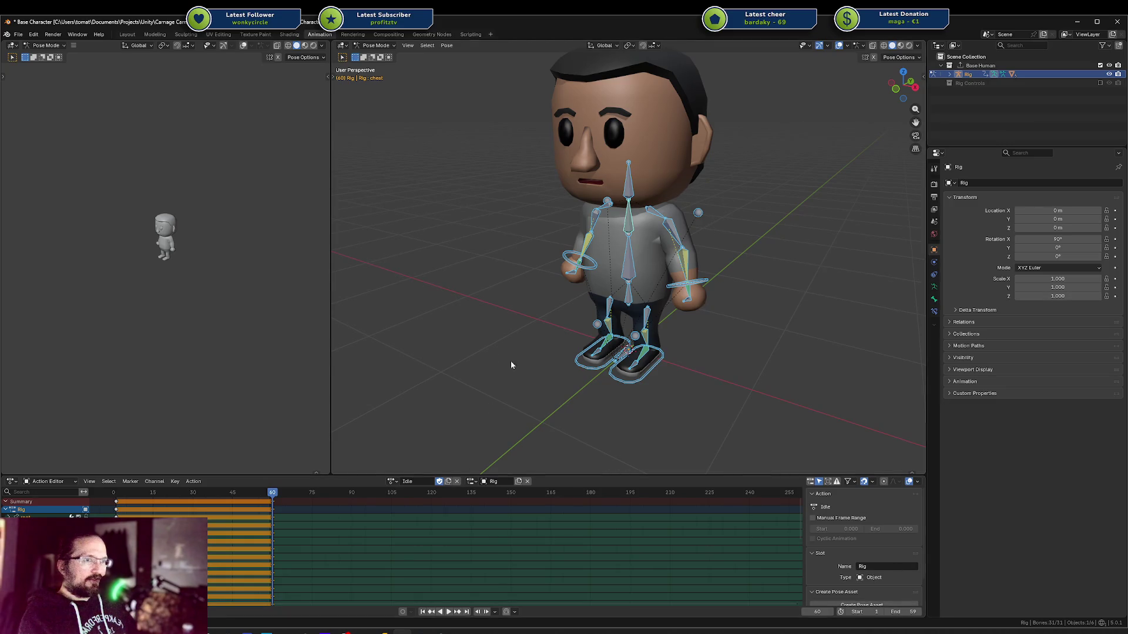
{"action": "key", "text": "space"}
For the passing pose, tilt the spine on X and turn the hips on Z
{"action": "middle_click_drag", "start_coordinate": [667, 281], "coordinate": [639, 273]}
{"action": "left_click", "coordinate": [639, 272]}
{"action": "key", "text": "r"}
{"action": "key", "text": "x"}
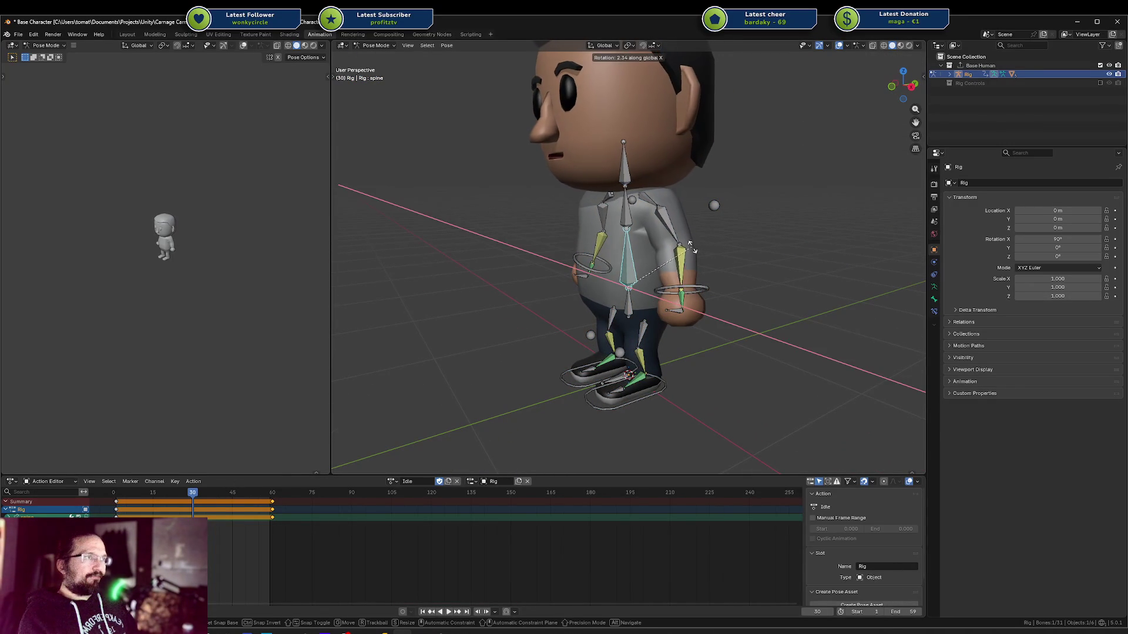
{"action": "left_click", "coordinate": [676, 280]}
{"action": "key", "text": "r"}
{"action": "key", "text": "z"}
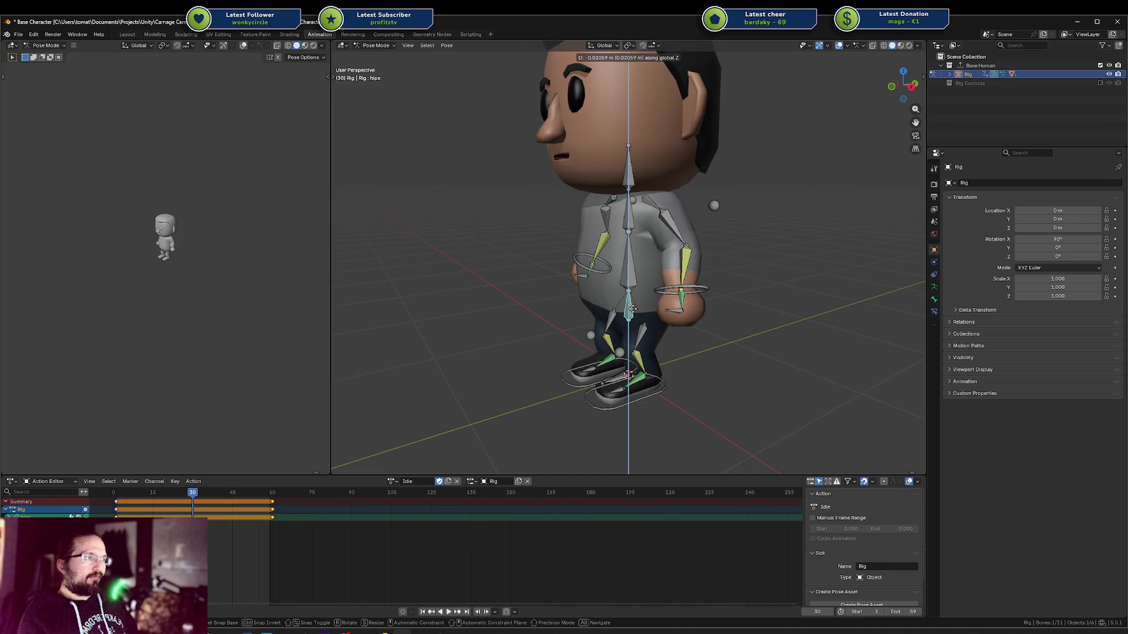
{"action": "key", "text": "Escape"}
{"action": "key", "text": "r"}
{"action": "key", "text": "z"}
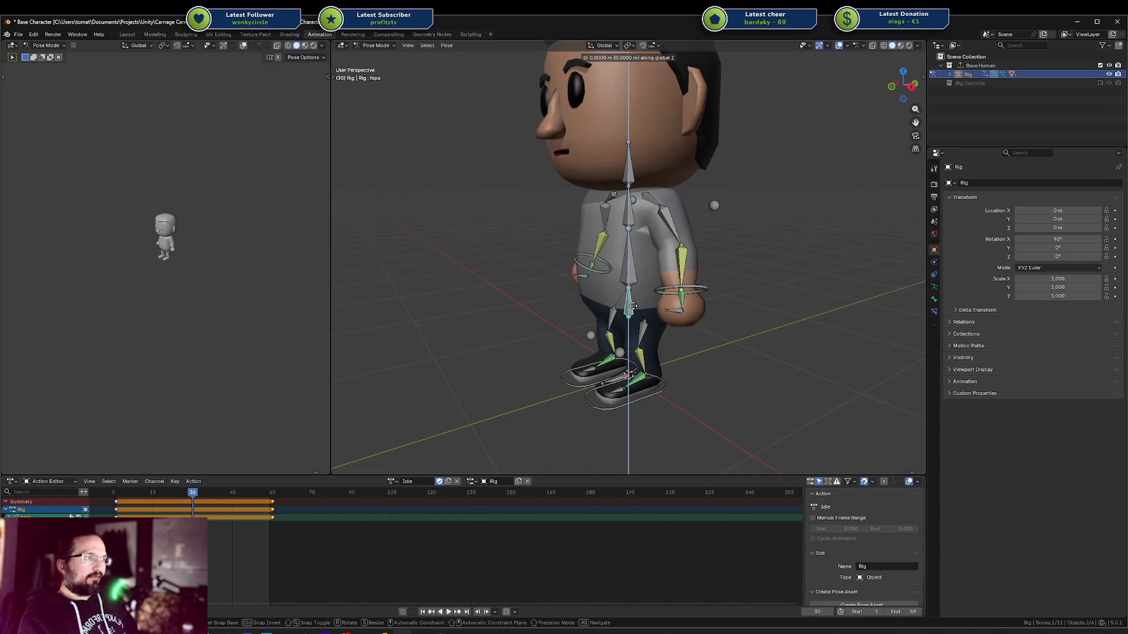
{"action": "left_click", "coordinate": [658, 296]}
Raise the left-hand IK target slightly, tilt the chest forward on X, and save the file
{"action": "left_click", "coordinate": [685, 289]}
{"action": "key", "text": "g"}
{"action": "key", "text": "z"}
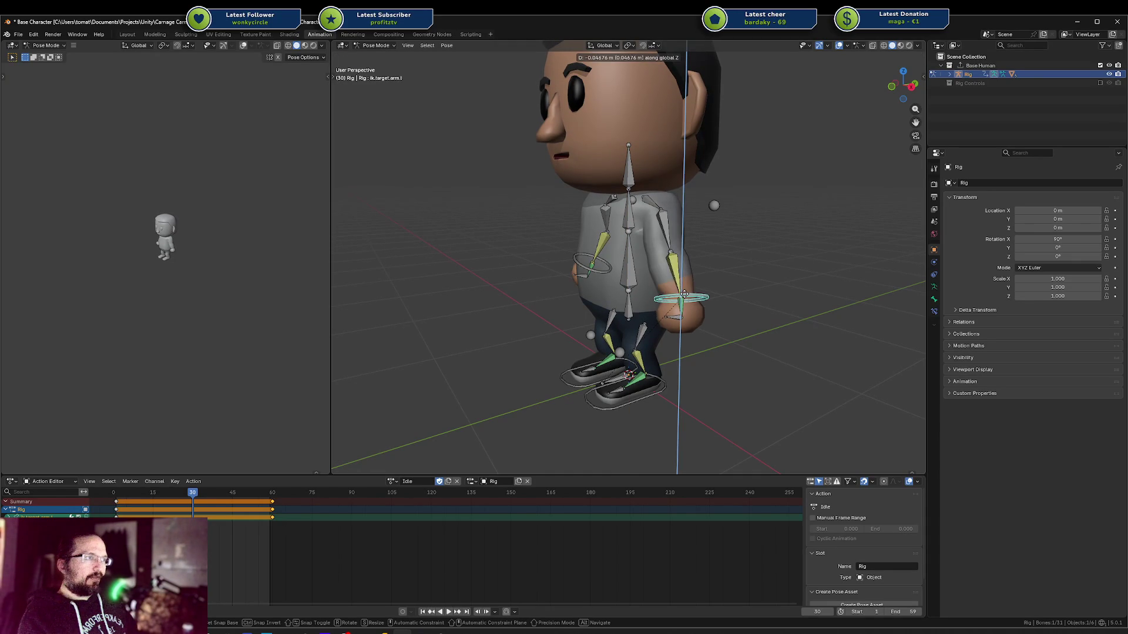
{"action": "left_click", "coordinate": [683, 289]}
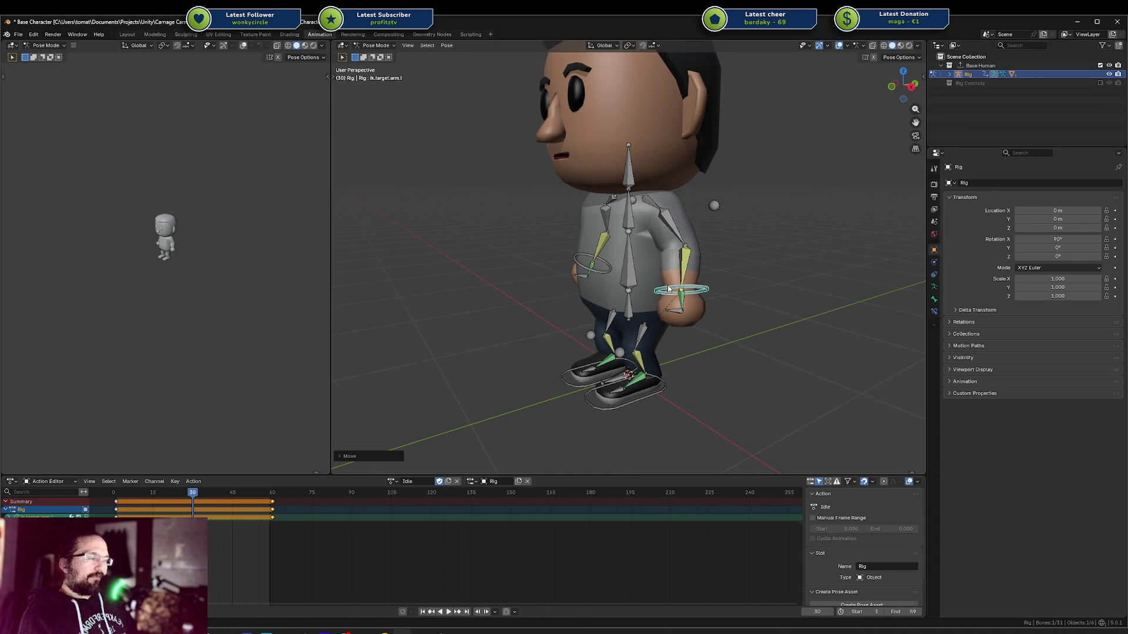
{"action": "left_click", "coordinate": [599, 270]}
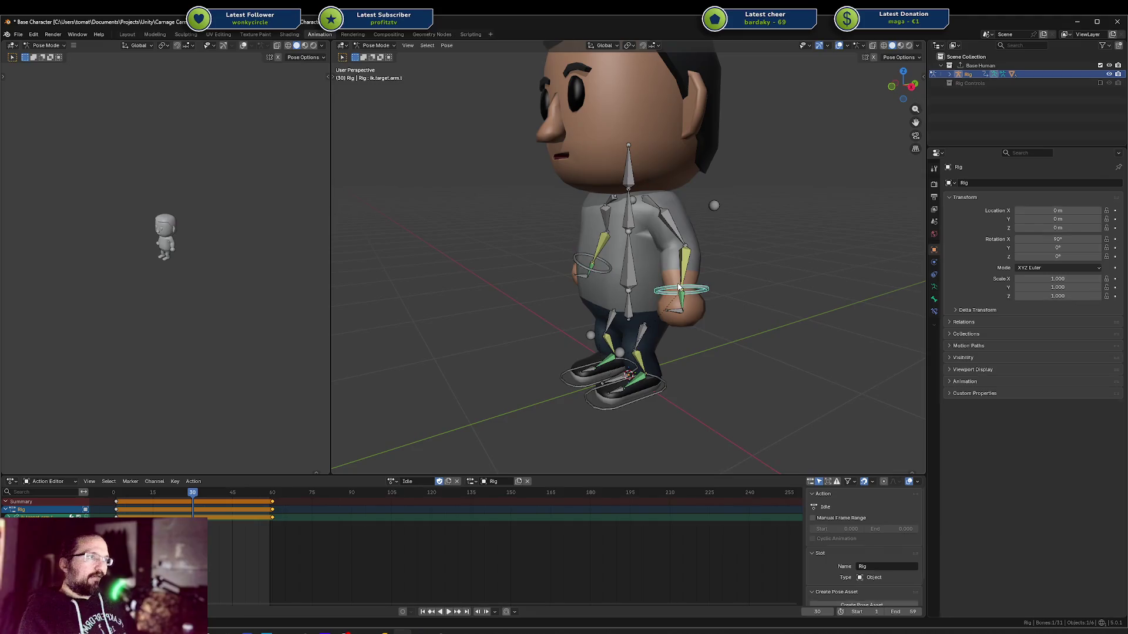
{"action": "left_click", "coordinate": [628, 211]}
{"action": "key", "text": "r"}
{"action": "key", "text": "x"}
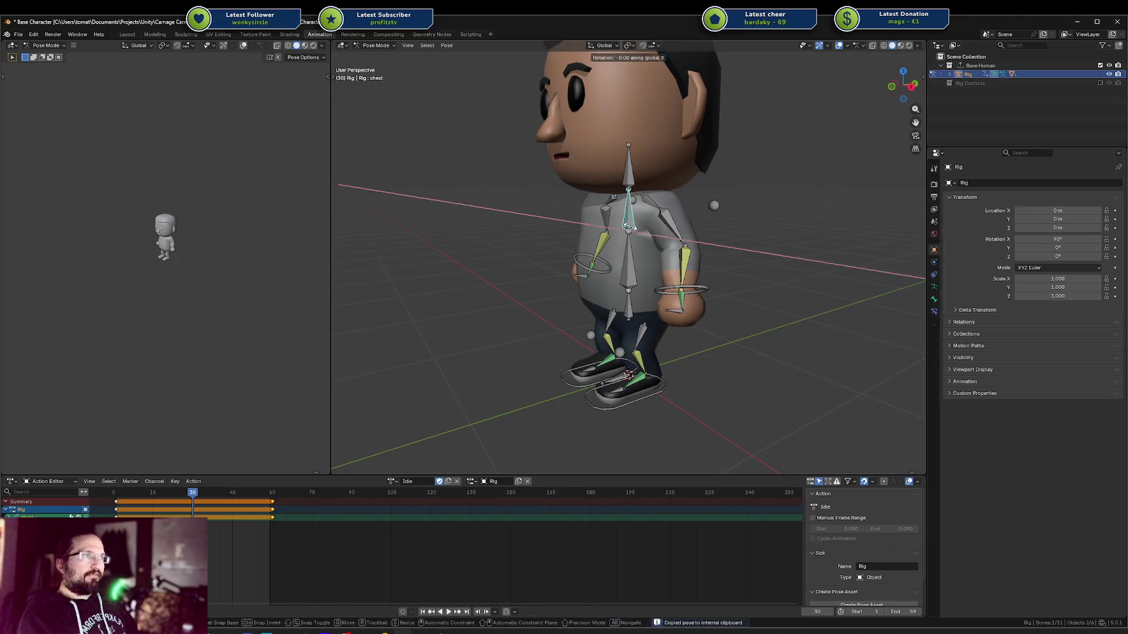
{"action": "right_click", "coordinate": [722, 250]}
{"action": "key", "text": "r"}
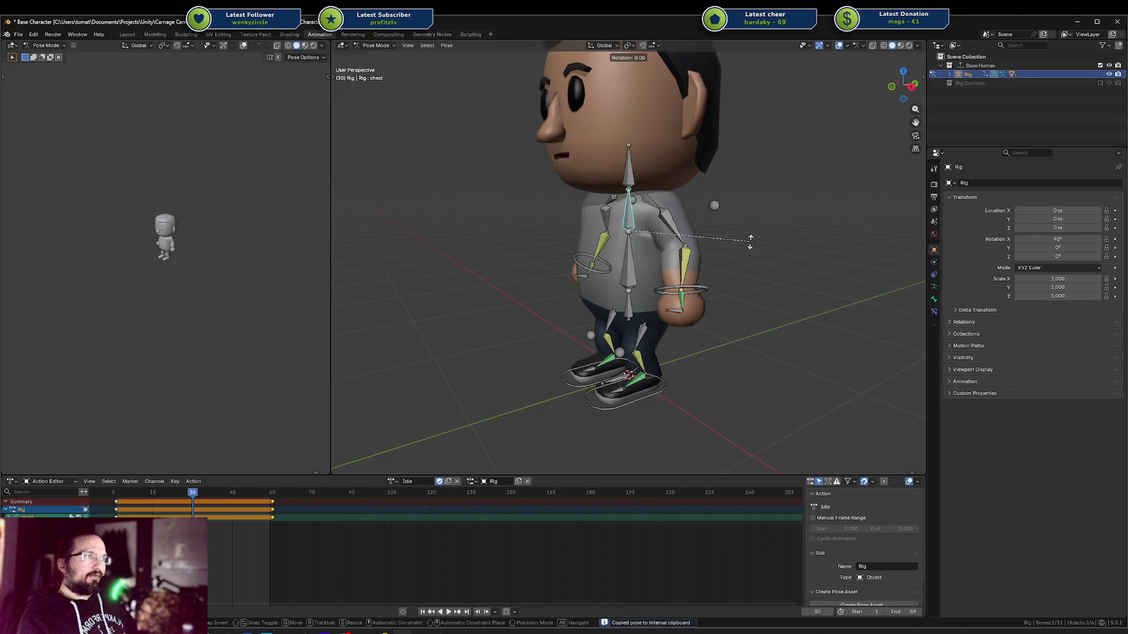
{"action": "key", "text": "x"}
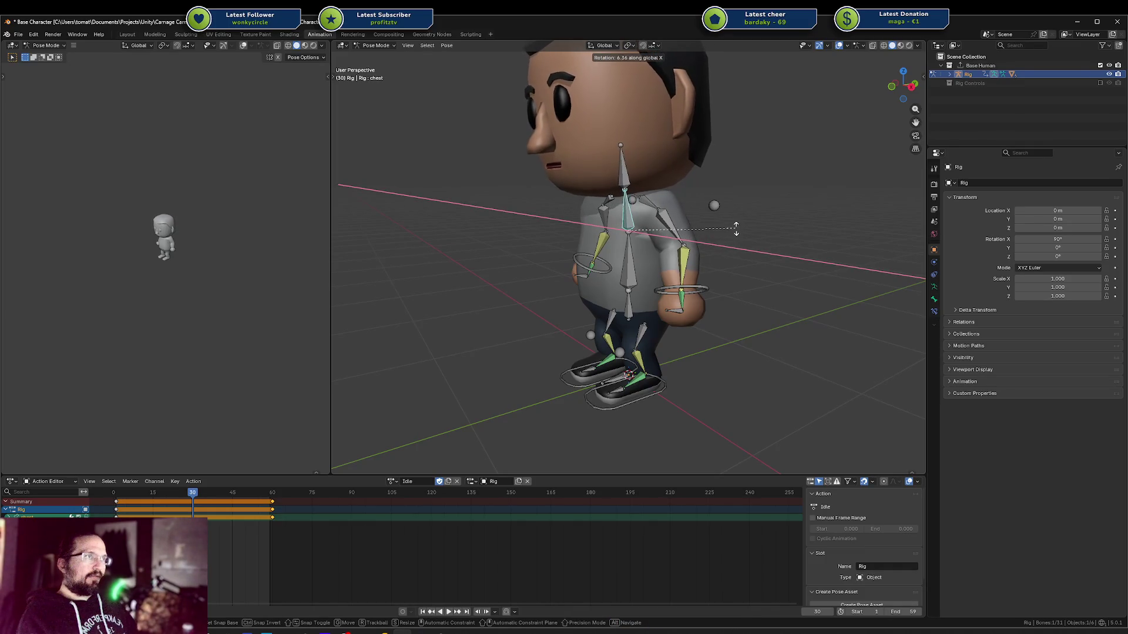
{"action": "left_click", "coordinate": [736, 230]}
{"action": "key", "text": "ctrl+s"}
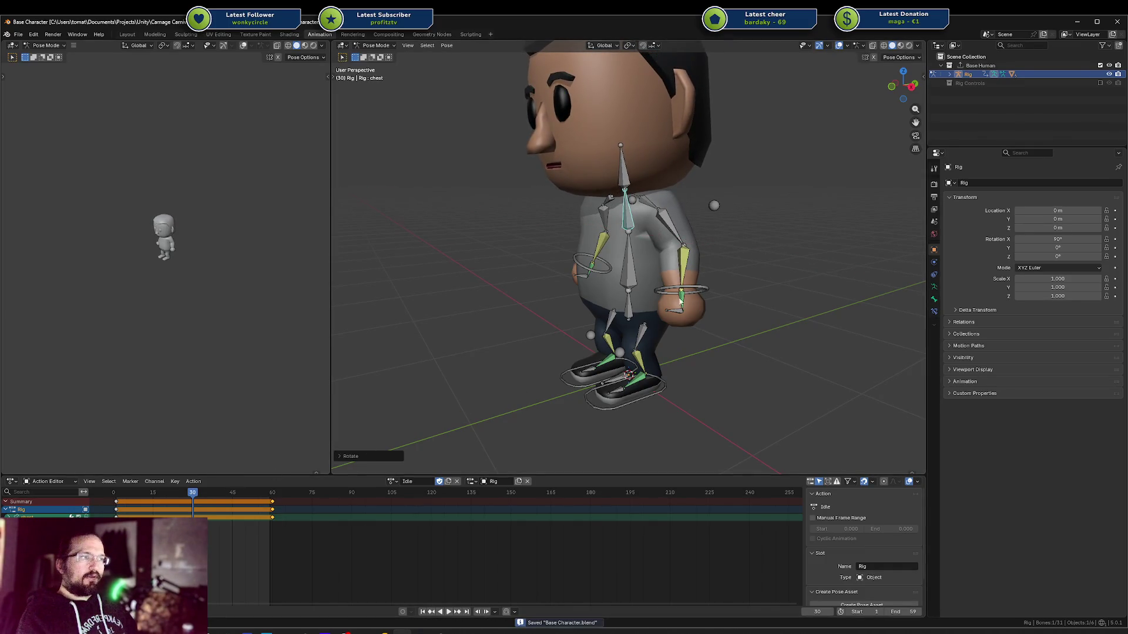
Select every bone and key the passing pose at frame 30
{"action": "key", "text": "a"}
{"action": "key", "text": "alt+a"}
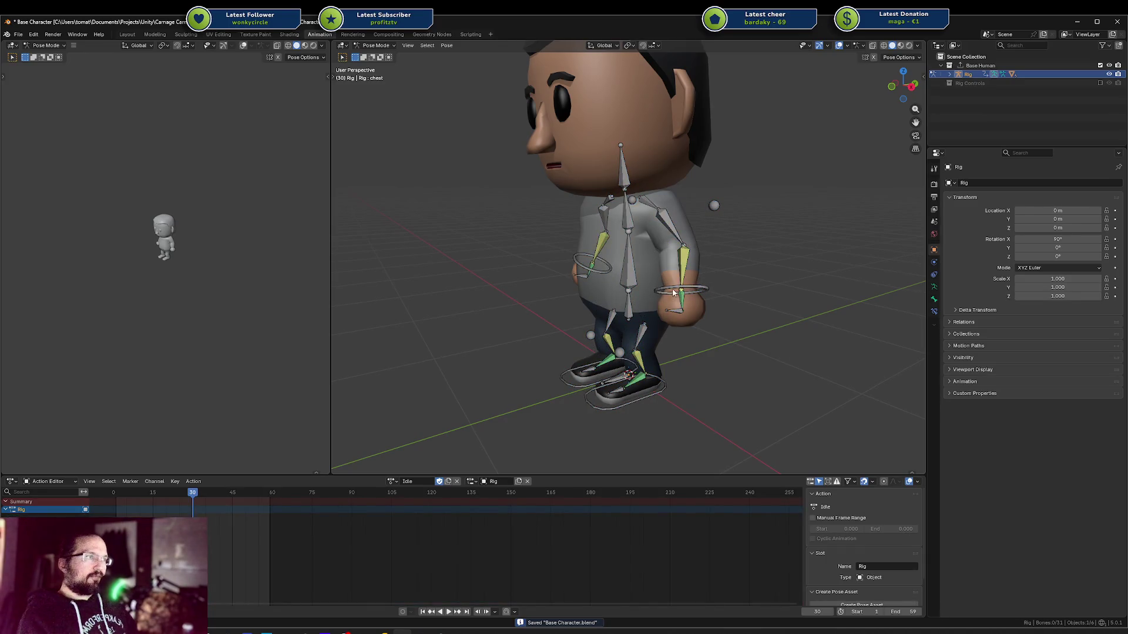
{"action": "left_click", "coordinate": [674, 292]}
{"action": "middle_click_drag", "start_coordinate": [674, 292], "coordinate": [623, 276]}
{"action": "left_click", "coordinate": [558, 275], "text": "shift"}
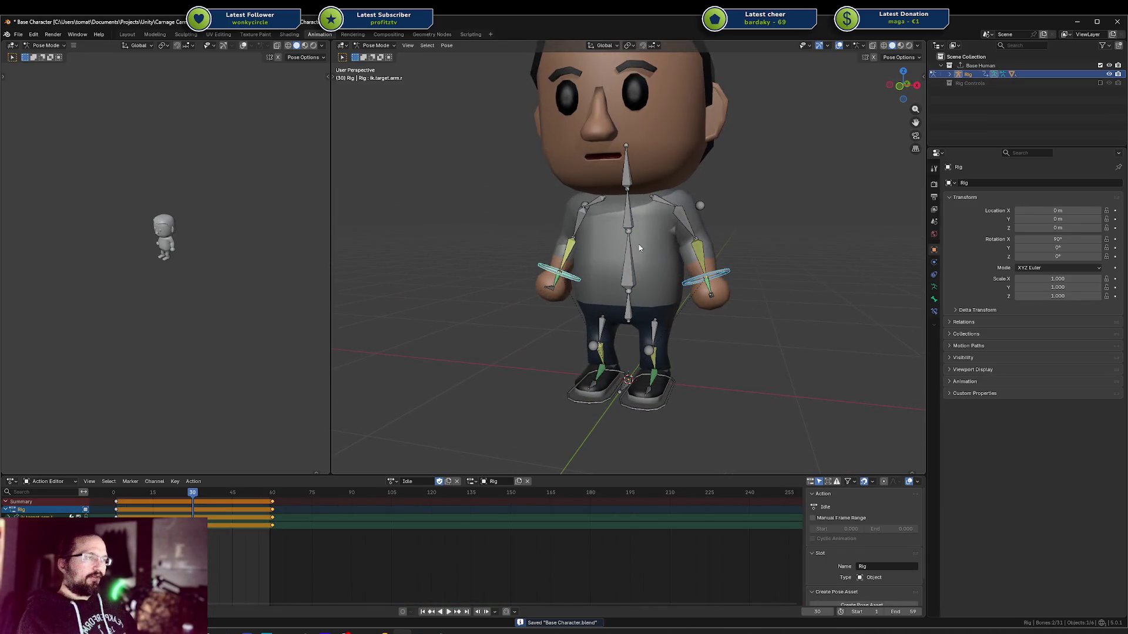
{"action": "key", "text": "a"}
{"action": "key", "text": "i"}
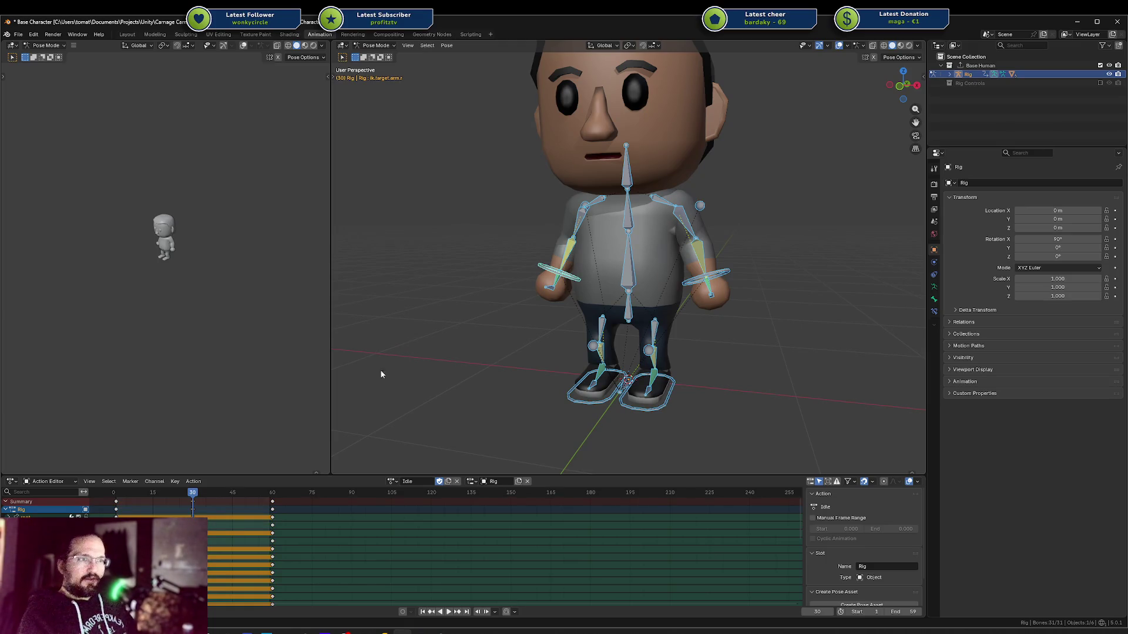
Clear the keyframe selection in the Action Editor and scroll through its channels
{"action": "key", "text": "alt+a"}
{"action": "key", "text": "a"}
{"action": "left_click", "coordinate": [212, 520]}
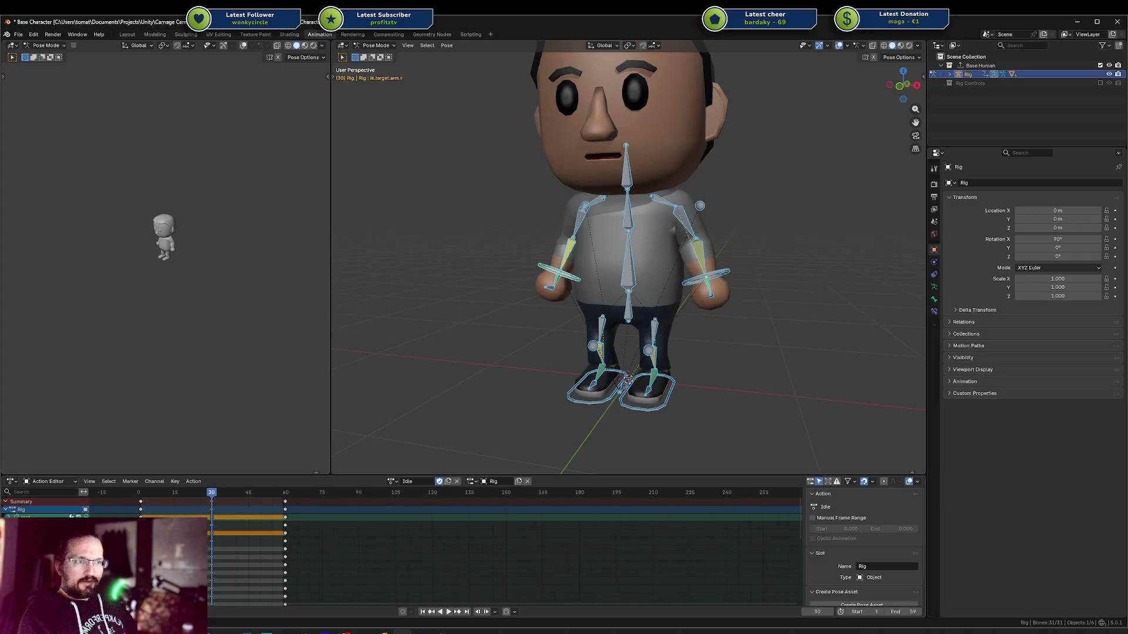
{"action": "left_click", "coordinate": [215, 594]}
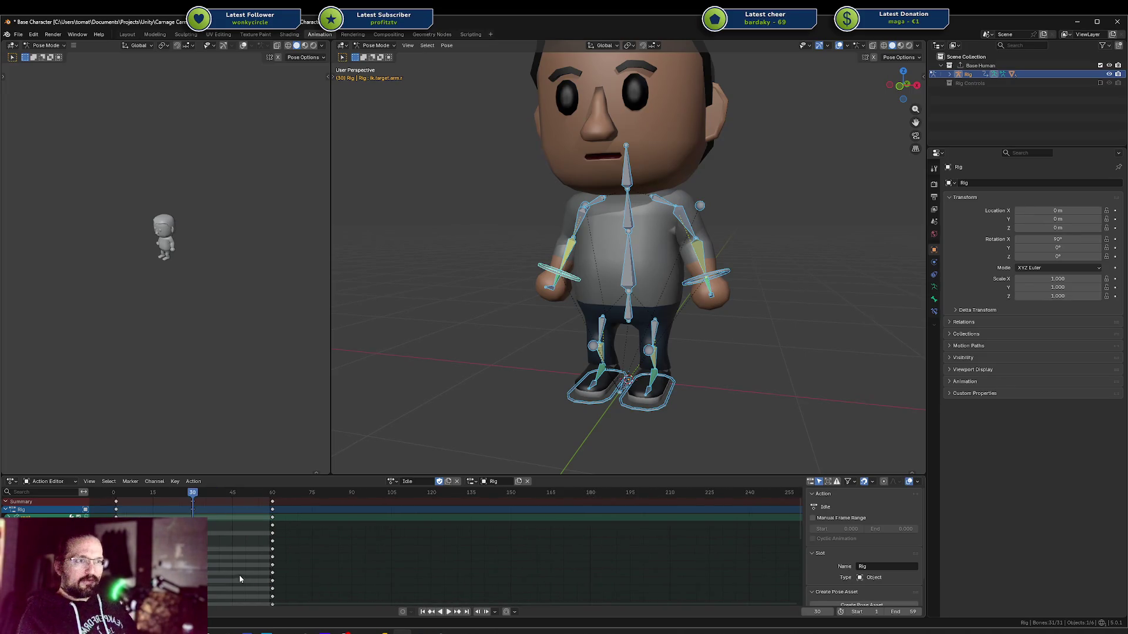
{"action": "scroll", "coordinate": [591, 531], "scroll_direction": "down", "scroll_amount": 1}
{"action": "left_click_drag", "start_coordinate": [799, 528], "coordinate": [796, 539]}
{"action": "scroll", "coordinate": [303, 525], "scroll_direction": "up", "scroll_amount": 2}
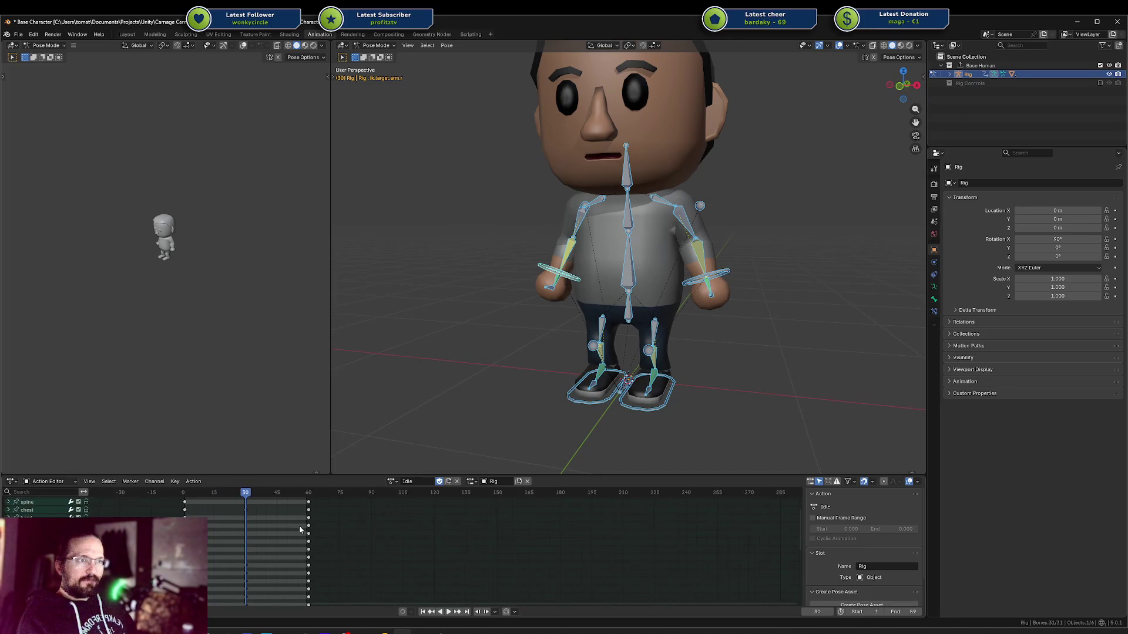
{"action": "scroll", "coordinate": [292, 530], "scroll_direction": "up", "scroll_amount": 1}
Apply Clean Keyframes to all channels, then undo the clean-up
{"action": "key", "text": "a"}
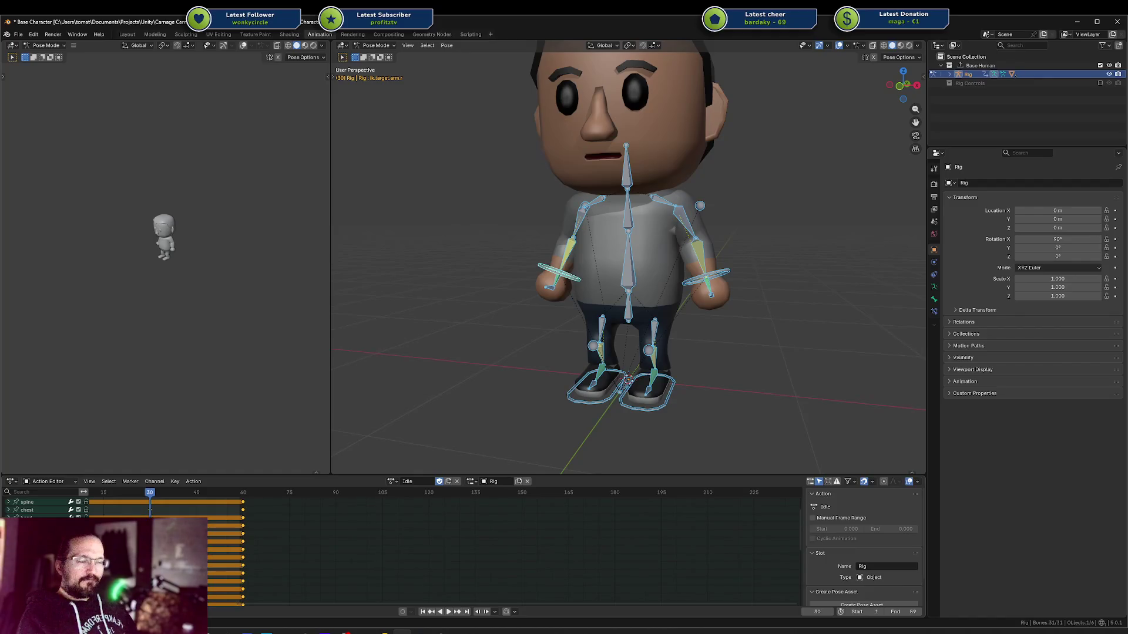
{"action": "right_click", "coordinate": [170, 510]}
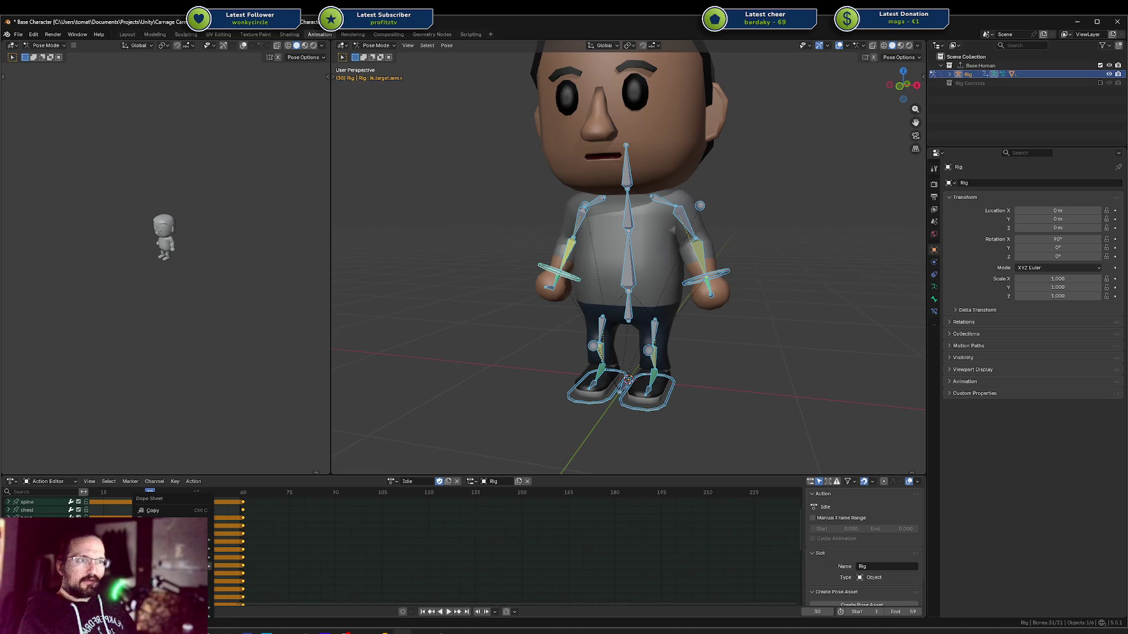
{"action": "mouse_move", "coordinate": [176, 557]}
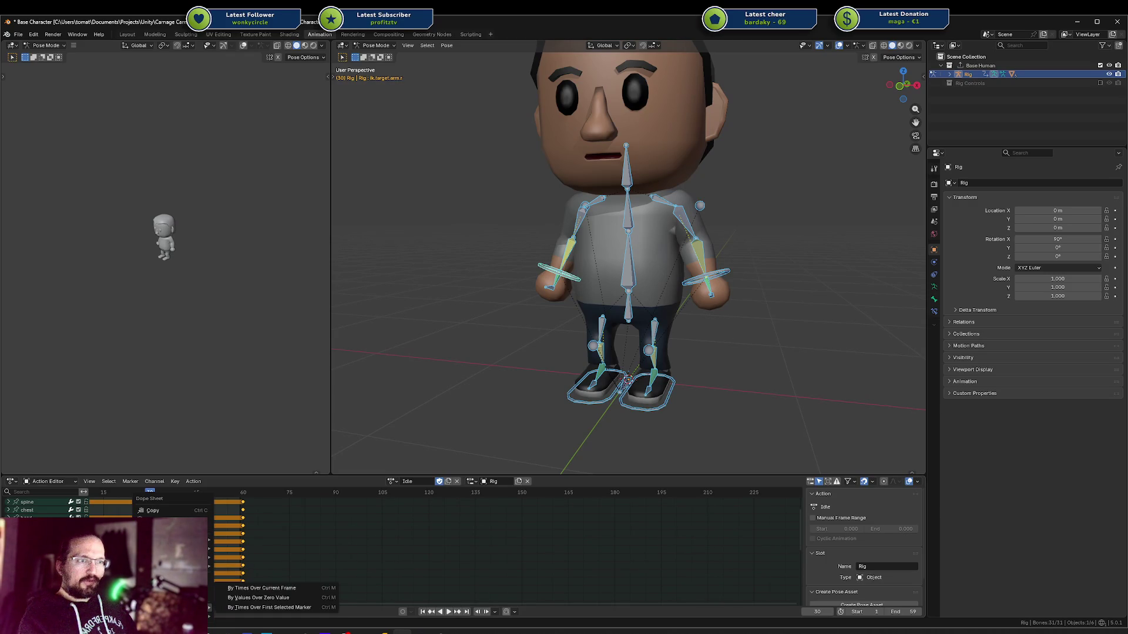
{"action": "left_click", "coordinate": [174, 482]}
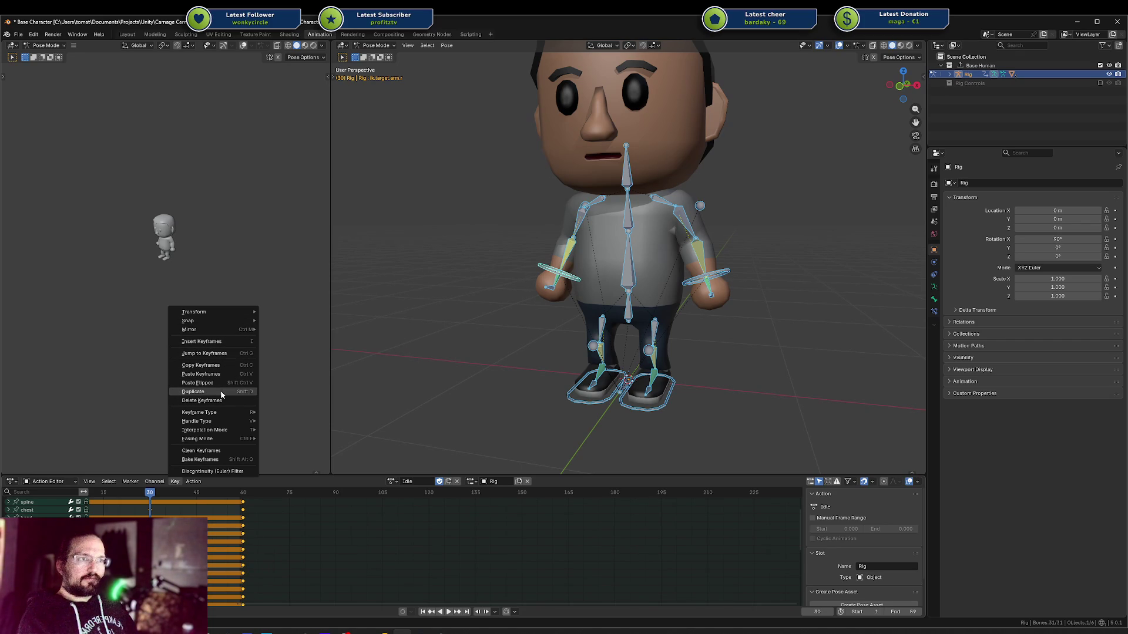
{"action": "left_click", "coordinate": [191, 453]}
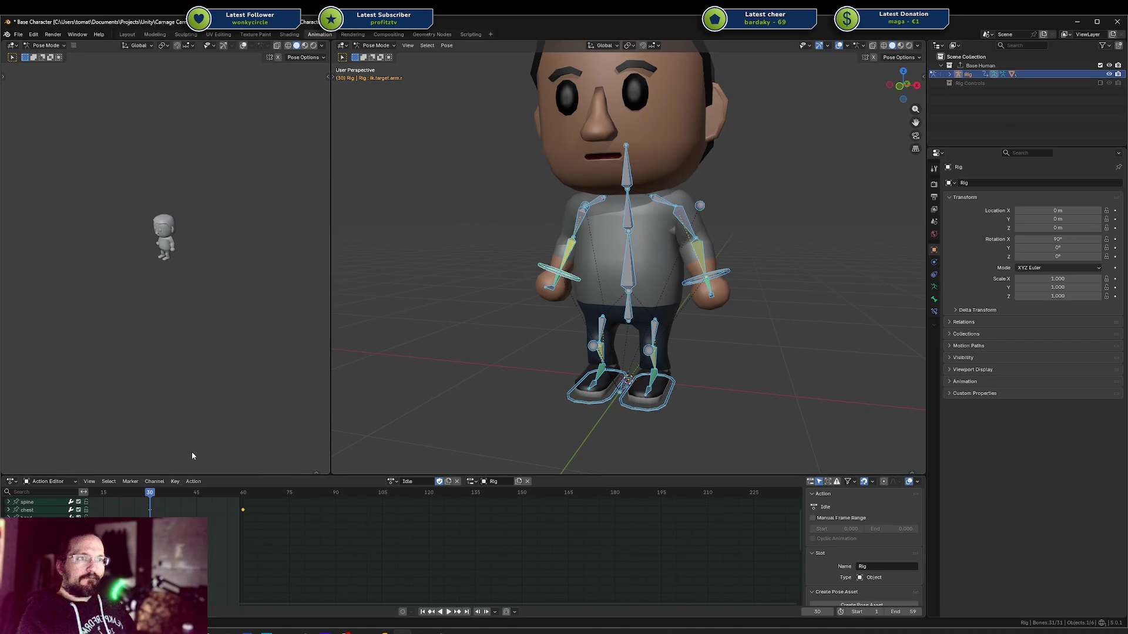
{"action": "key", "text": "ctrl+z"}
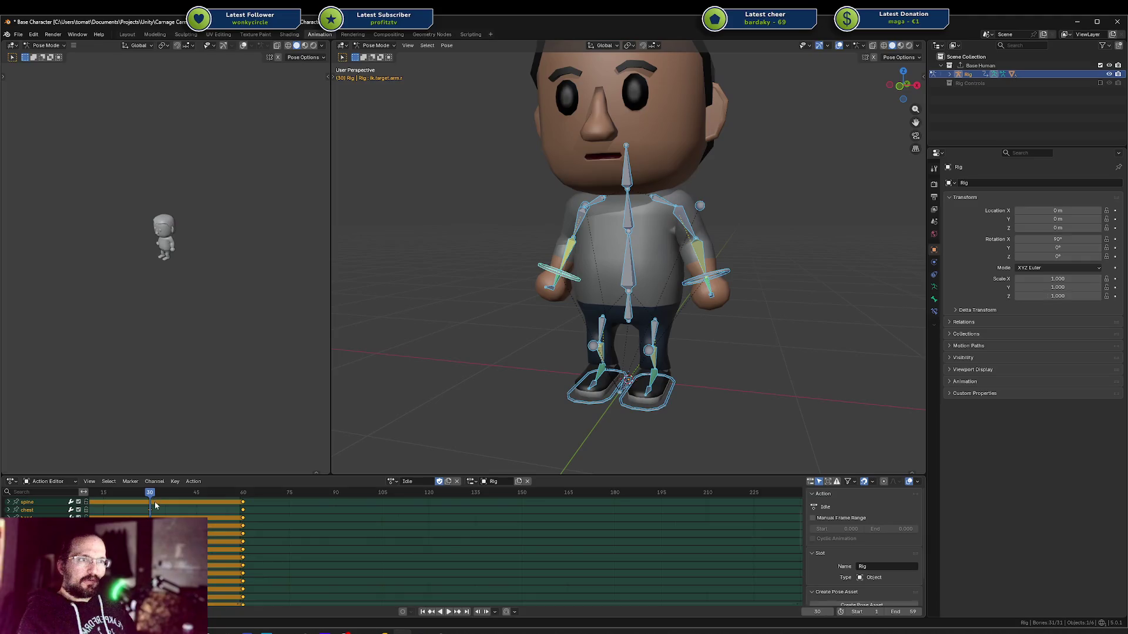
Select the lower channels' keys from frames 30–60 and apply Clean Keyframes to them
{"action": "left_click", "coordinate": [154, 506]}
{"action": "key", "text": "Home"}
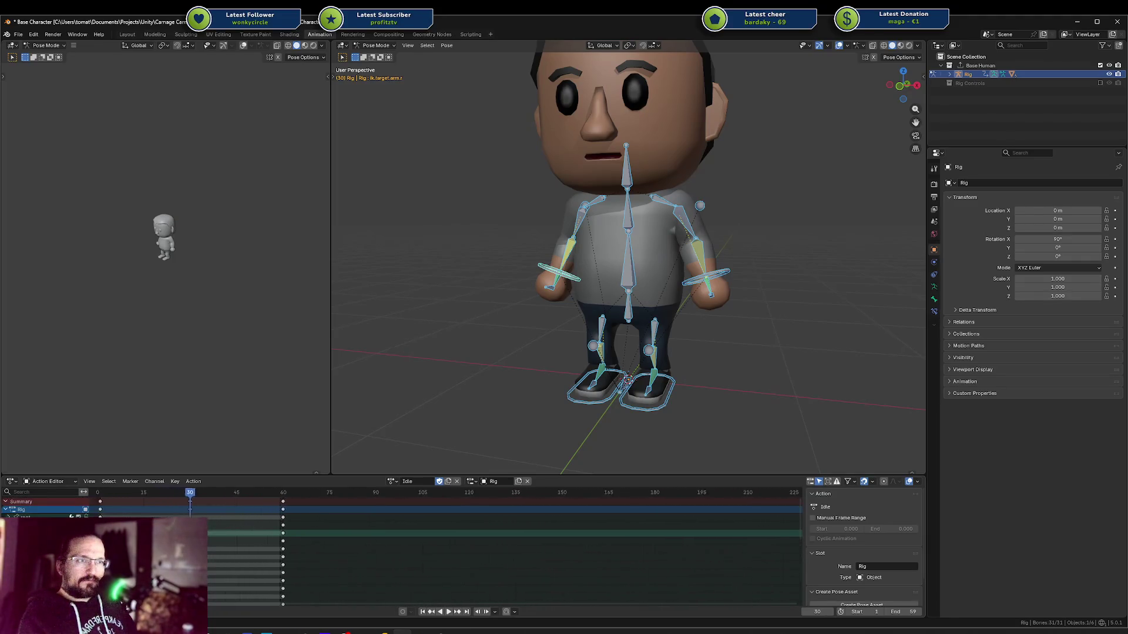
{"action": "middle_click_drag", "start_coordinate": [213, 518], "coordinate": [244, 516]}
{"action": "left_click", "coordinate": [221, 499]}
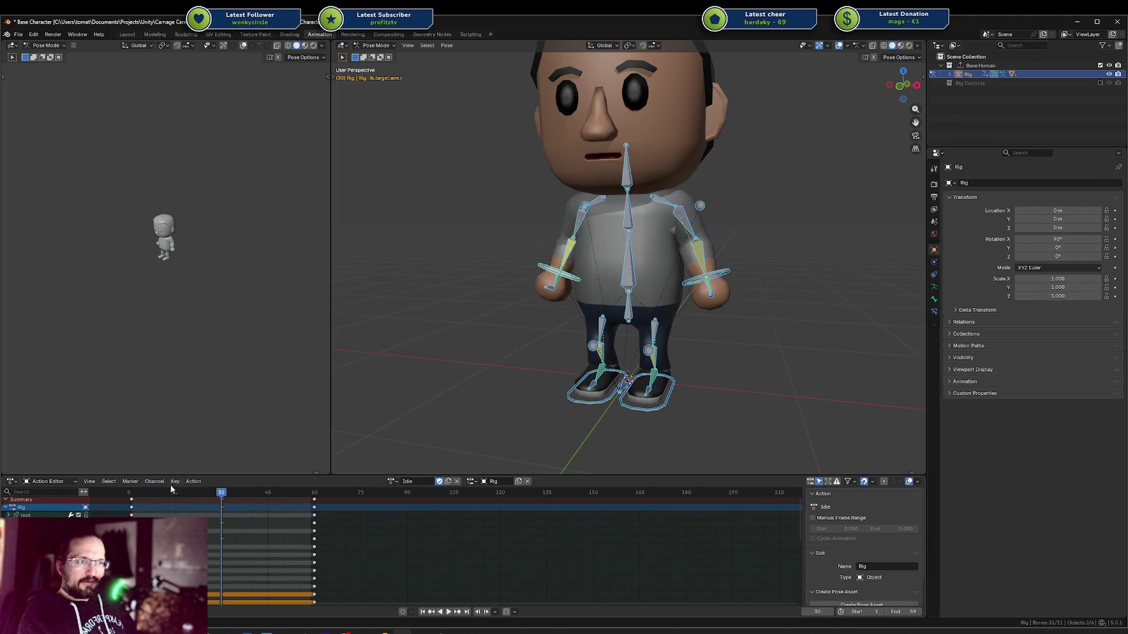
{"action": "left_click", "coordinate": [156, 484]}
{"action": "mouse_move", "coordinate": [174, 483]}
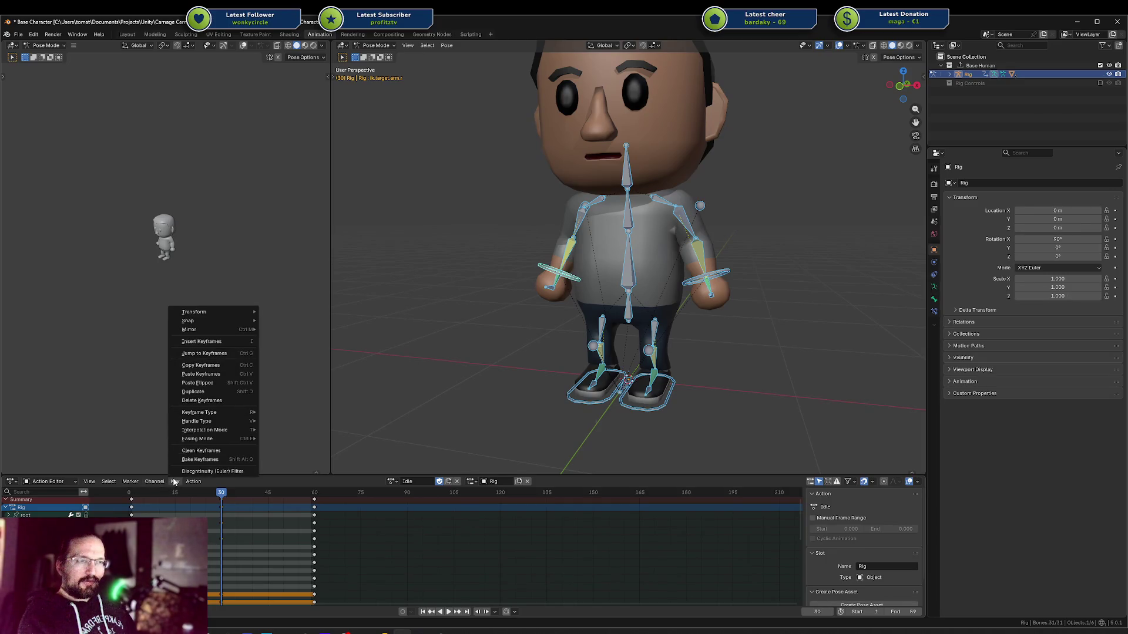
{"action": "left_click", "coordinate": [213, 454]}
{"action": "left_click", "coordinate": [272, 547]}
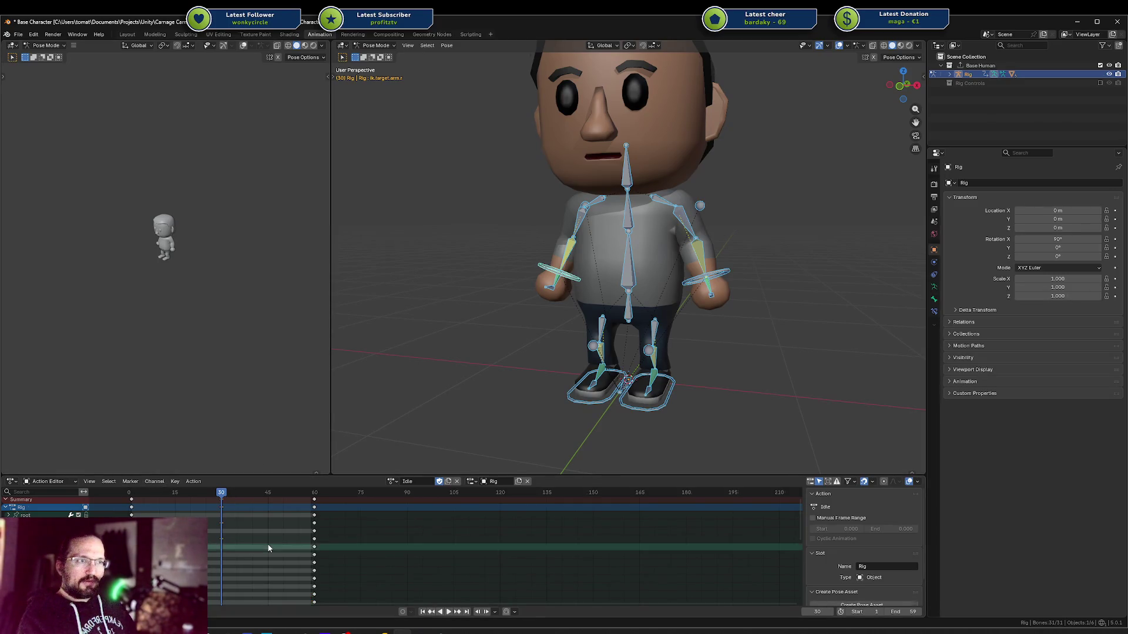
Play back the idle loop and view the character from the side
{"action": "left_click", "coordinate": [378, 541]}
{"action": "key", "text": "space"}
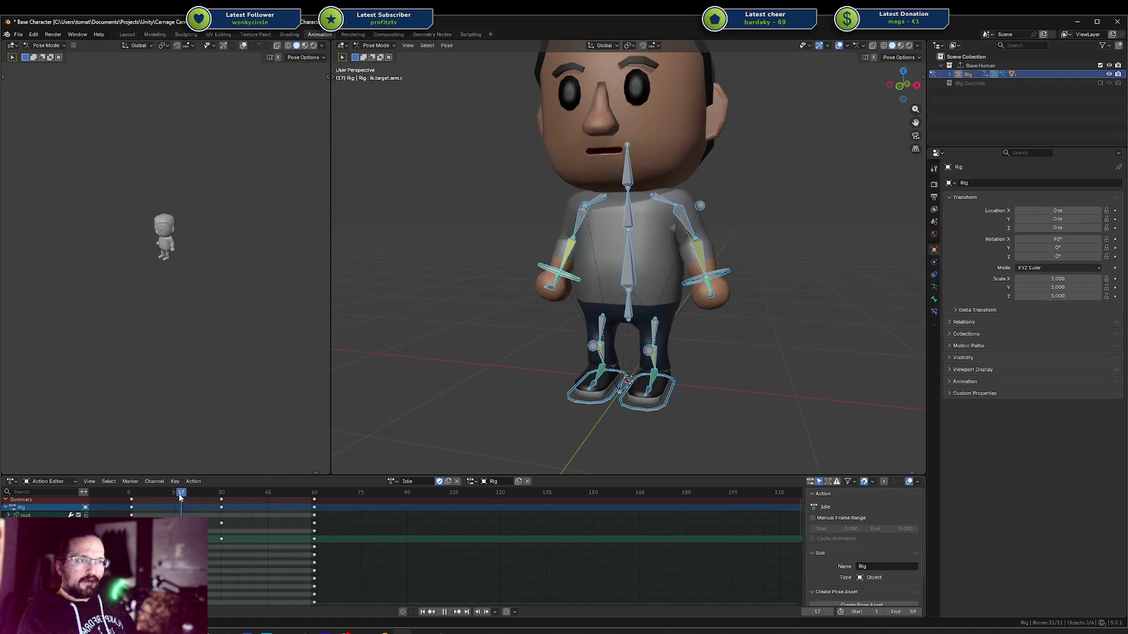
{"action": "right_click", "coordinate": [520, 300]}
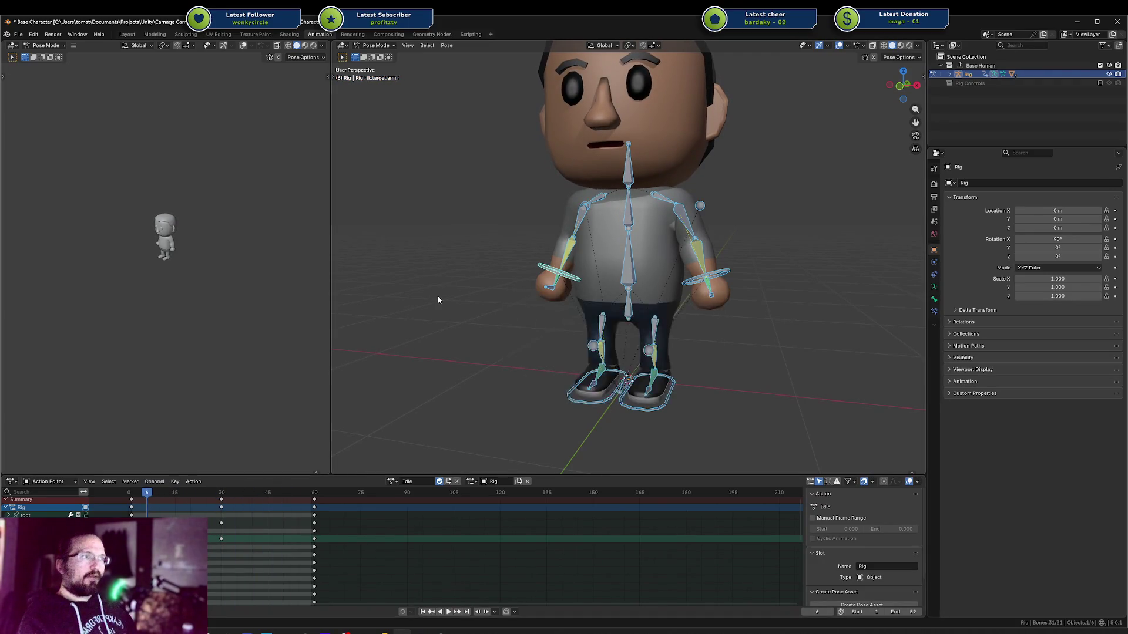
{"action": "key", "text": "space"}
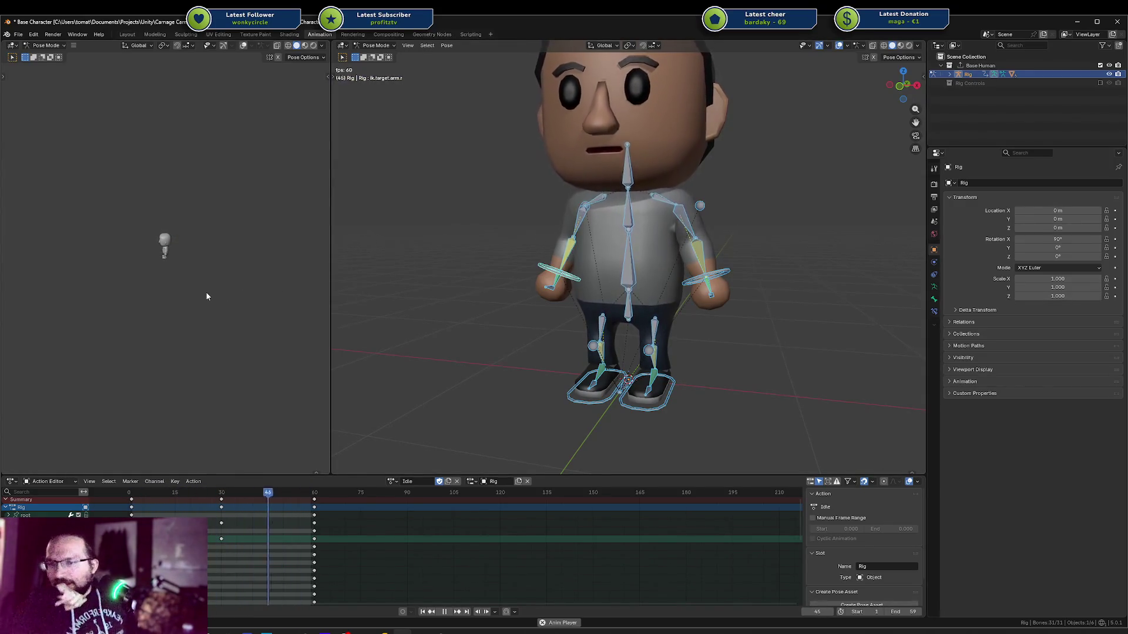
{"action": "scroll", "coordinate": [178, 253], "scroll_direction": "up", "scroll_amount": 8}
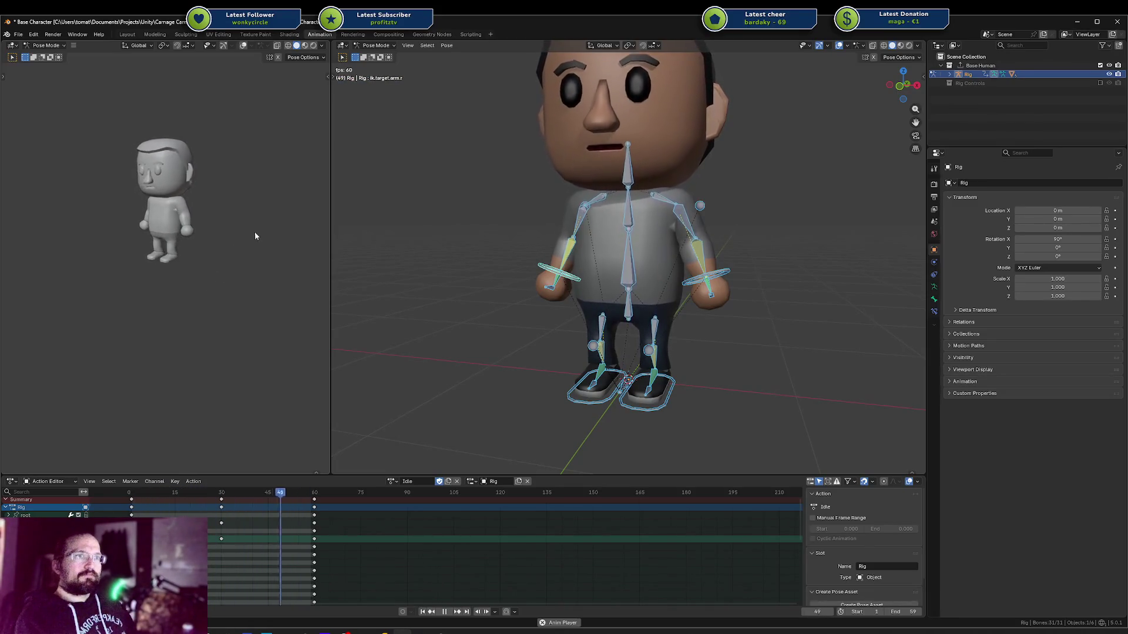
{"action": "middle_click_drag", "start_coordinate": [718, 305], "coordinate": [653, 305]}
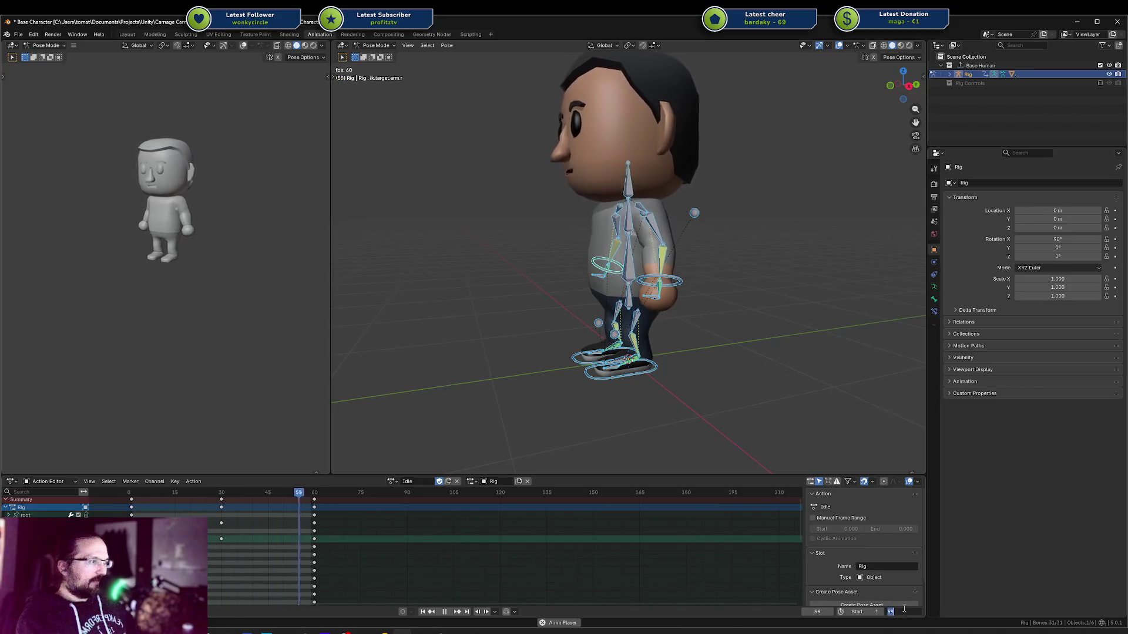
Extend the range to 120, drag the final keyframes to about frame 119, and set End to 119
{"action": "left_click_drag", "start_coordinate": [903, 612], "coordinate": [940, 612]}
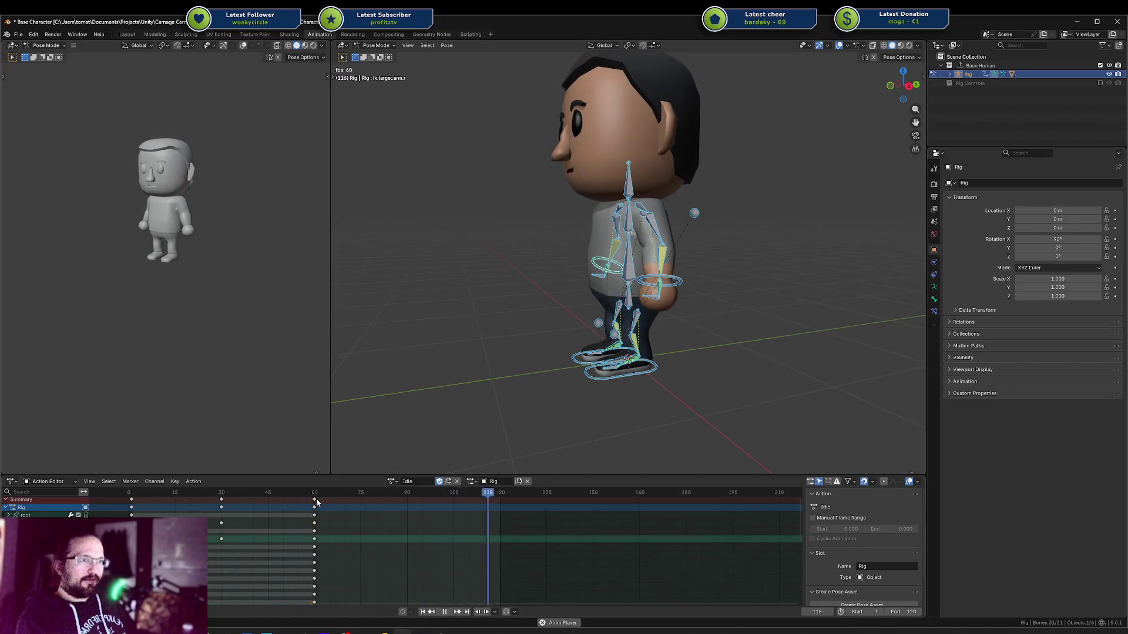
{"action": "left_click_drag", "start_coordinate": [317, 502], "coordinate": [500, 503]}
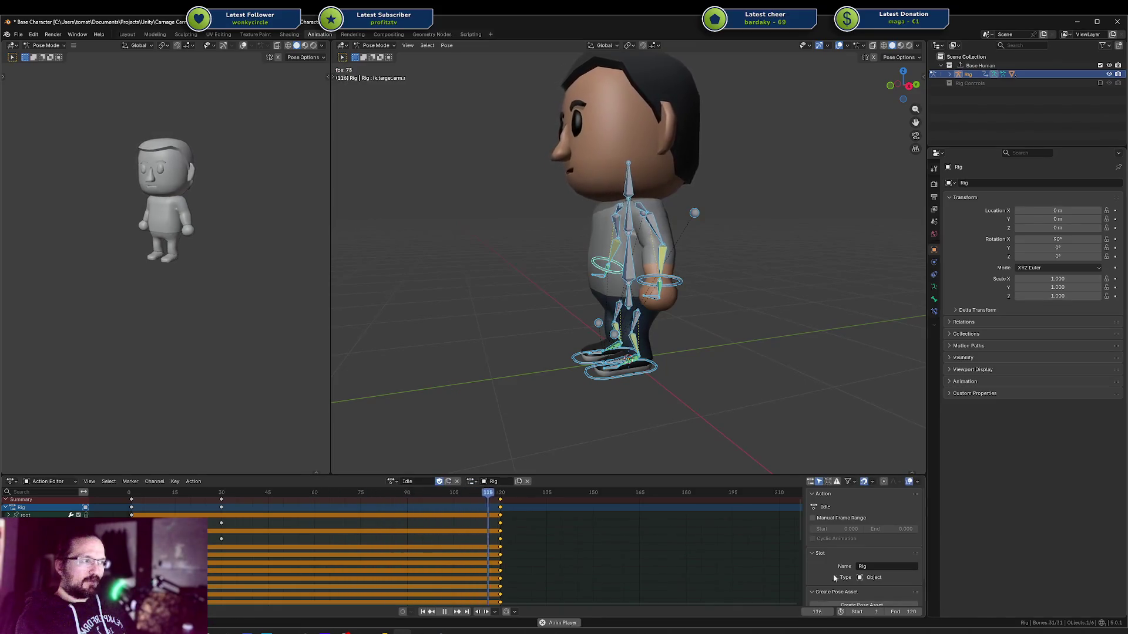
{"action": "left_click", "coordinate": [906, 612]}
{"action": "type", "text": "19"}
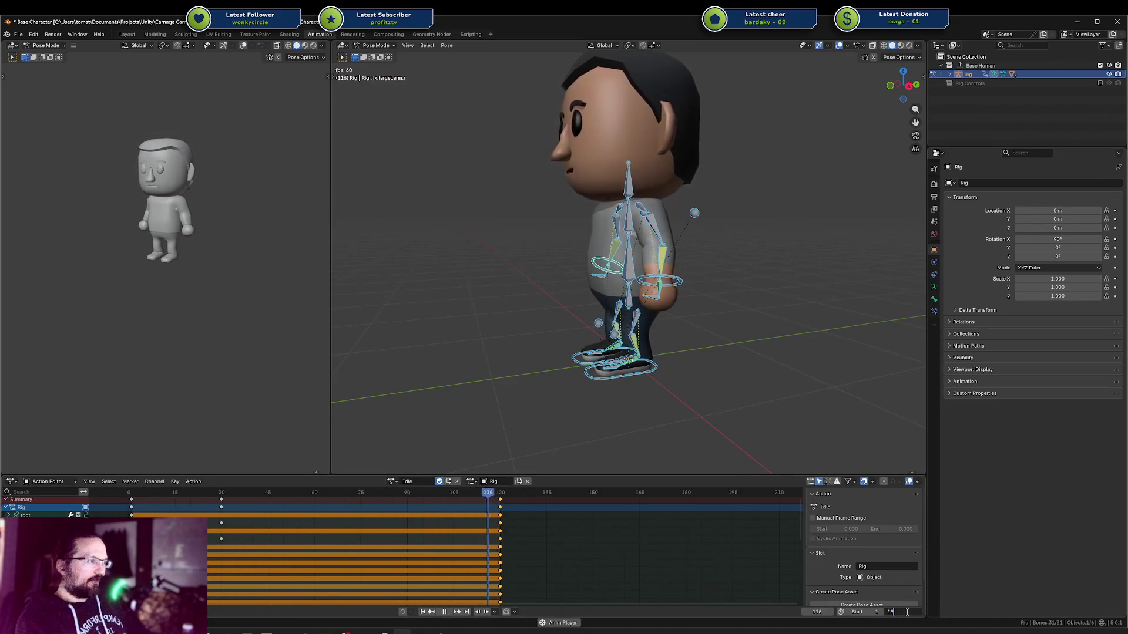
{"action": "key", "text": "BackSpace"}
{"action": "type", "text": "9"}
{"action": "key", "text": "Return"}
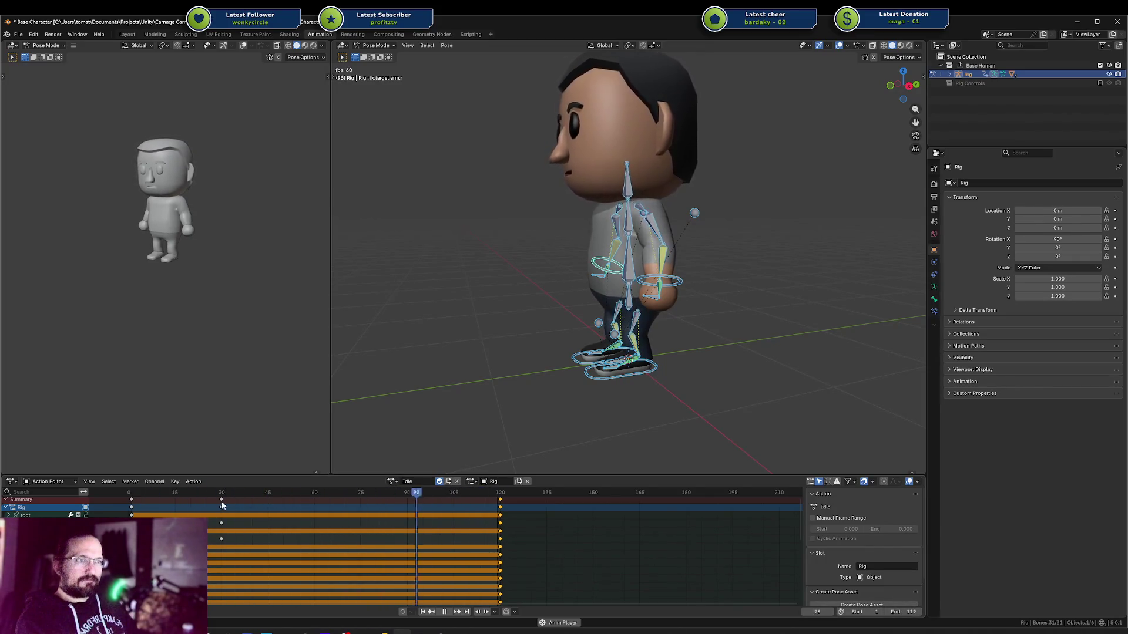
Drag the frame-30 keyframes to frame 60 and scrub the playhead to around frame 58
{"action": "left_click_drag", "start_coordinate": [221, 499], "coordinate": [314, 499]}
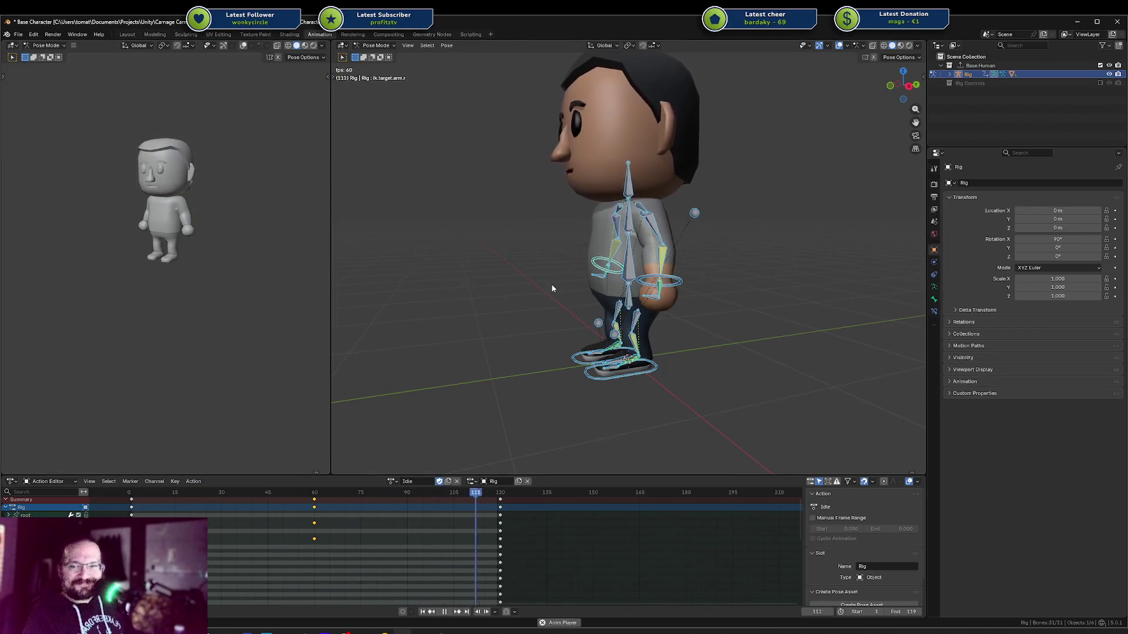
{"action": "left_click", "coordinate": [311, 508]}
{"action": "left_click", "coordinate": [313, 508]}
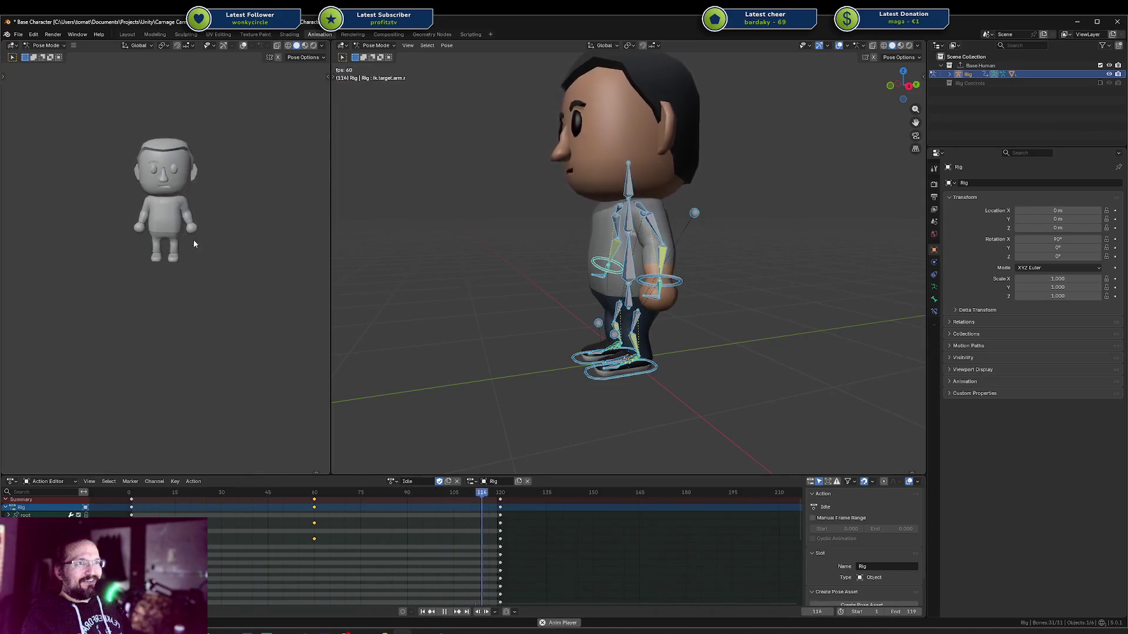
{"action": "scroll", "coordinate": [192, 240], "scroll_direction": "up", "scroll_amount": 3}
{"action": "mouse_move", "coordinate": [249, 207]}
{"action": "middle_mouse_down"}
{"action": "mouse_move", "coordinate": [253, 232]}
{"action": "mouse_move", "coordinate": [179, 216]}
{"action": "middle_mouse_up"}
{"action": "scroll", "coordinate": [329, 219], "scroll_direction": "down", "scroll_amount": 3}
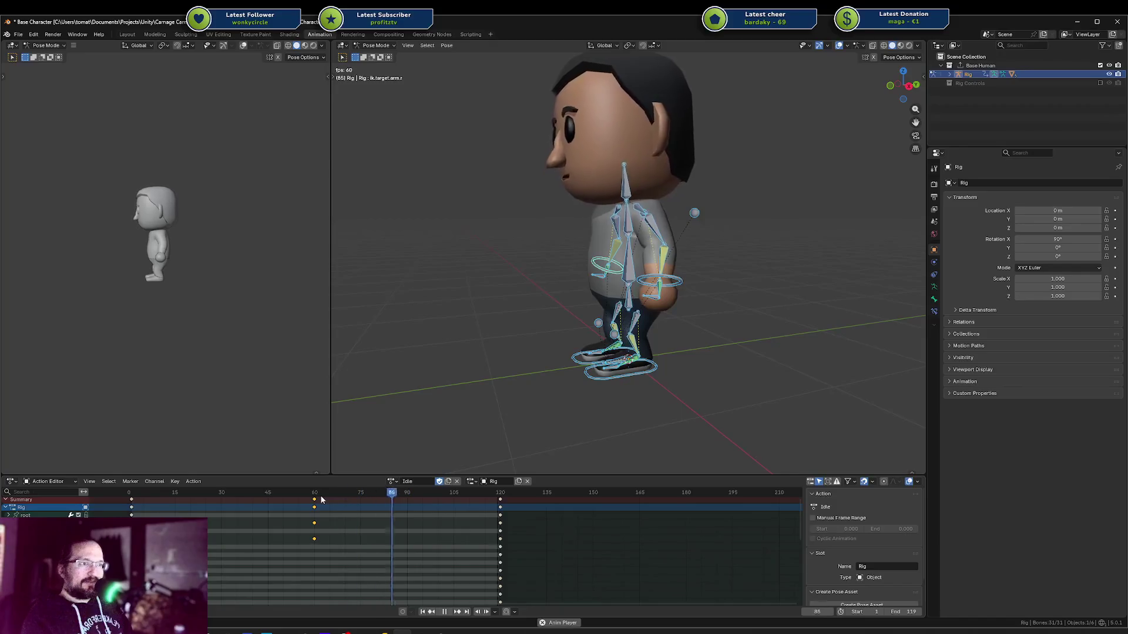
{"action": "key", "text": "a"}
{"action": "key", "text": "F3"}
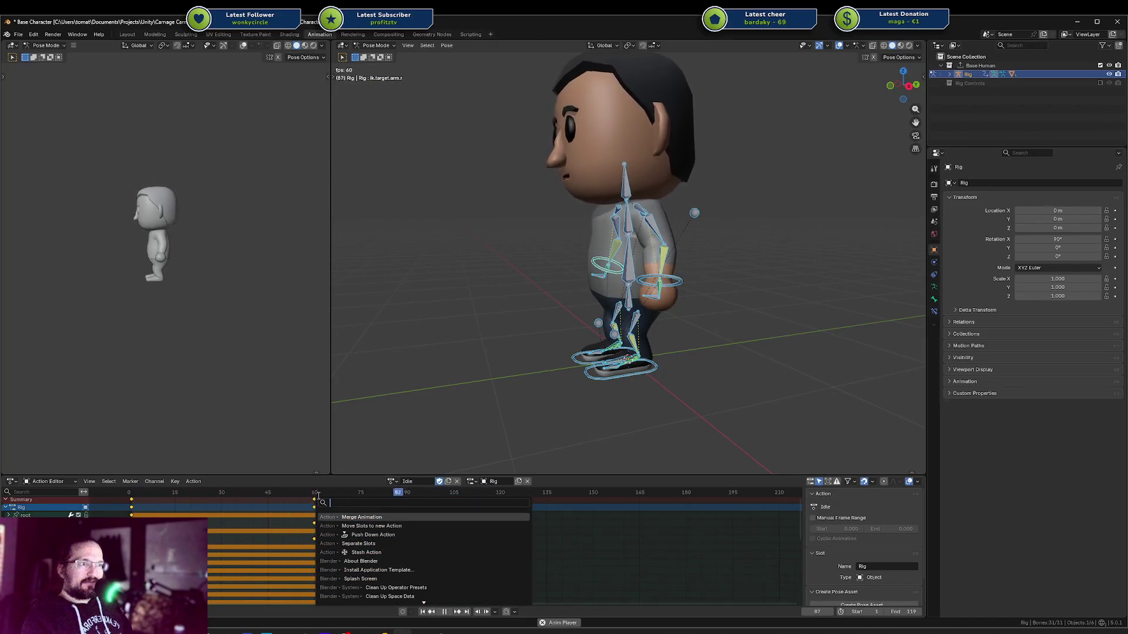
{"action": "key", "text": "Escape"}
{"action": "left_click_drag", "start_coordinate": [296, 497], "coordinate": [309, 497]}
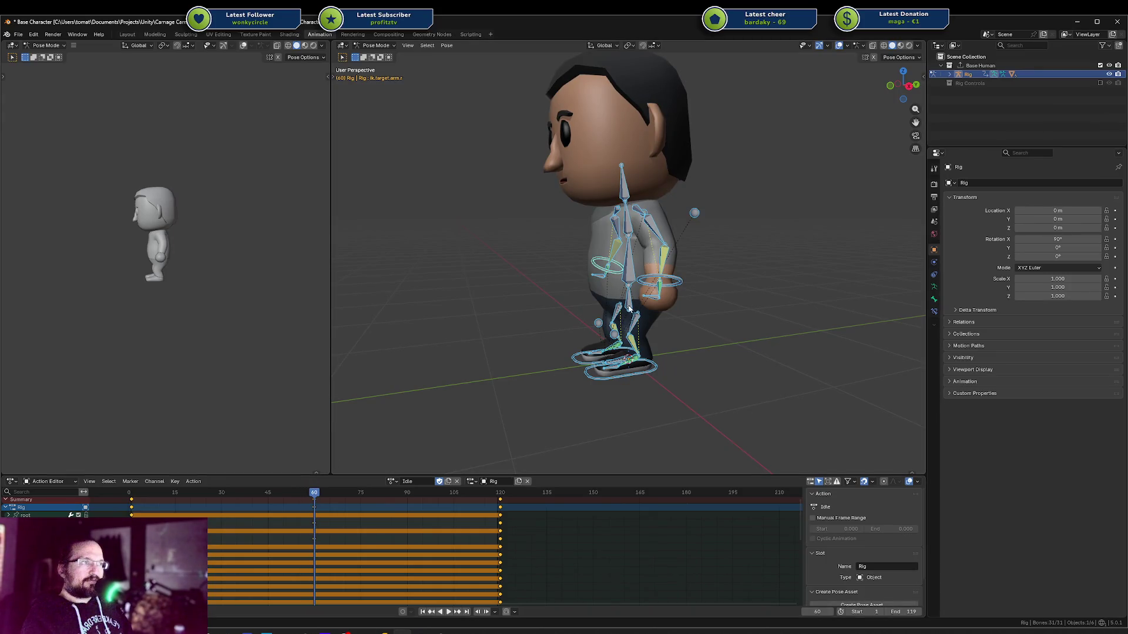
Tilt the chest bone forward around the X axis and key the pose at frame 60
{"action": "left_click", "coordinate": [635, 283]}
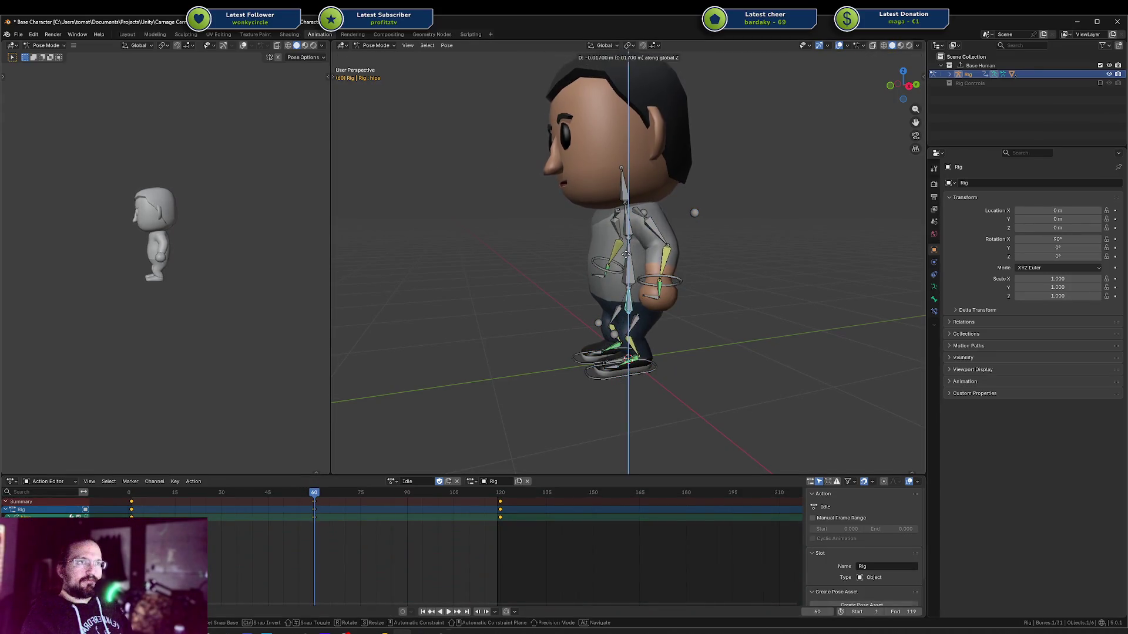
{"action": "mouse_move", "coordinate": [315, 504]}
{"action": "left_mouse_down"}
{"action": "mouse_move", "coordinate": [246, 493]}
{"action": "mouse_move", "coordinate": [287, 495]}
{"action": "left_mouse_up"}
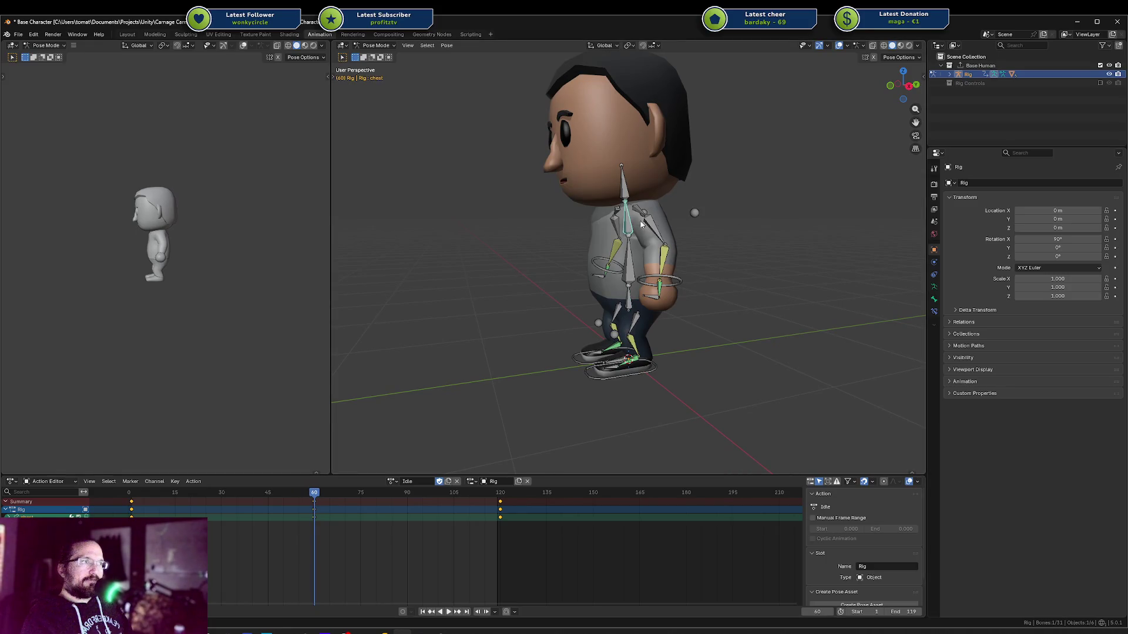
{"action": "key", "text": "r"}
{"action": "key", "text": "x"}
{"action": "left_click", "coordinate": [741, 199]}
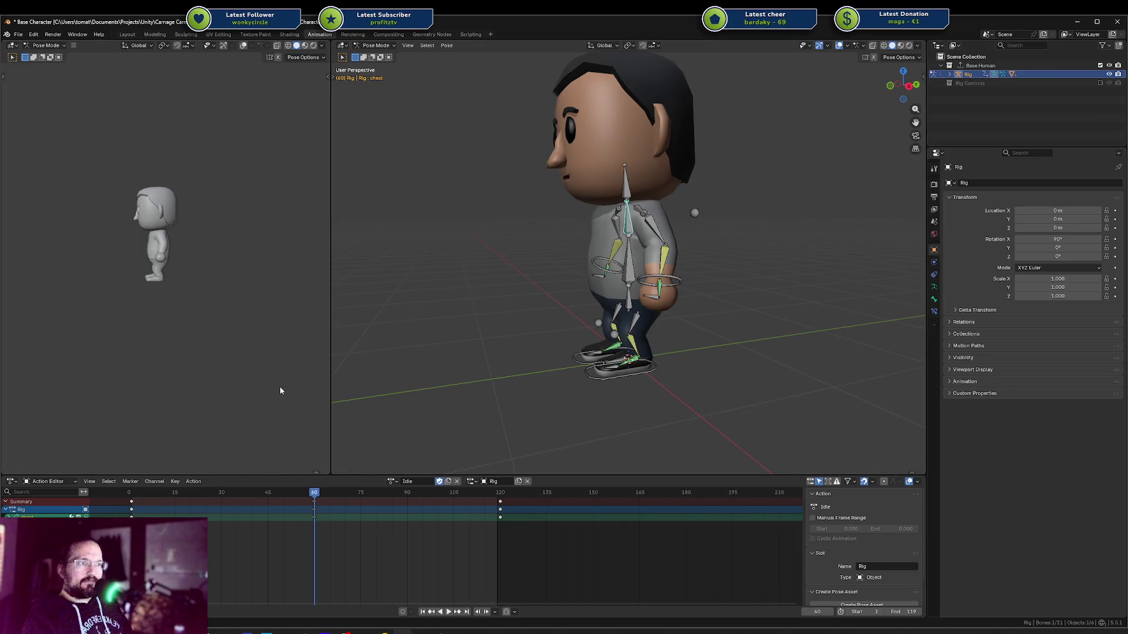
{"action": "key", "text": "k"}
{"action": "left_click", "coordinate": [317, 403]}
Play back the idle animation, then return to frame 60 and select the left hand IK target
{"action": "key", "text": "space"}
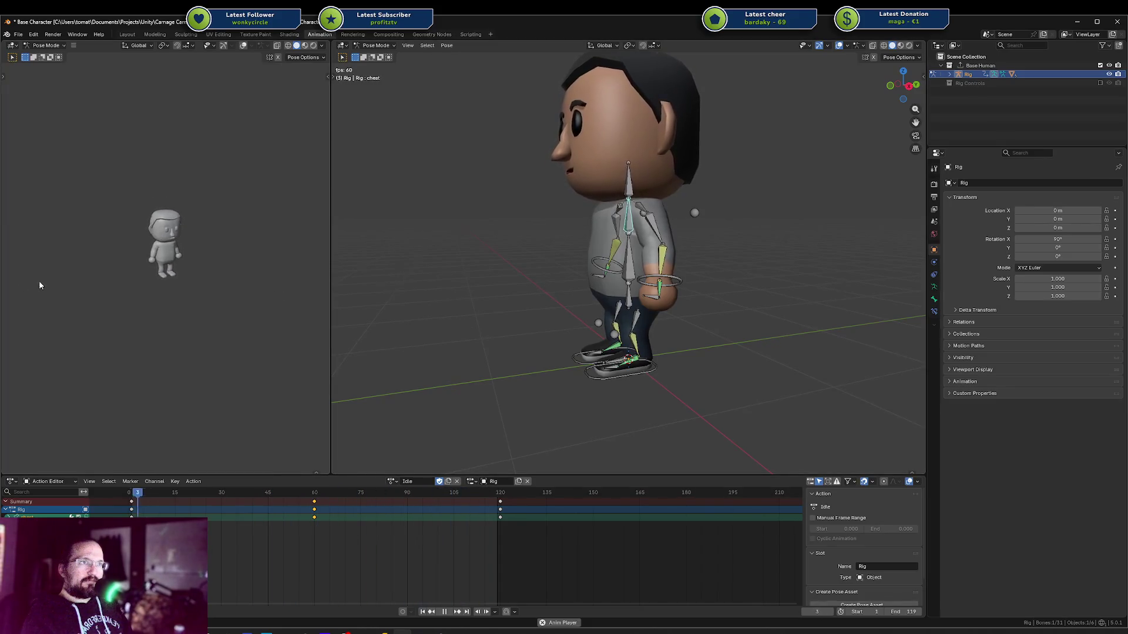
{"action": "scroll", "coordinate": [248, 288], "scroll_direction": "up", "scroll_amount": 3}
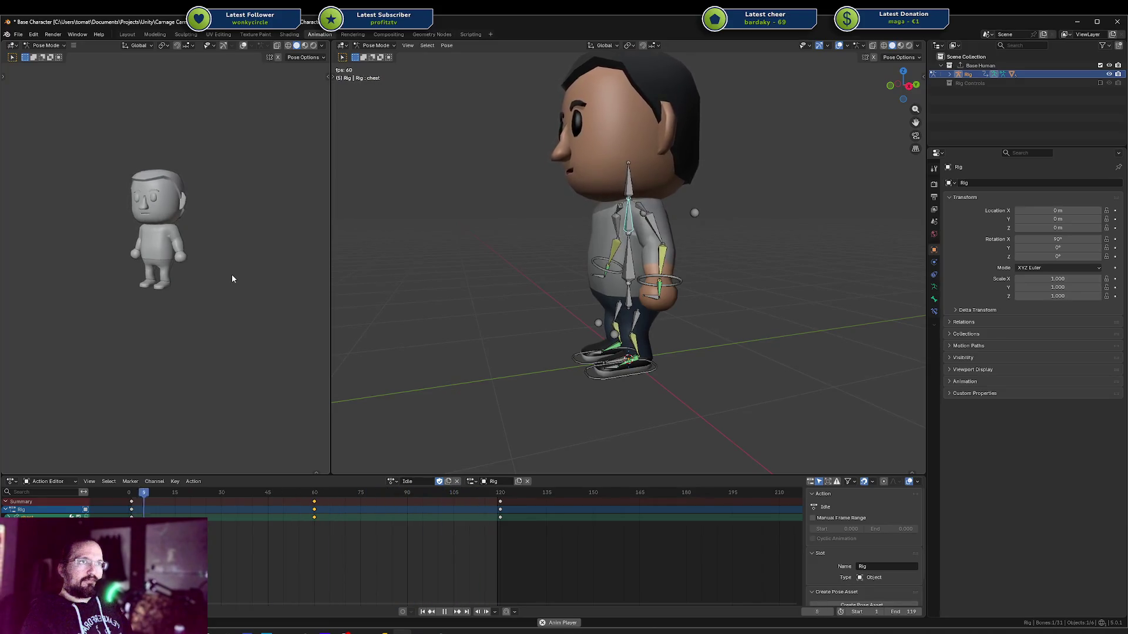
{"action": "key", "text": "space"}
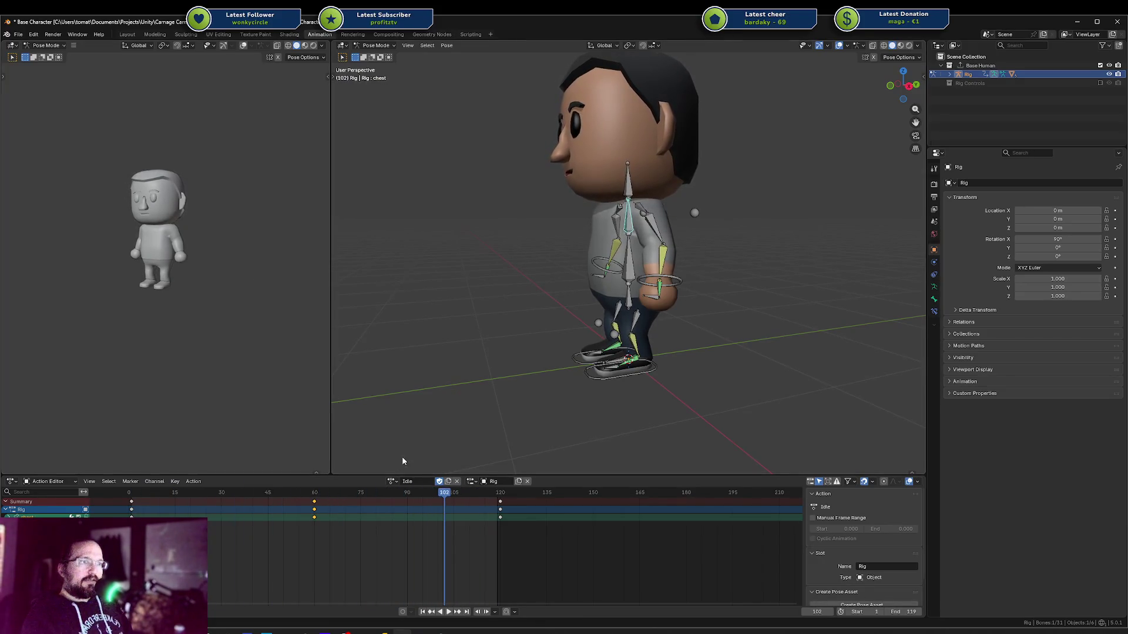
{"action": "left_click", "coordinate": [316, 495]}
{"action": "left_click", "coordinate": [668, 274]}
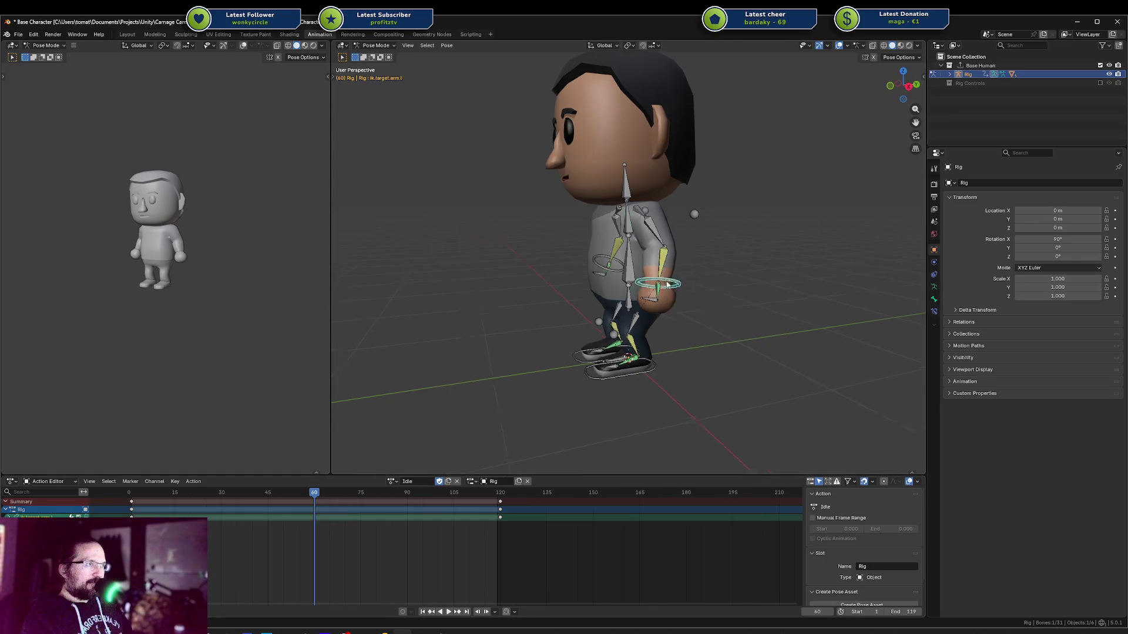
Move the left and right hand IK targets lower and key both at frame 60
{"action": "mouse_move", "coordinate": [669, 274]}
{"action": "middle_mouse_down"}
{"action": "mouse_move", "coordinate": [567, 259]}
{"action": "mouse_move", "coordinate": [601, 255]}
{"action": "middle_mouse_up"}
{"action": "key", "text": "g"}
{"action": "left_click", "coordinate": [564, 258]}
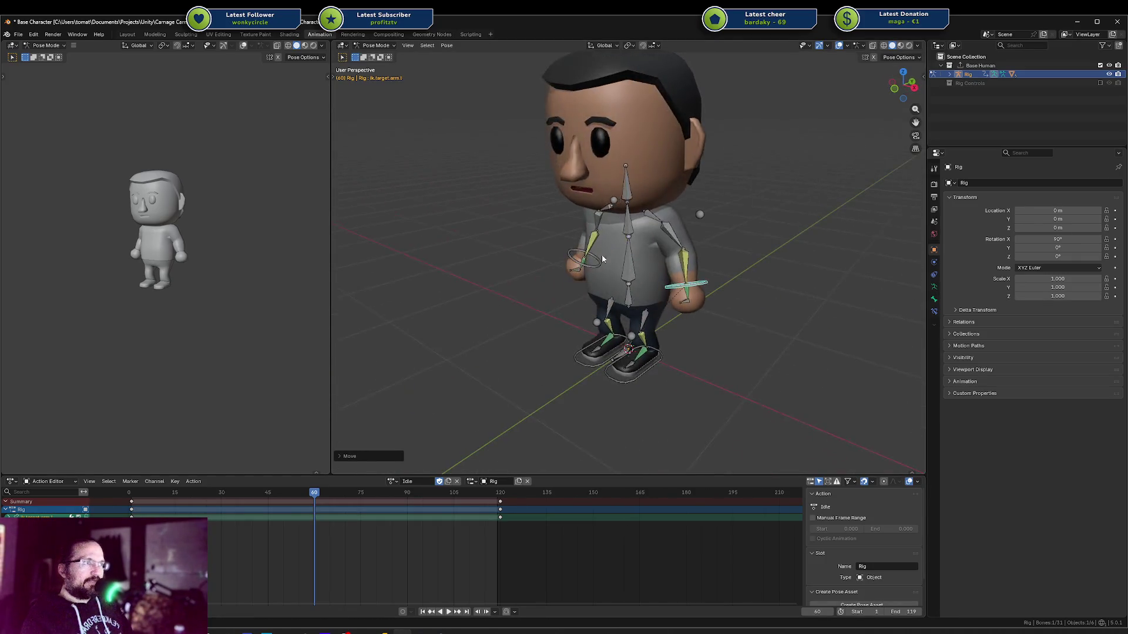
{"action": "left_click", "coordinate": [579, 260]}
{"action": "key", "text": "g"}
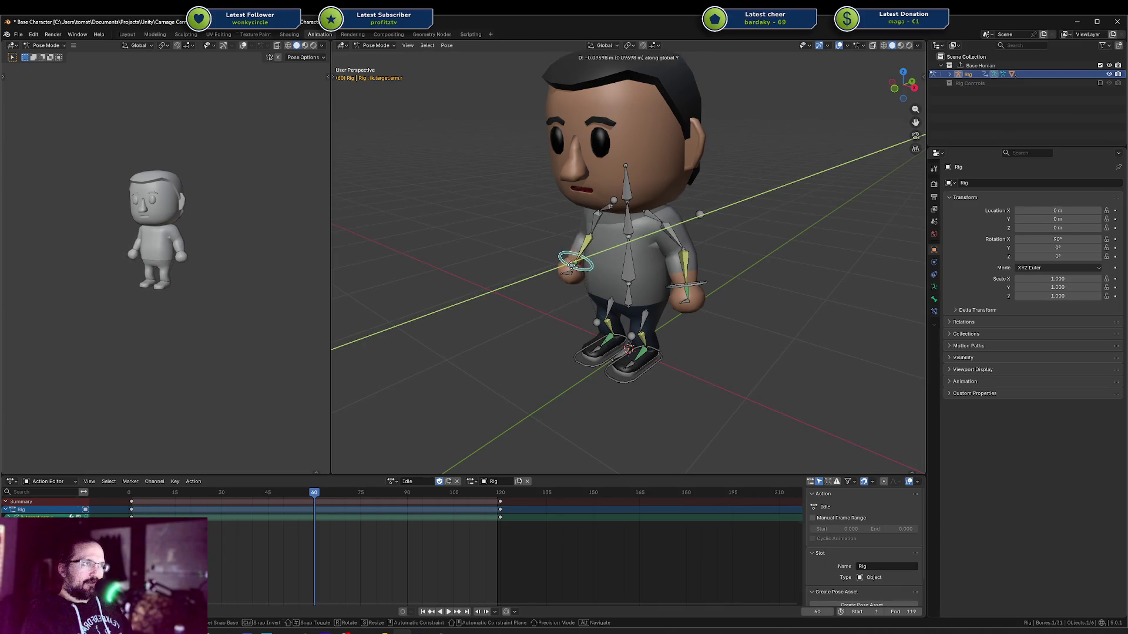
{"action": "left_click", "coordinate": [573, 268]}
{"action": "left_click", "coordinate": [705, 286], "text": "shift"}
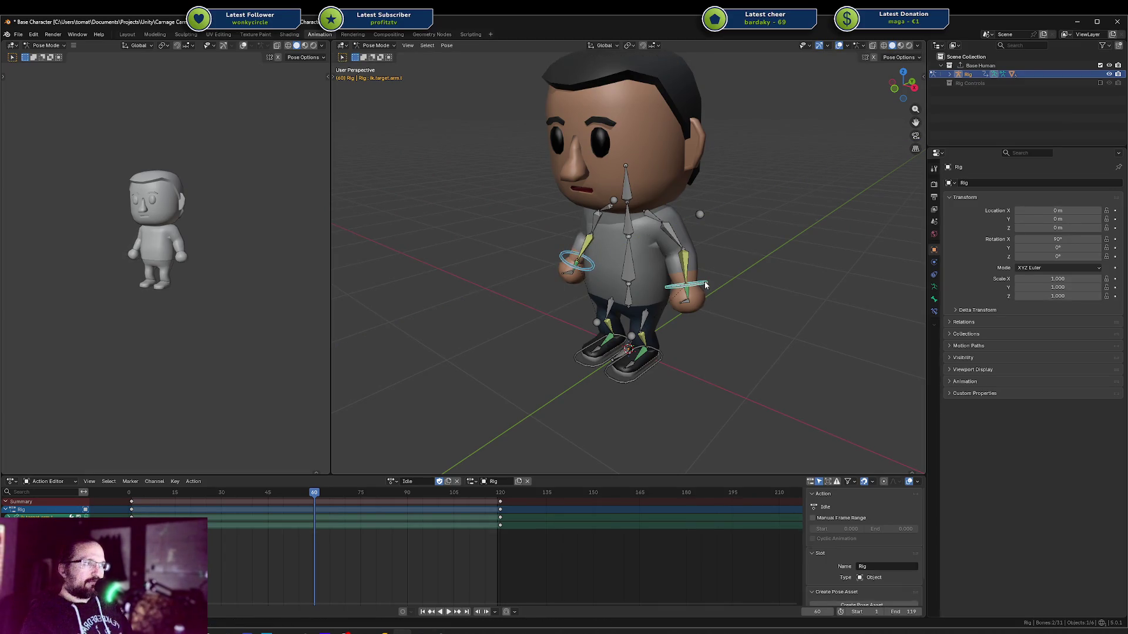
{"action": "key", "text": "i"}
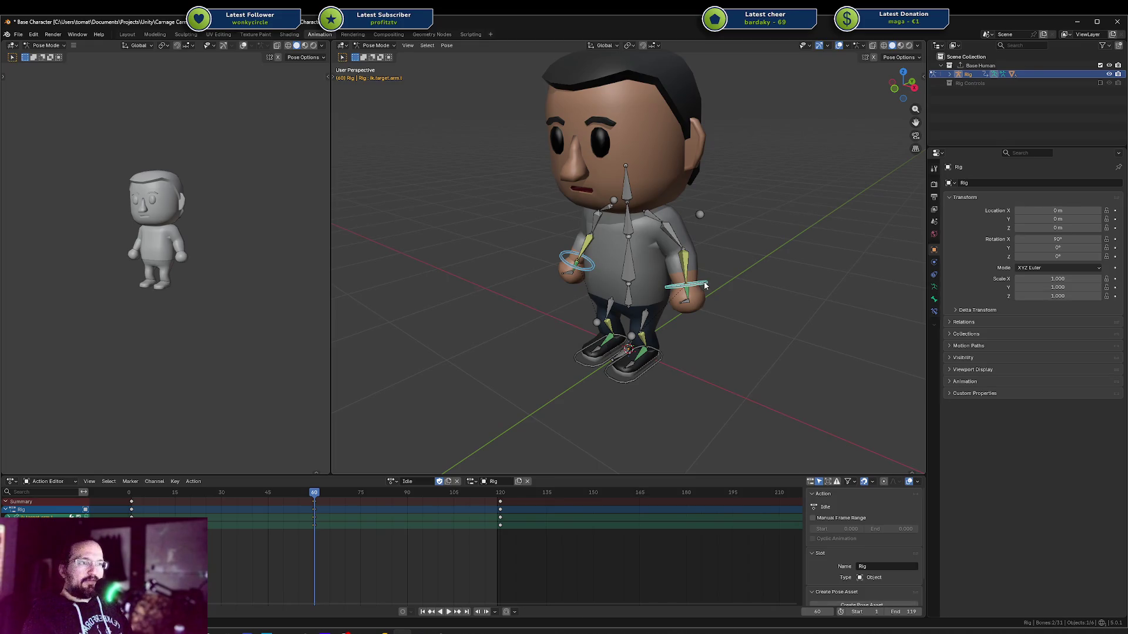
Play the animation and set the preview viewport's shading color to Material
{"action": "key", "text": "space"}
{"action": "key", "text": "alt+a"}
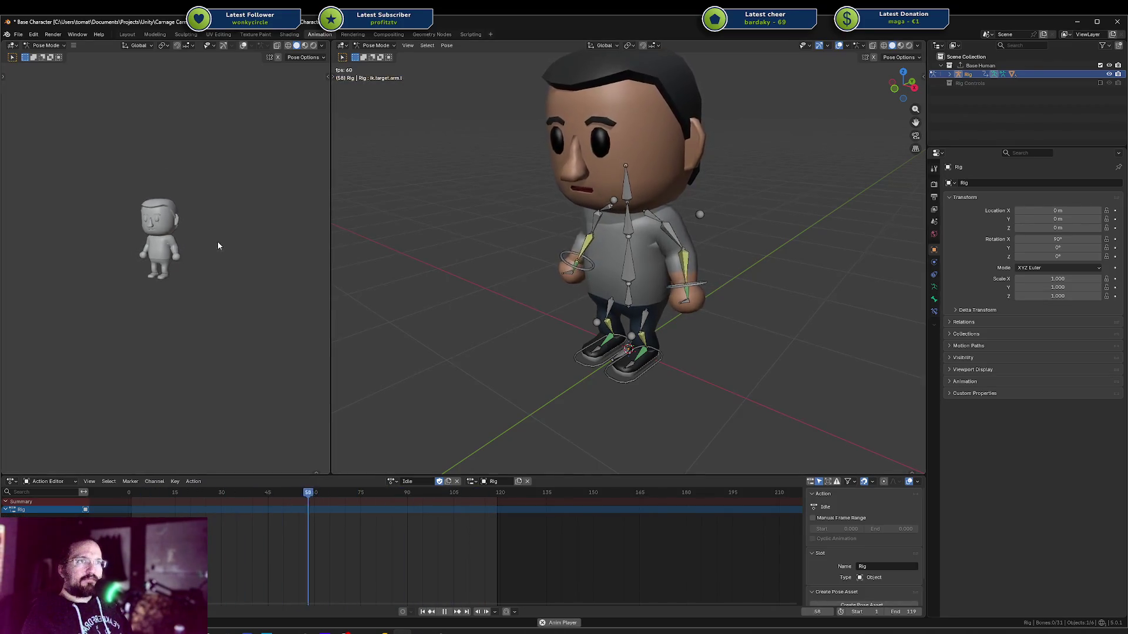
{"action": "left_click", "coordinate": [321, 46]}
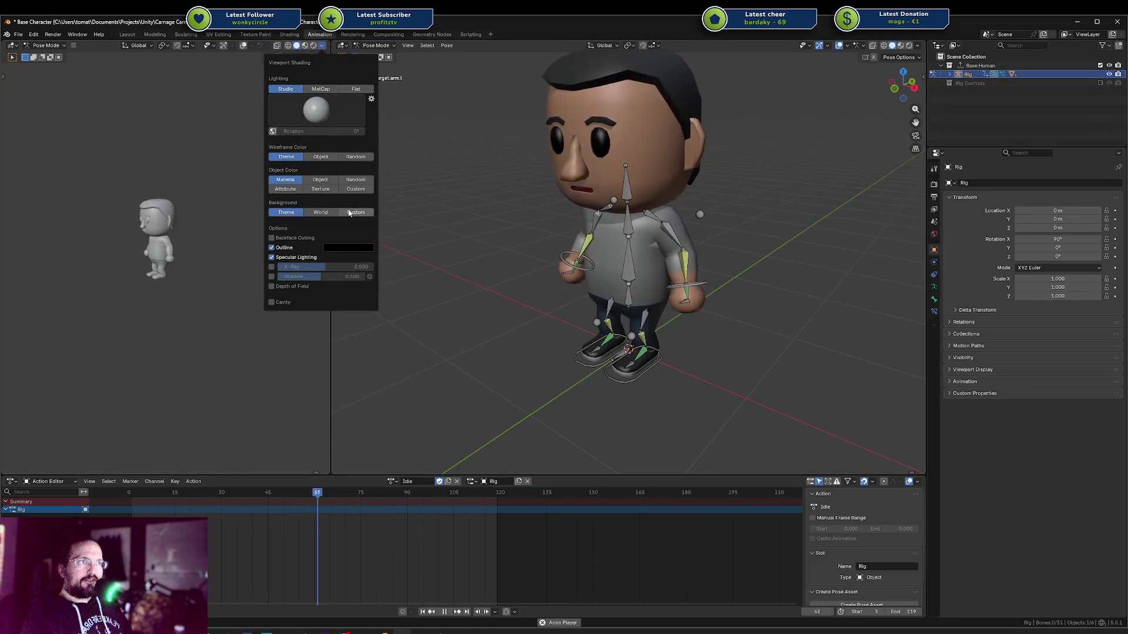
{"action": "left_click", "coordinate": [321, 188]}
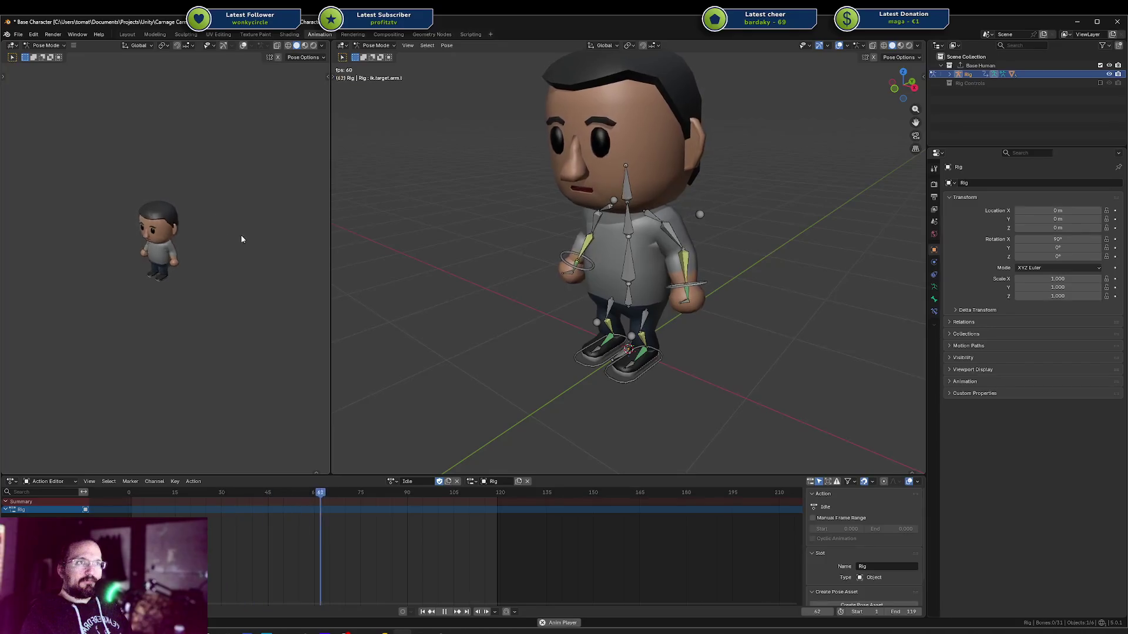
Stop playback and check the character from the preview, main and camera views
{"action": "scroll", "coordinate": [268, 225], "scroll_direction": "down", "scroll_amount": 2}
{"action": "mouse_move", "coordinate": [262, 227]}
{"action": "middle_mouse_down"}
{"action": "mouse_move", "coordinate": [175, 272]}
{"action": "mouse_move", "coordinate": [149, 249]}
{"action": "middle_mouse_up"}
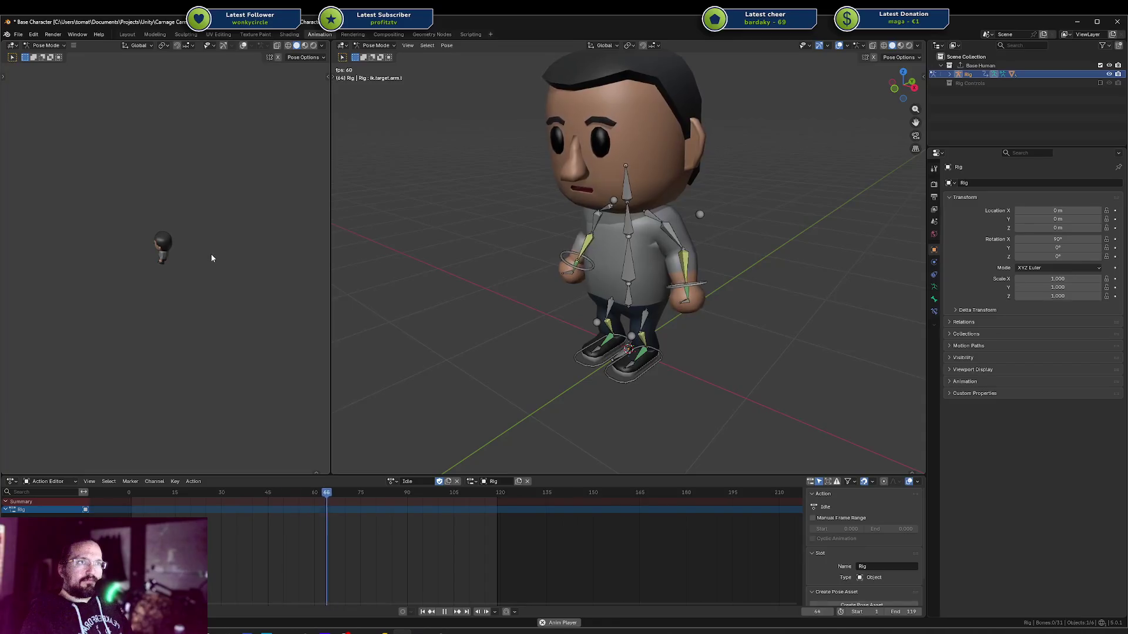
{"action": "middle_click_drag", "start_coordinate": [267, 221], "coordinate": [209, 259]}
{"action": "scroll", "coordinate": [251, 246], "scroll_direction": "up", "scroll_amount": 2}
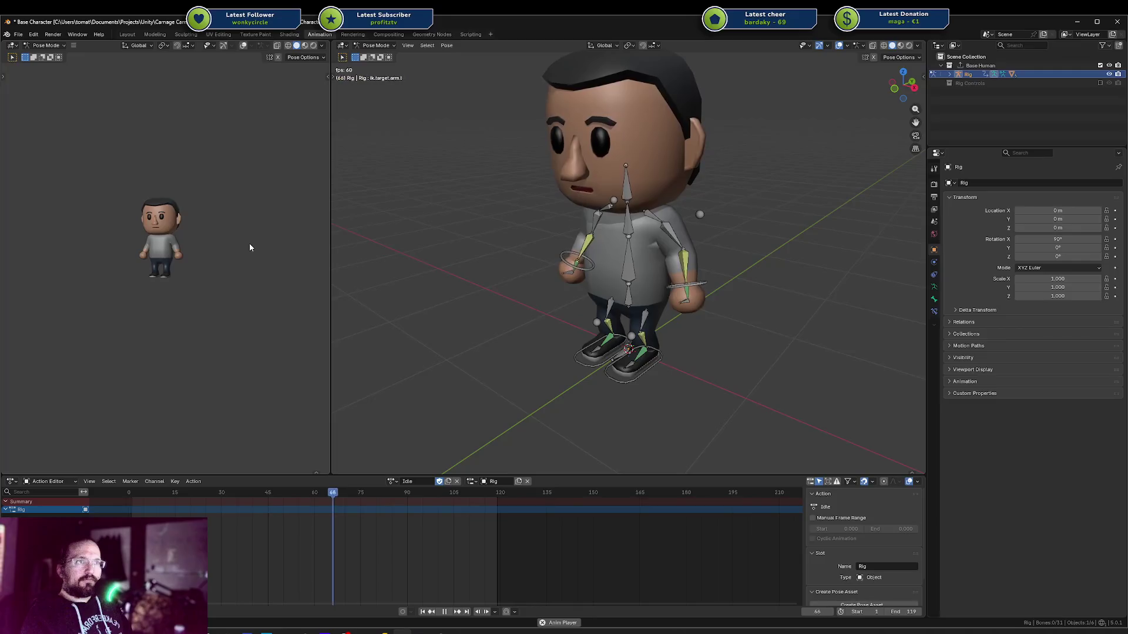
{"action": "middle_click_drag", "start_coordinate": [464, 303], "coordinate": [516, 306]}
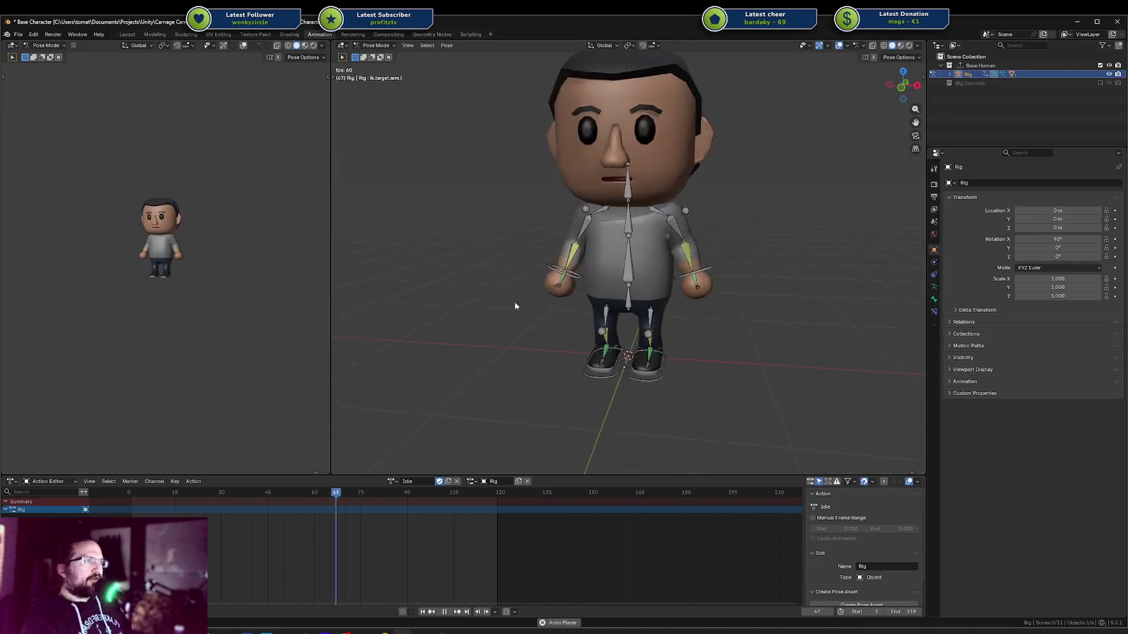
{"action": "key", "text": "space"}
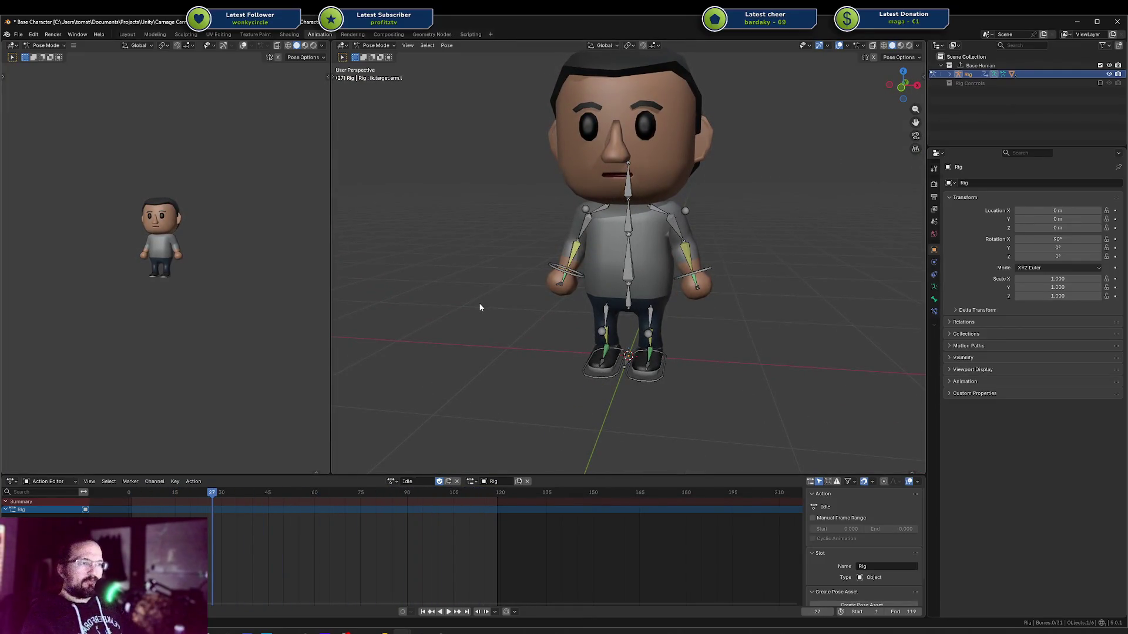
{"action": "key", "text": "ctrl+KP_0"}
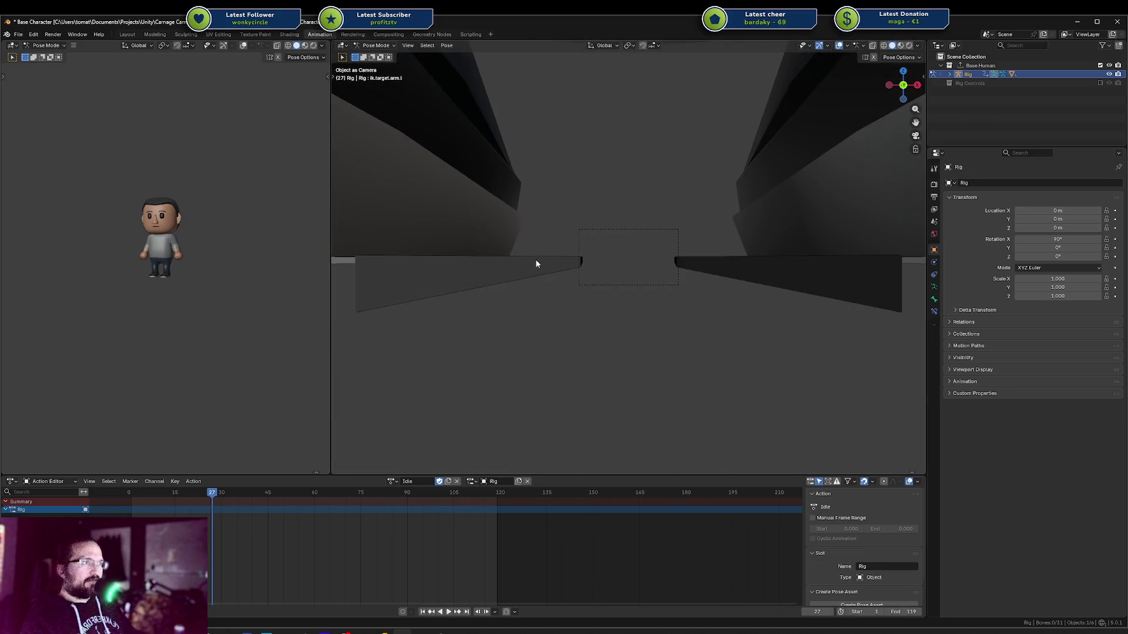
{"action": "middle_click_drag", "start_coordinate": [536, 264], "coordinate": [551, 341]}
{"action": "scroll", "coordinate": [569, 315], "scroll_direction": "down", "scroll_amount": 5}
{"action": "scroll", "coordinate": [569, 281], "scroll_direction": "up", "scroll_amount": 3}
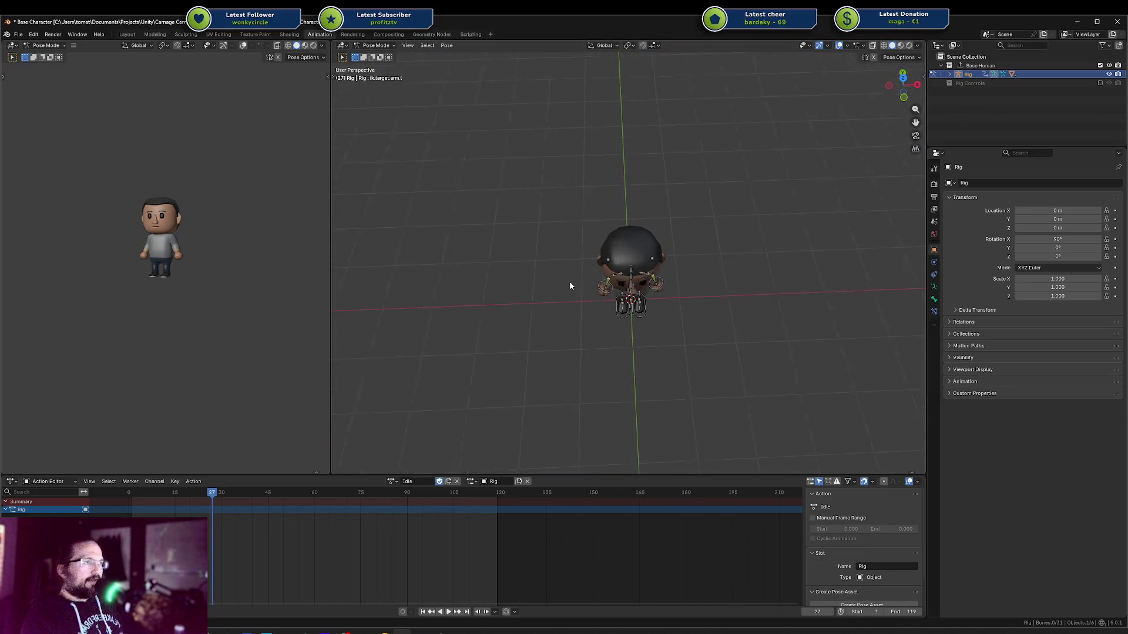
{"action": "mouse_move", "coordinate": [569, 286]}
{"action": "middle_mouse_down"}
{"action": "mouse_move", "coordinate": [632, 342]}
{"action": "mouse_move", "coordinate": [621, 324]}
{"action": "middle_mouse_up"}
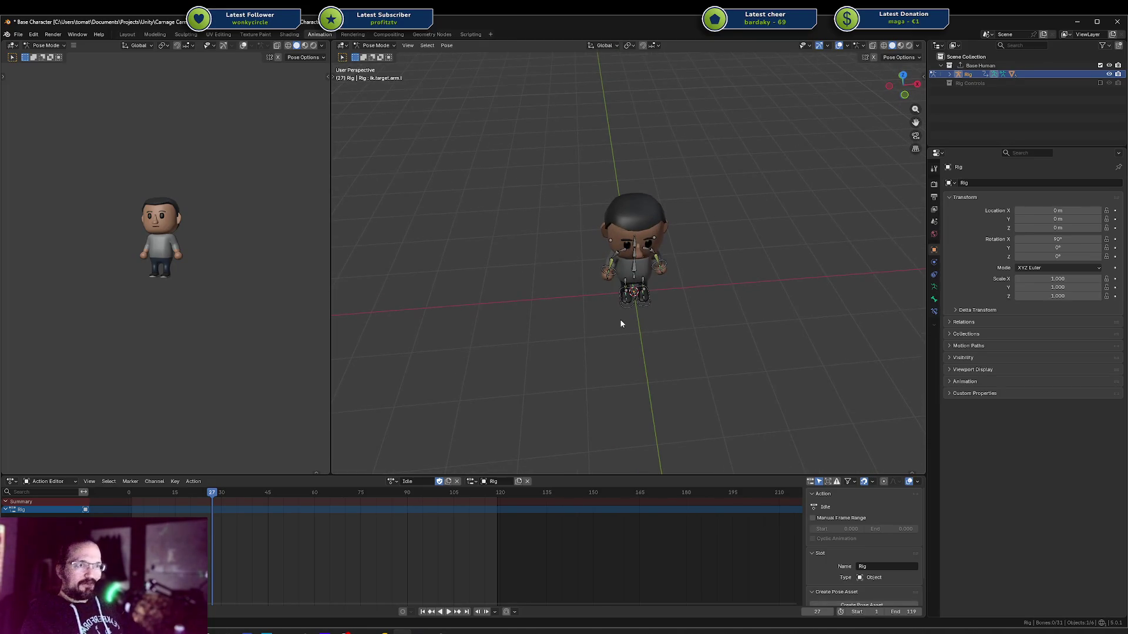
Jump back to frame 1 and save Base Character.blend
{"action": "key", "text": "shift+Left"}
{"action": "key", "text": "ctrl+s"}
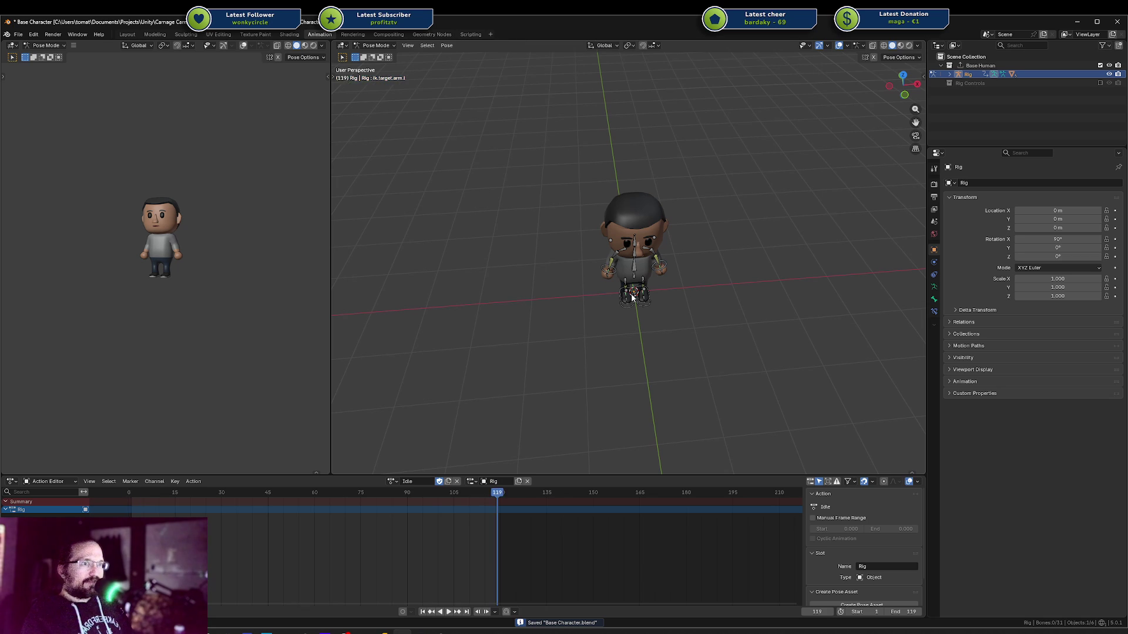
{"action": "mouse_move", "coordinate": [644, 293]}
{"action": "middle_mouse_down"}
{"action": "mouse_move", "coordinate": [697, 300]}
{"action": "mouse_move", "coordinate": [741, 281]}
{"action": "middle_mouse_up"}
{"action": "key", "text": "ctrl+s"}
{"action": "scroll", "coordinate": [693, 299], "scroll_direction": "up", "scroll_amount": 3}
{"action": "scroll", "coordinate": [678, 291], "scroll_direction": "down", "scroll_amount": 1}
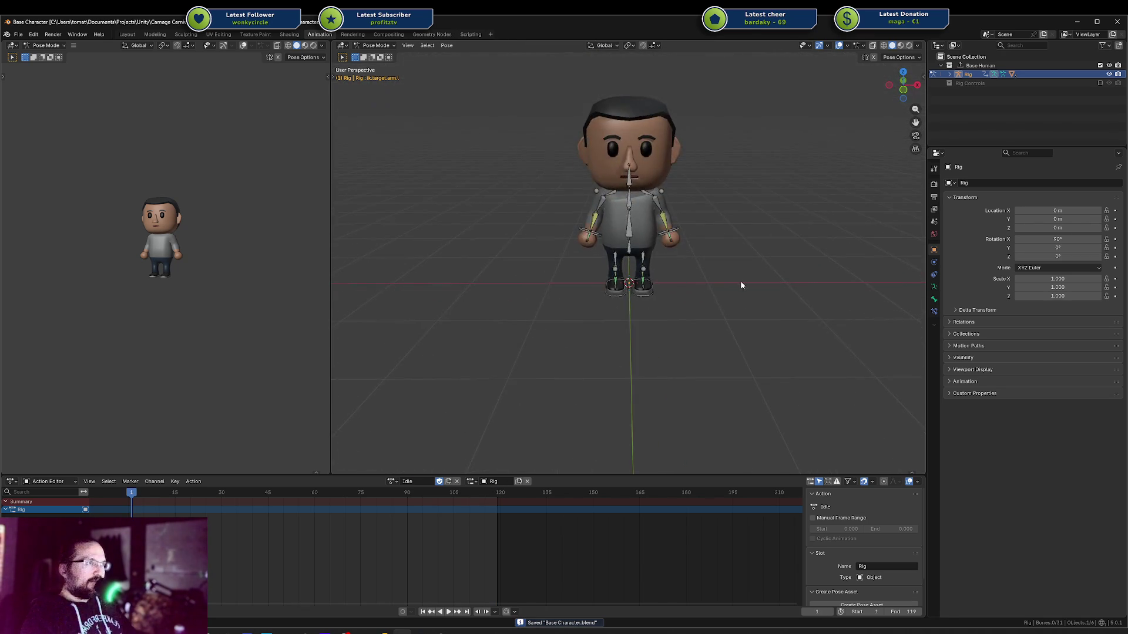
Save, then play the Idle animation from side, three-quarter and front views, stopping at frame 49
{"action": "key", "text": "ctrl+s"}
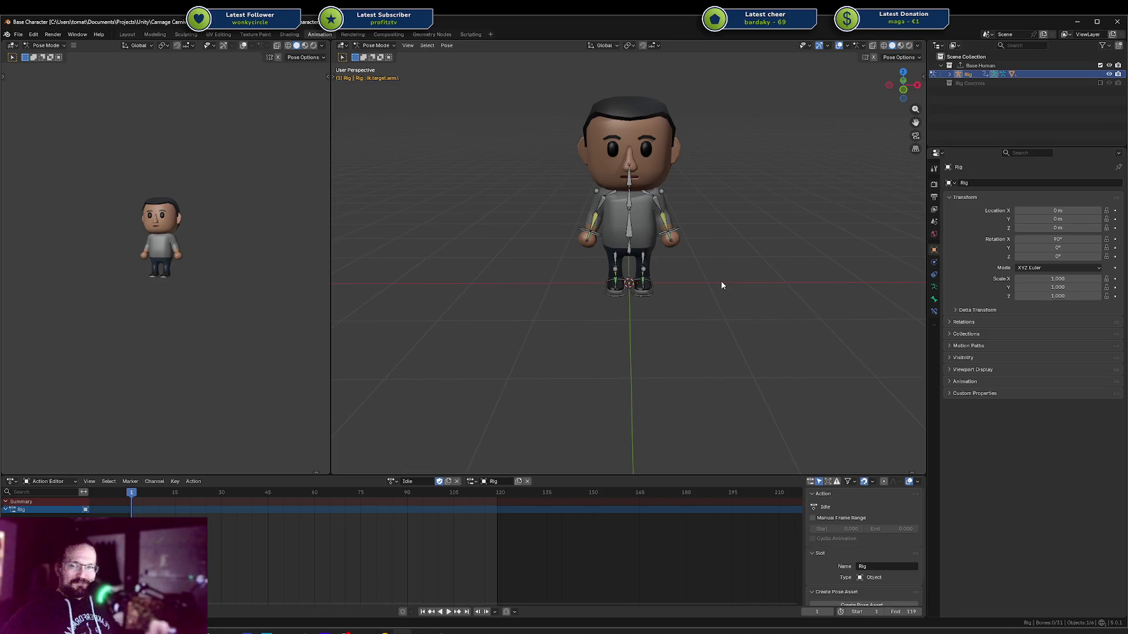
{"action": "middle_click_drag", "start_coordinate": [704, 244], "coordinate": [710, 250]}
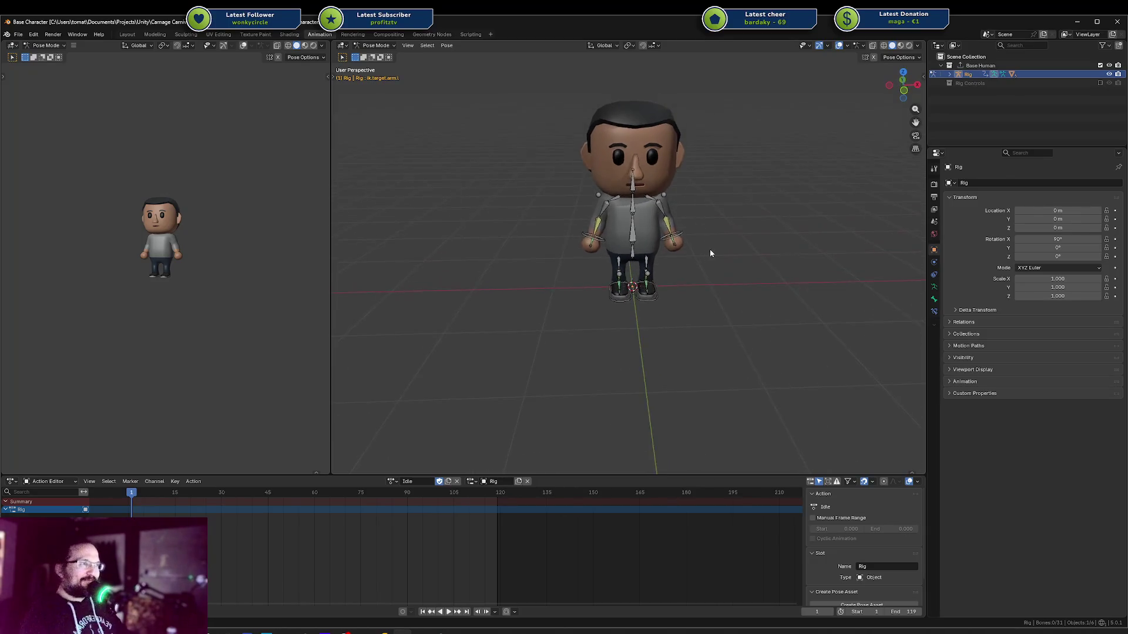
{"action": "key", "text": "space"}
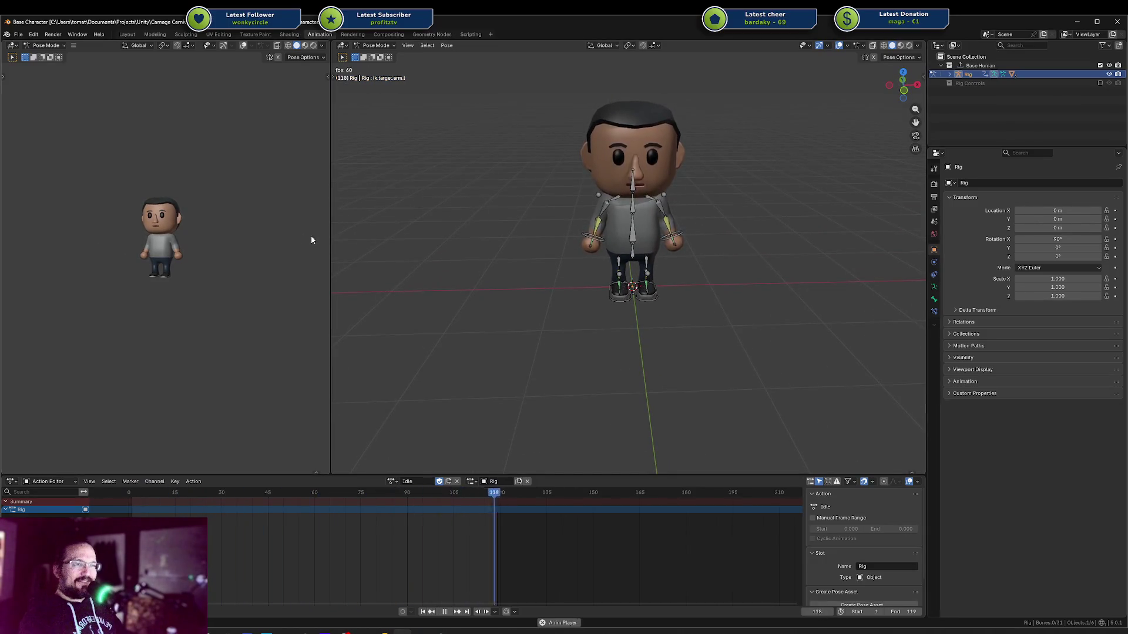
{"action": "middle_click_drag", "start_coordinate": [893, 281], "coordinate": [830, 266]}
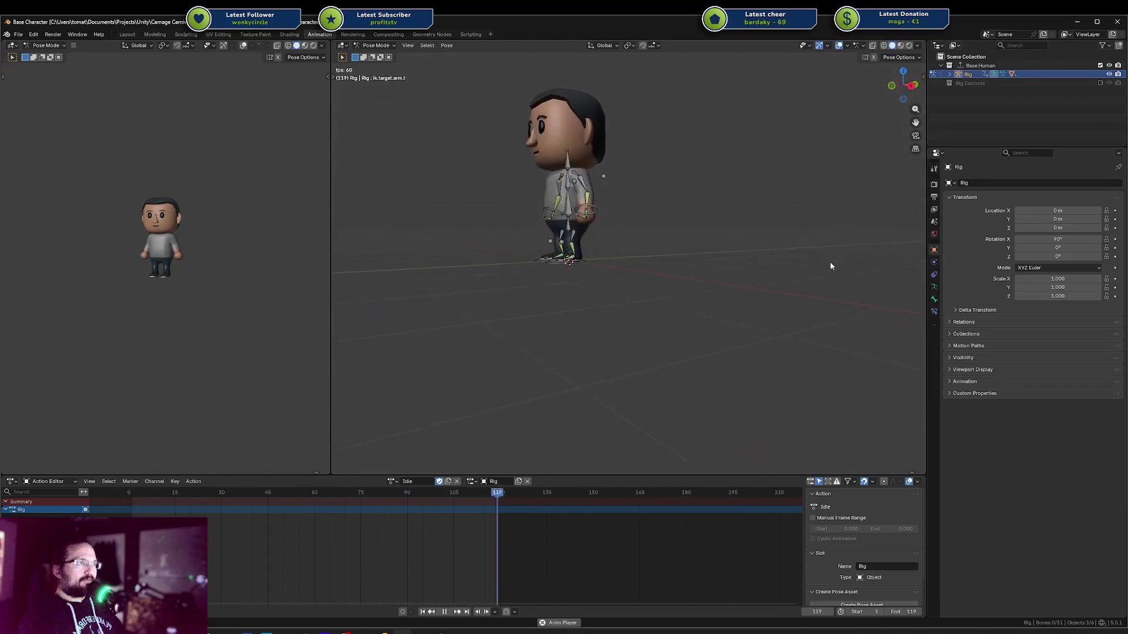
{"action": "scroll", "coordinate": [562, 202], "scroll_direction": "up", "scroll_amount": 5}
{"action": "middle_click_drag", "start_coordinate": [562, 202], "coordinate": [624, 287]}
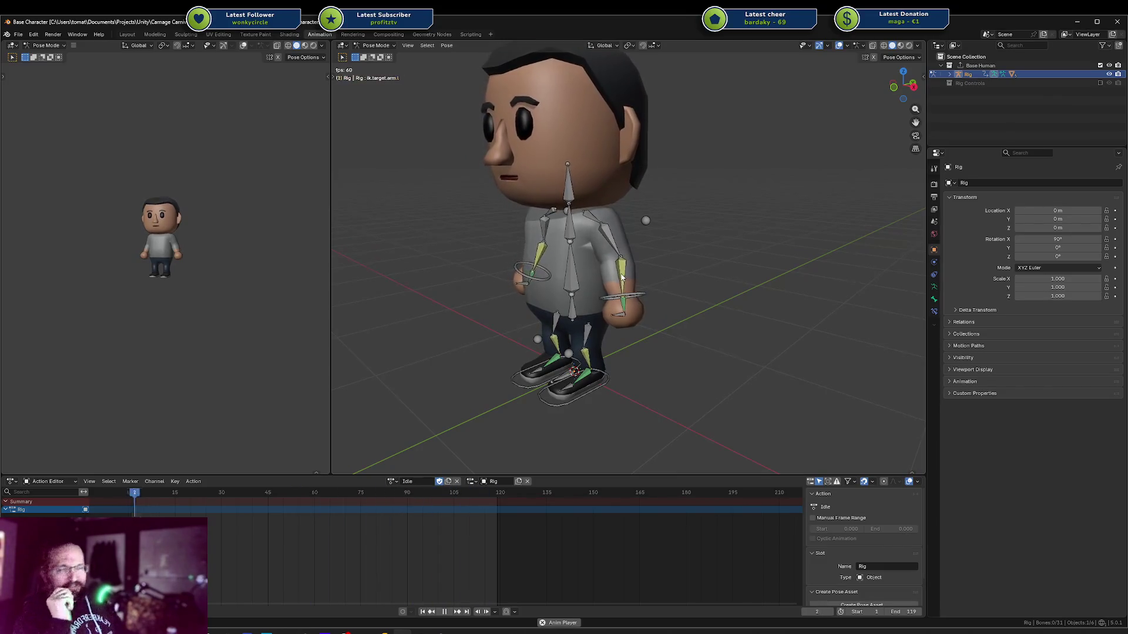
{"action": "scroll", "coordinate": [646, 277], "scroll_direction": "down", "scroll_amount": 4}
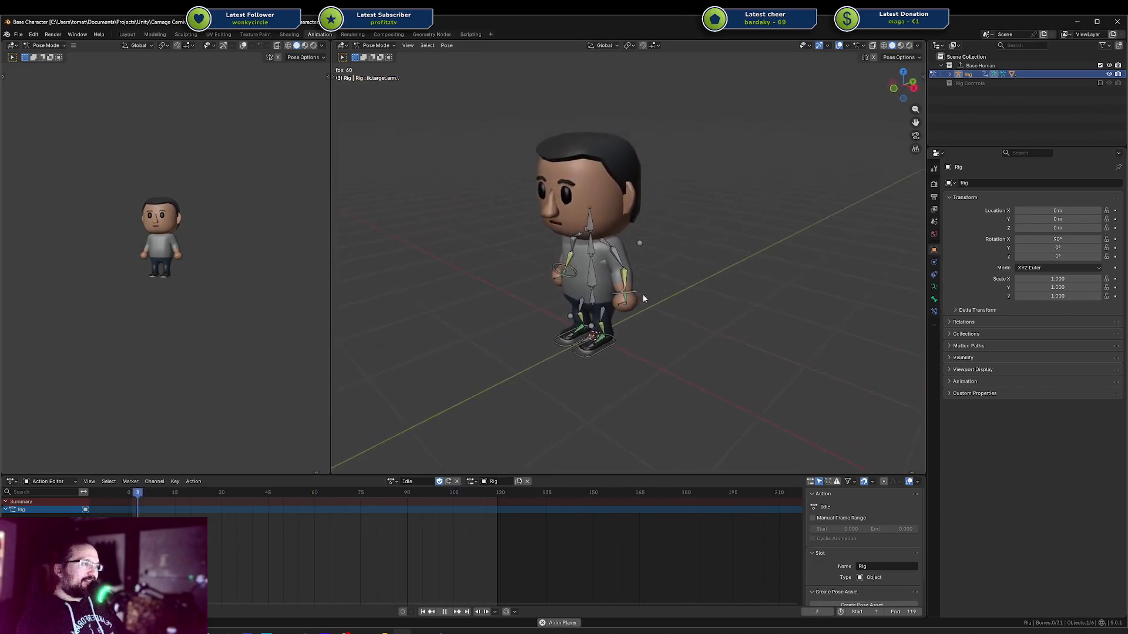
{"action": "middle_click_drag", "start_coordinate": [643, 298], "coordinate": [644, 282]}
{"action": "scroll", "coordinate": [669, 281], "scroll_direction": "up", "scroll_amount": 3}
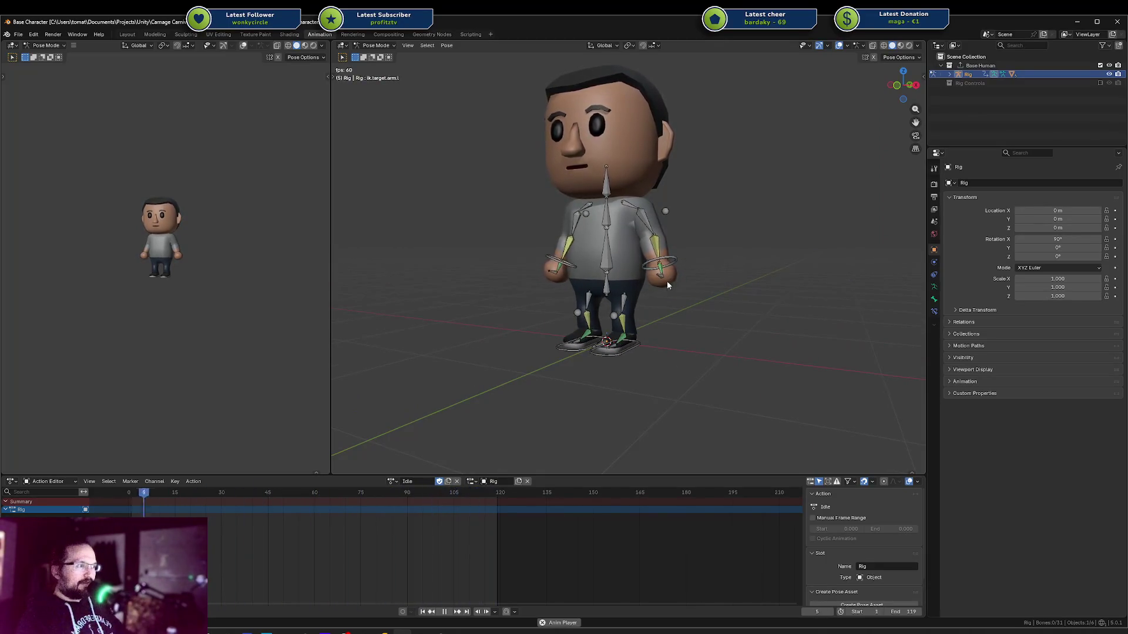
{"action": "key", "text": "space"}
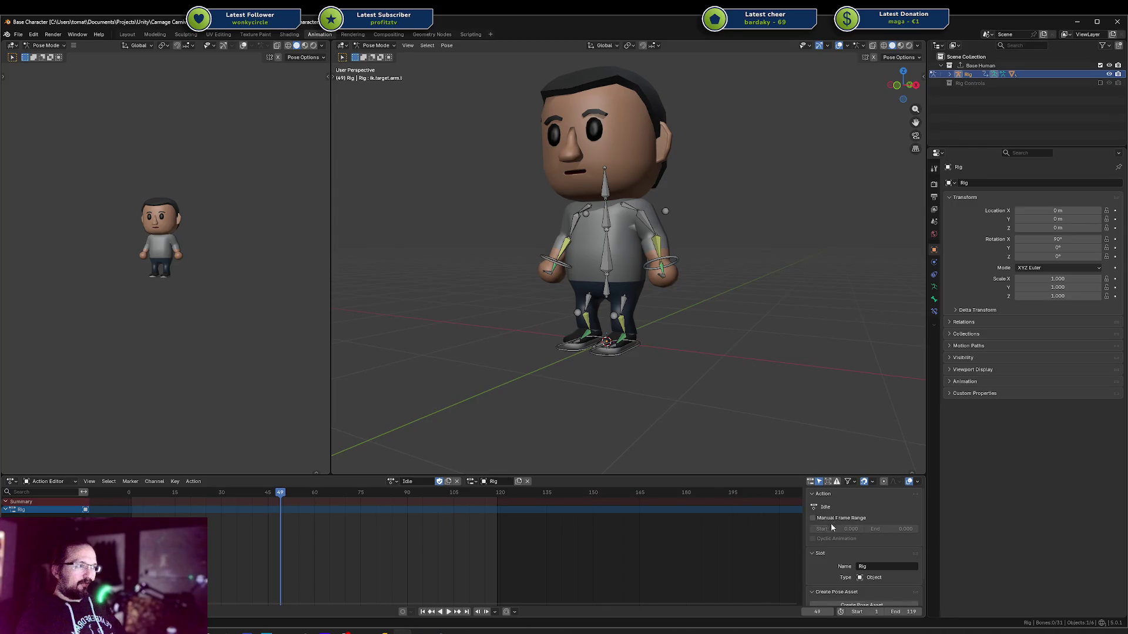
Toggle the Idle action's manual frame range, lengthen the scene's end frame, and play it
{"action": "left_click", "coordinate": [828, 518]}
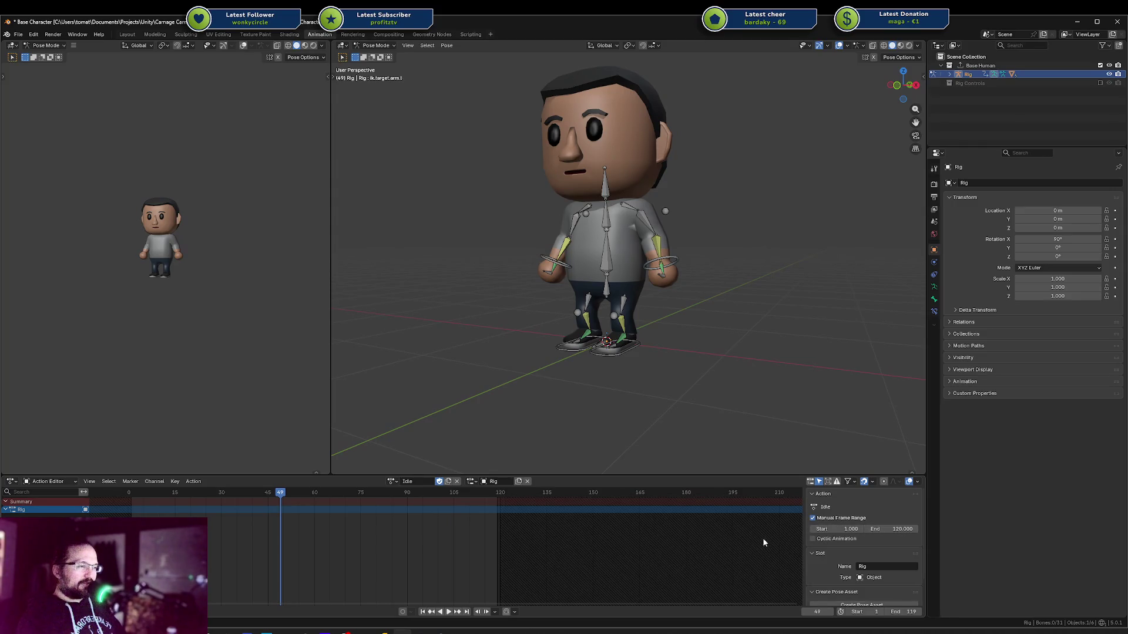
{"action": "left_click", "coordinate": [844, 519]}
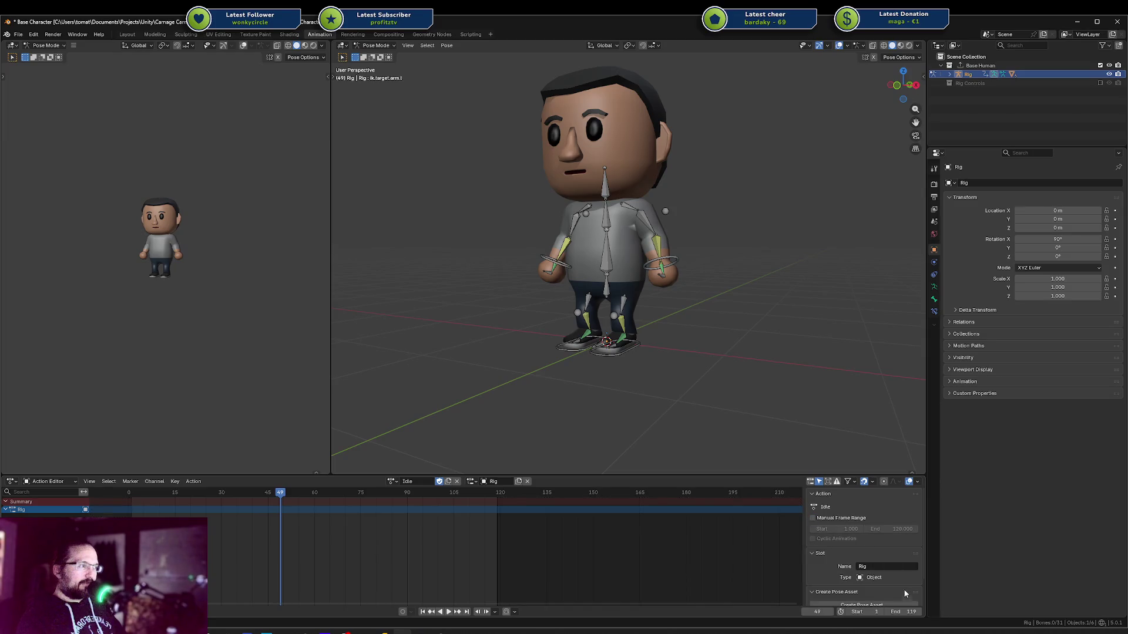
{"action": "left_click_drag", "start_coordinate": [907, 612], "coordinate": [924, 612]}
{"action": "left_click", "coordinate": [851, 522]}
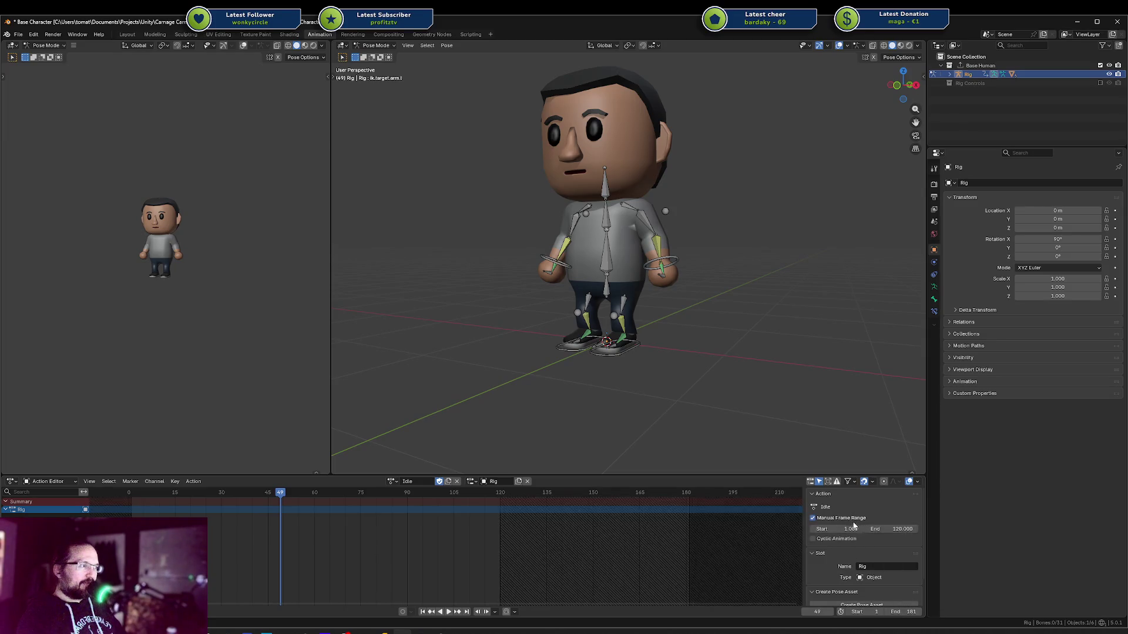
{"action": "key", "text": "space"}
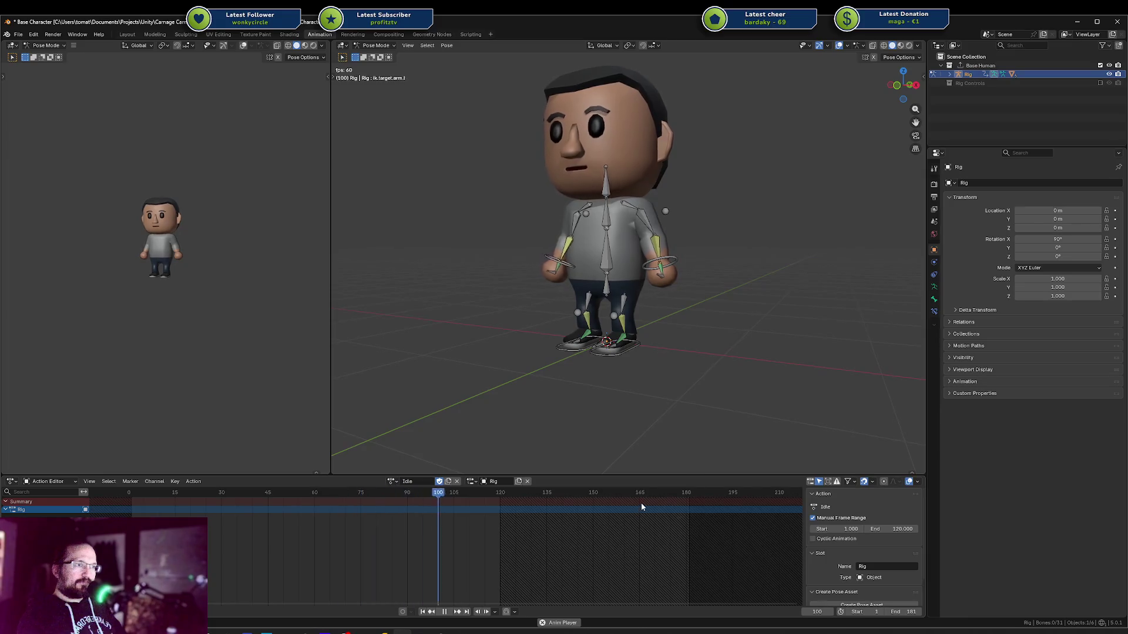
Set the Idle action's end frame to 119 with Cyclic Animation, play it, then undo
{"action": "left_click", "coordinate": [891, 530]}
{"action": "type", "text": "119"}
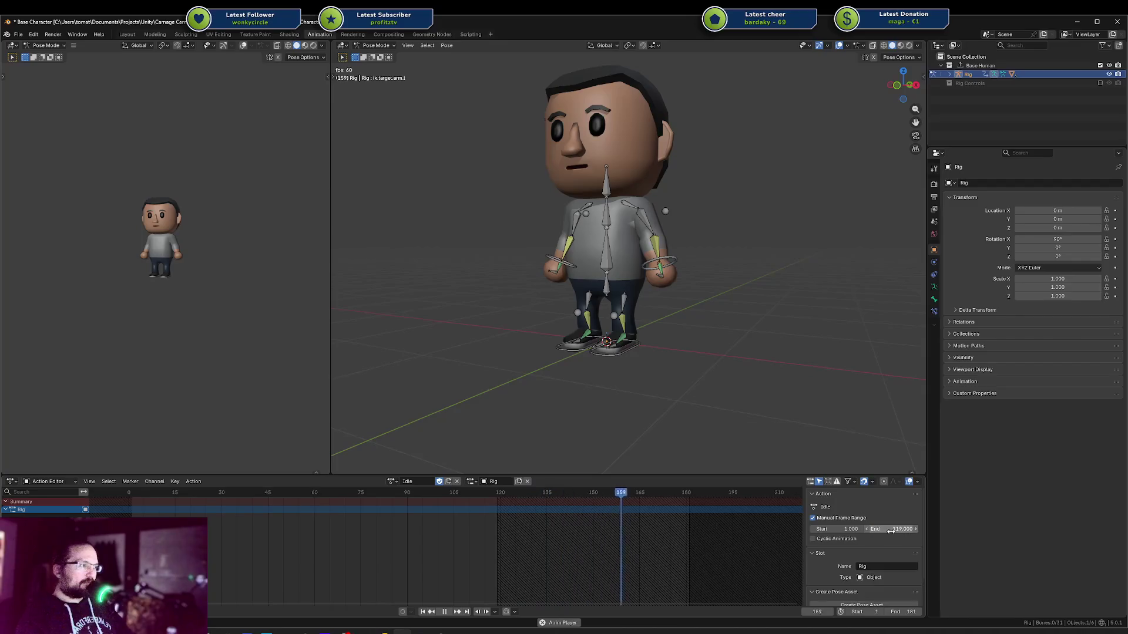
{"action": "key", "text": "Return"}
{"action": "left_click", "coordinate": [896, 538]}
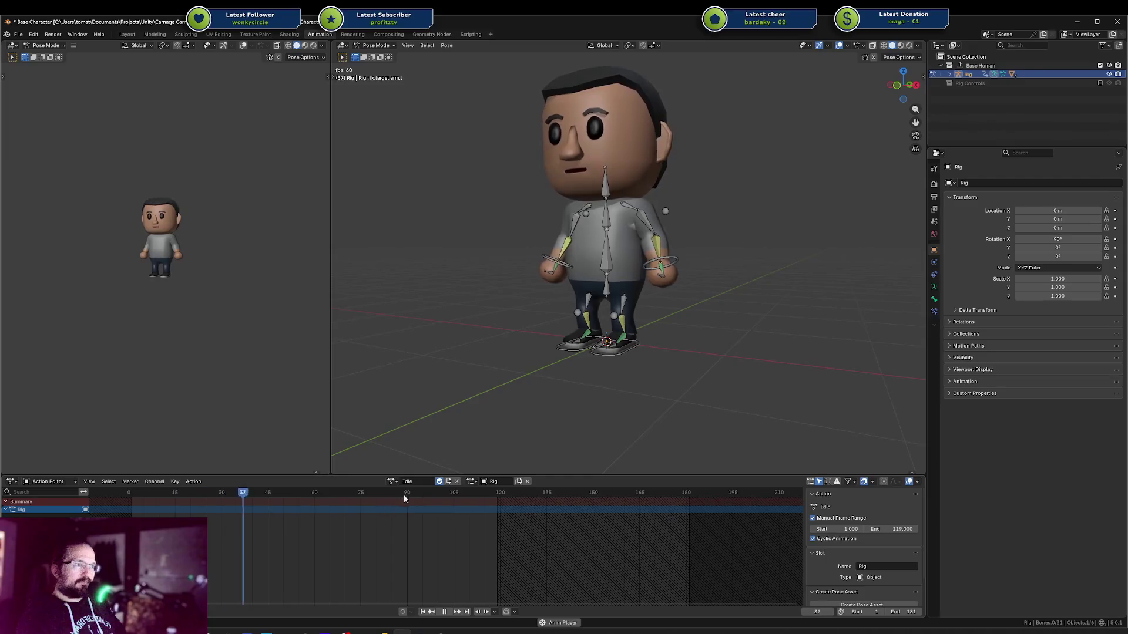
{"action": "key", "text": "space"}
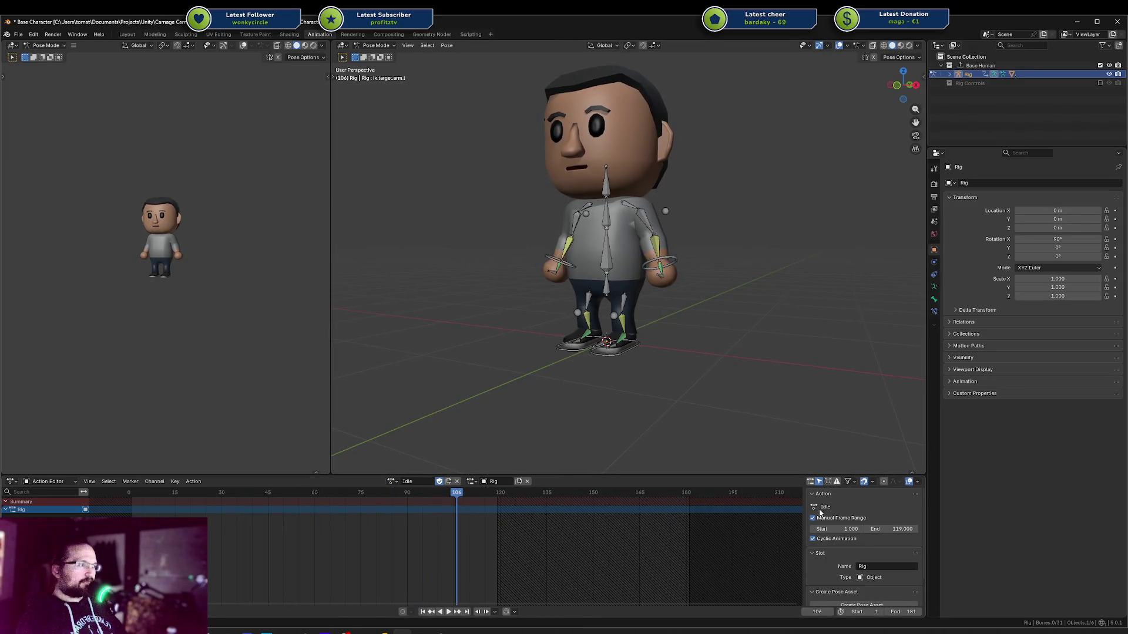
{"action": "key", "text": "ctrl+z"}
{"action": "key", "text": "ctrl+z"}
{"action": "key", "text": "ctrl+z"}
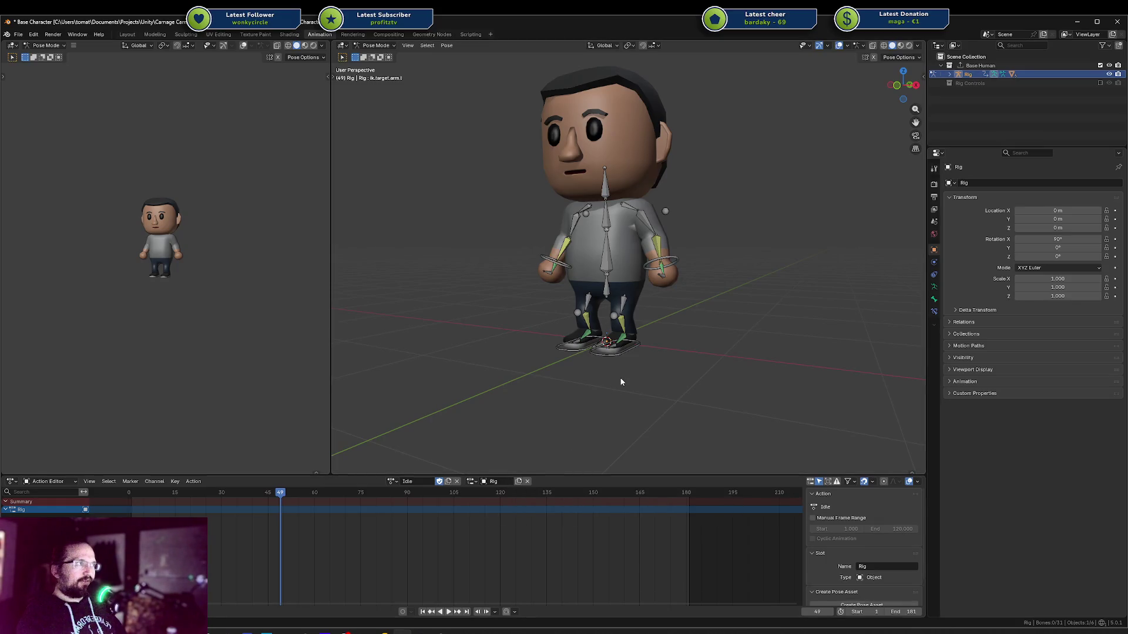
{"action": "left_click", "coordinate": [472, 484]}
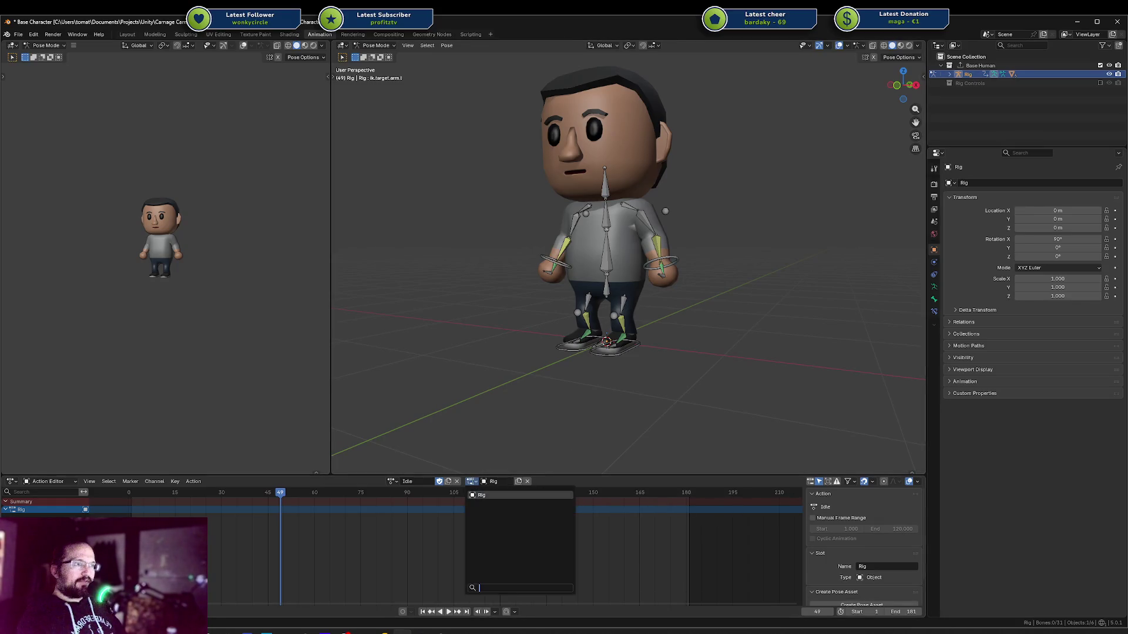
Switch the rig to edit mode and back to pose mode, selecting then deselecting all bones
{"action": "key", "text": "Tab"}
{"action": "key", "text": "Tab"}
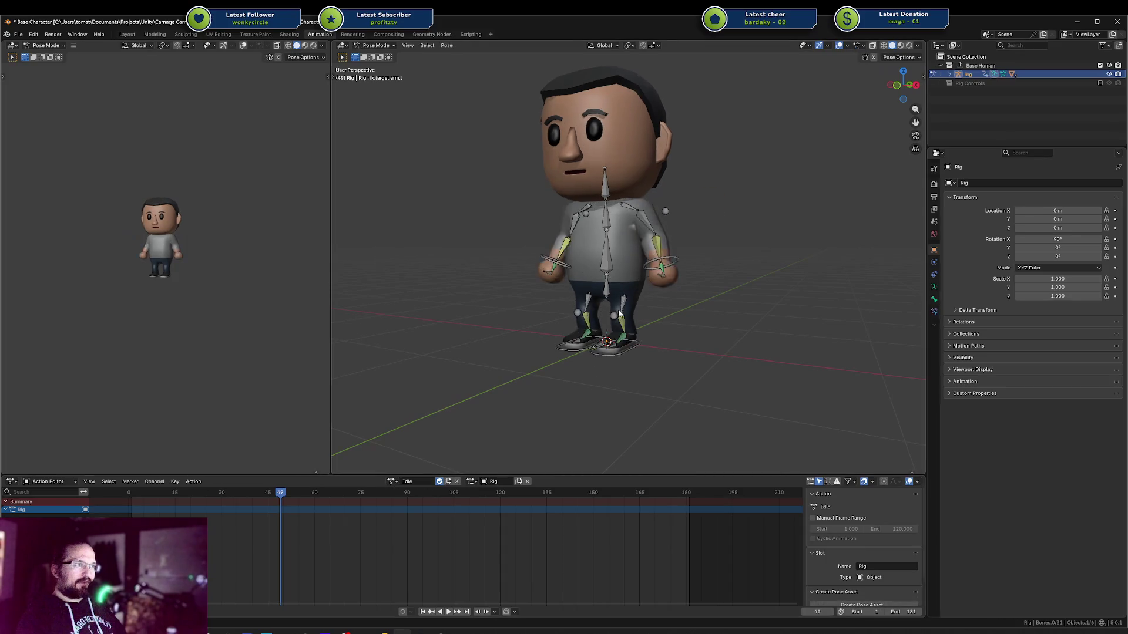
{"action": "left_click", "coordinate": [609, 267]}
{"action": "key", "text": "a"}
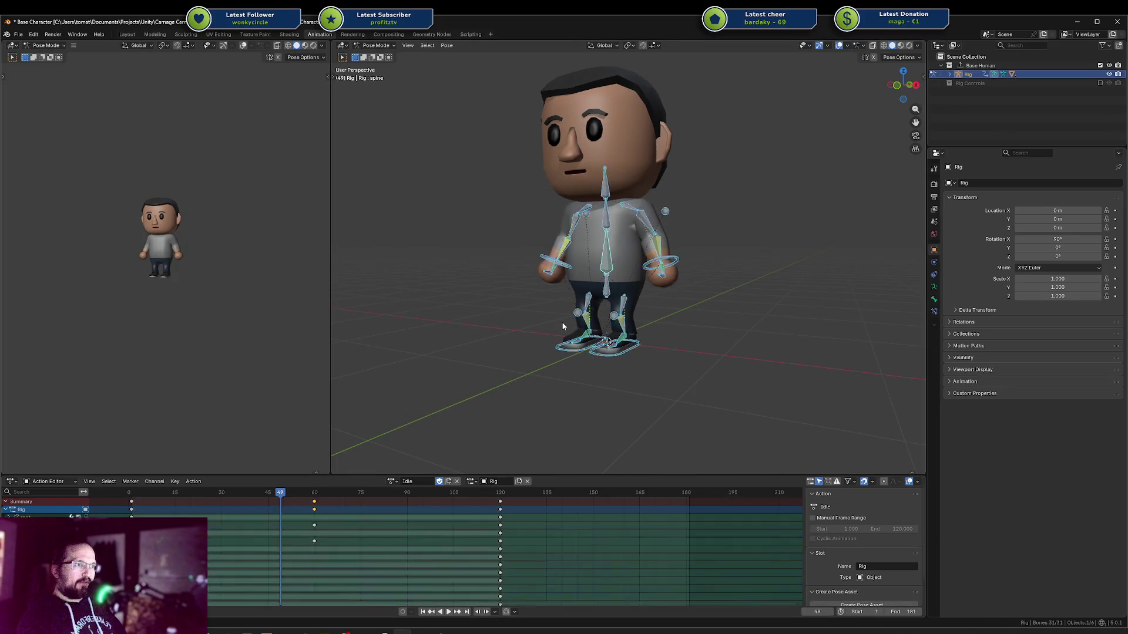
{"action": "key", "text": "alt+a"}
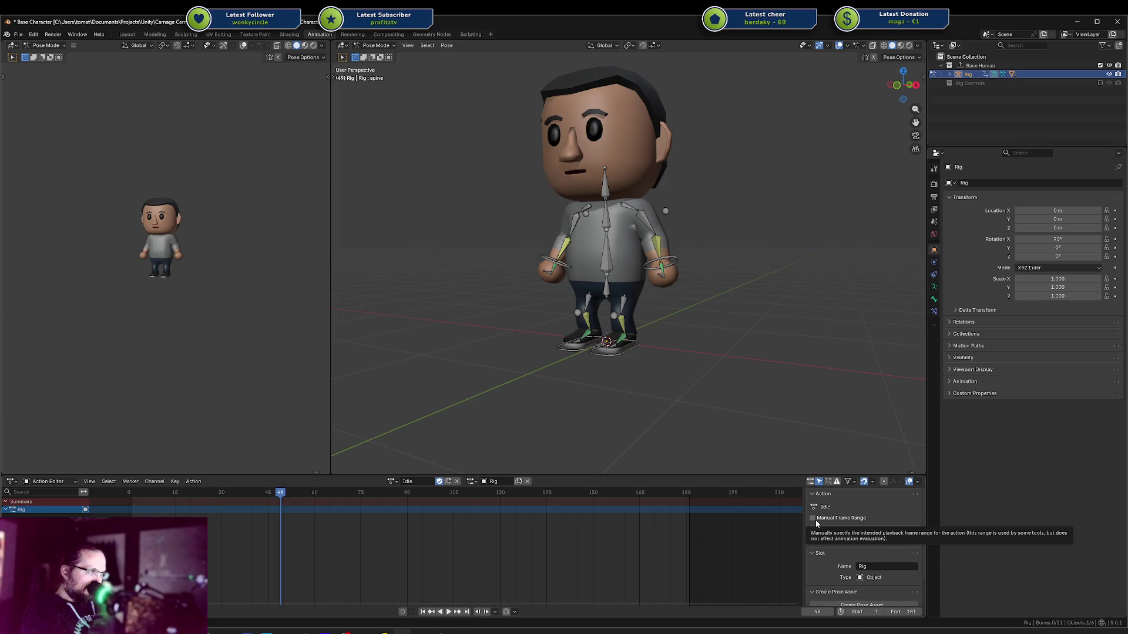
Give Idle a manual frame range, play it, then unlink Idle and browse available actions
{"action": "left_click", "coordinate": [813, 518]}
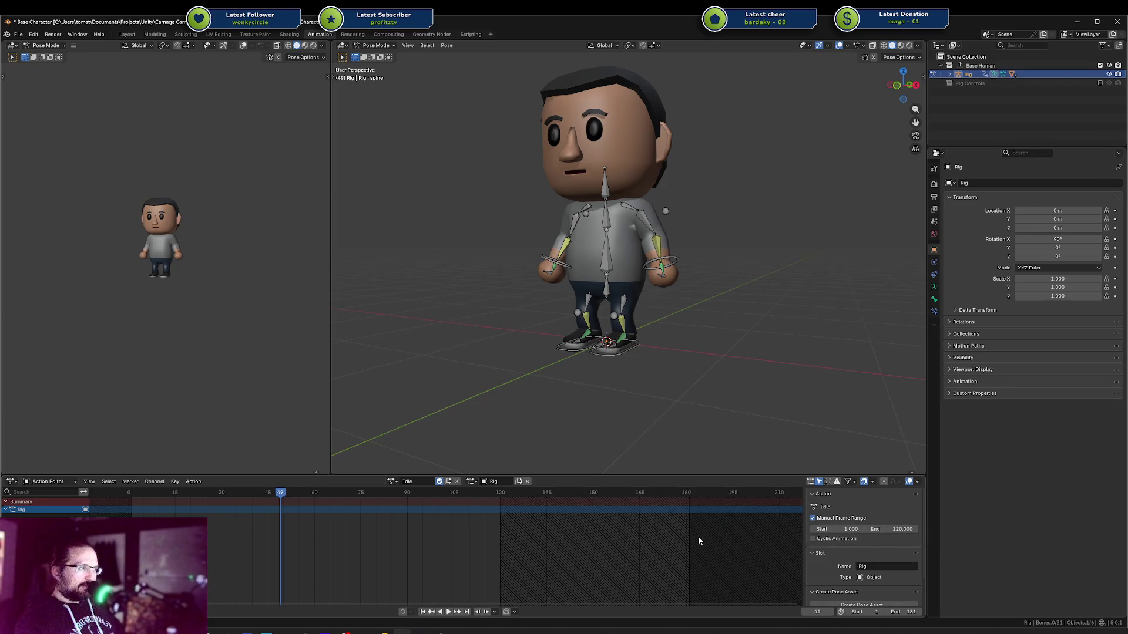
{"action": "key", "text": "space"}
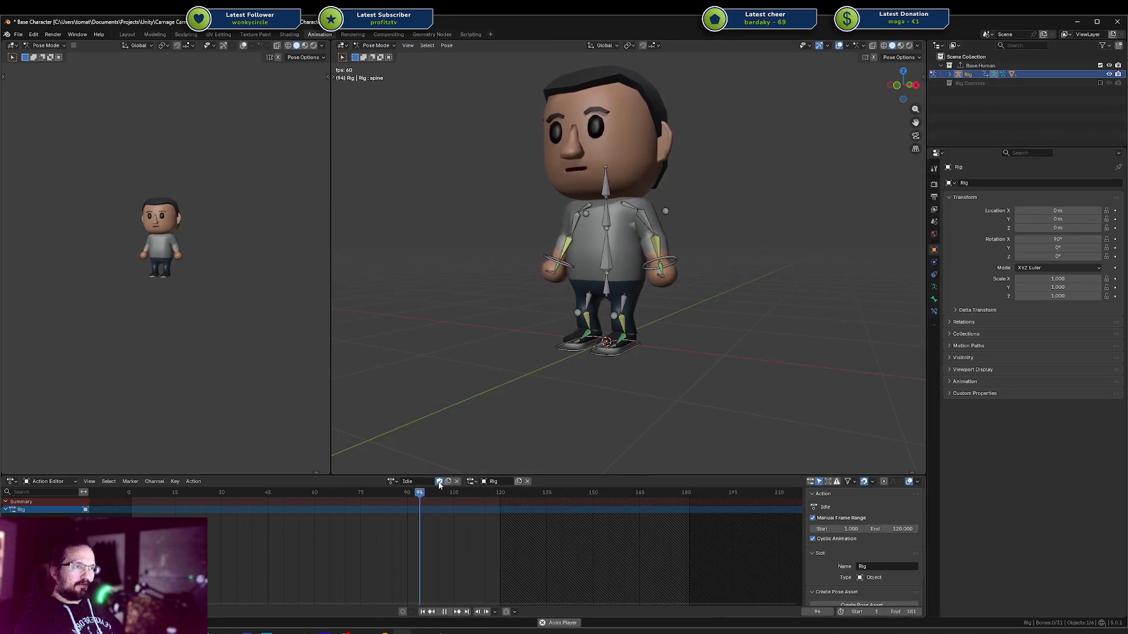
{"action": "left_click", "coordinate": [457, 481]}
{"action": "left_click", "coordinate": [430, 481]}
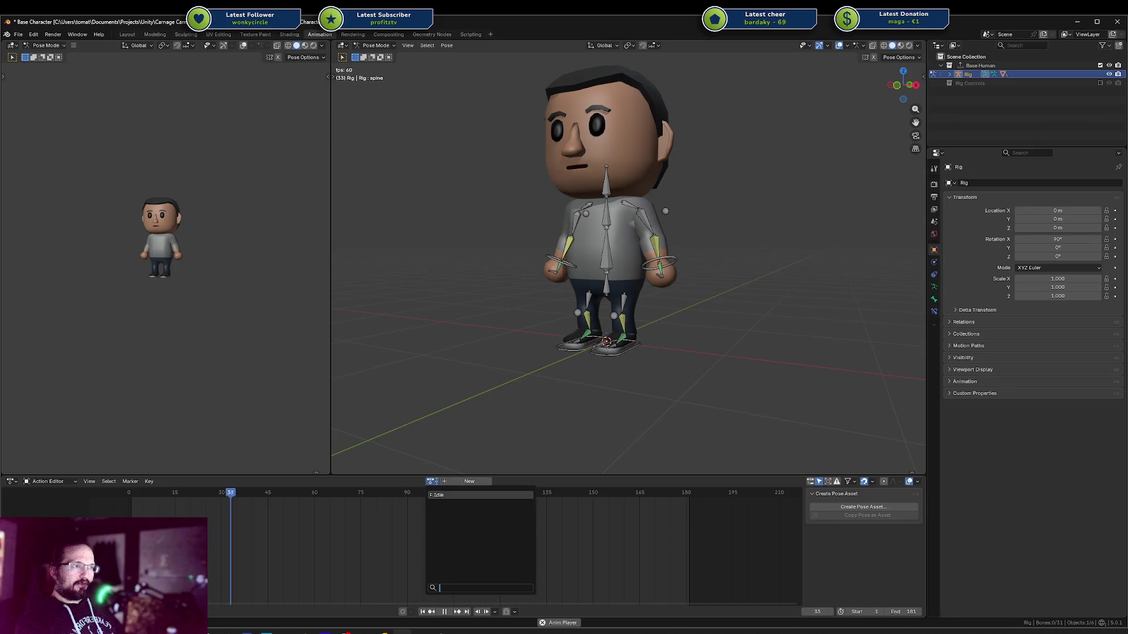
Relink the Idle action to the rig and leave its manual frame range switched off
{"action": "left_click", "coordinate": [515, 500]}
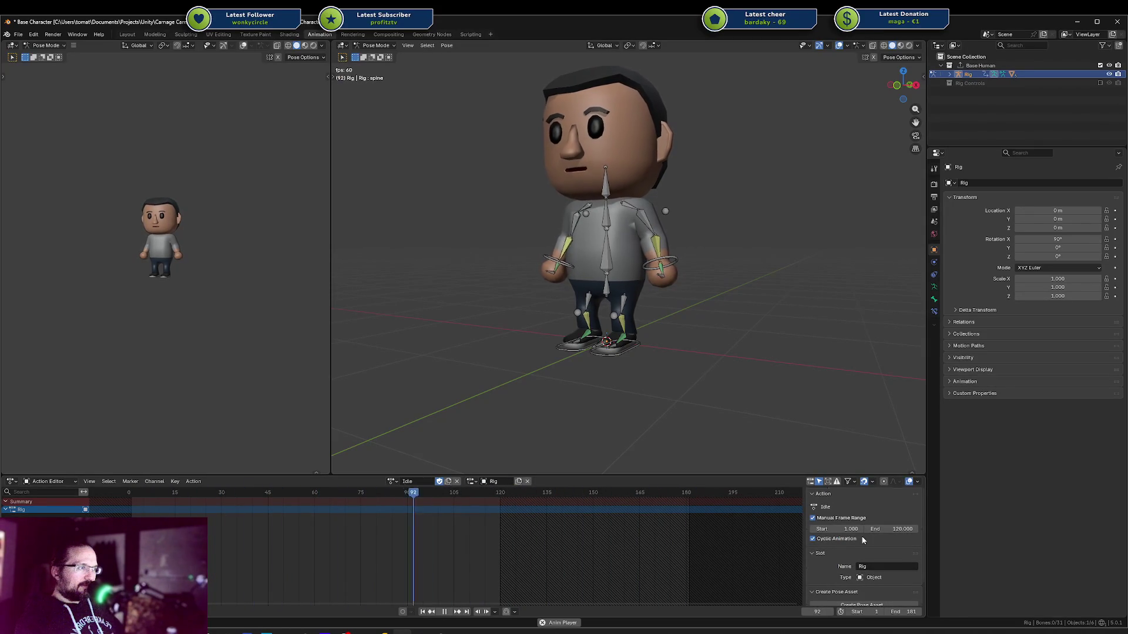
{"action": "left_click", "coordinate": [814, 518]}
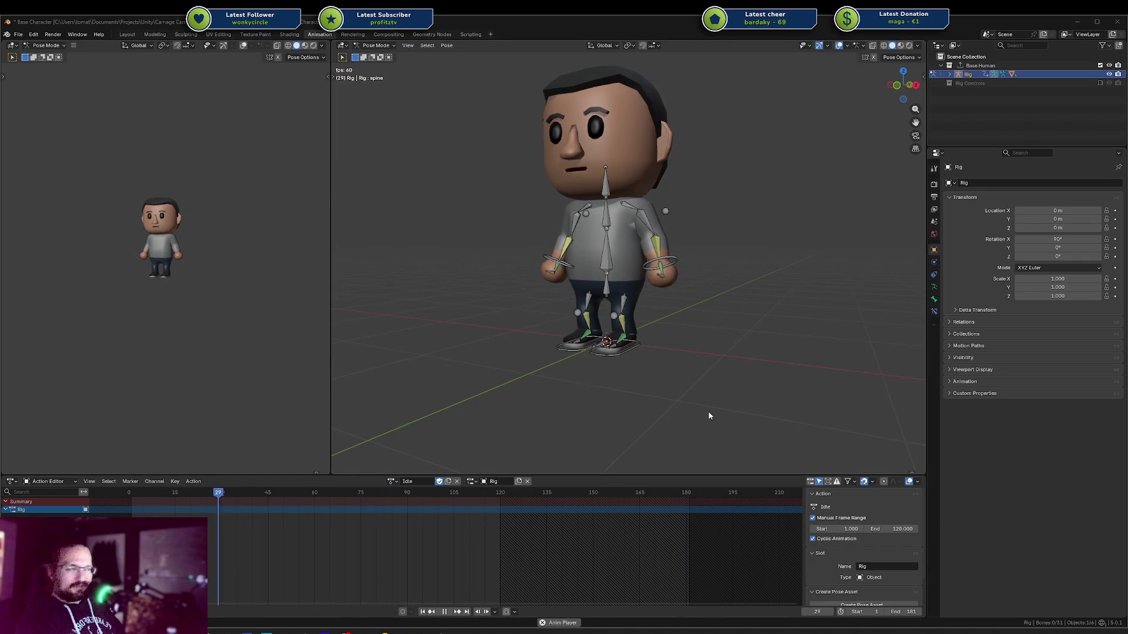
{"action": "left_click", "coordinate": [814, 519]}
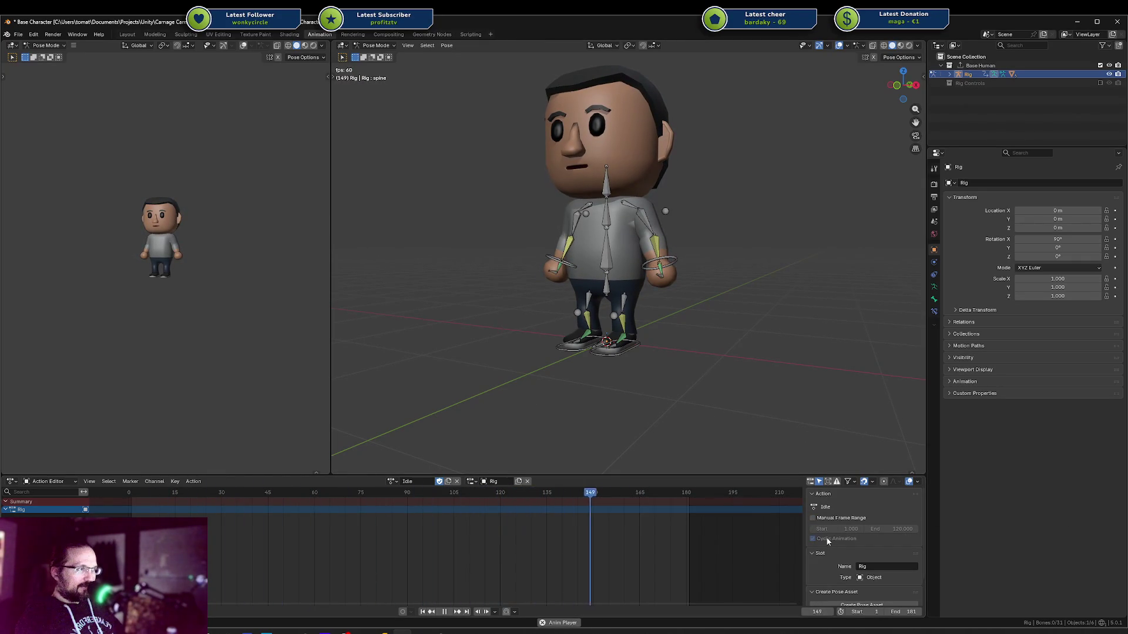
{"action": "left_click", "coordinate": [819, 519]}
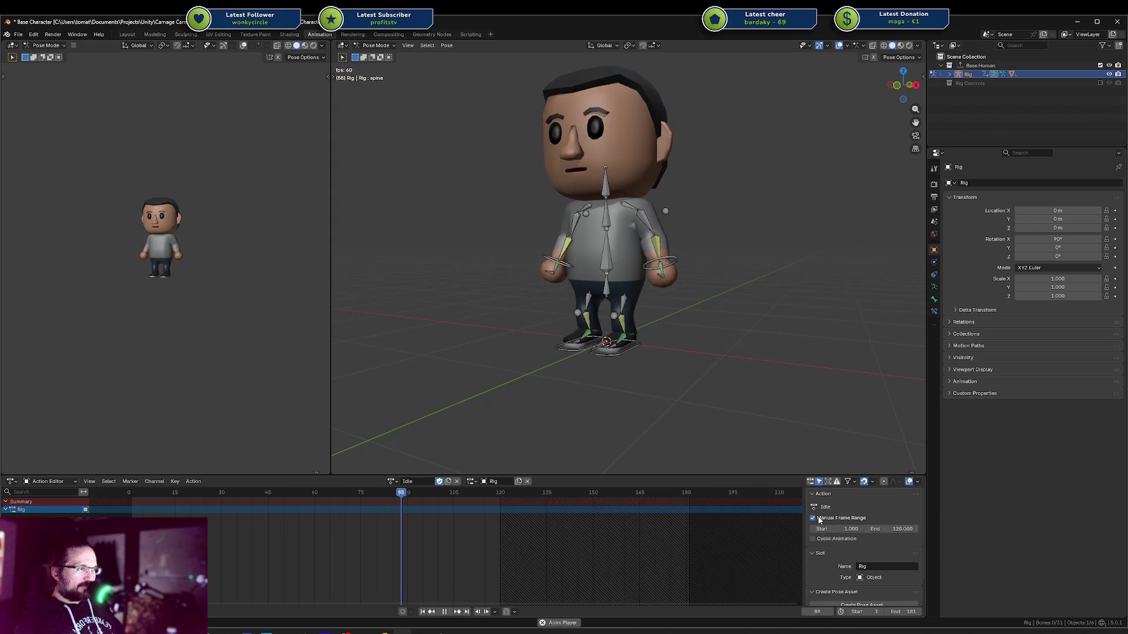
{"action": "left_click", "coordinate": [818, 520]}
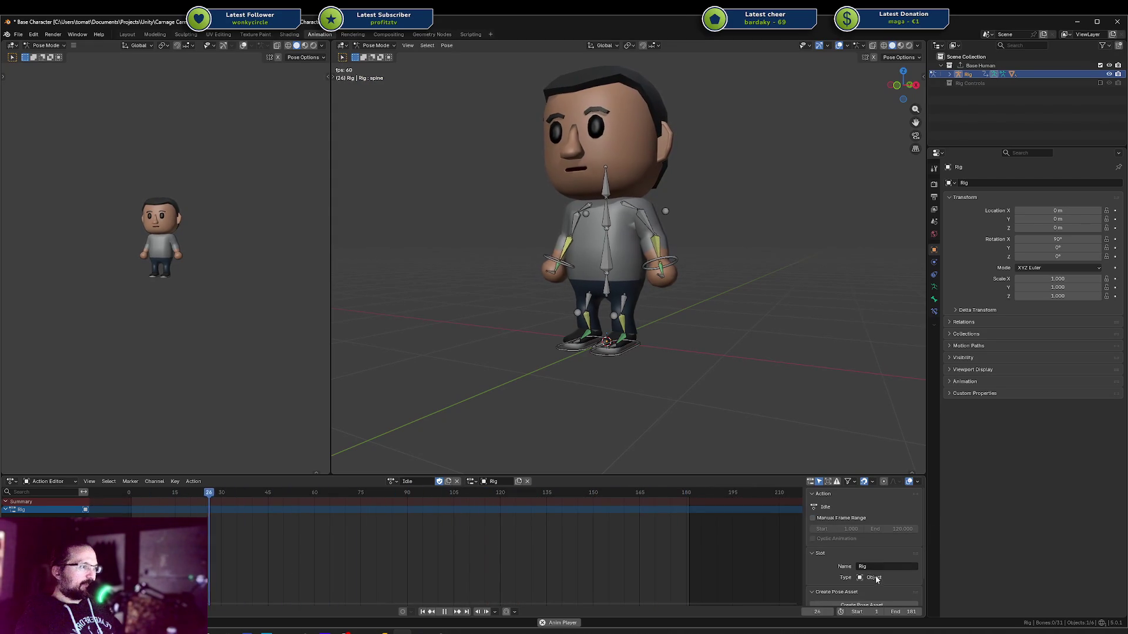
Set the scene's end frame to 119, stop playback, return to frame 1 and save
{"action": "key", "text": "a"}
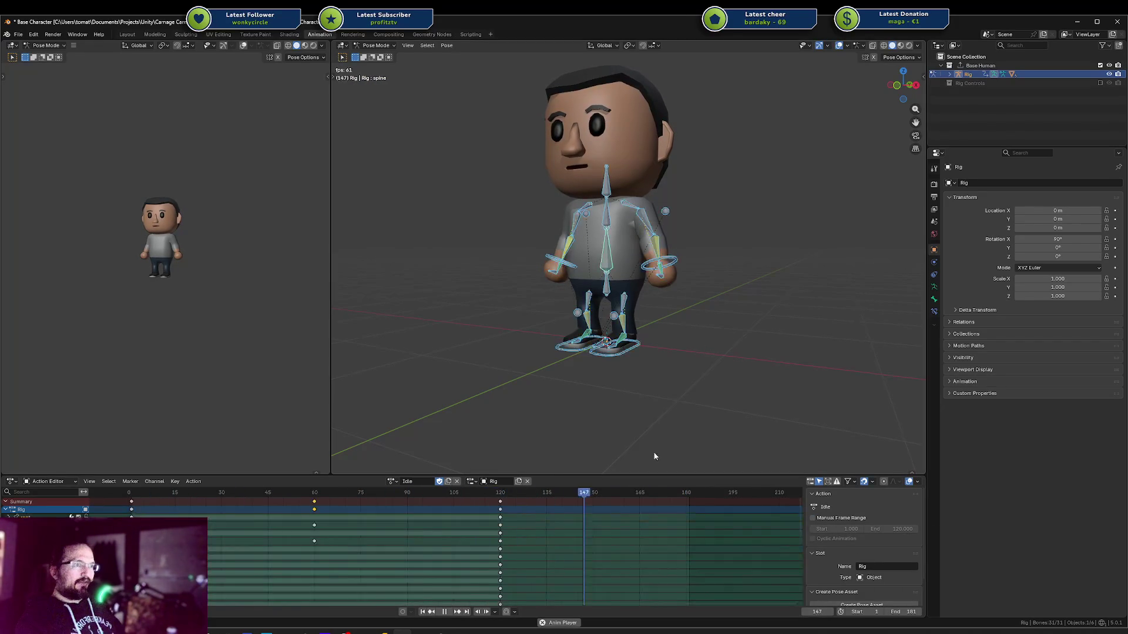
{"action": "left_click", "coordinate": [902, 612]}
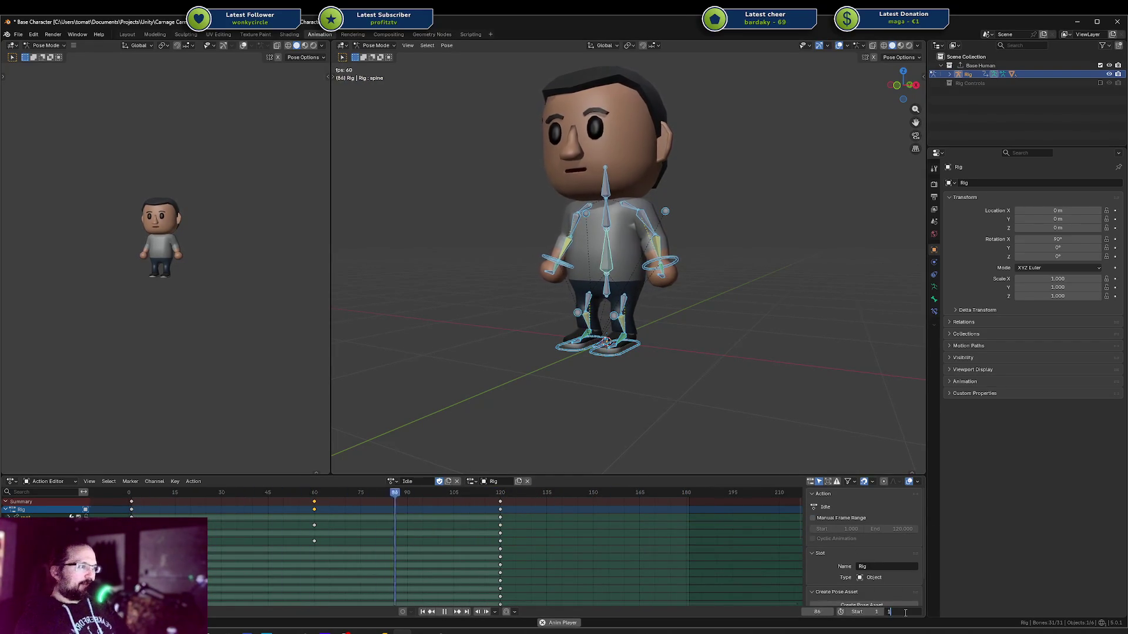
{"action": "type", "text": "119"}
{"action": "key", "text": "Return"}
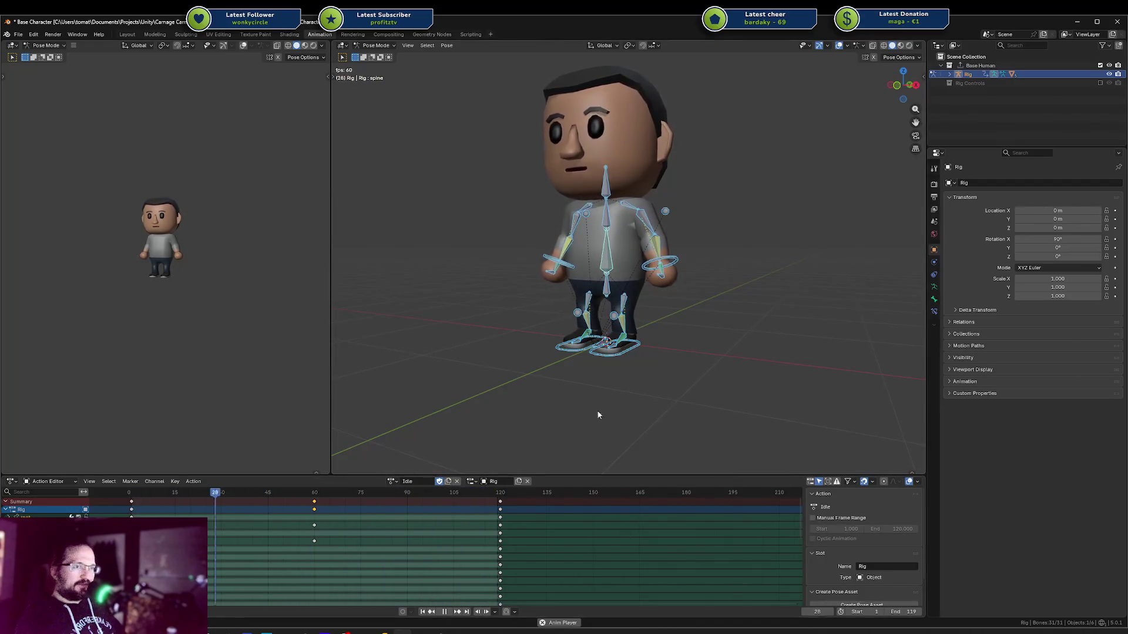
{"action": "key", "text": "Escape"}
{"action": "left_click", "coordinate": [625, 369]}
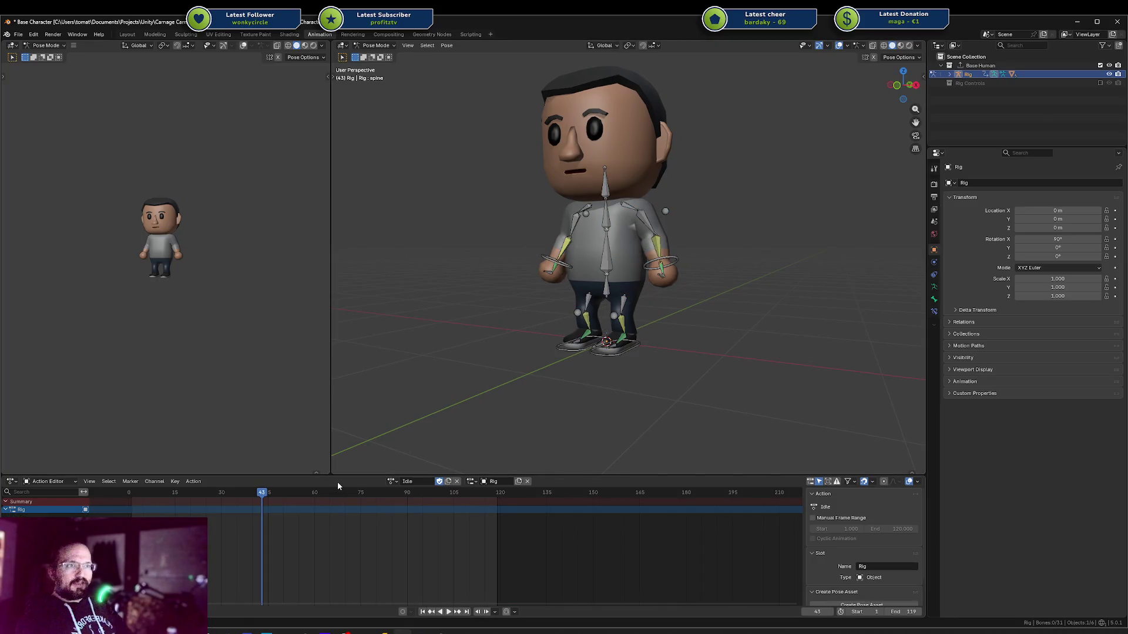
{"action": "key", "text": "shift+Left"}
{"action": "key", "text": "ctrl+s"}
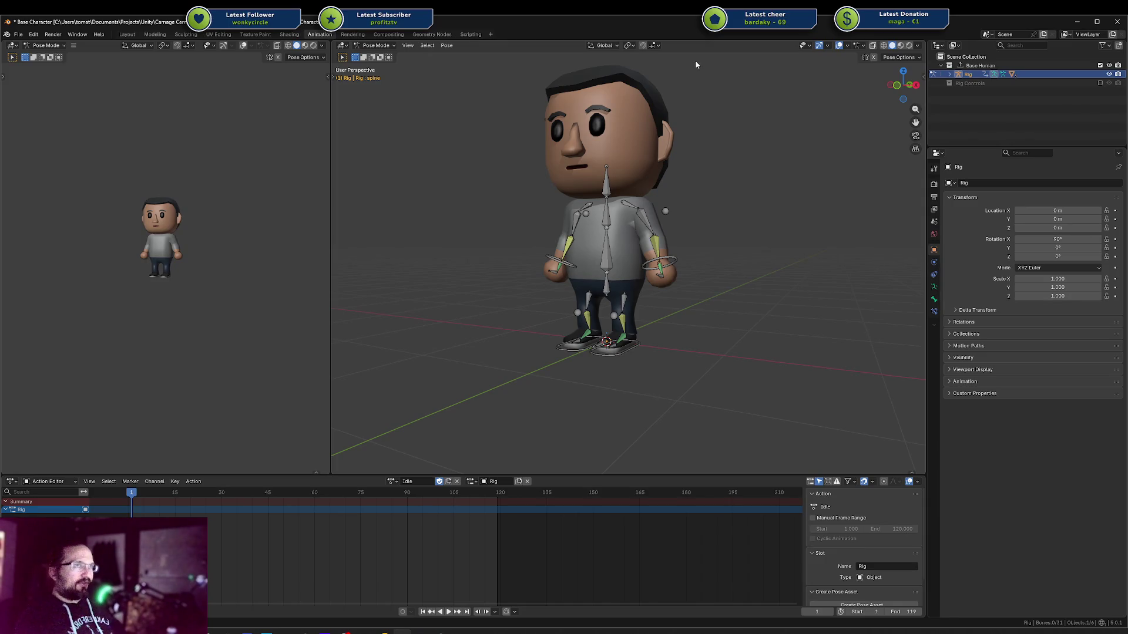
Save Base Character.blend while orbiting around the character to check the rig
{"action": "middle_click_drag", "start_coordinate": [629, 204], "coordinate": [646, 219]}
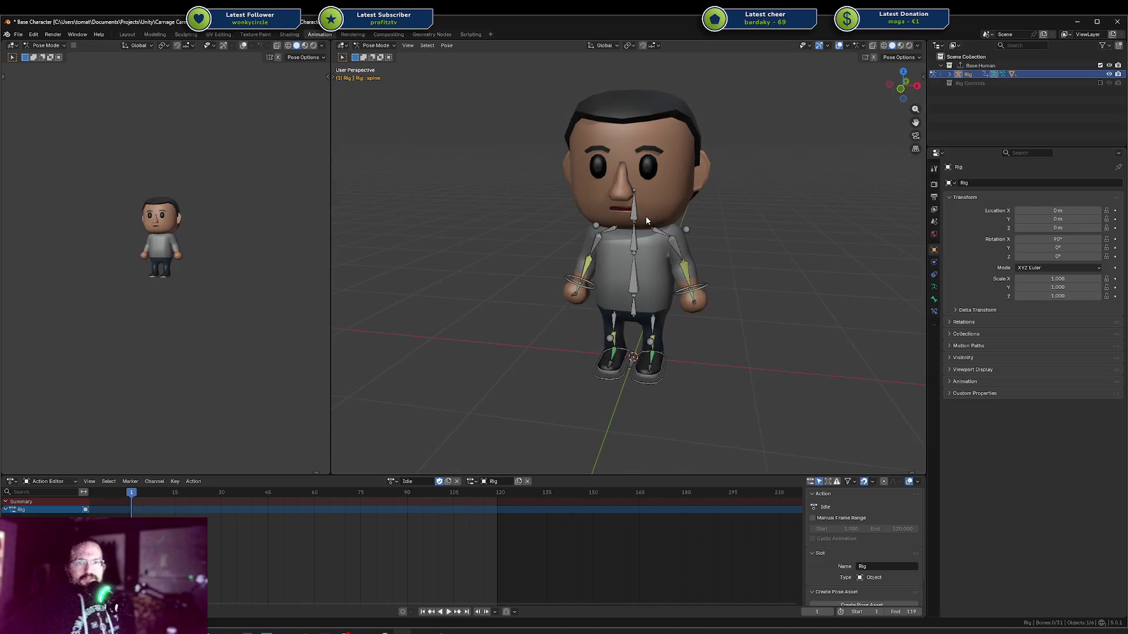
{"action": "key", "text": "ctrl+s"}
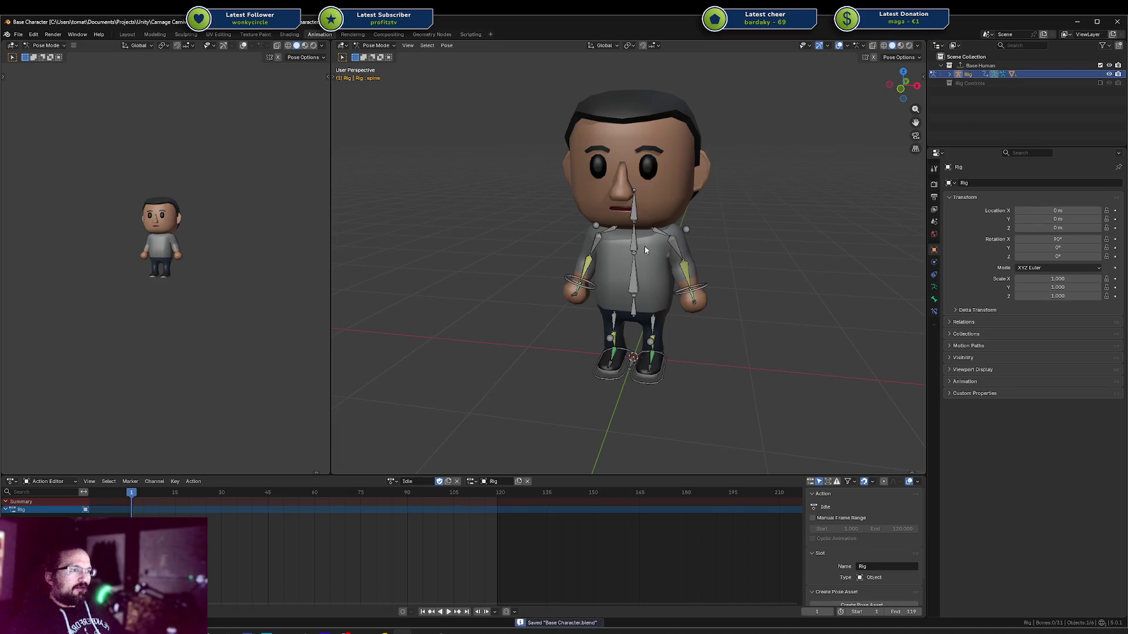
{"action": "mouse_move", "coordinate": [664, 257]}
{"action": "middle_mouse_down"}
{"action": "mouse_move", "coordinate": [678, 270]}
{"action": "mouse_move", "coordinate": [756, 256]}
{"action": "middle_mouse_up"}
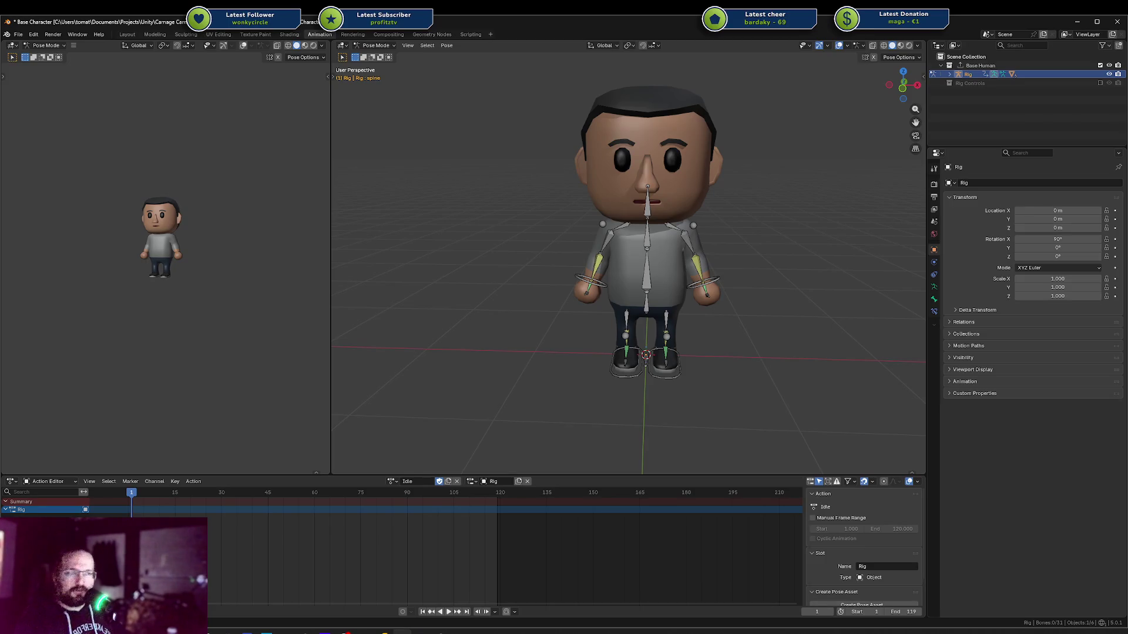
{"action": "mouse_move", "coordinate": [370, 297]}
{"action": "middle_mouse_down"}
{"action": "mouse_move", "coordinate": [758, 276]}
{"action": "mouse_move", "coordinate": [724, 311]}
{"action": "mouse_move", "coordinate": [660, 271]}
{"action": "mouse_move", "coordinate": [498, 255]}
{"action": "middle_mouse_up"}
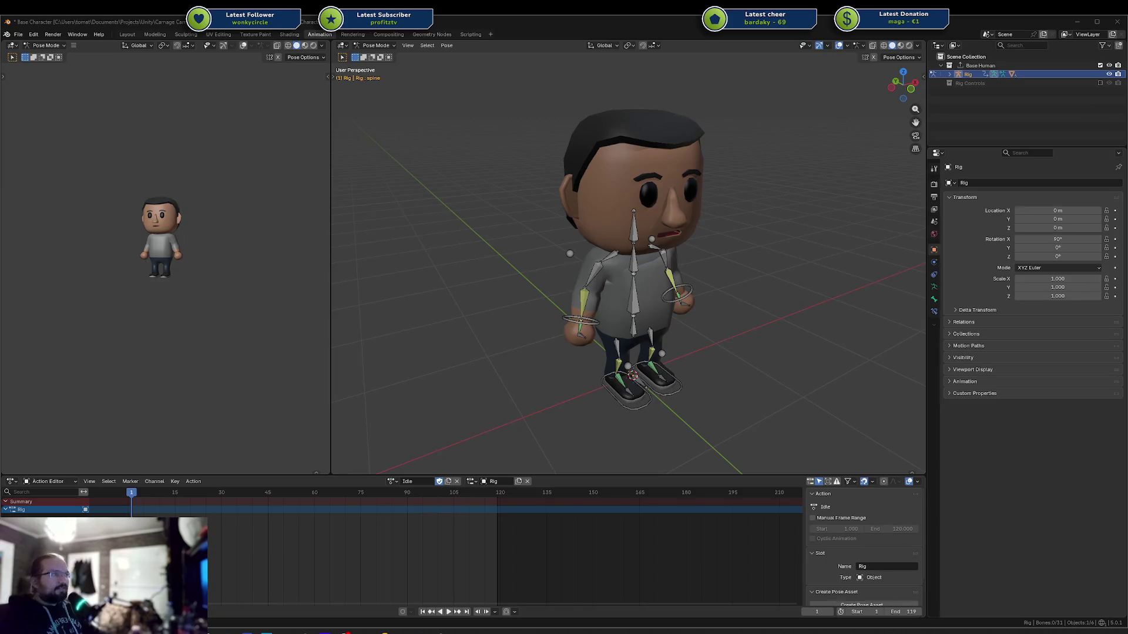
Select the spine bone and frame the view on it to see its keyframes, then deselect it
{"action": "middle_click_drag", "start_coordinate": [733, 210], "coordinate": [665, 226]}
{"action": "left_click", "coordinate": [559, 301]}
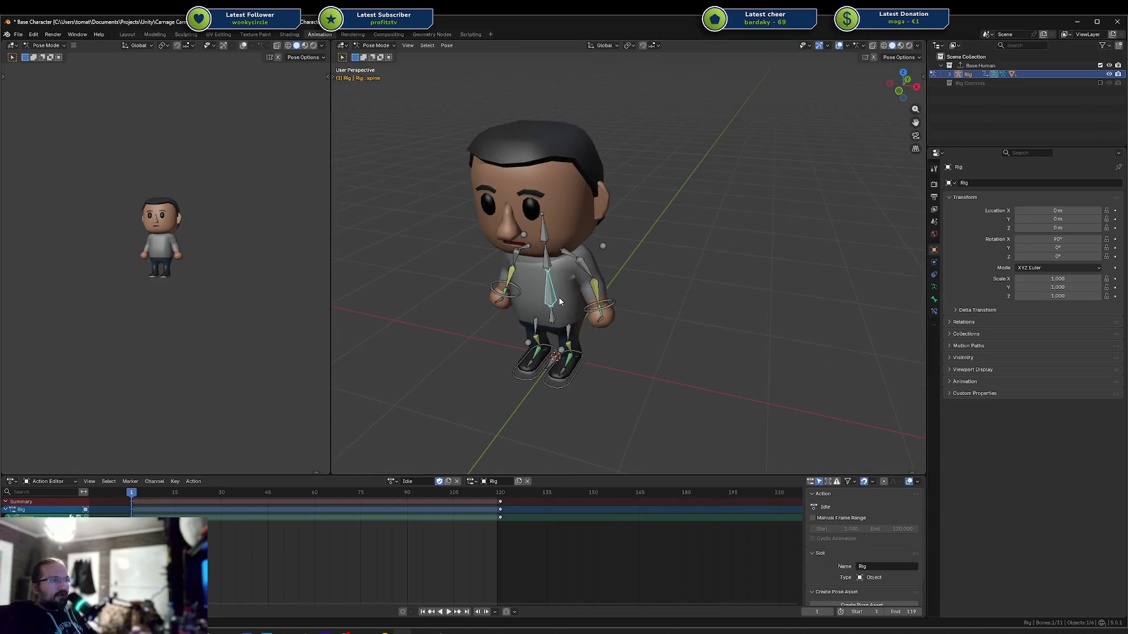
{"action": "key", "text": "KP_Decimal"}
{"action": "scroll", "coordinate": [594, 283], "scroll_direction": "down", "scroll_amount": 6}
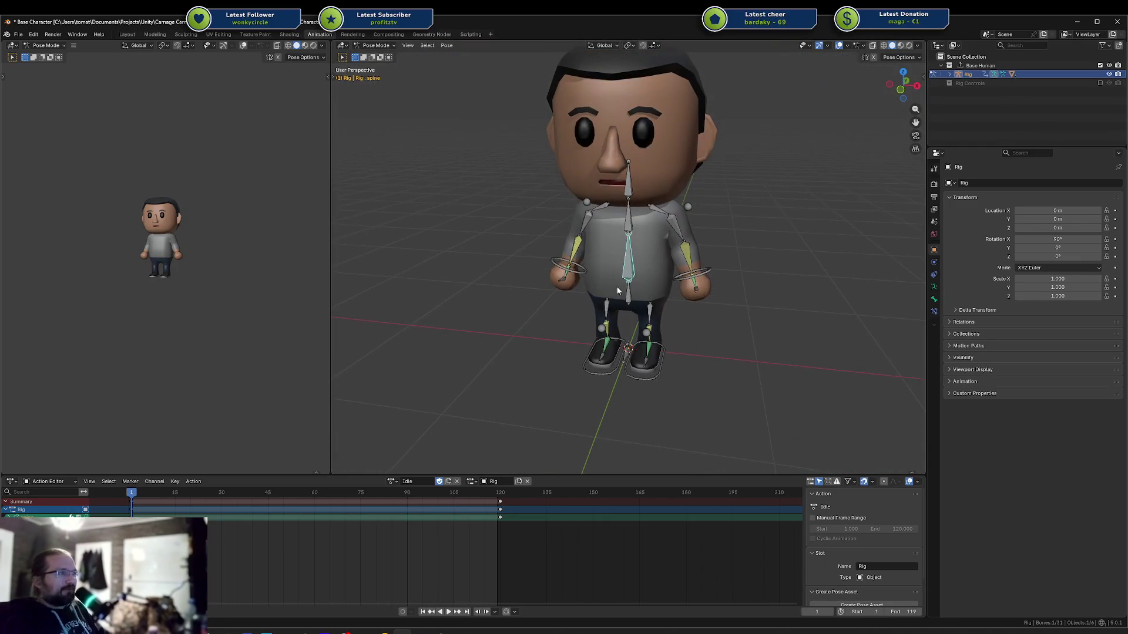
{"action": "left_click", "coordinate": [549, 329]}
Select and frame the left foot IK control, viewing it from the side
{"action": "mouse_move", "coordinate": [549, 329]}
{"action": "middle_mouse_down"}
{"action": "mouse_move", "coordinate": [735, 231]}
{"action": "mouse_move", "coordinate": [649, 232]}
{"action": "middle_mouse_up"}
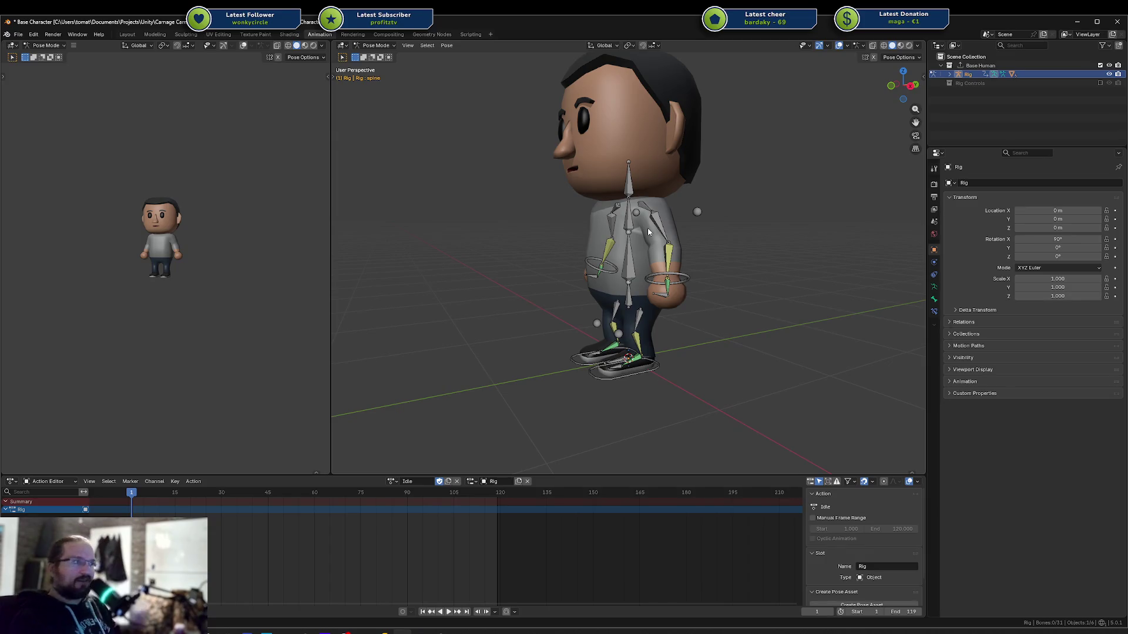
{"action": "left_click", "coordinate": [649, 375]}
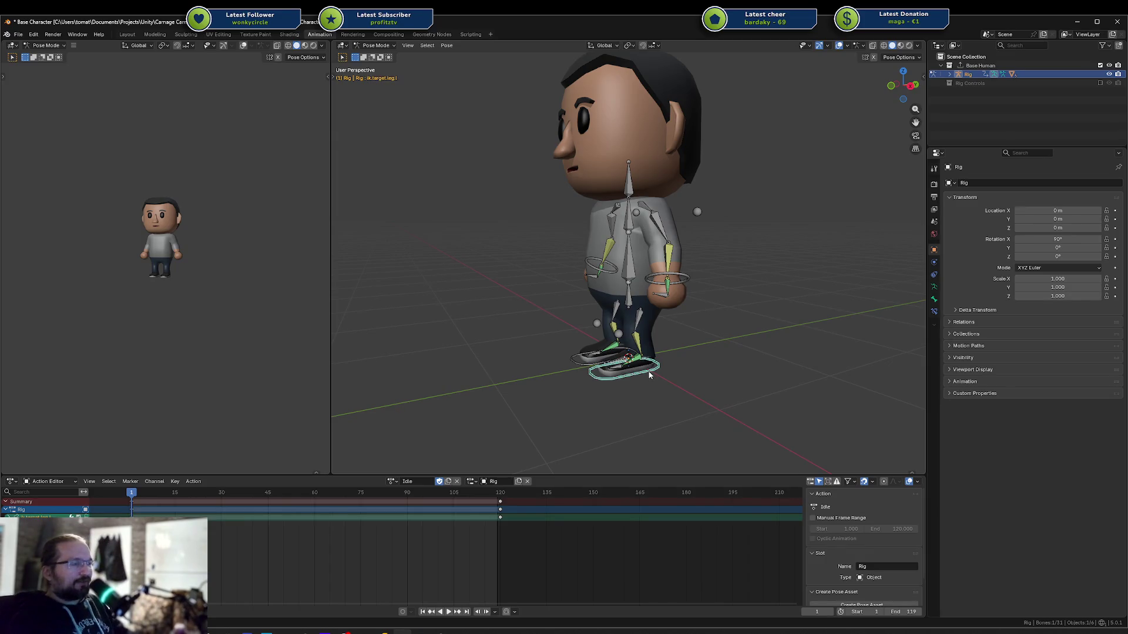
{"action": "key", "text": "KP_Decimal"}
{"action": "scroll", "coordinate": [660, 317], "scroll_direction": "down", "scroll_amount": 4}
{"action": "middle_click_drag", "start_coordinate": [693, 236], "coordinate": [635, 262]}
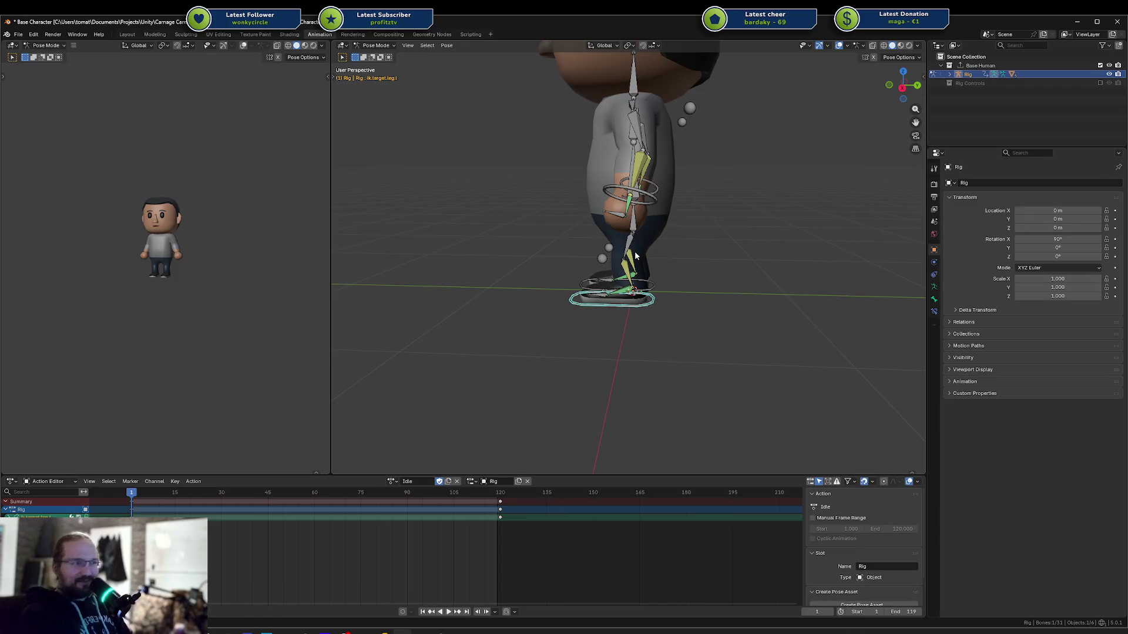
Unlink the rig's slot and the Idle action, then deselect the foot control
{"action": "left_click", "coordinate": [528, 482]}
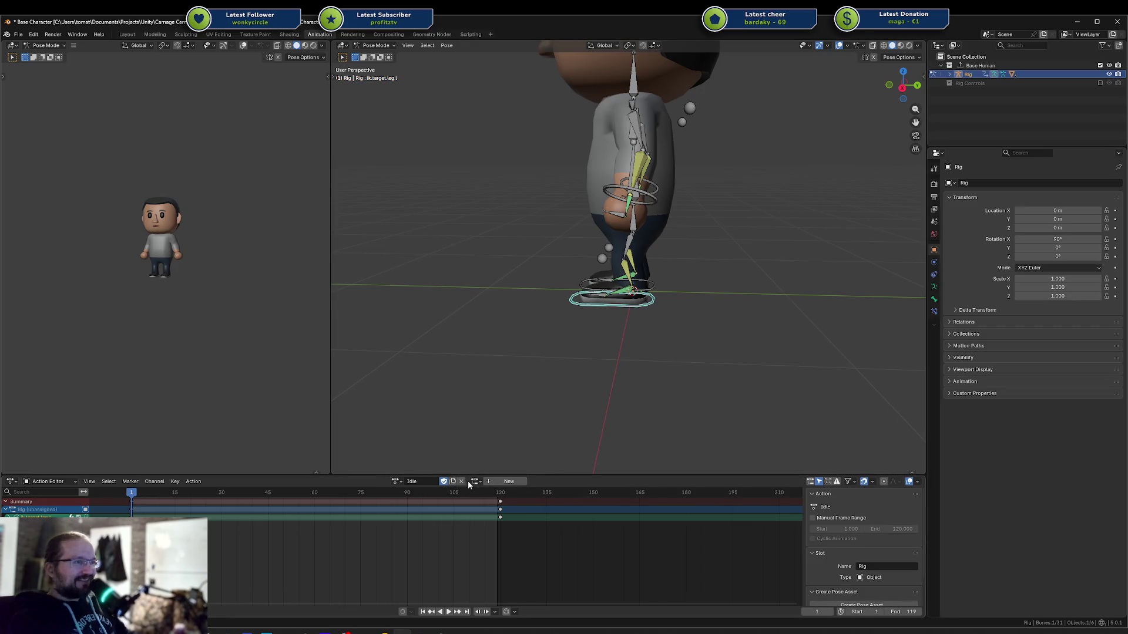
{"action": "left_click", "coordinate": [462, 481]}
{"action": "left_click", "coordinate": [593, 346]}
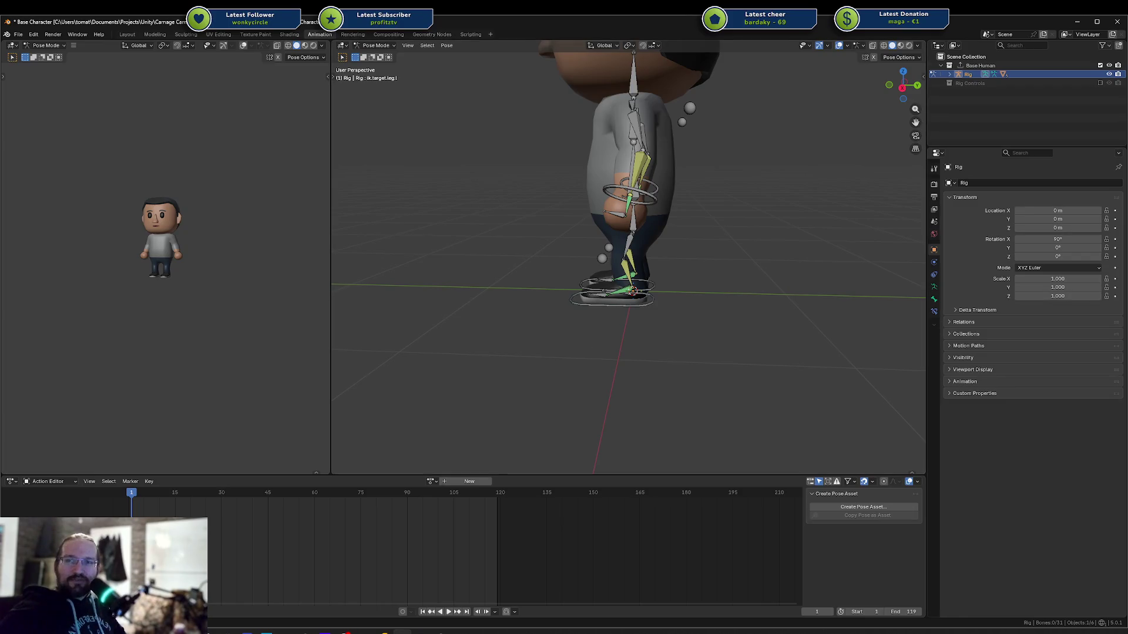
{"action": "middle_click_drag", "start_coordinate": [511, 286], "coordinate": [559, 302]}
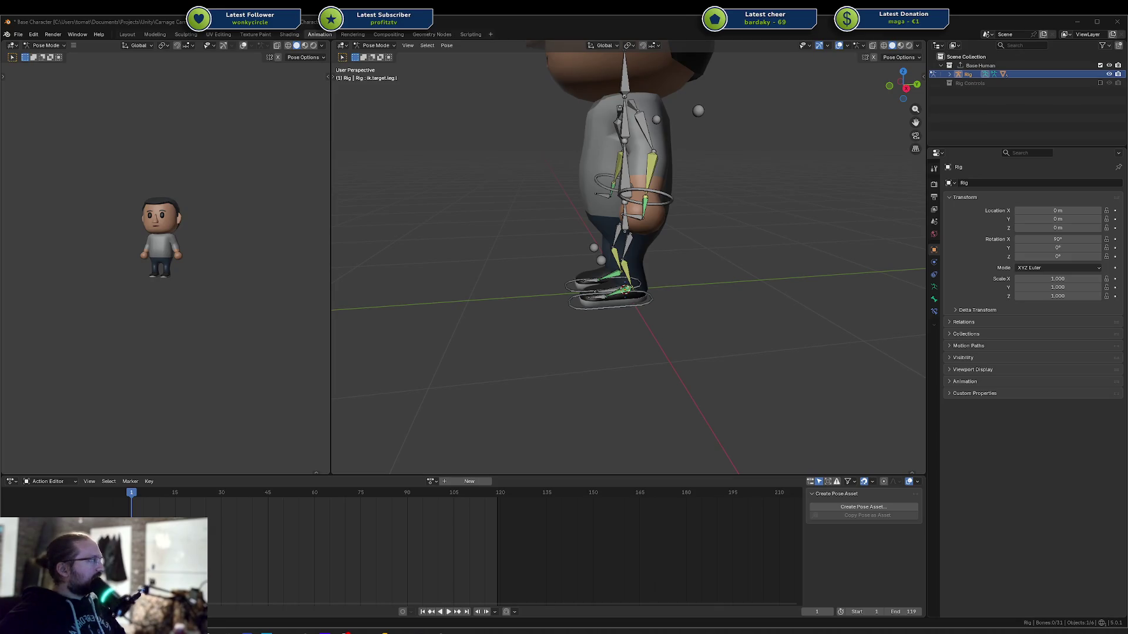
{"action": "key", "text": "alt+Tab"}
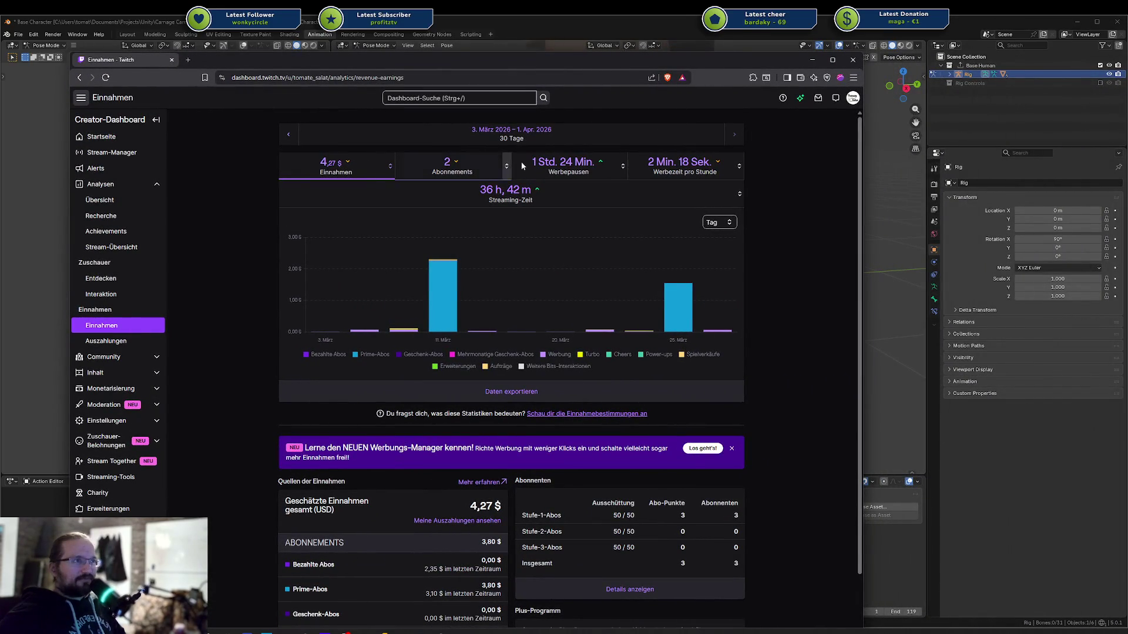
{"action": "mouse_move", "coordinate": [714, 334]}
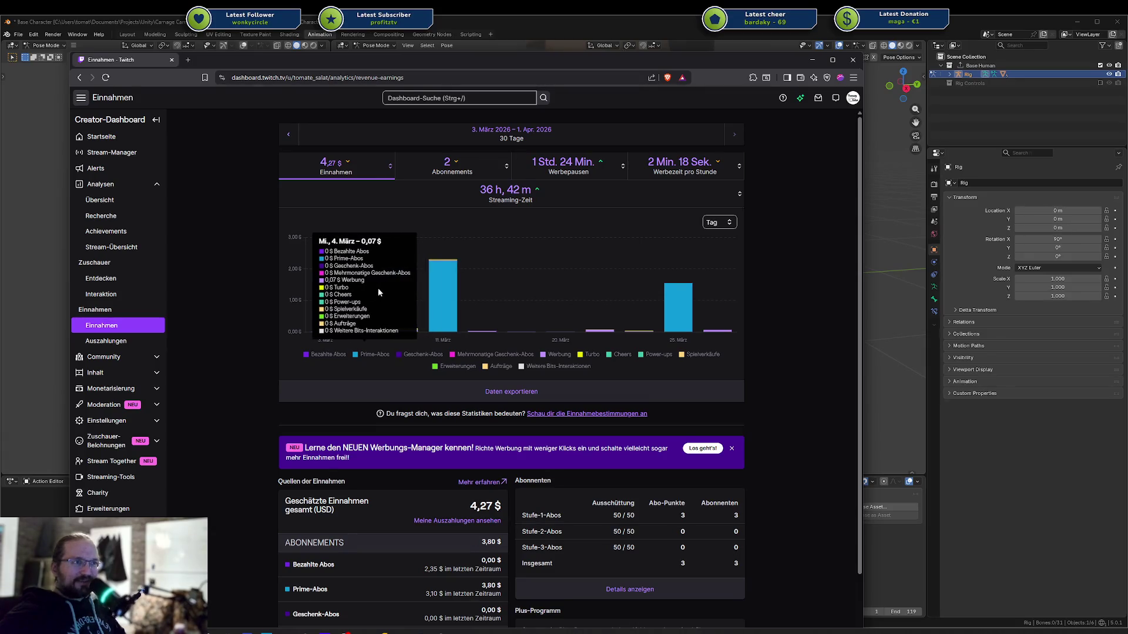
{"action": "scroll", "coordinate": [595, 312], "scroll_direction": "down", "scroll_amount": 2}
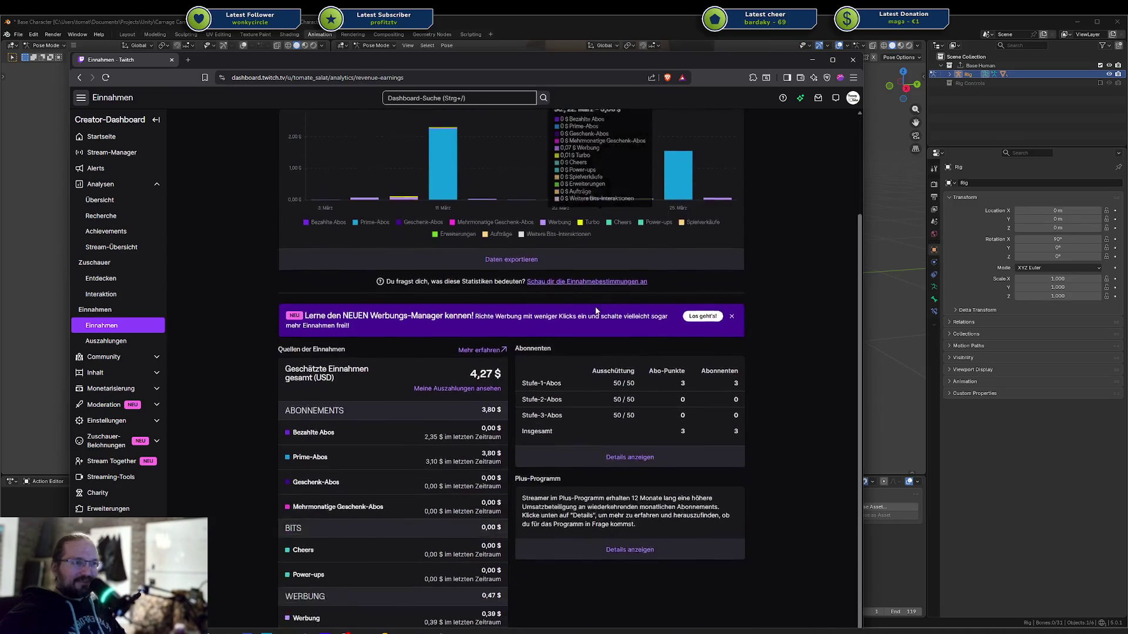
{"action": "scroll", "coordinate": [541, 204], "scroll_direction": "down", "scroll_amount": 2}
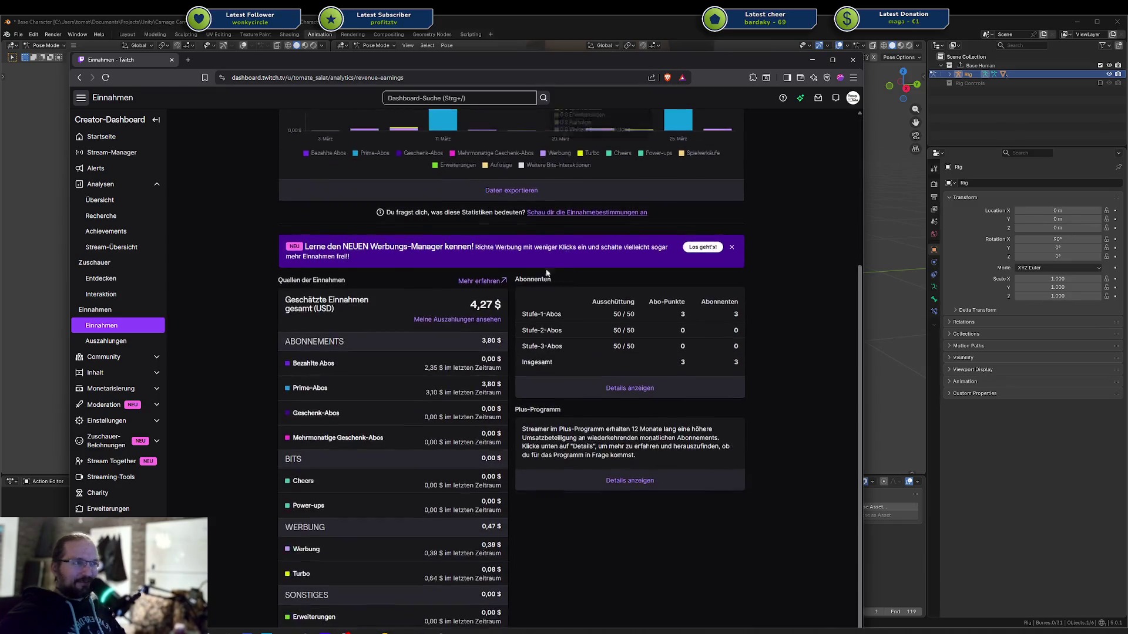
{"action": "mouse_move", "coordinate": [490, 491]}
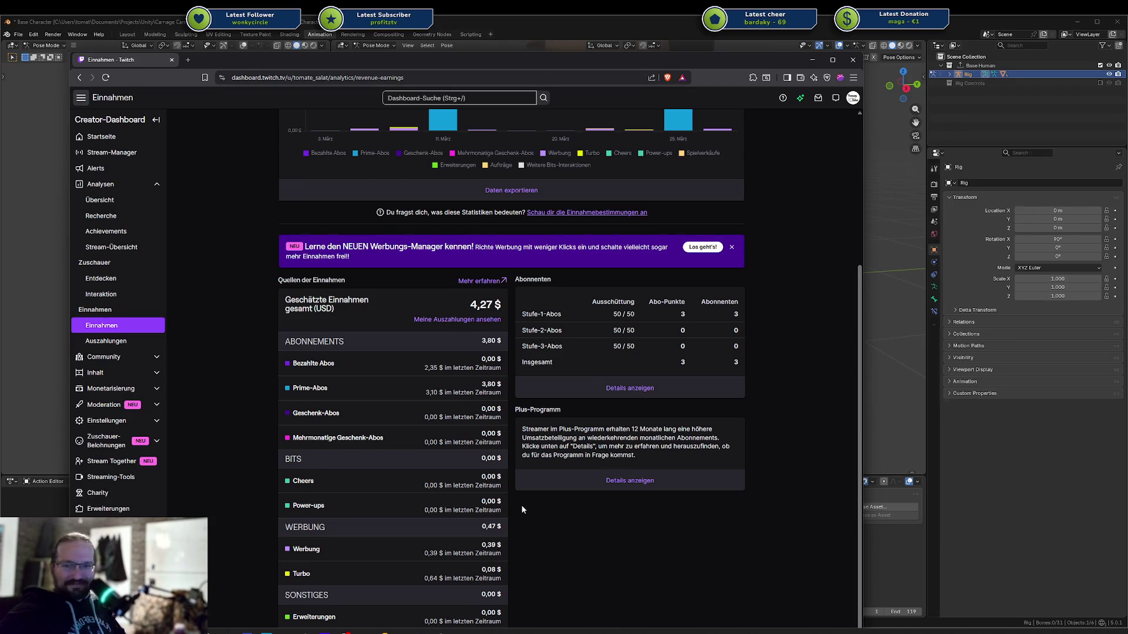
{"action": "key", "text": "ctrl+w"}
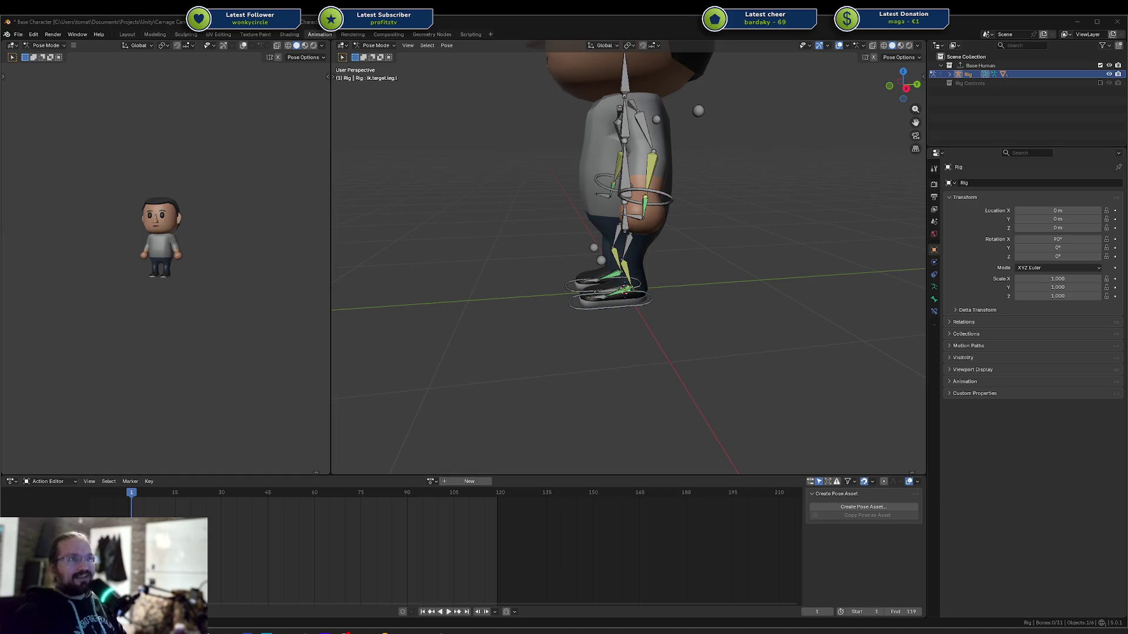
{"action": "middle_click_drag", "start_coordinate": [499, 258], "coordinate": [524, 275]}
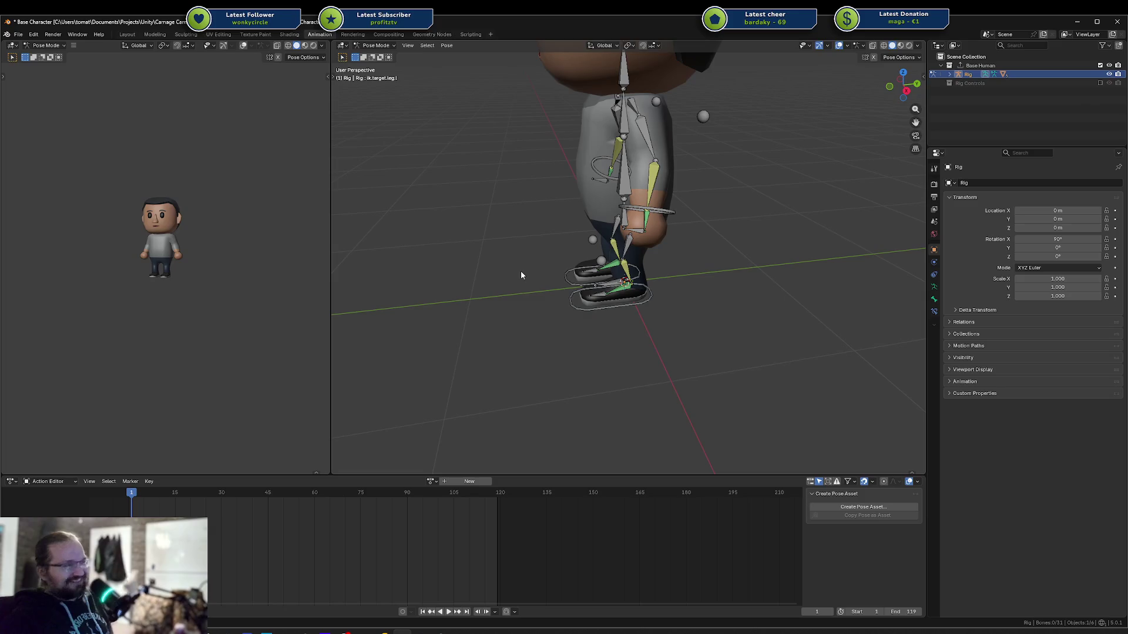
{"action": "mouse_move", "coordinate": [521, 272]}
{"action": "middle_mouse_down"}
{"action": "mouse_move", "coordinate": [564, 196]}
{"action": "mouse_move", "coordinate": [622, 179]}
{"action": "middle_mouse_up"}
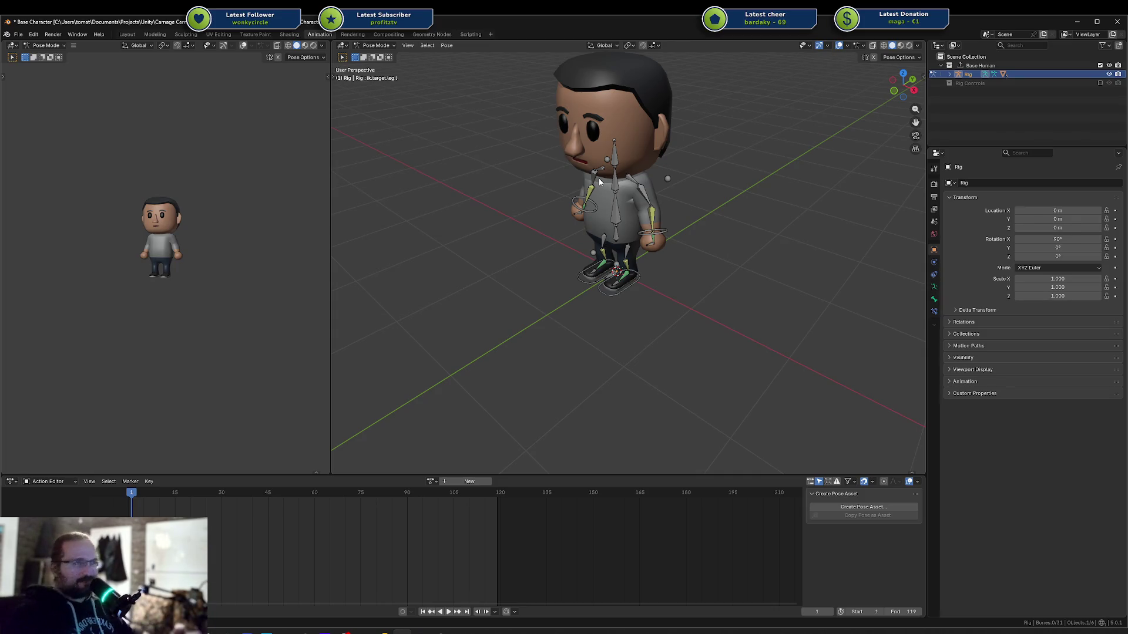
{"action": "middle_click_drag", "start_coordinate": [738, 213], "coordinate": [717, 211]}
{"action": "scroll", "coordinate": [717, 211], "scroll_direction": "up", "scroll_amount": 4}
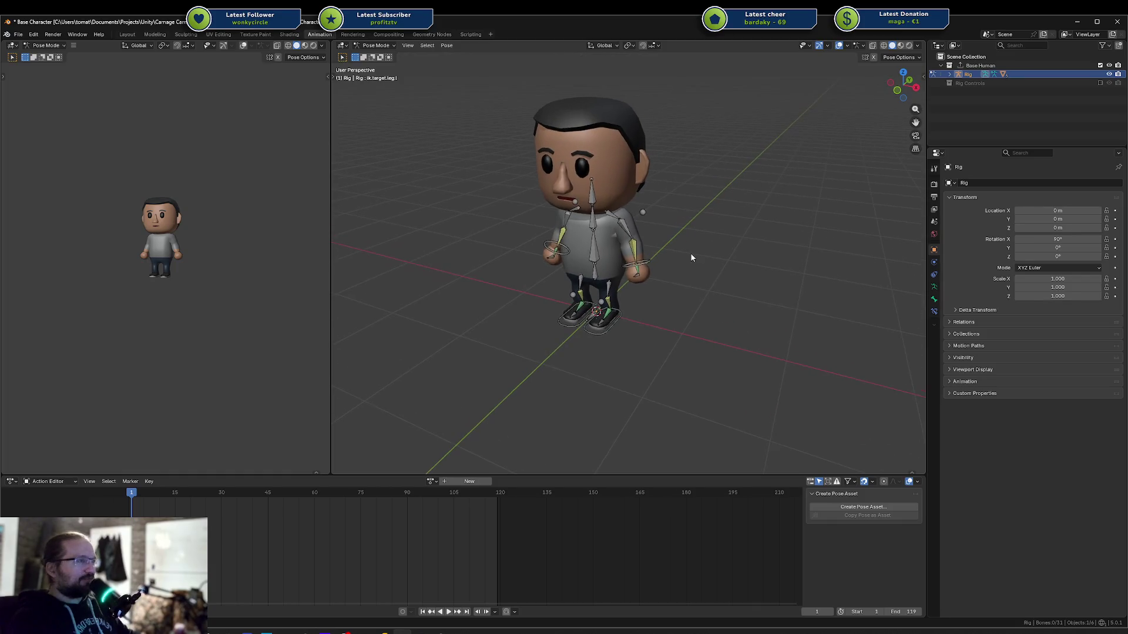
{"action": "mouse_move", "coordinate": [666, 259]}
{"action": "middle_mouse_down"}
{"action": "mouse_move", "coordinate": [734, 233]}
{"action": "mouse_move", "coordinate": [715, 203]}
{"action": "mouse_move", "coordinate": [697, 227]}
{"action": "middle_mouse_up"}
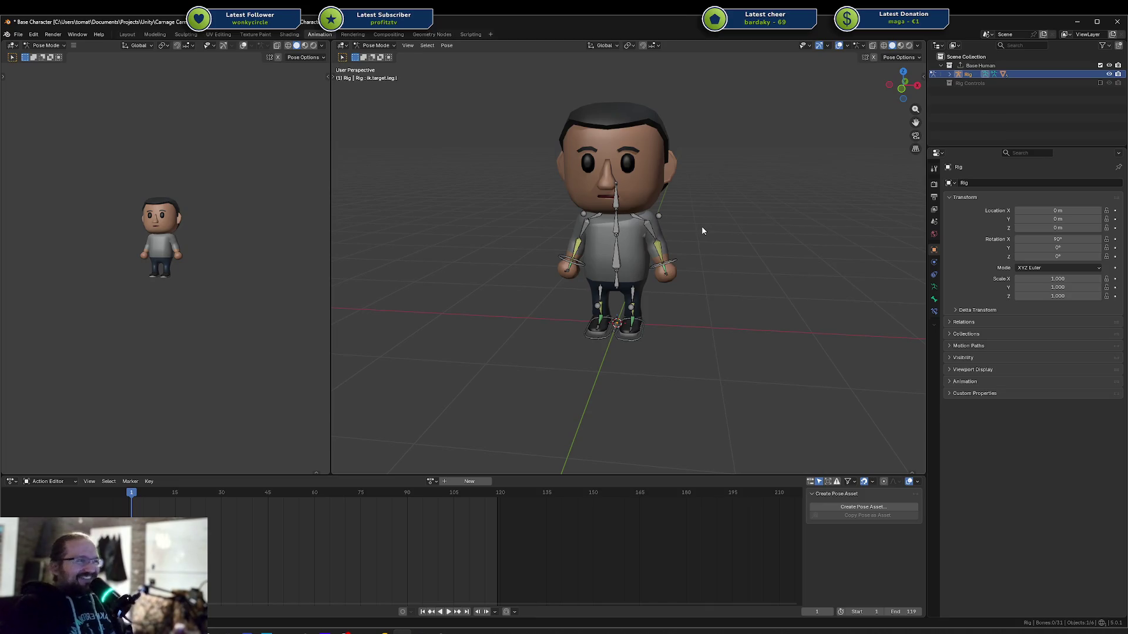
{"action": "mouse_move", "coordinate": [701, 225]}
{"action": "middle_mouse_down"}
{"action": "mouse_move", "coordinate": [643, 230]}
{"action": "mouse_move", "coordinate": [640, 259]}
{"action": "mouse_move", "coordinate": [713, 287]}
{"action": "middle_mouse_up"}
{"action": "scroll", "coordinate": [631, 259], "scroll_direction": "up", "scroll_amount": 5}
{"action": "left_click", "coordinate": [723, 286]}
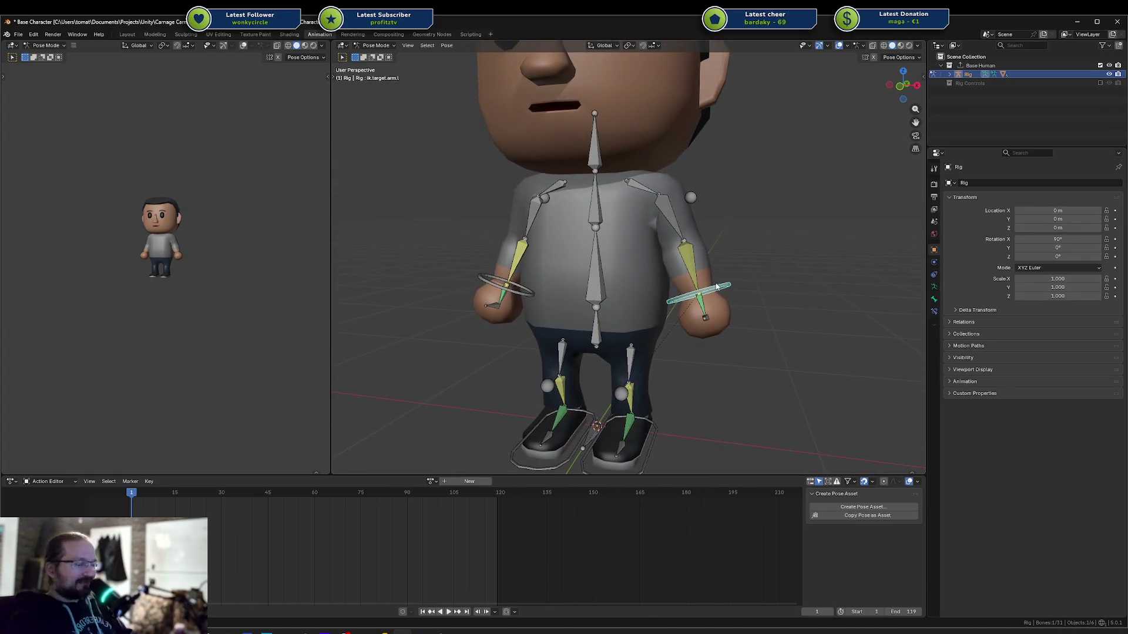
{"action": "scroll", "coordinate": [603, 278], "scroll_direction": "down", "scroll_amount": 2}
{"action": "scroll", "coordinate": [644, 265], "scroll_direction": "down", "scroll_amount": 2, "text": "shift"}
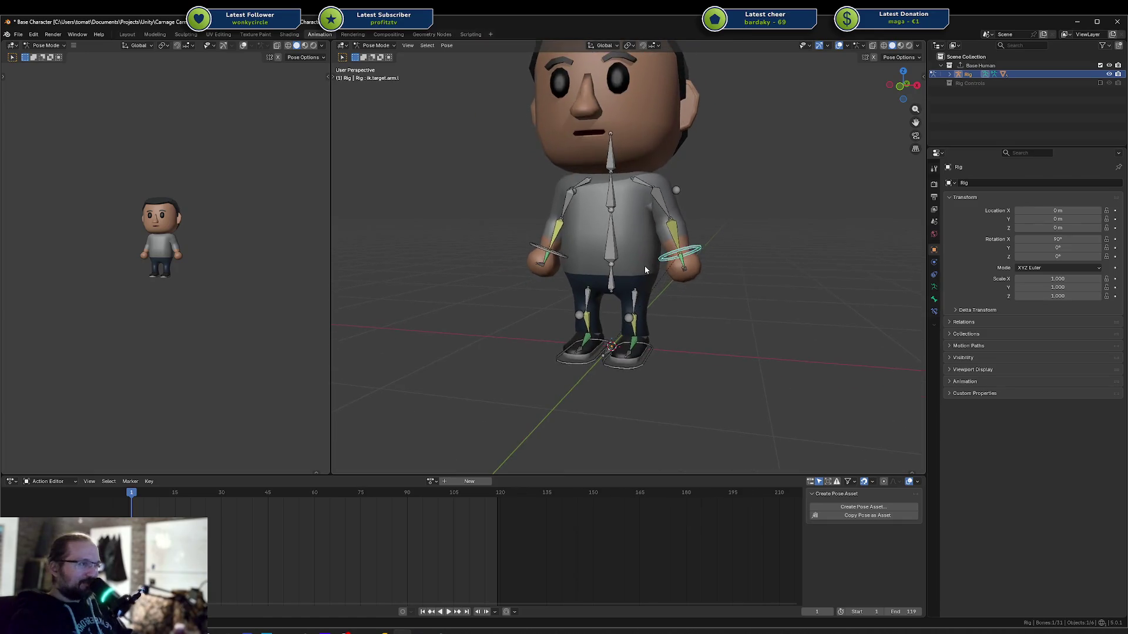
{"action": "scroll", "coordinate": [636, 288], "scroll_direction": "up", "scroll_amount": 4}
{"action": "scroll", "coordinate": [646, 282], "scroll_direction": "down", "scroll_amount": 3}
{"action": "mouse_move", "coordinate": [662, 289]}
{"action": "middle_mouse_down"}
{"action": "mouse_move", "coordinate": [576, 280]}
{"action": "mouse_move", "coordinate": [608, 267]}
{"action": "mouse_move", "coordinate": [628, 300]}
{"action": "middle_mouse_up"}
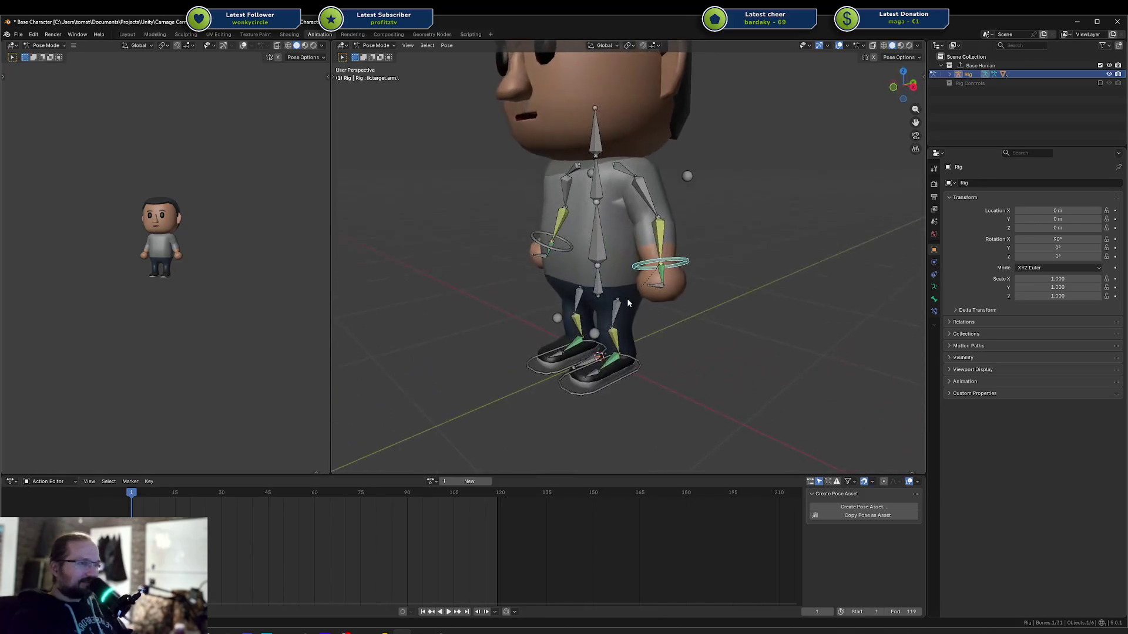
Create a new action named 'Walk Forward', protect it with a fake user, and save the file
{"action": "left_click", "coordinate": [484, 482]}
{"action": "double_click", "coordinate": [433, 483]}
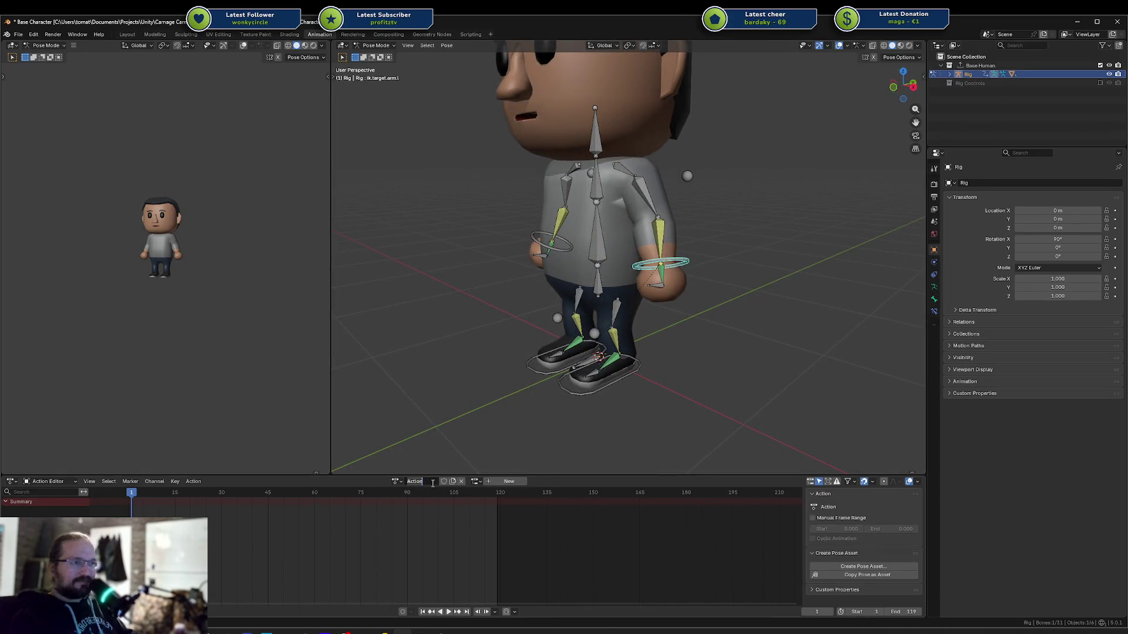
{"action": "type", "text": "W"}
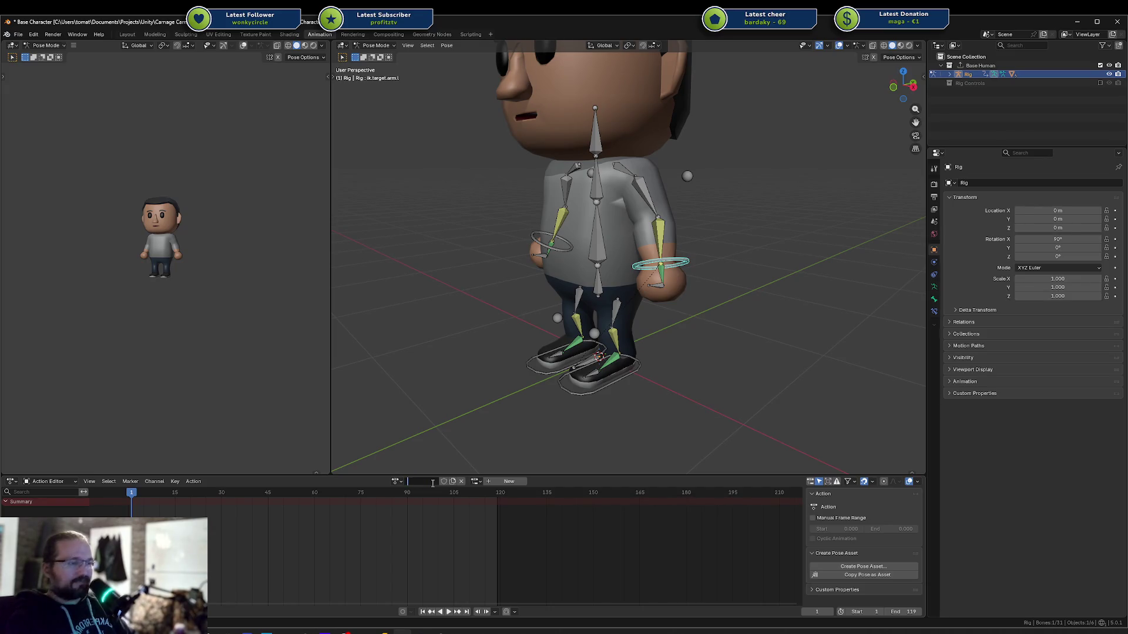
{"action": "type", "text": "alk Forward"}
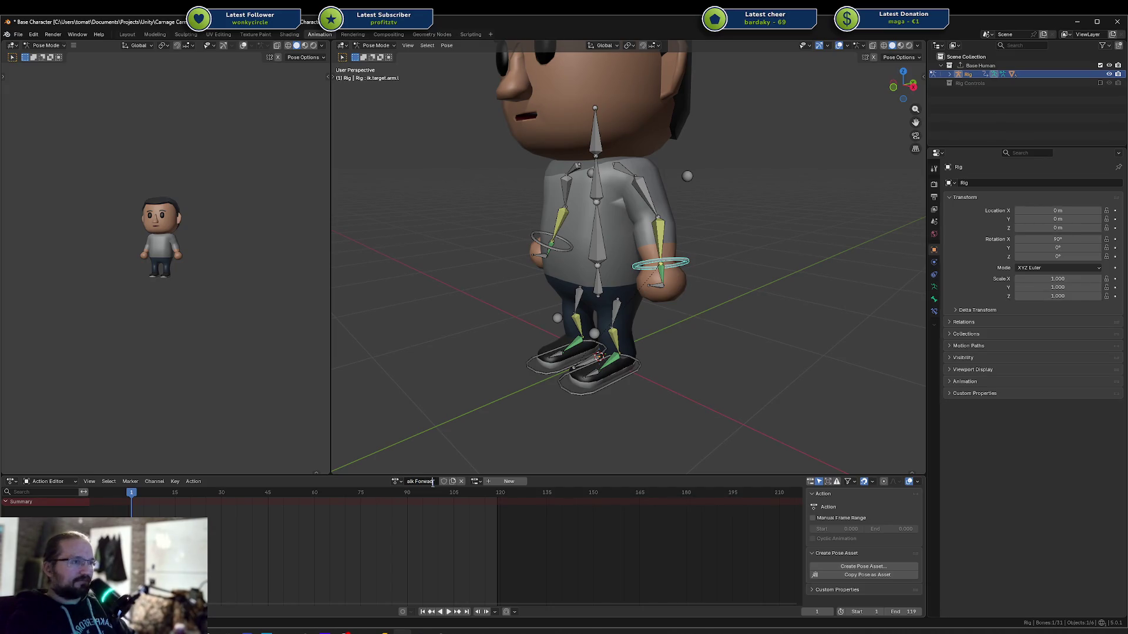
{"action": "key", "text": "Return"}
{"action": "left_click", "coordinate": [453, 482]}
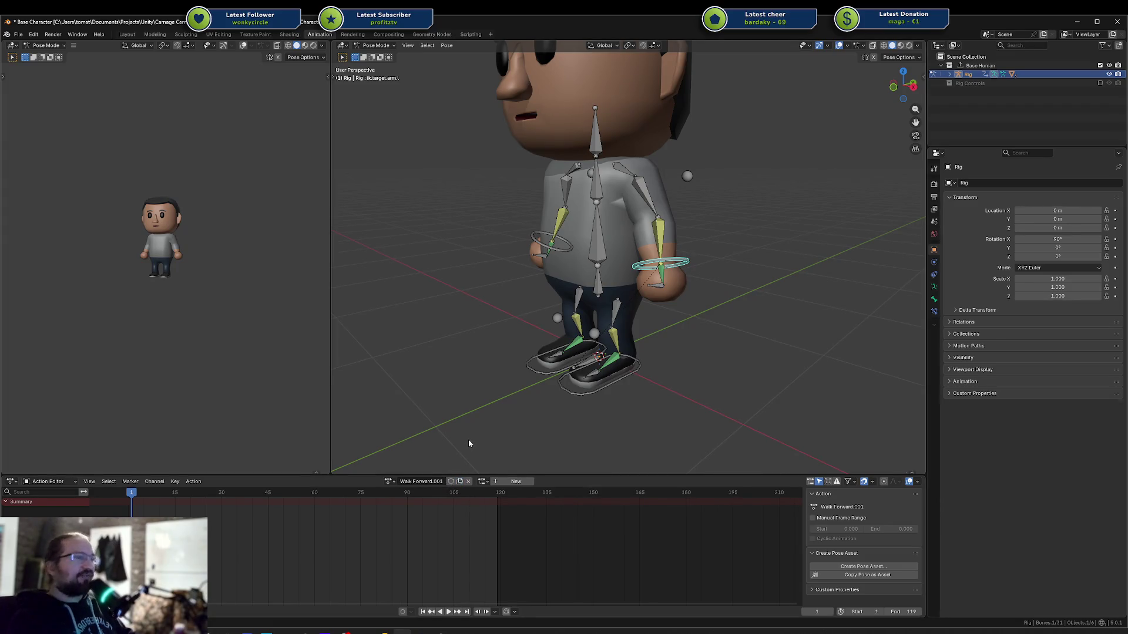
{"action": "left_click", "coordinate": [445, 481]}
{"action": "key", "text": "ctrl+s"}
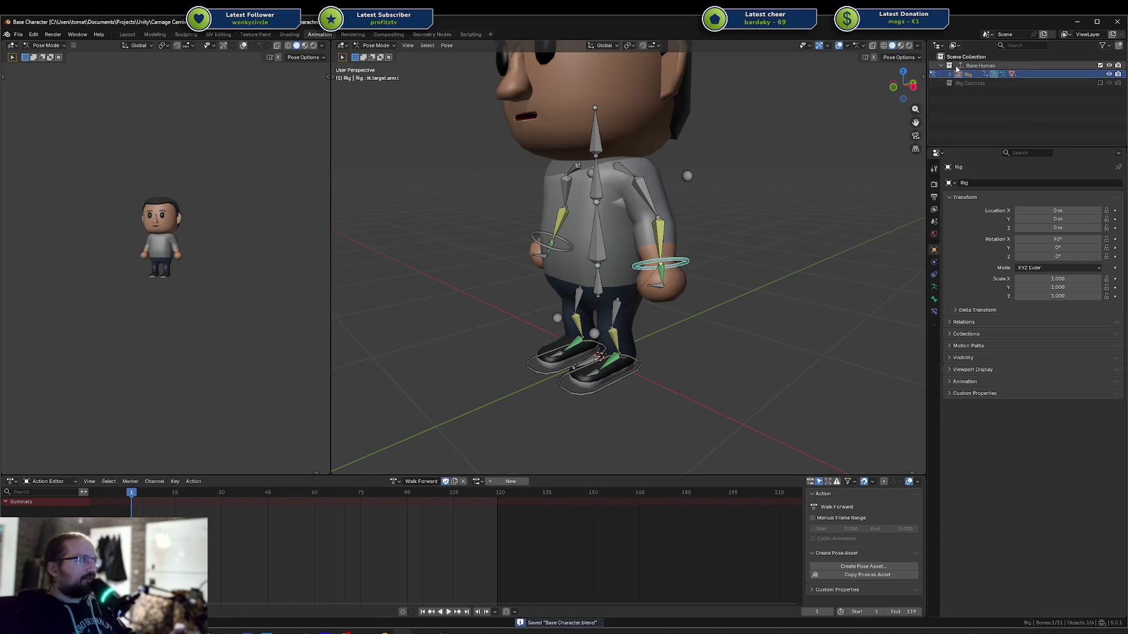
Frame a side-on orthographic view of the character's arm and leg
{"action": "middle_click_drag", "start_coordinate": [693, 259], "coordinate": [650, 259]}
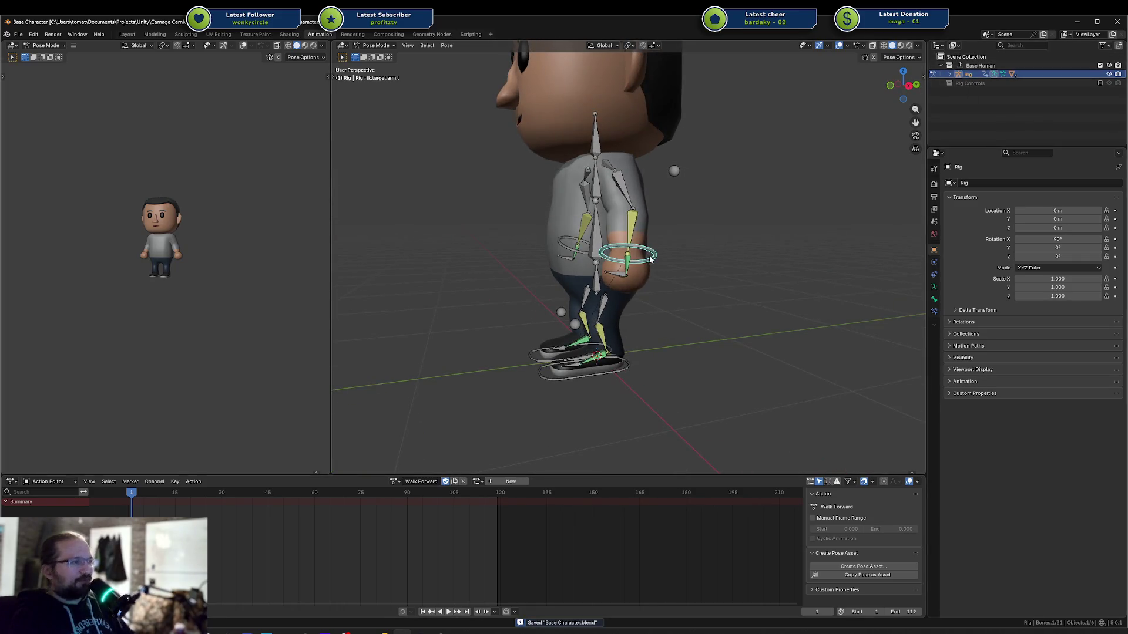
{"action": "key", "text": "KP_3"}
{"action": "scroll", "coordinate": [602, 306], "scroll_direction": "up", "scroll_amount": 3}
{"action": "middle_click_drag", "start_coordinate": [601, 307], "coordinate": [636, 282], "text": "shift"}
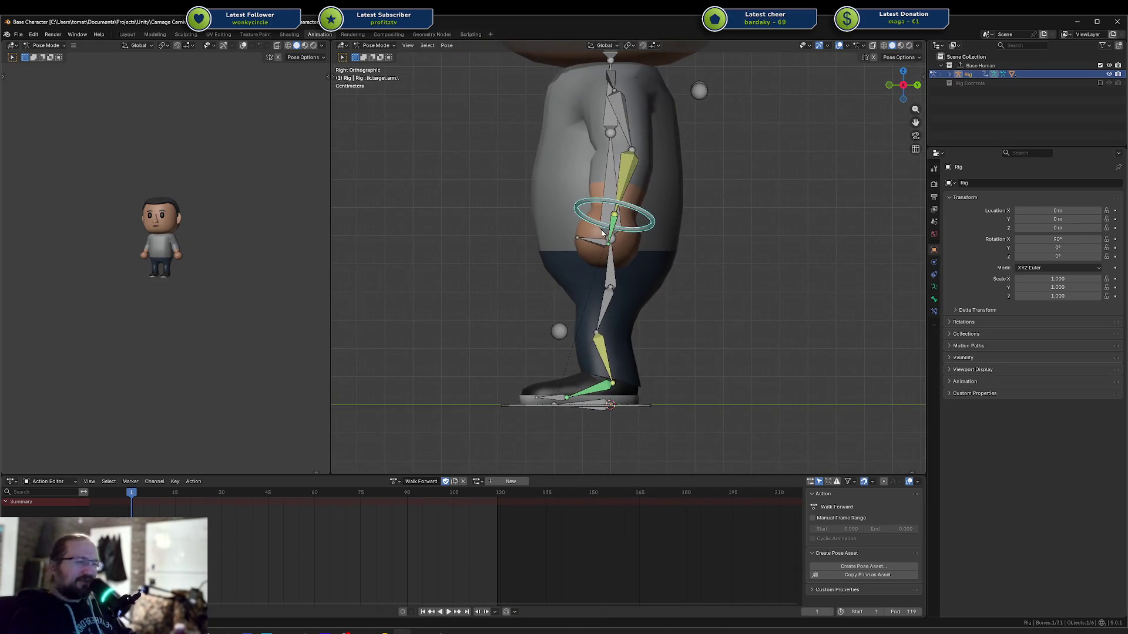
Raise, rotate and reposition the left leg IK target
{"action": "left_click", "coordinate": [634, 406]}
{"action": "scroll", "coordinate": [665, 371], "scroll_direction": "up", "scroll_amount": 1}
{"action": "key", "text": "g"}
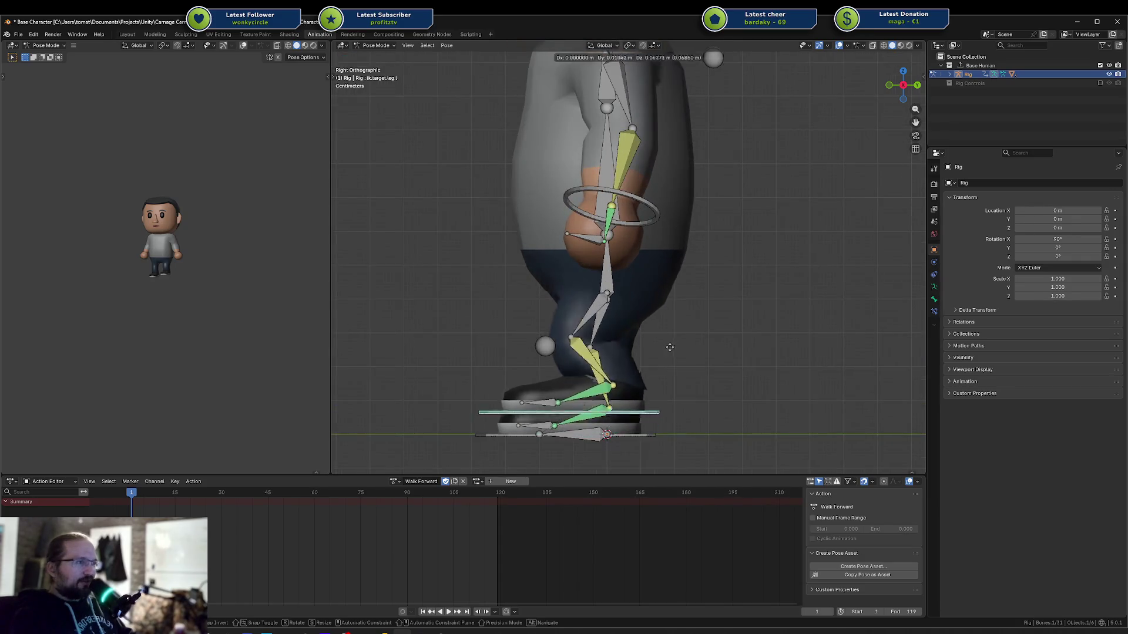
{"action": "left_click", "coordinate": [721, 337]}
{"action": "key", "text": "r"}
{"action": "left_click", "coordinate": [689, 297]}
{"action": "key", "text": "g"}
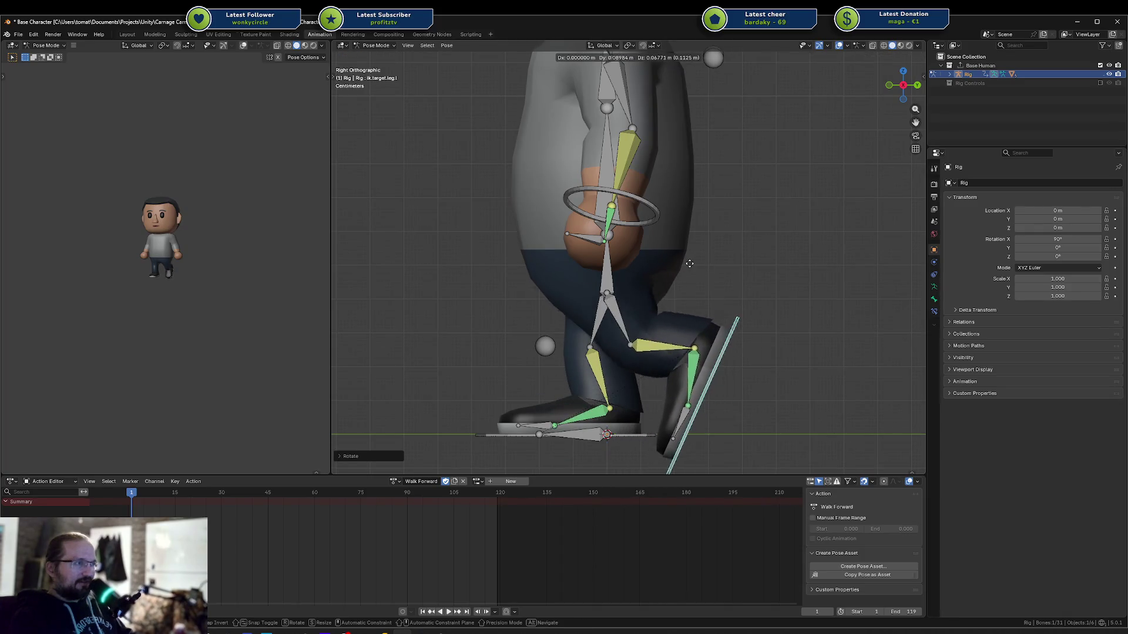
{"action": "left_click", "coordinate": [689, 264]}
Abandon a left toe bend, then move, tilt and lower the left foot target
{"action": "left_click", "coordinate": [675, 407]}
{"action": "key", "text": "r"}
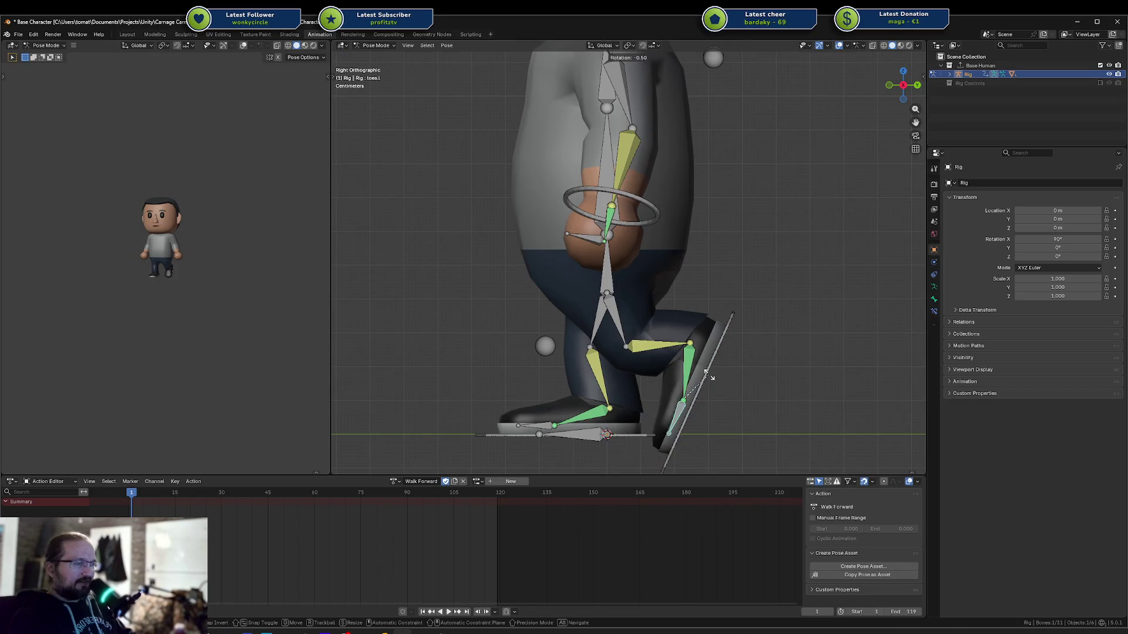
{"action": "right_click", "coordinate": [715, 393]}
{"action": "left_click", "coordinate": [730, 330]}
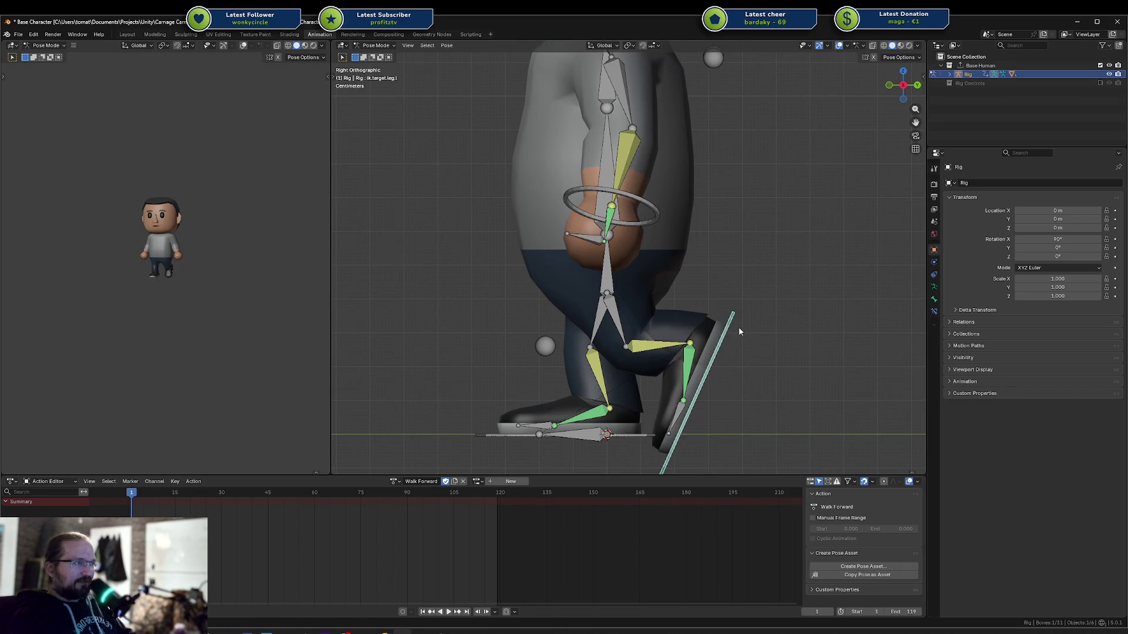
{"action": "key", "text": "g"}
{"action": "left_click", "coordinate": [722, 282]}
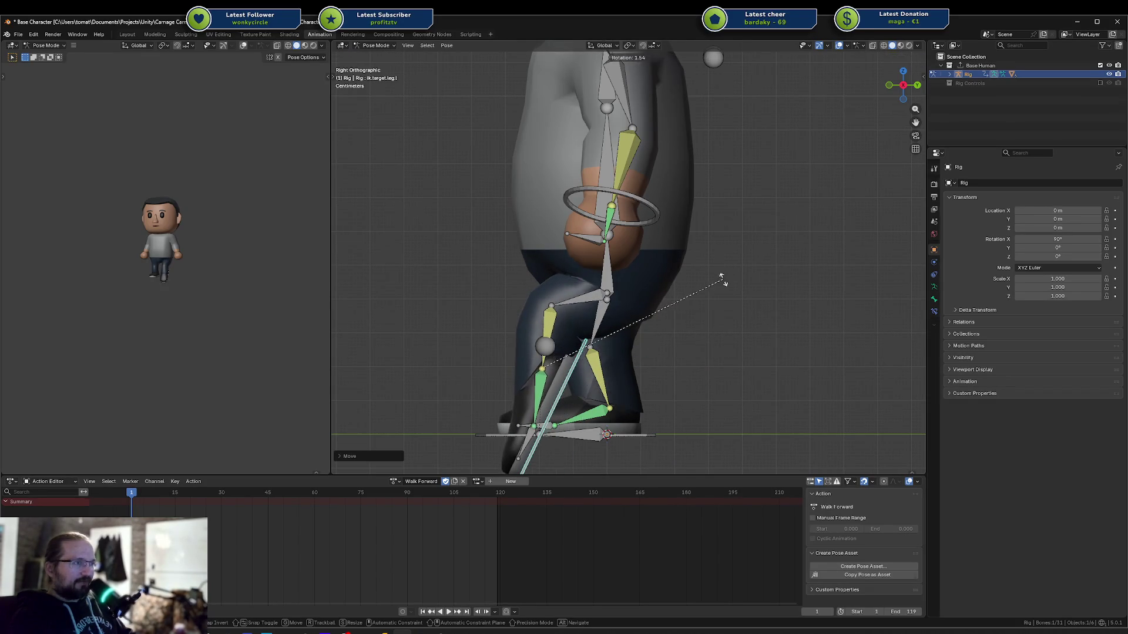
{"action": "key", "text": "r"}
{"action": "left_click", "coordinate": [629, 112]}
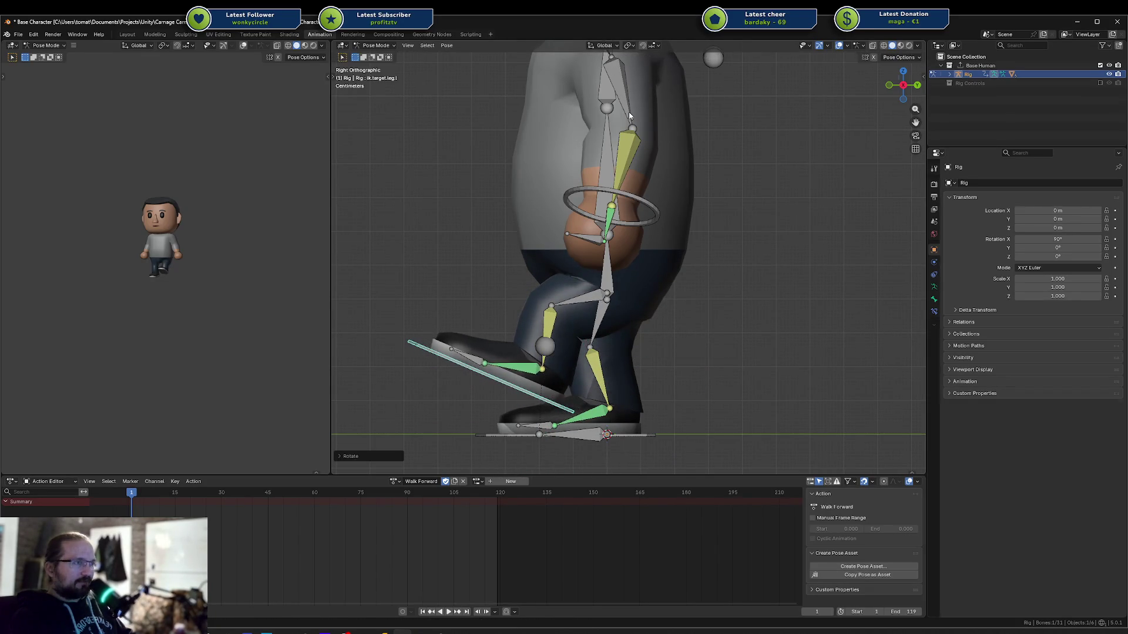
{"action": "key", "text": "g"}
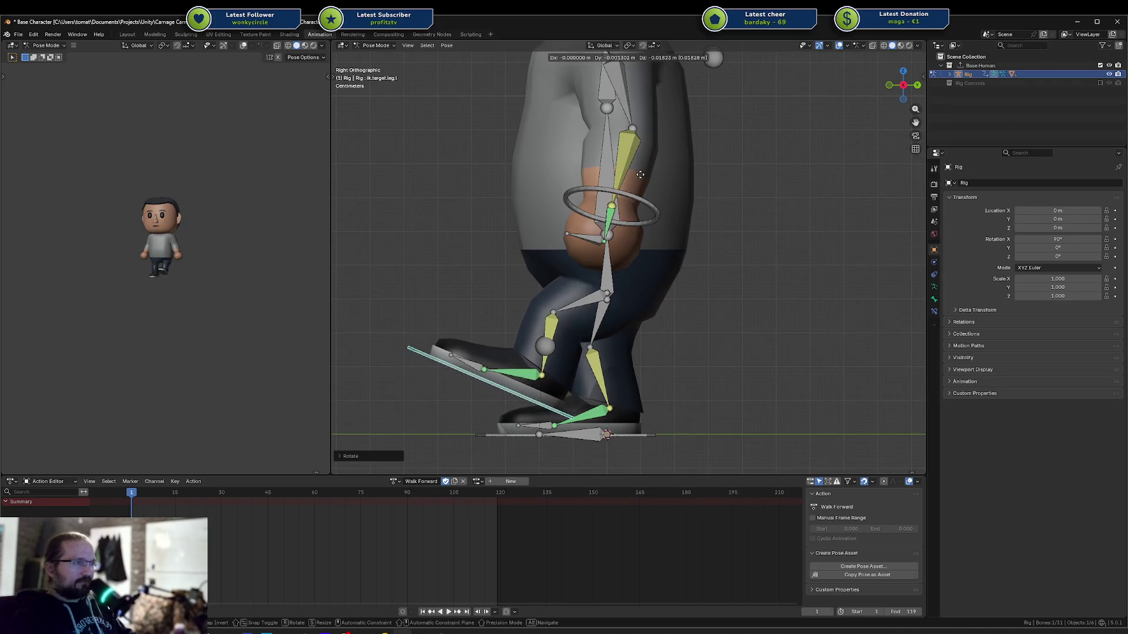
{"action": "left_click", "coordinate": [620, 248]}
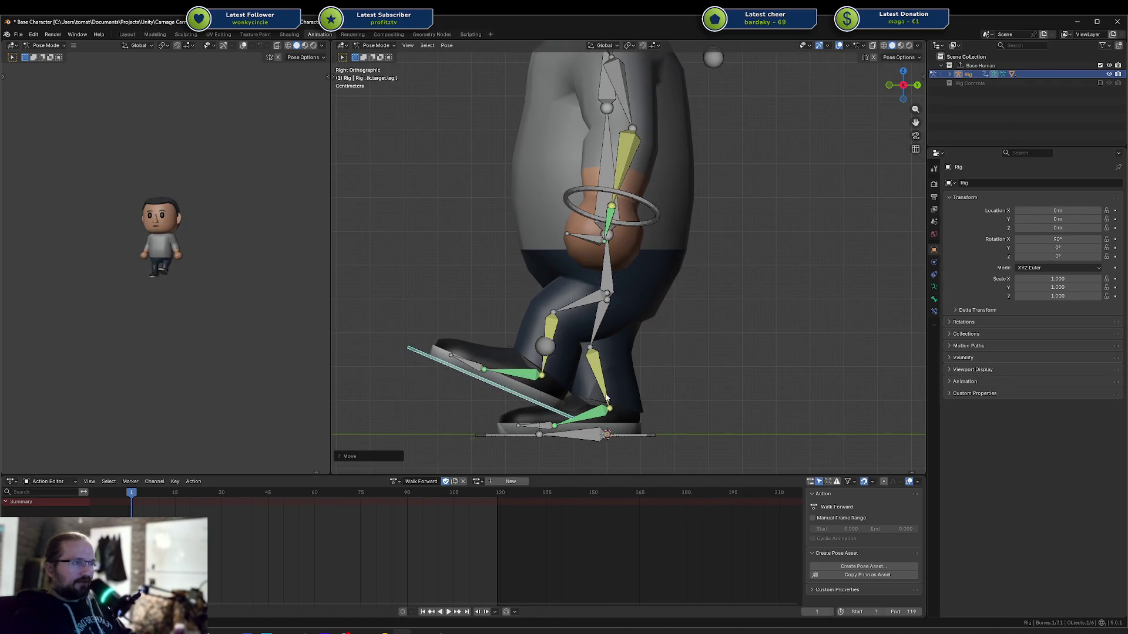
Tilt the right foot target, bend the right toes, and place the right foot
{"action": "left_click", "coordinate": [597, 445]}
{"action": "key", "text": "r"}
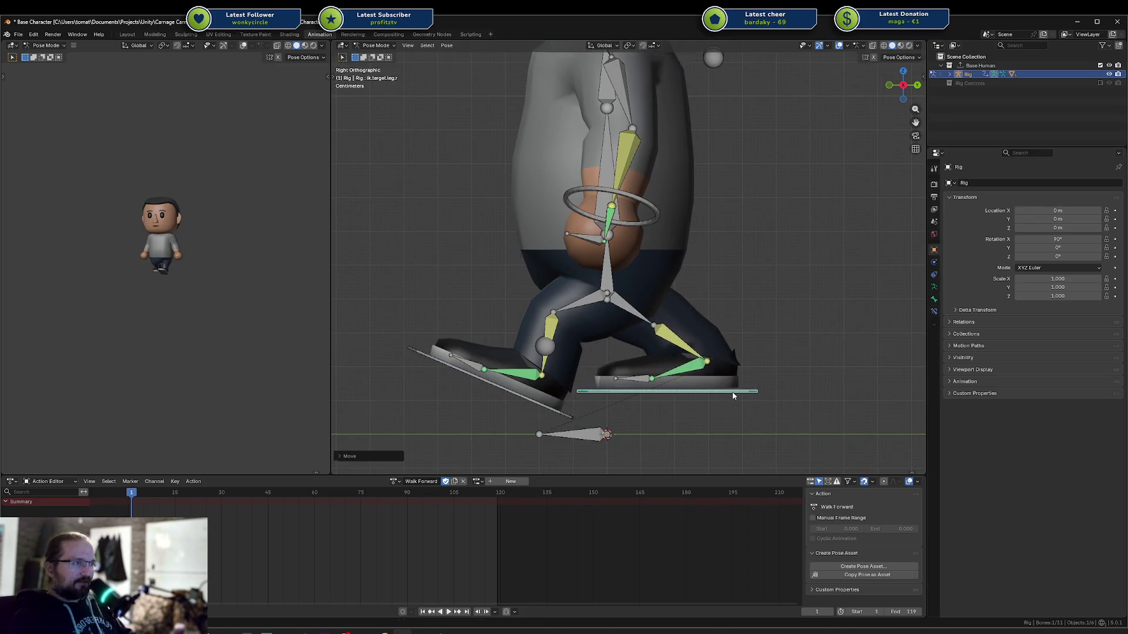
{"action": "left_click", "coordinate": [713, 324]}
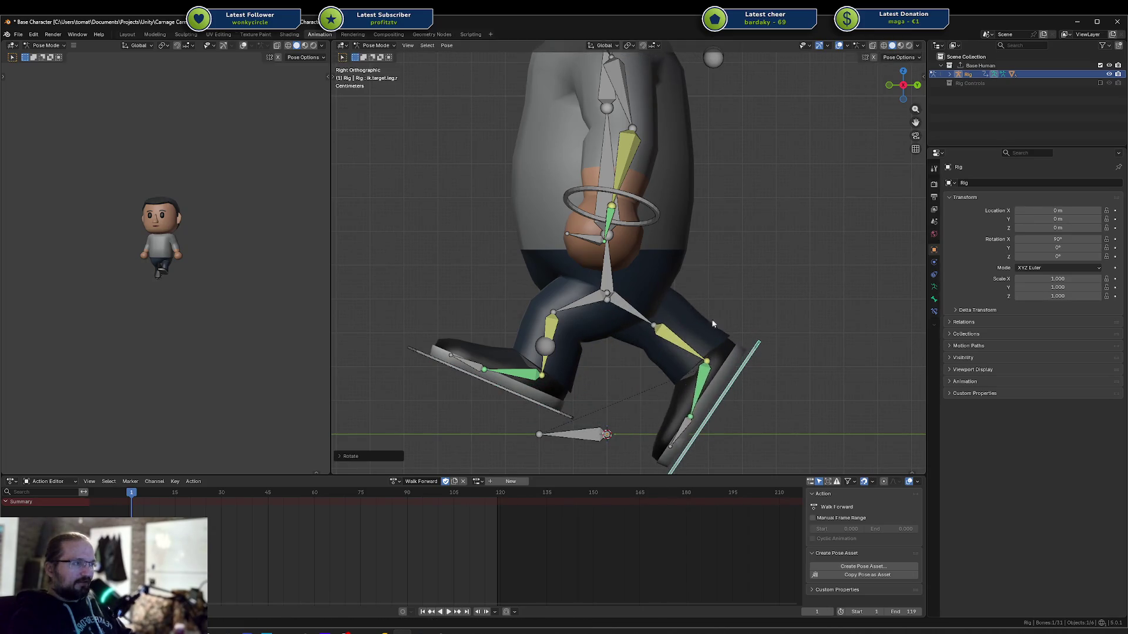
{"action": "left_click", "coordinate": [677, 442]}
{"action": "key", "text": "r"}
{"action": "left_click", "coordinate": [709, 403]}
{"action": "left_click", "coordinate": [720, 397]}
{"action": "key", "text": "g"}
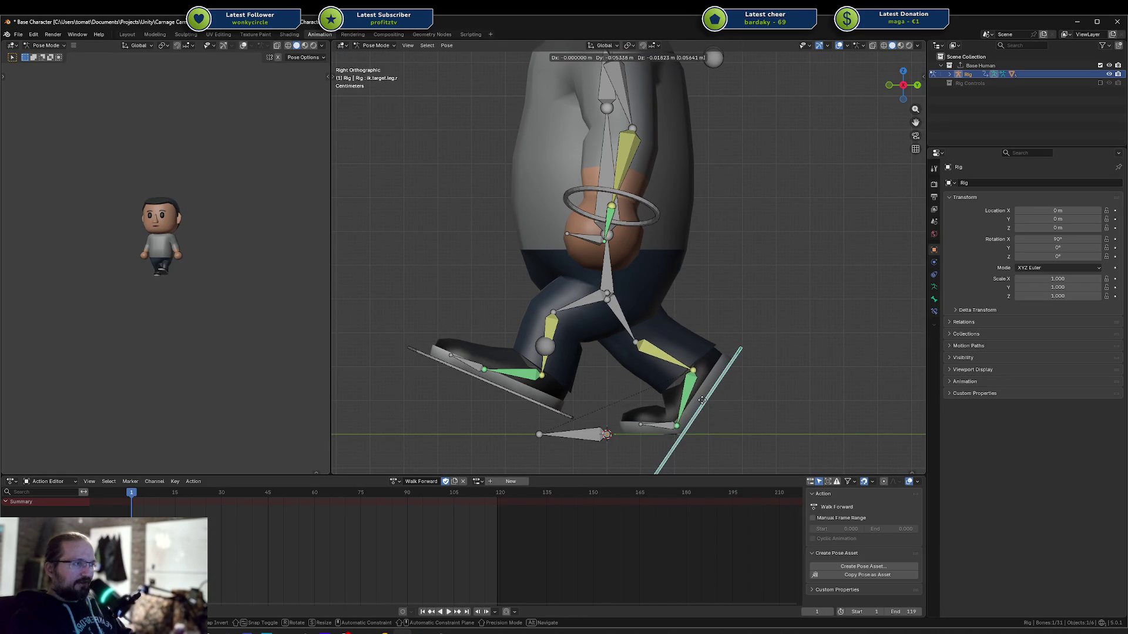
{"action": "left_click", "coordinate": [704, 398]}
Refine the right toes' position and rotation and nudge the right foot into place
{"action": "left_click", "coordinate": [671, 426]}
{"action": "key", "text": "g"}
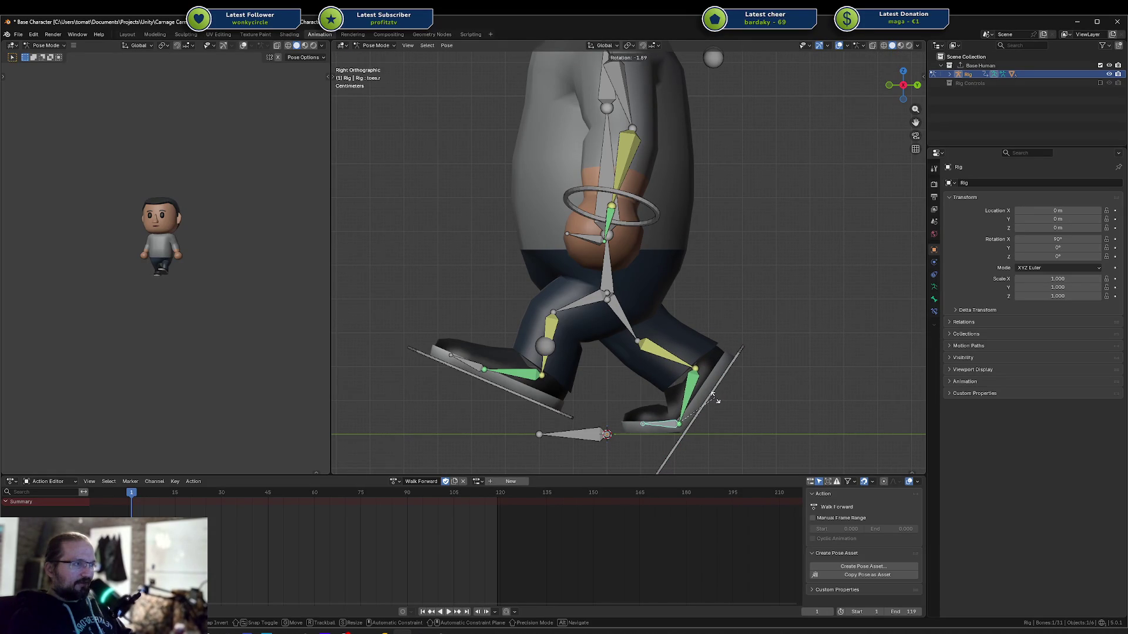
{"action": "left_click", "coordinate": [712, 402]}
{"action": "key", "text": "r"}
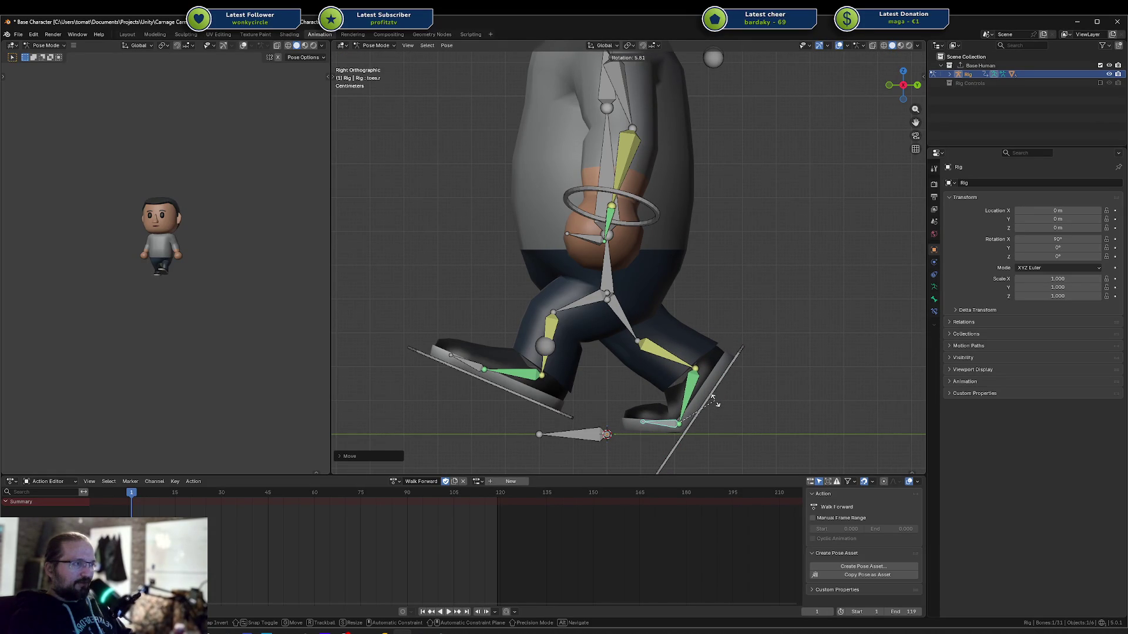
{"action": "left_click", "coordinate": [712, 402]}
{"action": "left_click", "coordinate": [707, 400]}
{"action": "key", "text": "g"}
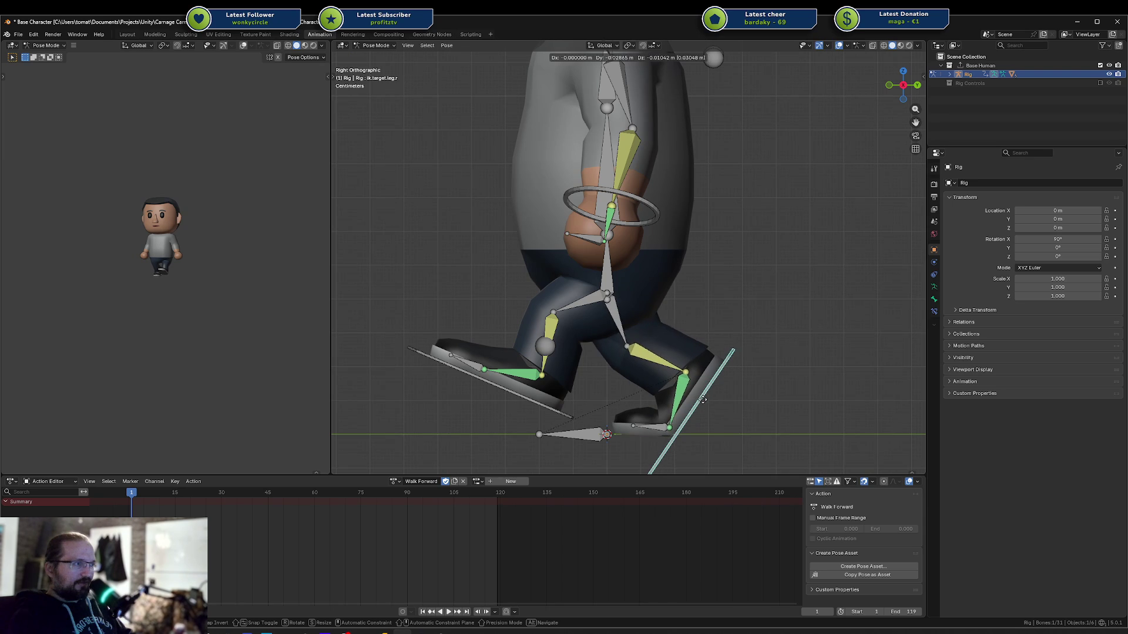
{"action": "left_click", "coordinate": [699, 398]}
{"action": "key", "text": "g"}
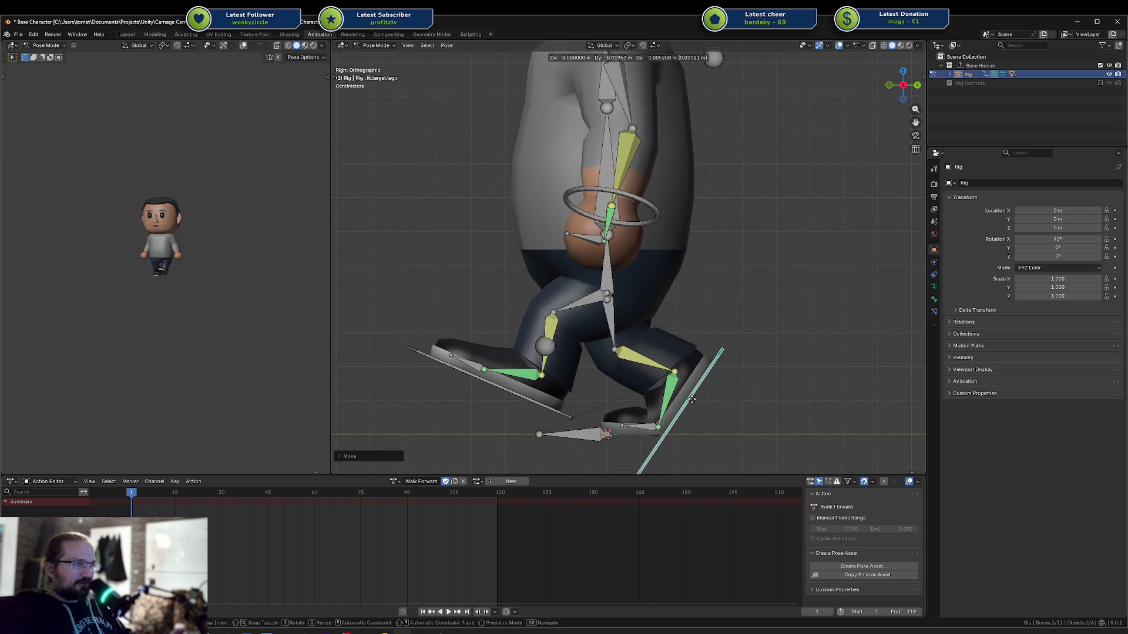
{"action": "left_click", "coordinate": [694, 399]}
{"action": "left_click", "coordinate": [642, 423]}
{"action": "key", "text": "r"}
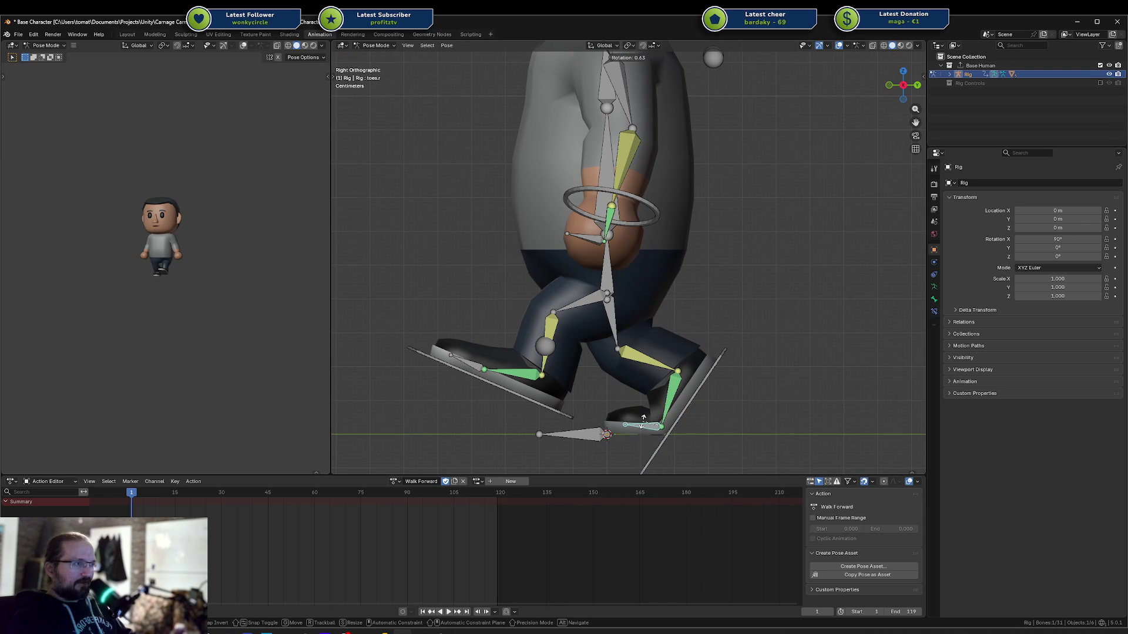
{"action": "left_click", "coordinate": [644, 418]}
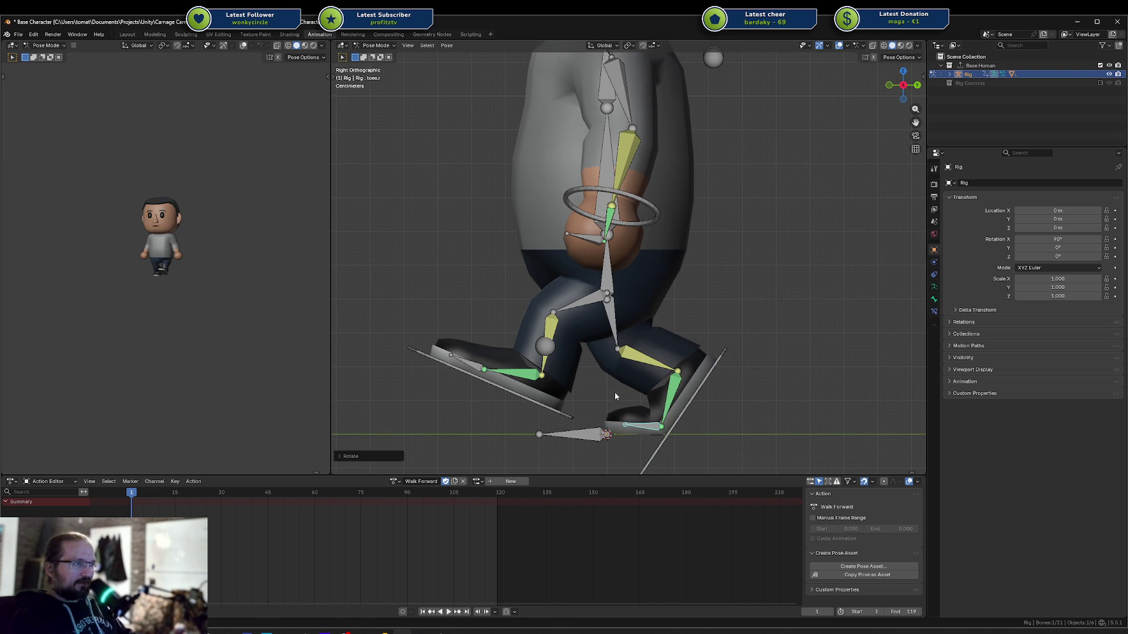
Move the left foot forward and reposition both knee pole targets
{"action": "left_click", "coordinate": [532, 397]}
{"action": "key", "text": "g"}
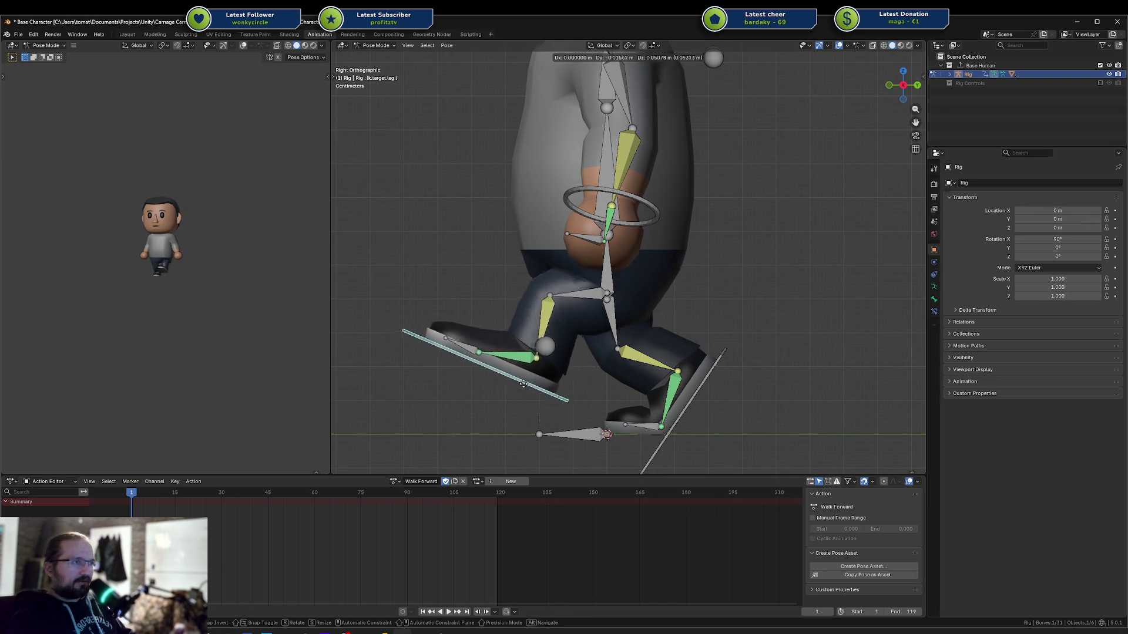
{"action": "left_click", "coordinate": [526, 386]}
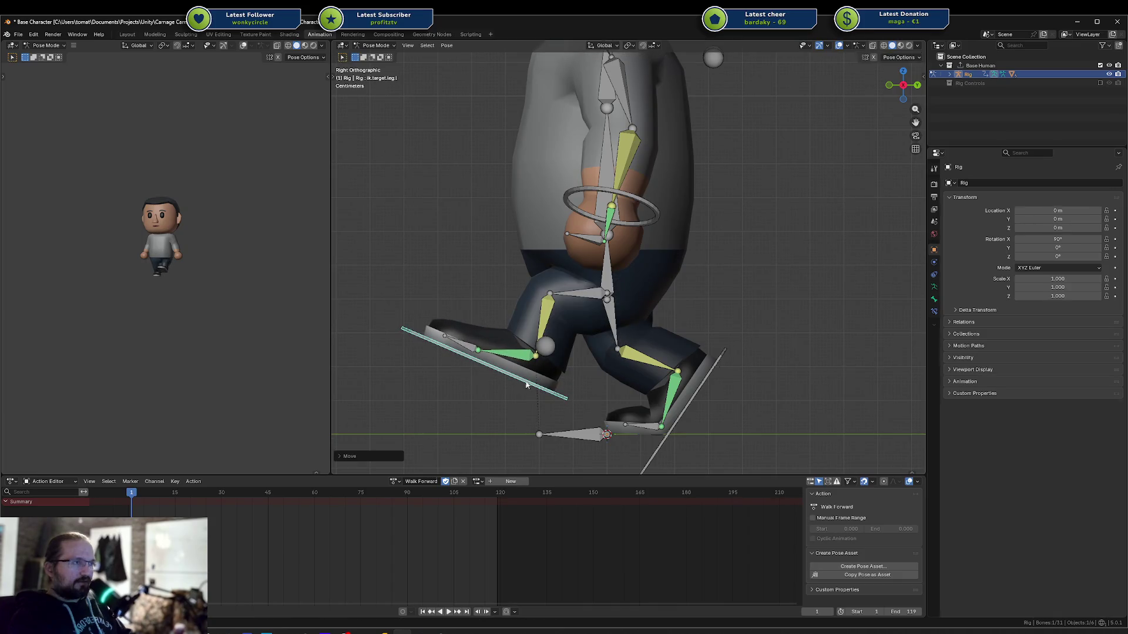
{"action": "left_click", "coordinate": [551, 345]}
{"action": "key", "text": "g"}
{"action": "left_click", "coordinate": [437, 268]}
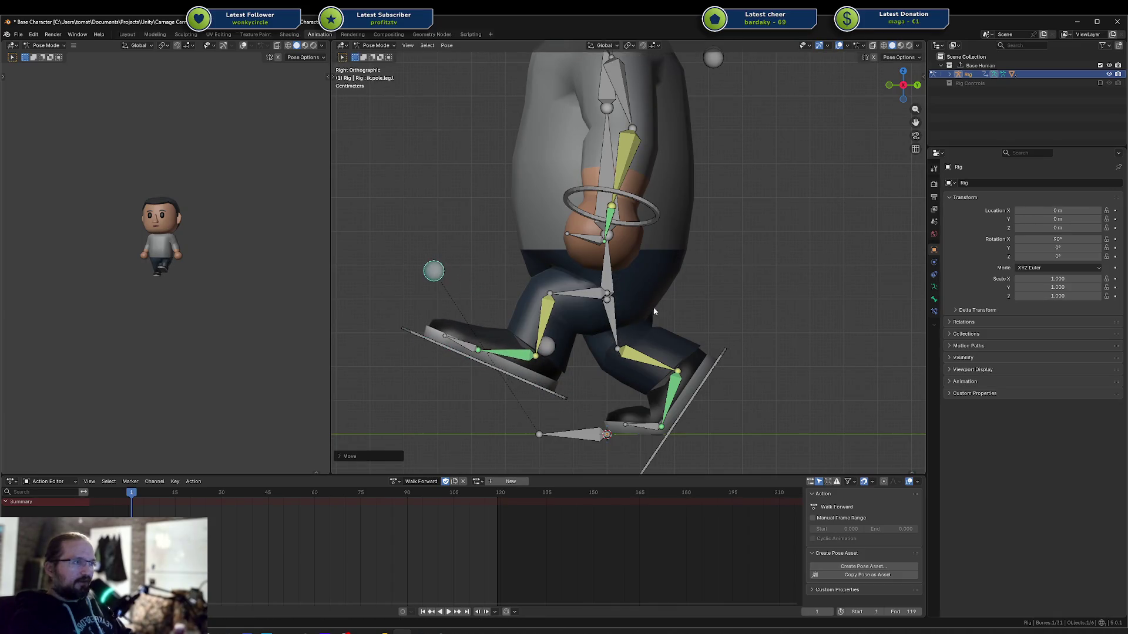
{"action": "left_click", "coordinate": [548, 345]}
{"action": "key", "text": "g"}
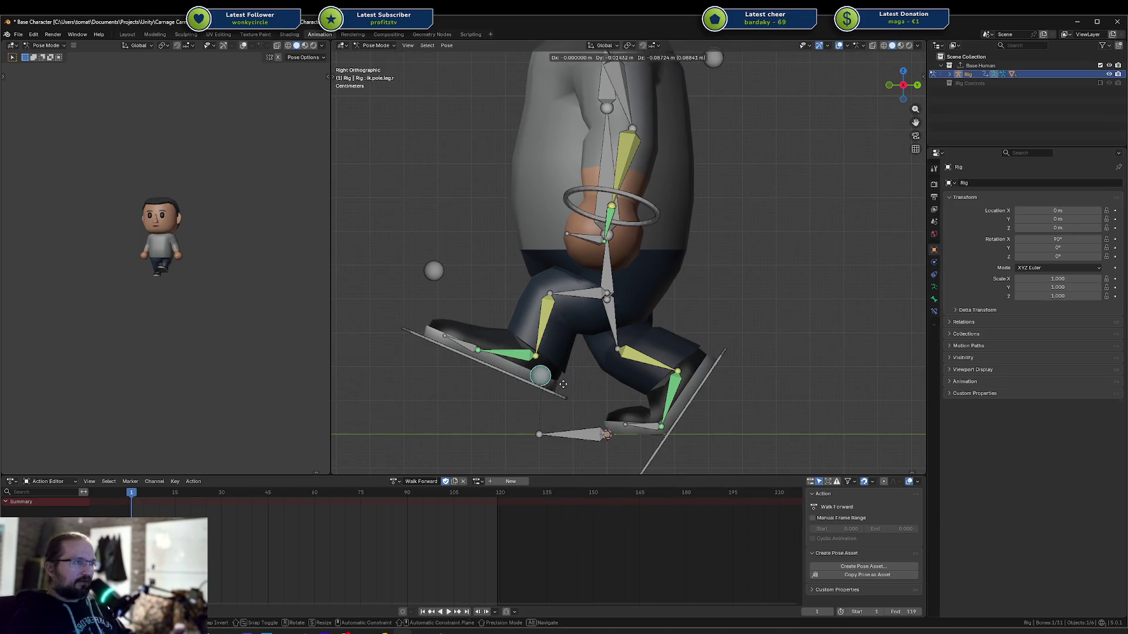
{"action": "left_click", "coordinate": [564, 383]}
Adjust the hips height along Z and lower the left foot control
{"action": "middle_click_drag", "start_coordinate": [662, 221], "coordinate": [686, 282], "text": "shift"}
{"action": "left_click", "coordinate": [630, 340]}
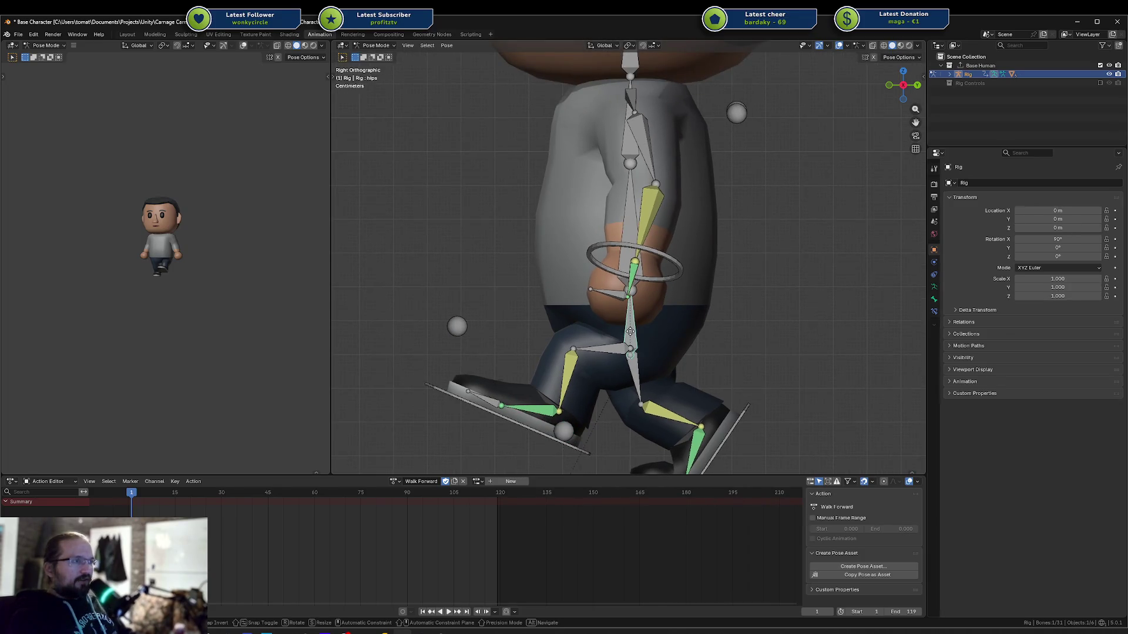
{"action": "key", "text": "g"}
{"action": "key", "text": "z"}
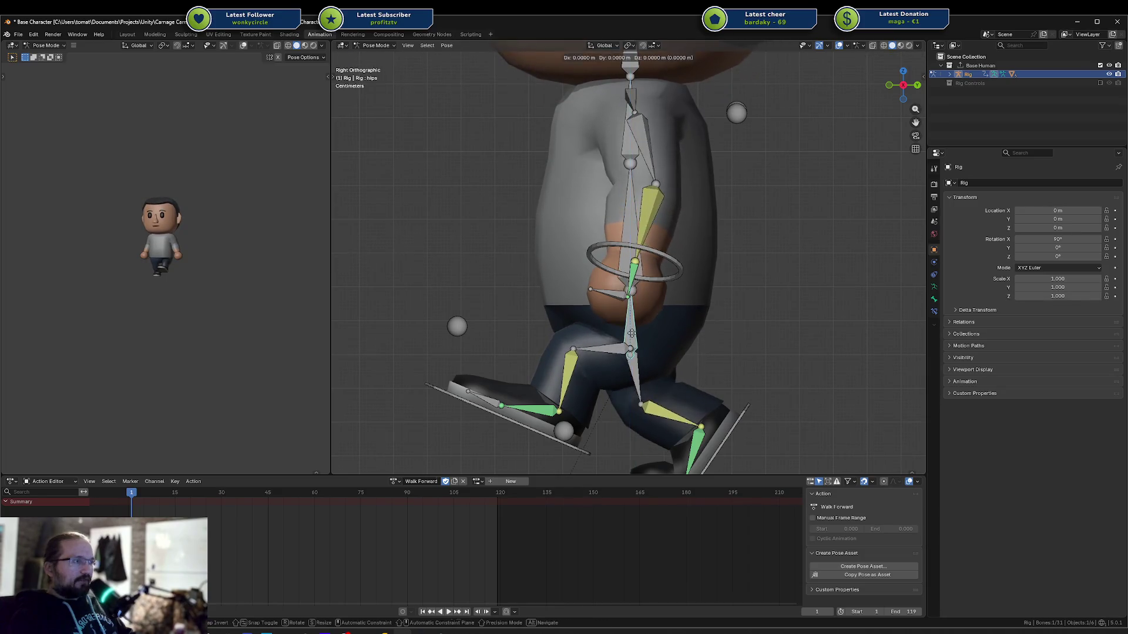
{"action": "left_click", "coordinate": [629, 331]}
{"action": "middle_click_drag", "start_coordinate": [560, 450], "coordinate": [549, 374], "text": "shift"}
{"action": "left_click", "coordinate": [550, 370]}
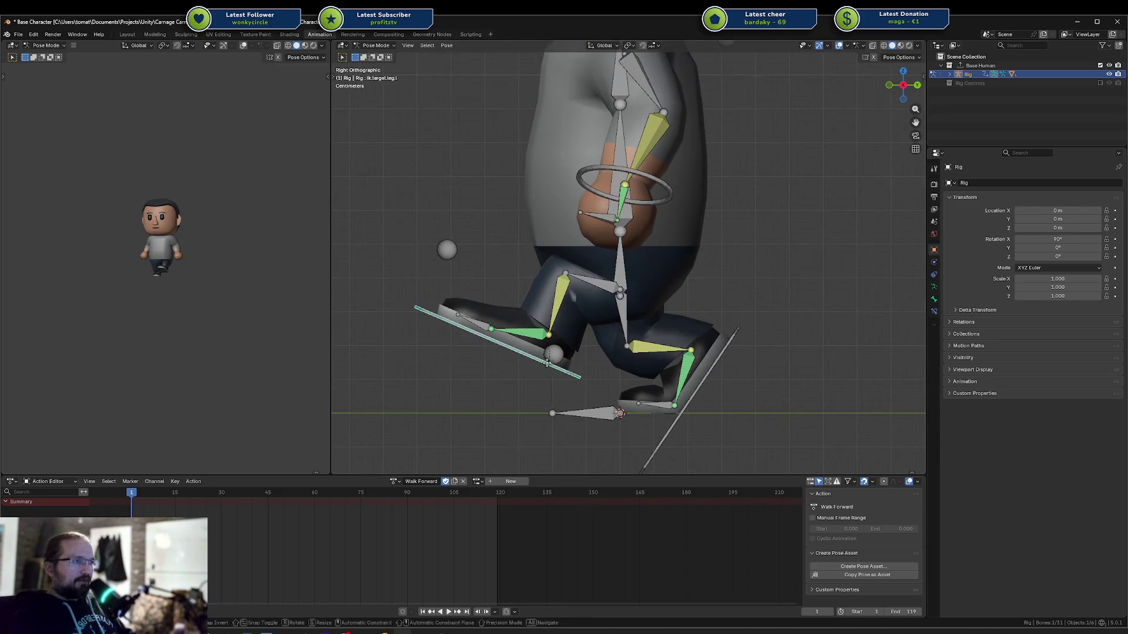
{"action": "key", "text": "g"}
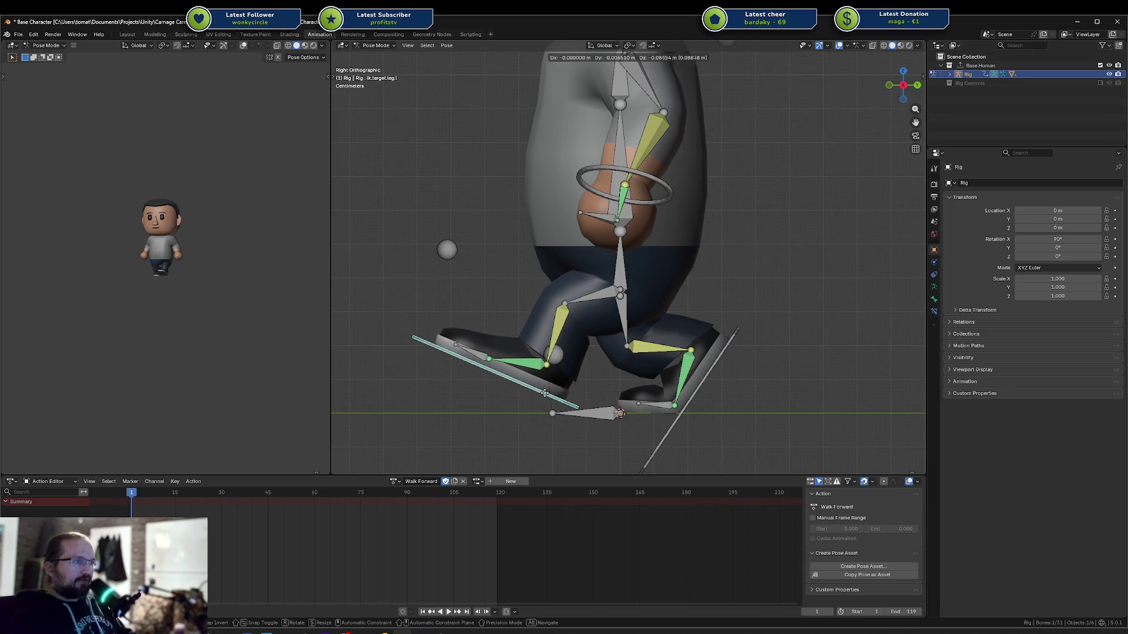
{"action": "left_click", "coordinate": [544, 393]}
Cancel a right foot rotation and select the left hand control ring
{"action": "left_click", "coordinate": [712, 370]}
{"action": "key", "text": "r"}
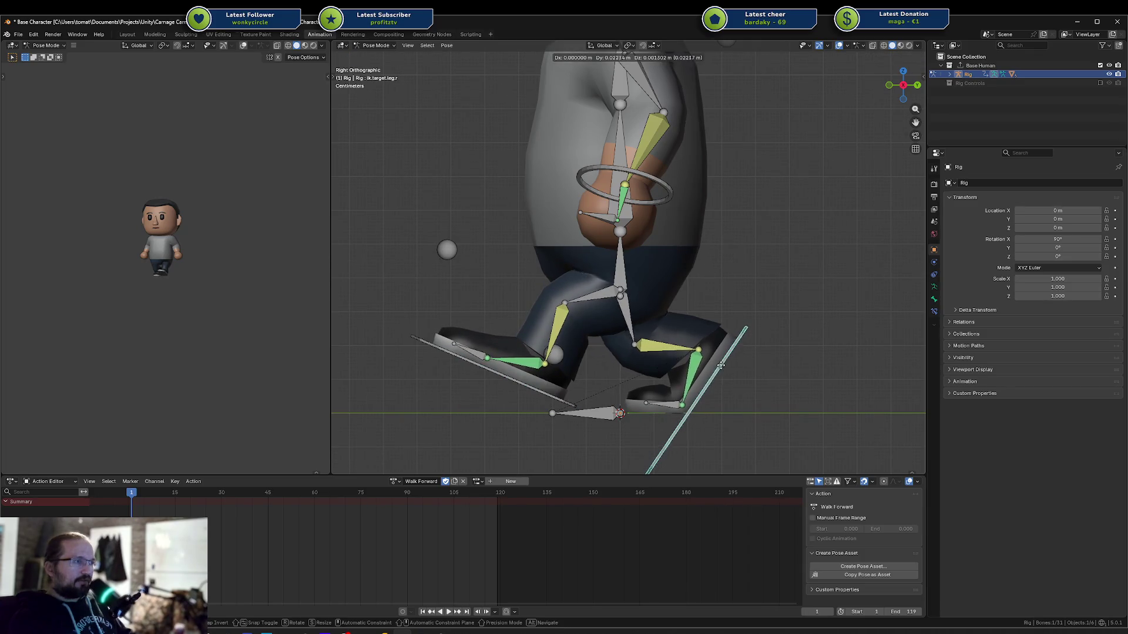
{"action": "key", "text": "Escape"}
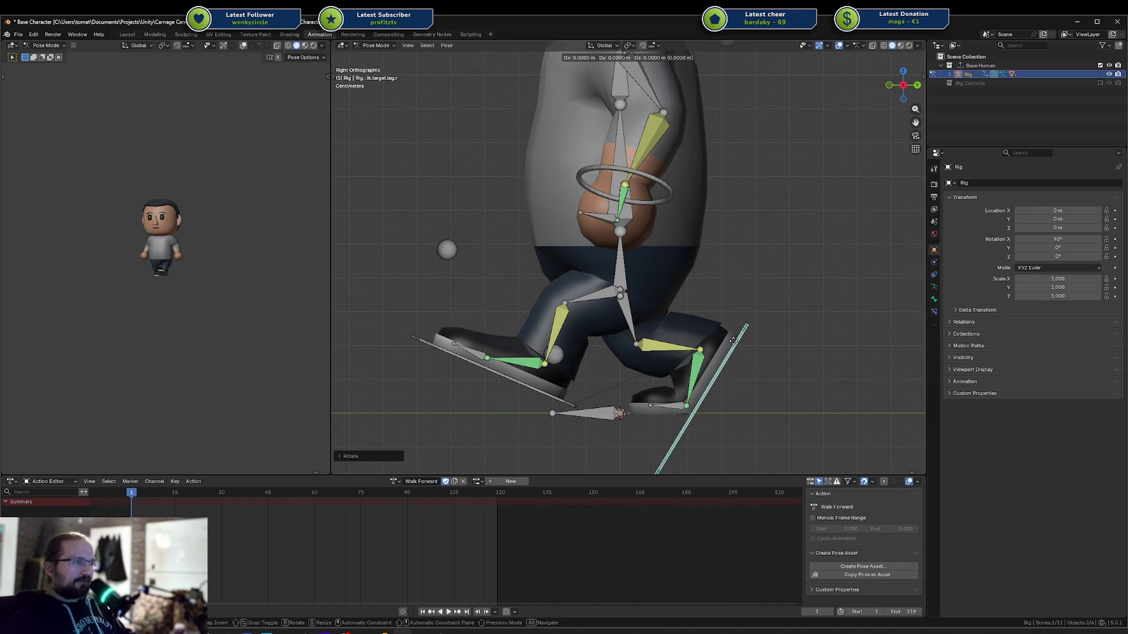
{"action": "scroll", "coordinate": [690, 258], "scroll_direction": "up", "scroll_amount": 3, "text": "shift"}
{"action": "left_click", "coordinate": [656, 244]}
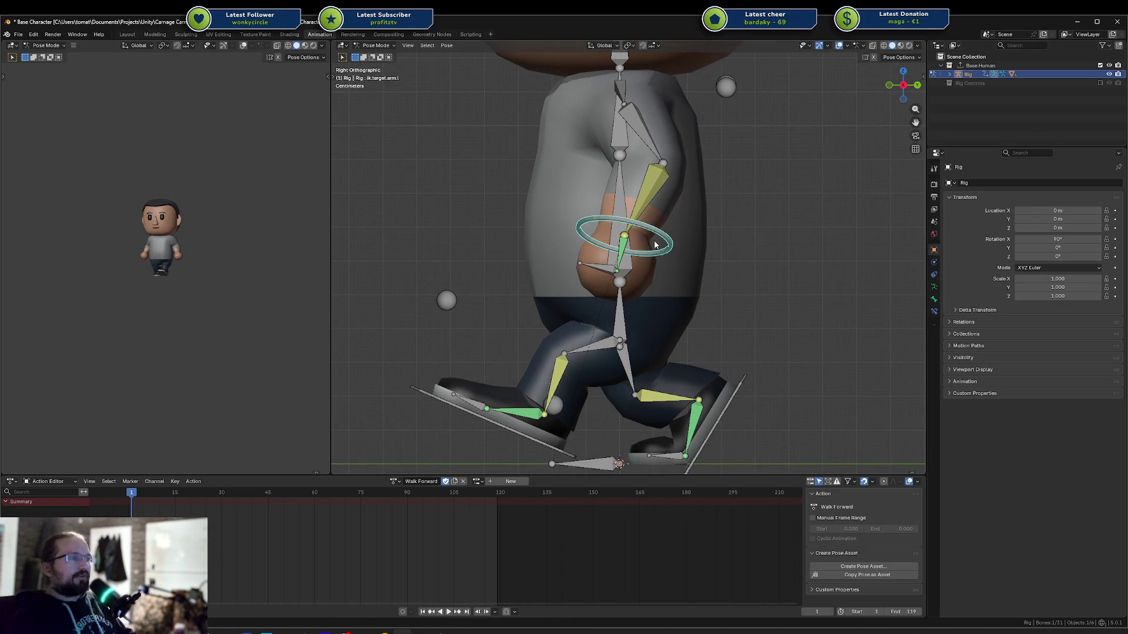
Swing the left hand forward and the right hand back, standing its ring upright
{"action": "key", "text": "g"}
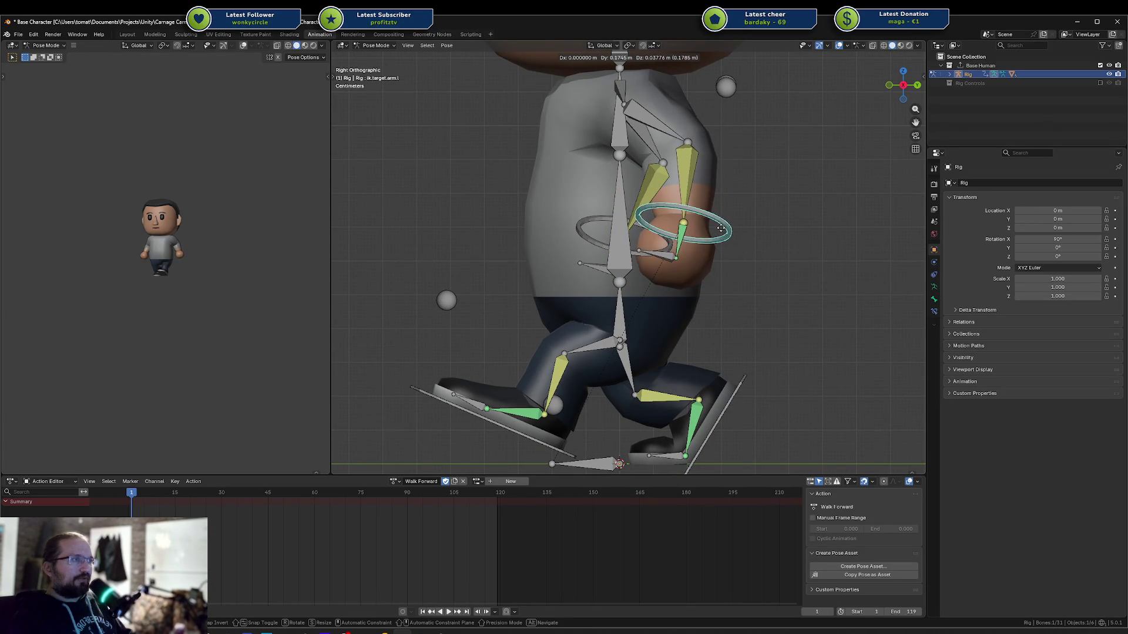
{"action": "left_click", "coordinate": [728, 229]}
{"action": "left_click", "coordinate": [637, 223]}
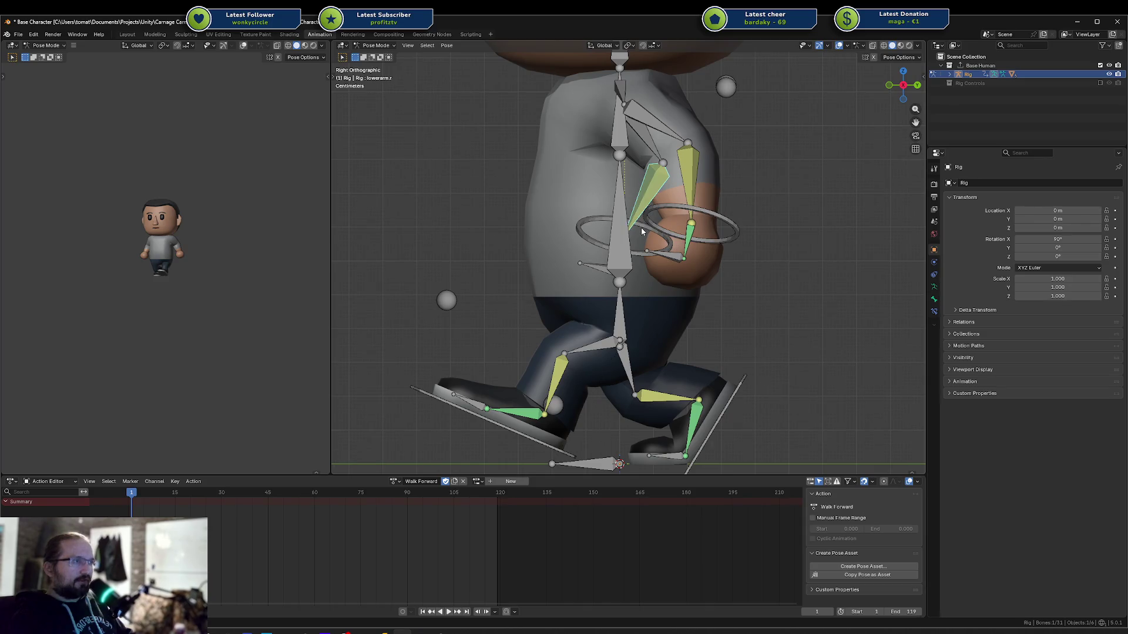
{"action": "key", "text": "g"}
{"action": "left_click", "coordinate": [555, 229]}
{"action": "key", "text": "r"}
{"action": "left_click", "coordinate": [738, 228]}
{"action": "left_click_drag", "start_coordinate": [738, 227], "coordinate": [748, 227]}
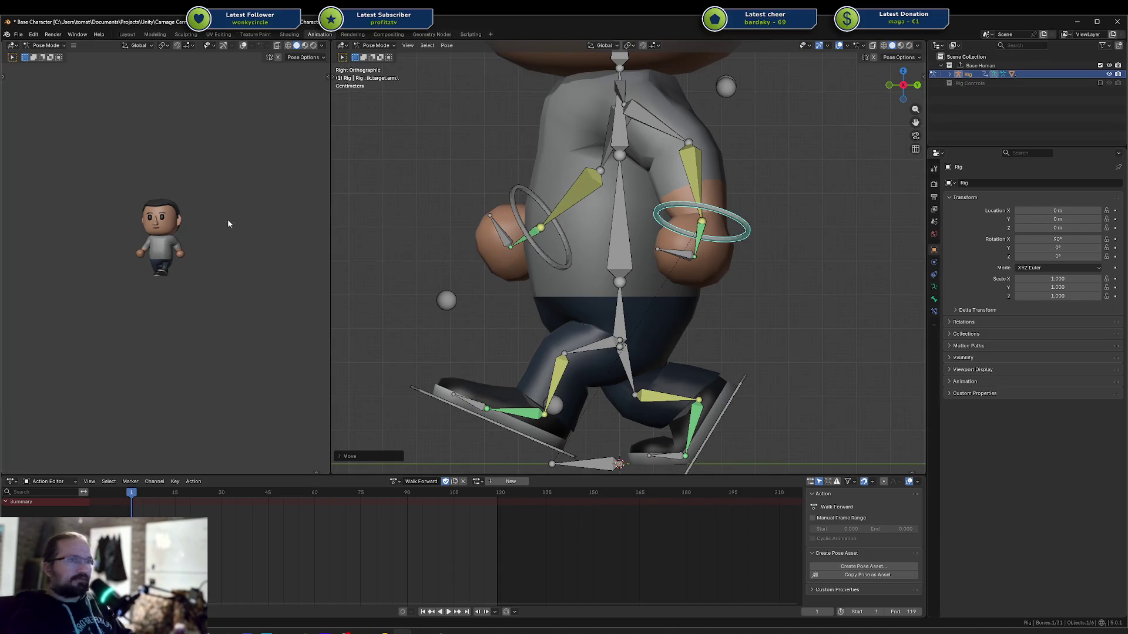
{"action": "scroll", "coordinate": [229, 251], "scroll_direction": "up", "scroll_amount": 4}
{"action": "mouse_move", "coordinate": [230, 252]}
{"action": "middle_mouse_down"}
{"action": "mouse_move", "coordinate": [248, 263]}
{"action": "mouse_move", "coordinate": [297, 243]}
{"action": "mouse_move", "coordinate": [364, 275]}
{"action": "middle_mouse_up"}
Tilt the left foot toe-up, bend its toes upward, and reposition the foot
{"action": "left_click", "coordinate": [540, 445]}
{"action": "key", "text": "r"}
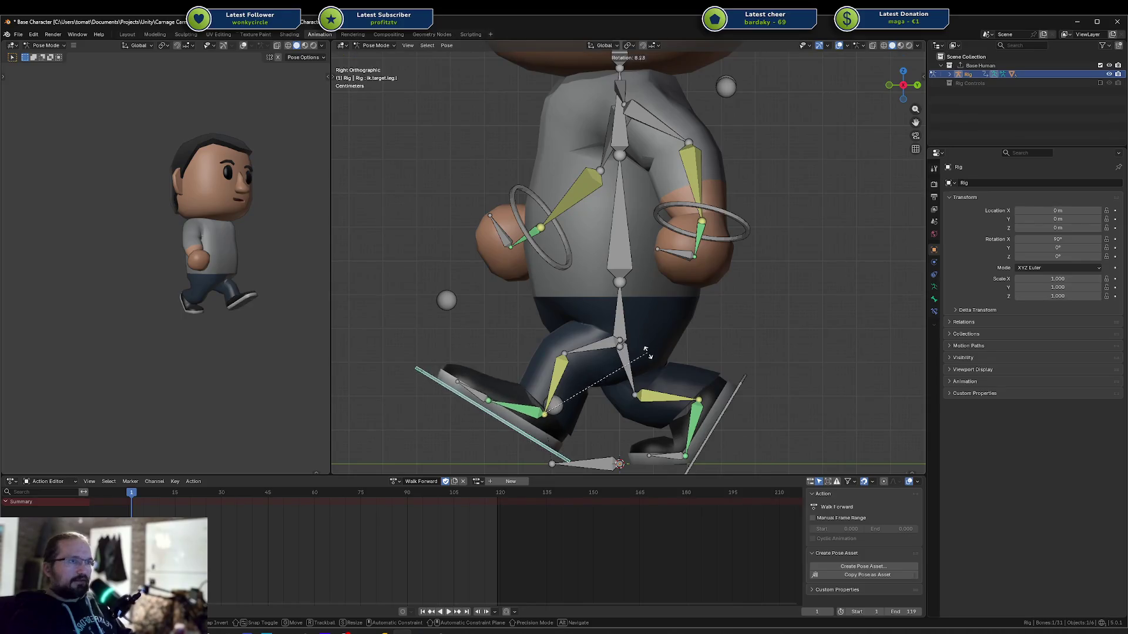
{"action": "left_click", "coordinate": [636, 374]}
{"action": "left_click", "coordinate": [474, 386]}
{"action": "key", "text": "r"}
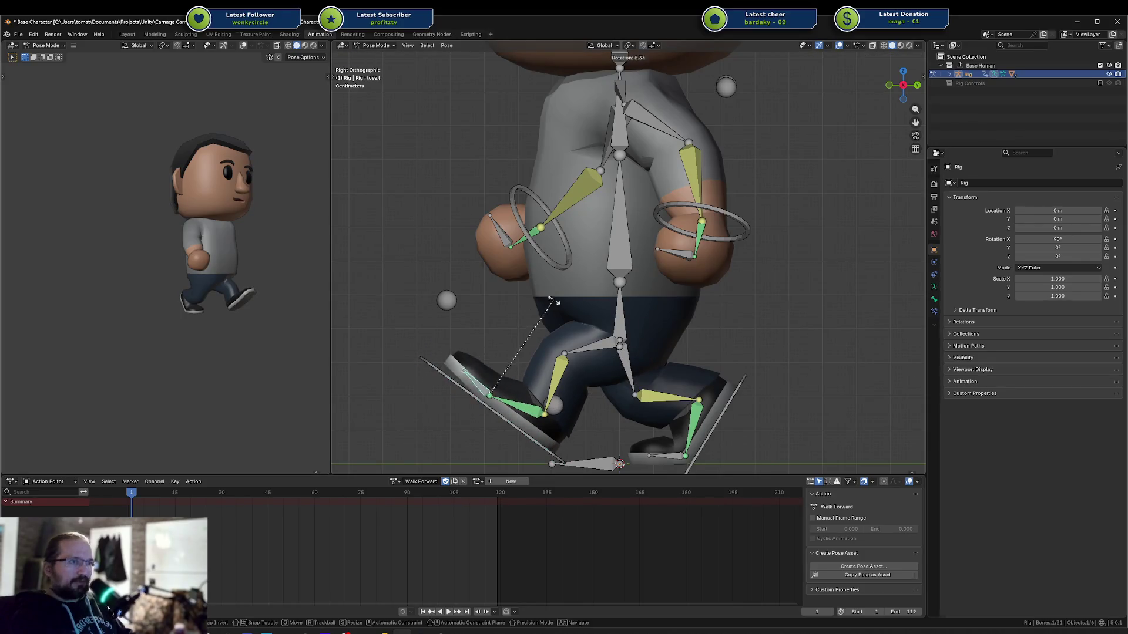
{"action": "left_click", "coordinate": [540, 383]}
{"action": "left_click", "coordinate": [510, 432]}
{"action": "key", "text": "g"}
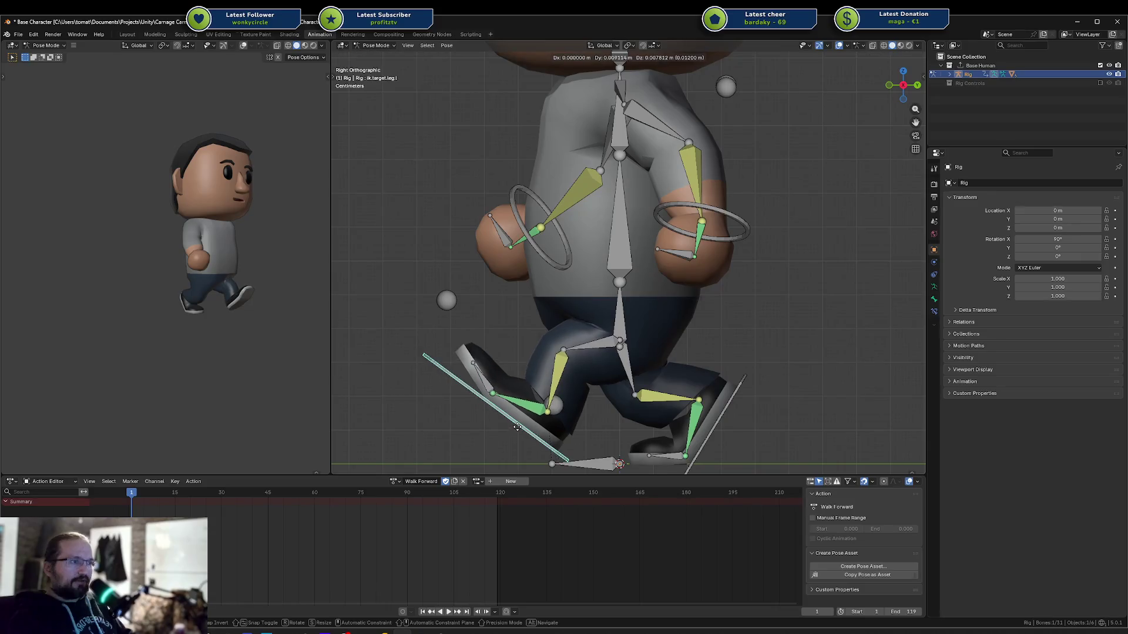
{"action": "left_click", "coordinate": [532, 432]}
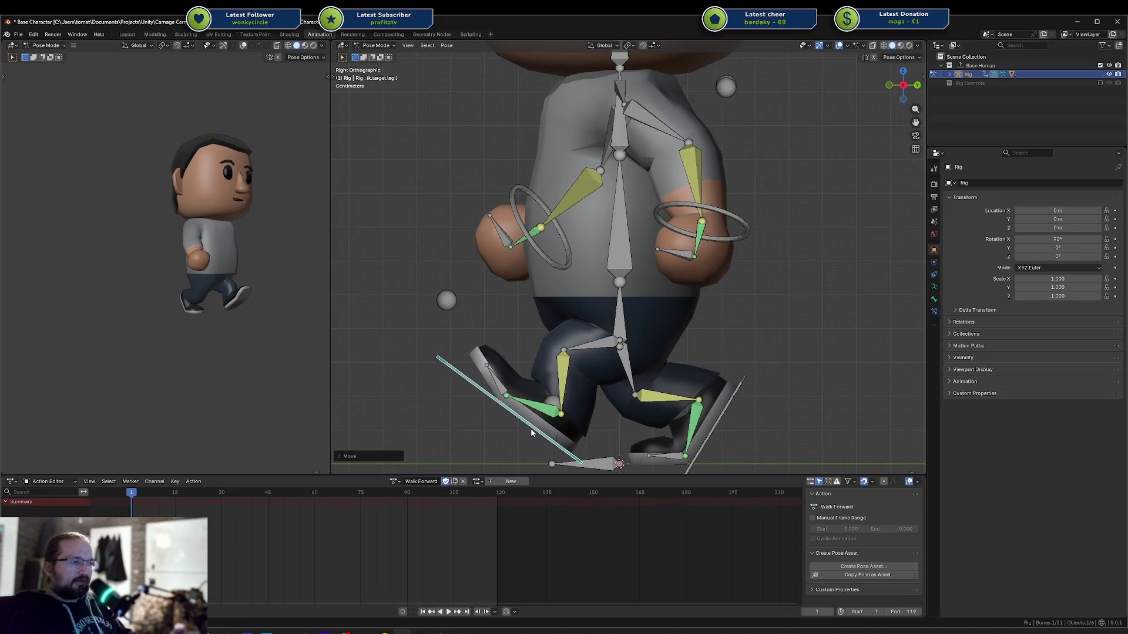
{"action": "scroll", "coordinate": [601, 347], "scroll_direction": "down", "scroll_amount": 1}
Keyframe the pose on all bones, then rotate the right shoulder around Z
{"action": "key", "text": "a"}
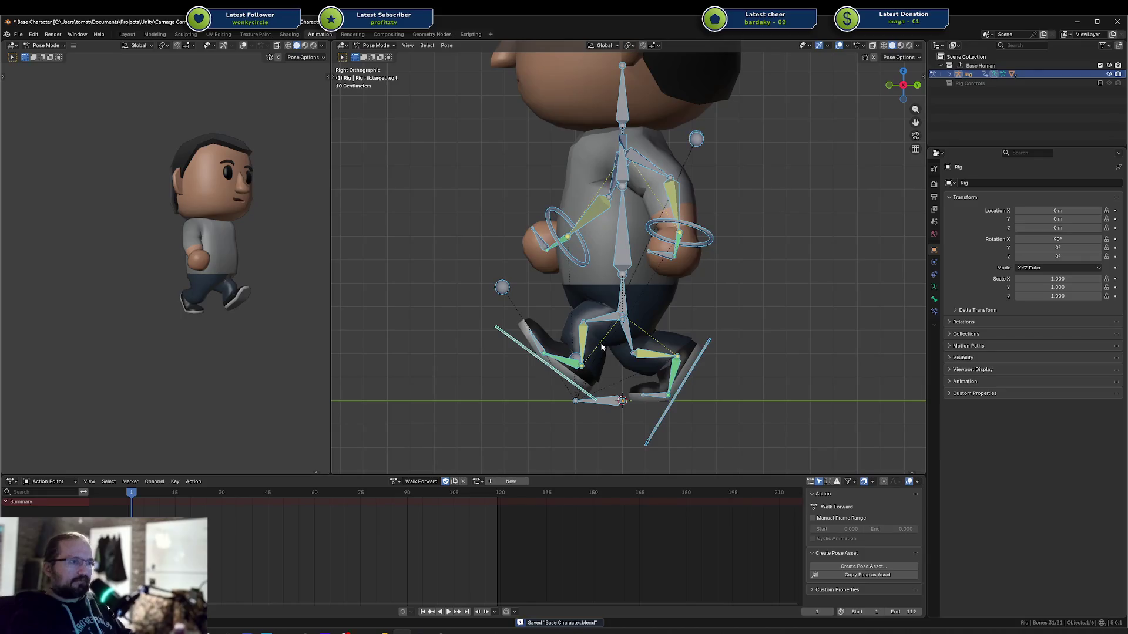
{"action": "key", "text": "i"}
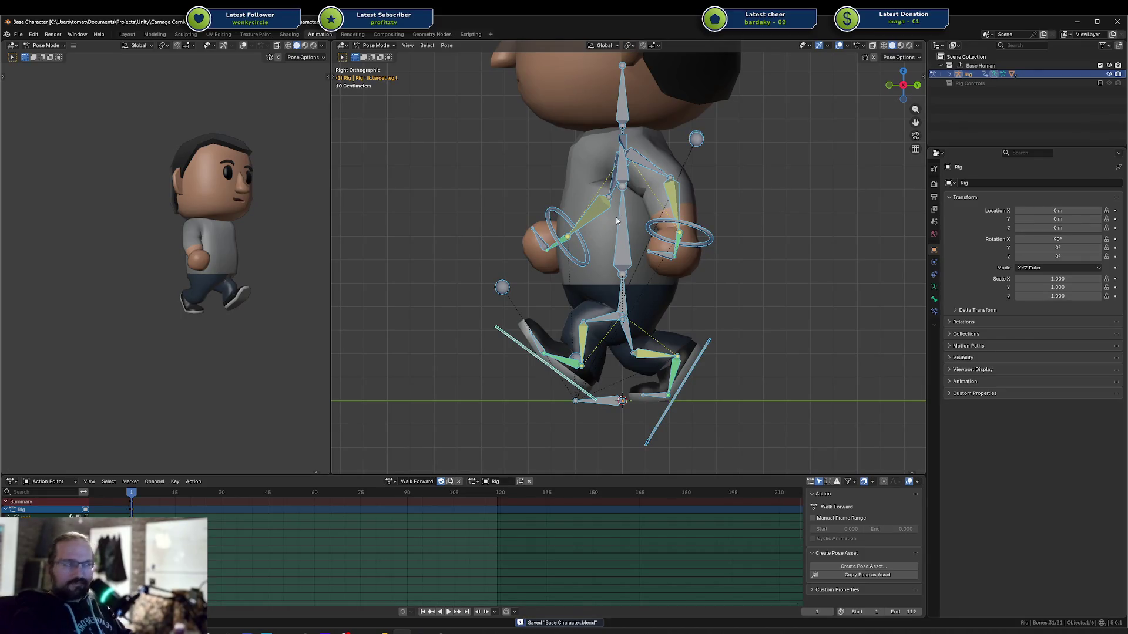
{"action": "mouse_move", "coordinate": [273, 270]}
{"action": "middle_mouse_down"}
{"action": "mouse_move", "coordinate": [9, 276]}
{"action": "mouse_move", "coordinate": [325, 272]}
{"action": "mouse_move", "coordinate": [203, 277]}
{"action": "middle_mouse_up"}
{"action": "mouse_move", "coordinate": [446, 194]}
{"action": "middle_mouse_down"}
{"action": "mouse_move", "coordinate": [597, 139]}
{"action": "mouse_move", "coordinate": [623, 150]}
{"action": "middle_mouse_up"}
{"action": "left_click", "coordinate": [554, 133]}
{"action": "key", "text": "r"}
{"action": "key", "text": "z"}
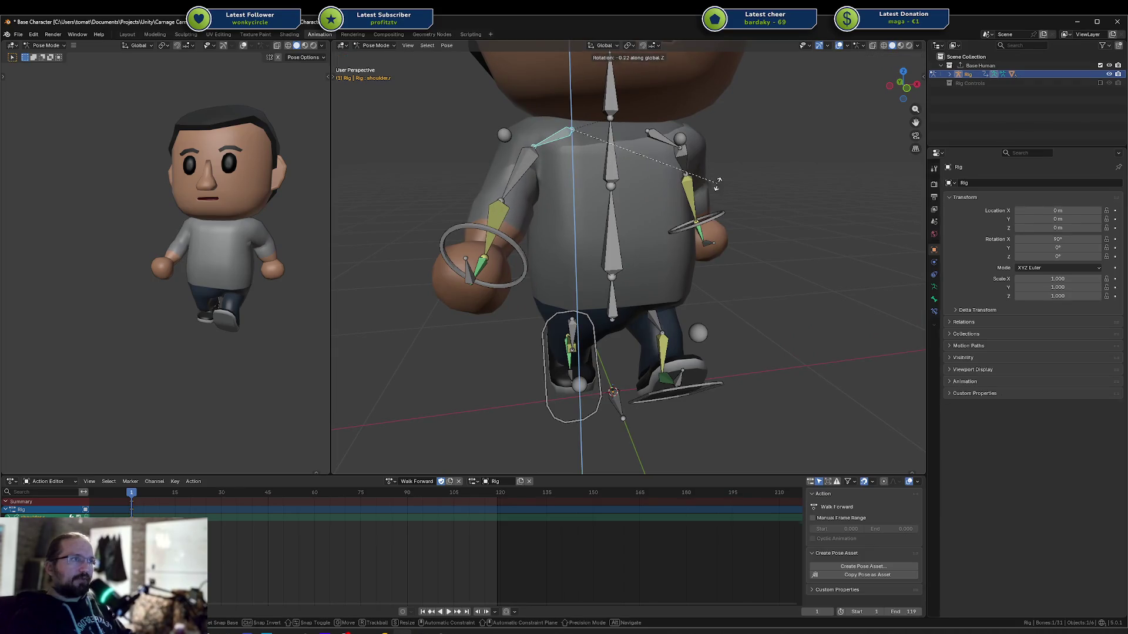
{"action": "middle_click_drag", "start_coordinate": [669, 170], "coordinate": [686, 209], "text": "alt"}
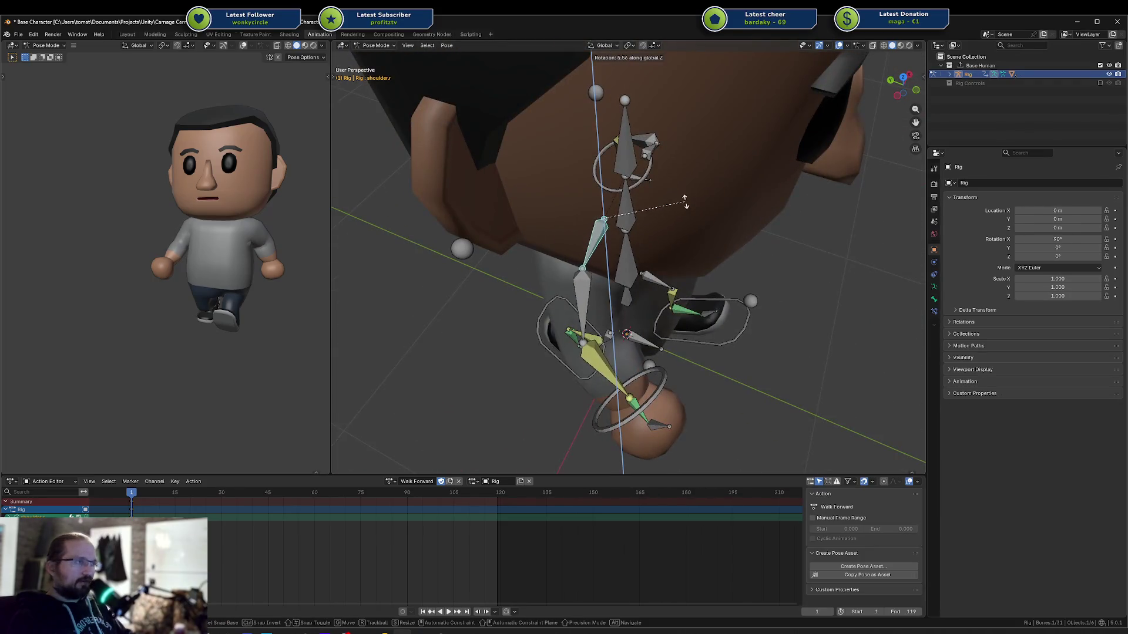
{"action": "left_click", "coordinate": [658, 199]}
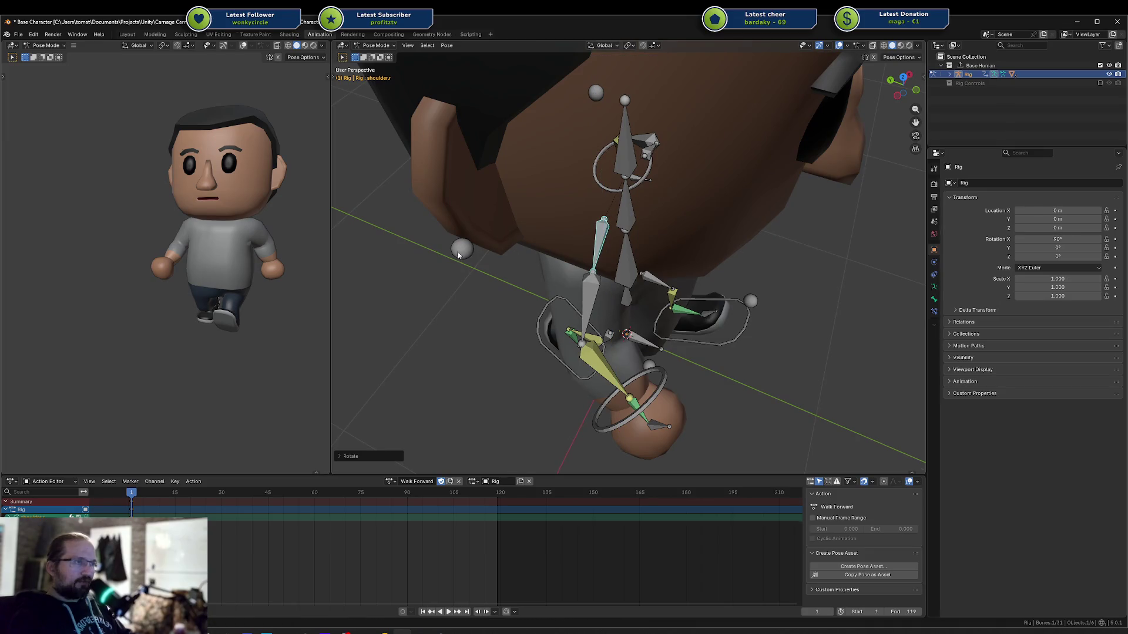
Rotate the left shoulder around Z and slide the left elbow pole along Y
{"action": "left_click", "coordinate": [459, 251]}
{"action": "mouse_move", "coordinate": [623, 229]}
{"action": "middle_mouse_down"}
{"action": "mouse_move", "coordinate": [641, 243]}
{"action": "mouse_move", "coordinate": [673, 182]}
{"action": "middle_mouse_up"}
{"action": "left_click", "coordinate": [646, 171]}
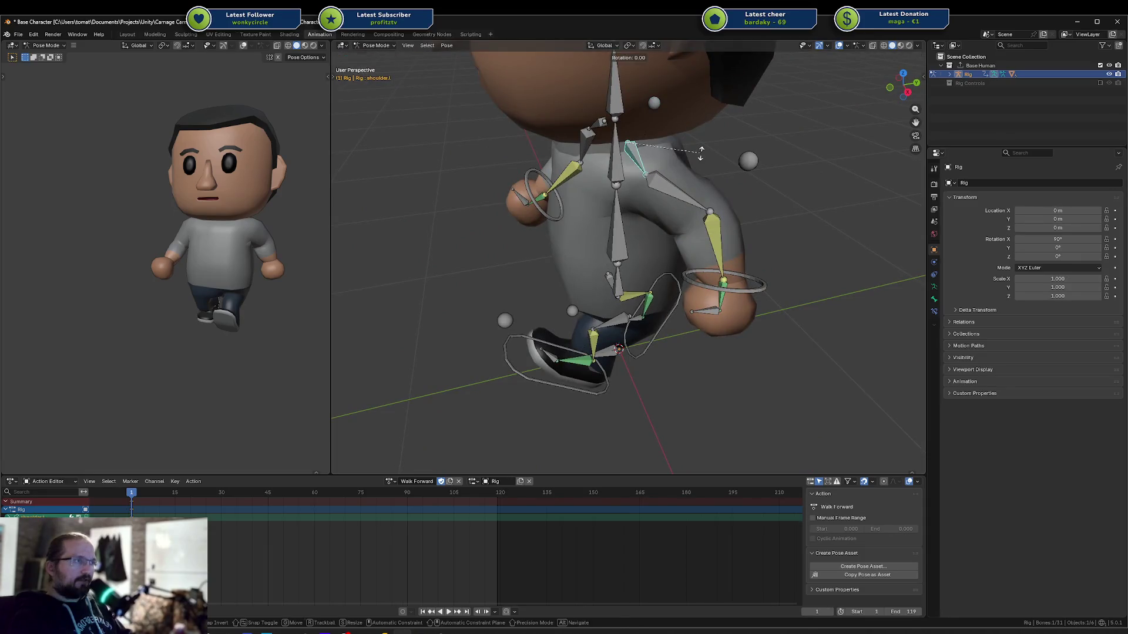
{"action": "key", "text": "r"}
{"action": "key", "text": "z"}
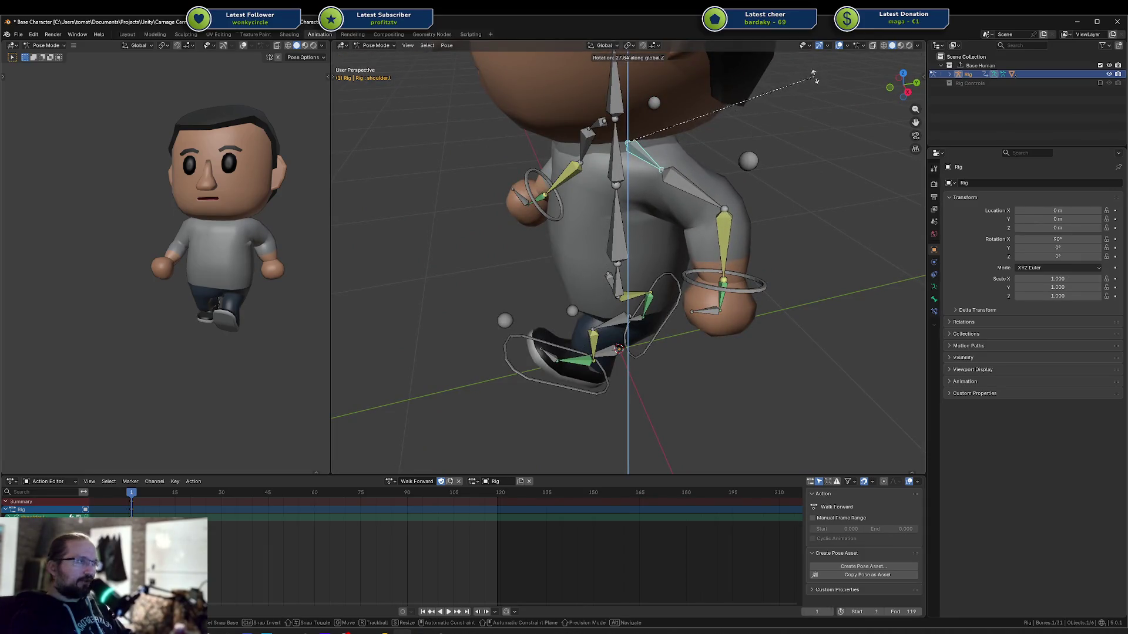
{"action": "left_click", "coordinate": [805, 88]}
{"action": "middle_click_drag", "start_coordinate": [741, 194], "coordinate": [713, 239]}
{"action": "mouse_move", "coordinate": [744, 129]}
{"action": "middle_mouse_down"}
{"action": "mouse_move", "coordinate": [675, 194]}
{"action": "mouse_move", "coordinate": [574, 185]}
{"action": "middle_mouse_up"}
{"action": "left_click", "coordinate": [575, 176]}
{"action": "key", "text": "g"}
{"action": "key", "text": "y"}
{"action": "left_click", "coordinate": [621, 175]}
Save the file, re-key the updated pose on all bones, and deselect everything
{"action": "key", "text": "ctrl+s"}
{"action": "key", "text": "a"}
{"action": "key", "text": "i"}
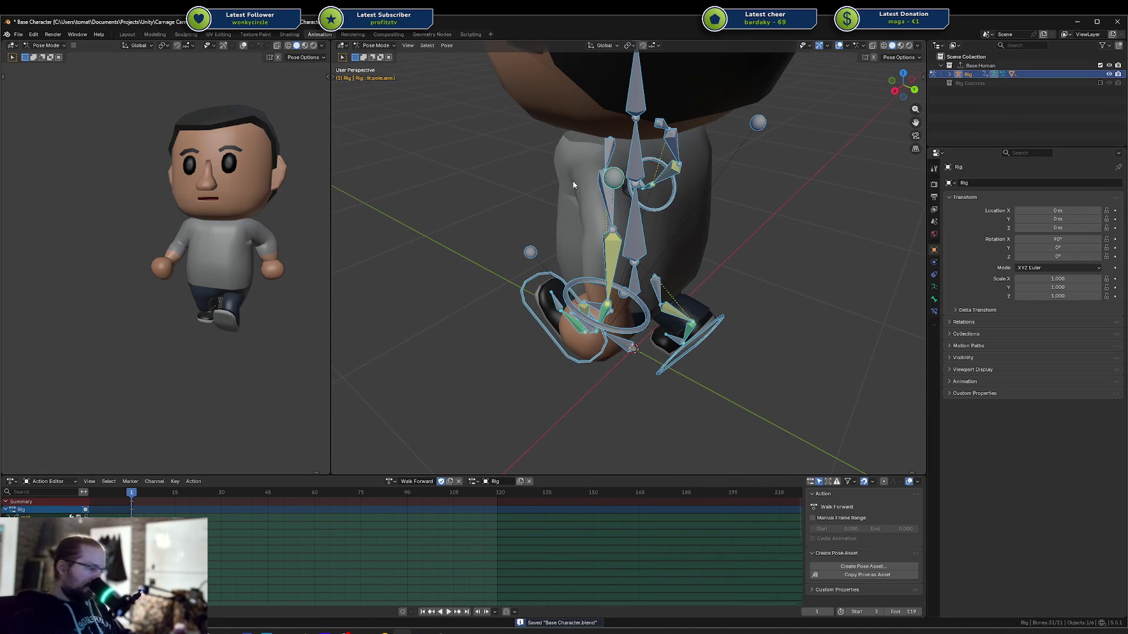
{"action": "mouse_move", "coordinate": [320, 222]}
{"action": "middle_mouse_down"}
{"action": "mouse_move", "coordinate": [25, 237]}
{"action": "mouse_move", "coordinate": [29, 249]}
{"action": "middle_mouse_up"}
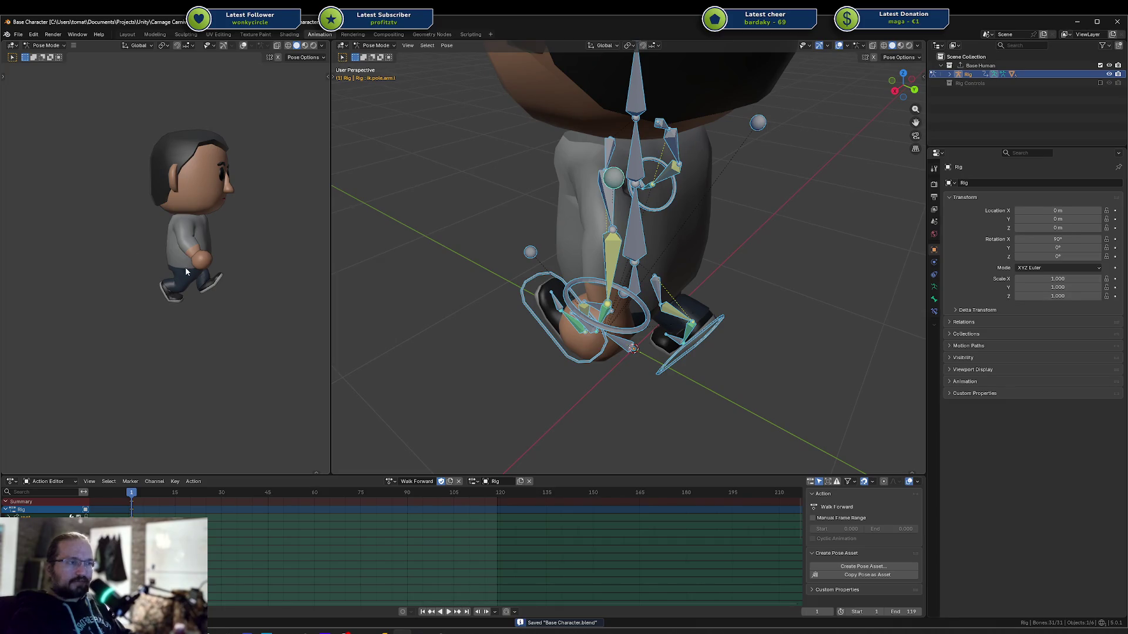
{"action": "scroll", "coordinate": [192, 283], "scroll_direction": "up", "scroll_amount": 3}
{"action": "mouse_move", "coordinate": [192, 284]}
{"action": "middle_mouse_down"}
{"action": "mouse_move", "coordinate": [144, 272]}
{"action": "mouse_move", "coordinate": [192, 259]}
{"action": "middle_mouse_up"}
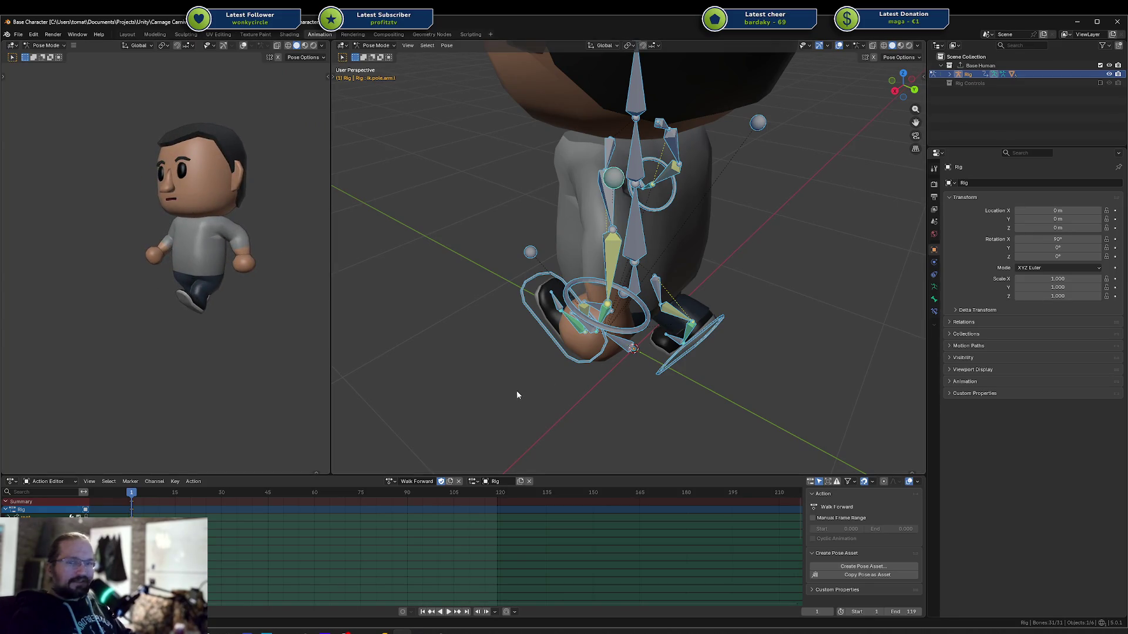
{"action": "left_click", "coordinate": [514, 397]}
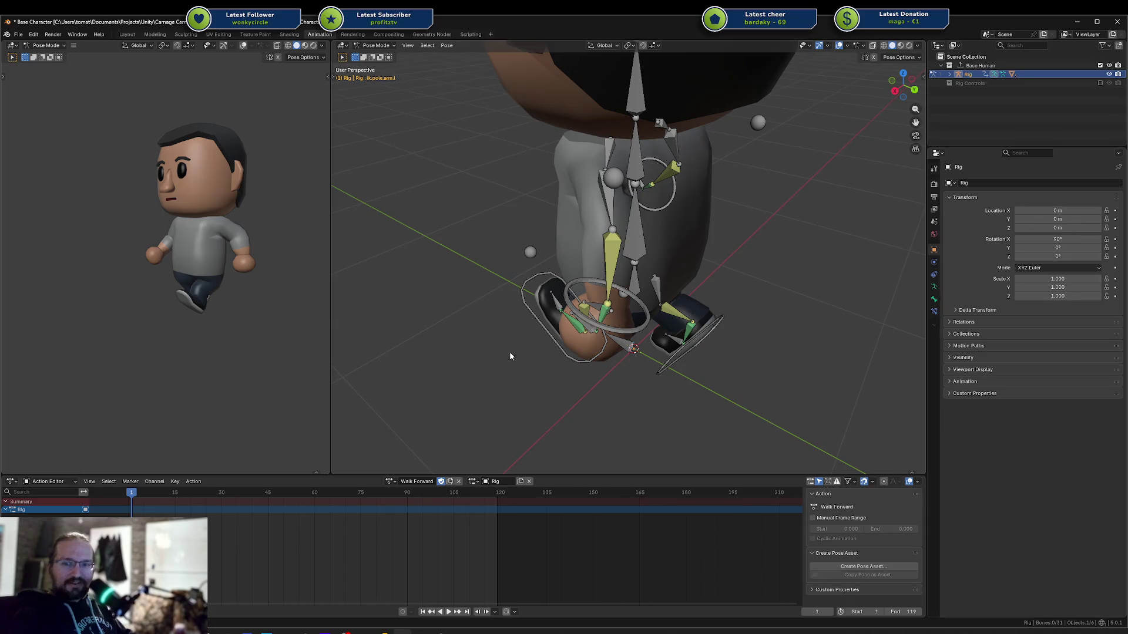
{"action": "mouse_move", "coordinate": [500, 281]}
{"action": "middle_mouse_down", "text": "shift"}
{"action": "mouse_move", "coordinate": [554, 253]}
{"action": "mouse_move", "coordinate": [642, 254]}
{"action": "middle_mouse_up", "text": "shift"}
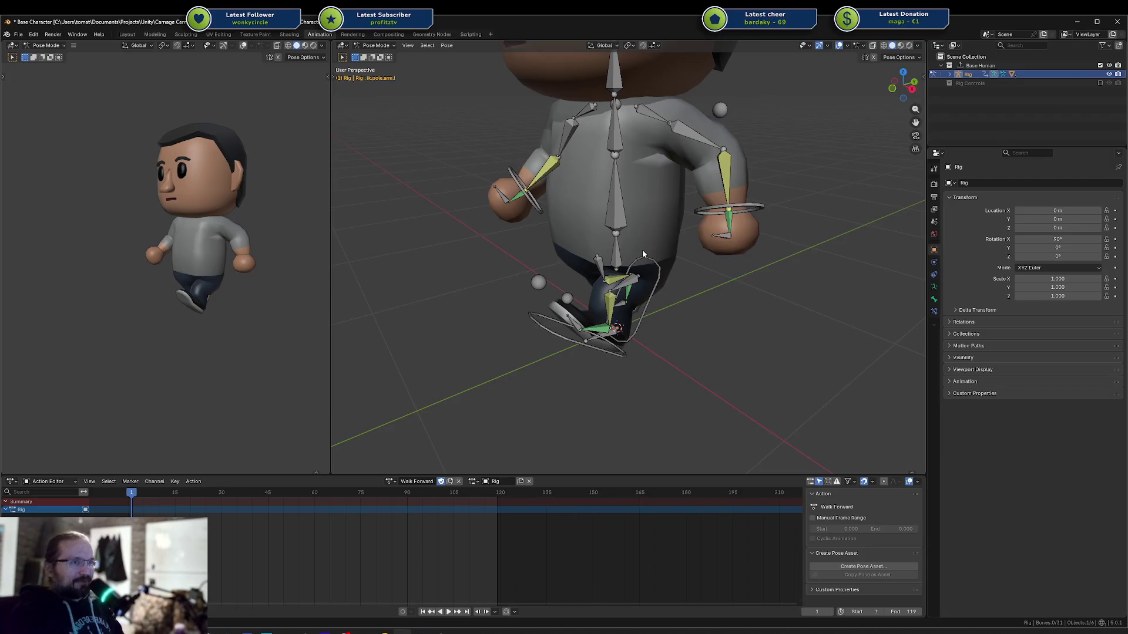
{"action": "mouse_move", "coordinate": [643, 249]}
{"action": "middle_mouse_down"}
{"action": "mouse_move", "coordinate": [700, 212]}
{"action": "mouse_move", "coordinate": [732, 216]}
{"action": "mouse_move", "coordinate": [726, 198]}
{"action": "mouse_move", "coordinate": [648, 213]}
{"action": "mouse_move", "coordinate": [559, 210]}
{"action": "mouse_move", "coordinate": [643, 304]}
{"action": "middle_mouse_up"}
{"action": "mouse_move", "coordinate": [305, 235]}
{"action": "middle_mouse_down"}
{"action": "mouse_move", "coordinate": [258, 246]}
{"action": "mouse_move", "coordinate": [193, 319]}
{"action": "mouse_move", "coordinate": [215, 307]}
{"action": "mouse_move", "coordinate": [232, 266]}
{"action": "mouse_move", "coordinate": [252, 266]}
{"action": "mouse_move", "coordinate": [156, 252]}
{"action": "middle_mouse_up"}
{"action": "scroll", "coordinate": [251, 266], "scroll_direction": "up", "scroll_amount": 5}
{"action": "scroll", "coordinate": [537, 266], "scroll_direction": "down", "scroll_amount": 4}
{"action": "mouse_move", "coordinate": [529, 262]}
{"action": "middle_mouse_down"}
{"action": "mouse_move", "coordinate": [553, 272]}
{"action": "mouse_move", "coordinate": [641, 165]}
{"action": "mouse_move", "coordinate": [611, 276]}
{"action": "middle_mouse_up"}
{"action": "scroll", "coordinate": [611, 277], "scroll_direction": "down", "scroll_amount": 2}
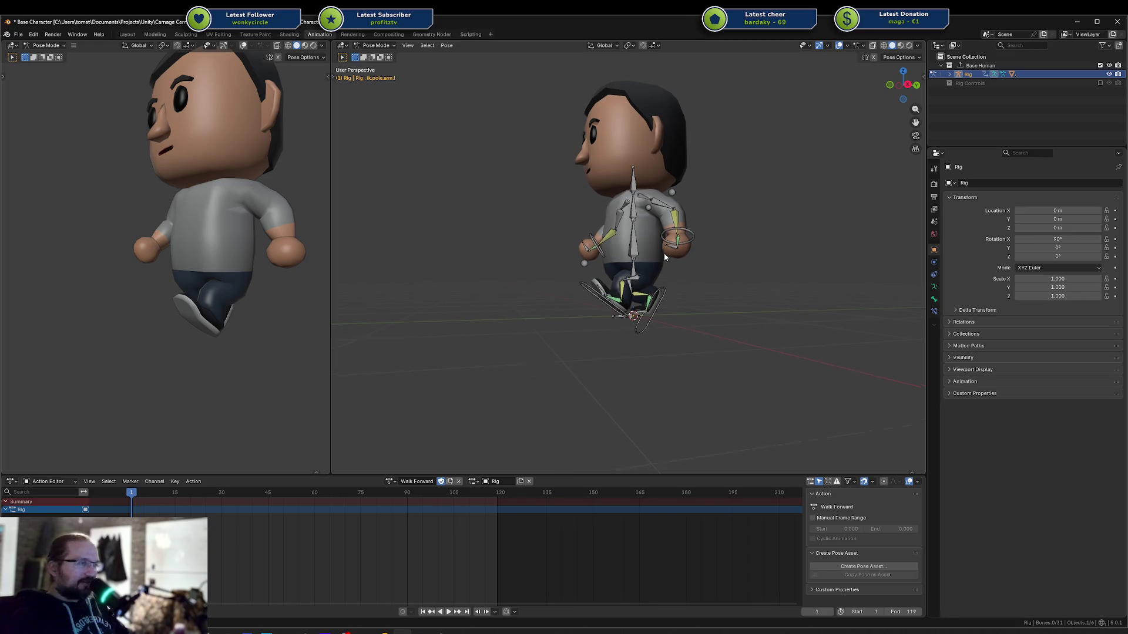
{"action": "middle_click_drag", "start_coordinate": [663, 253], "coordinate": [661, 267]}
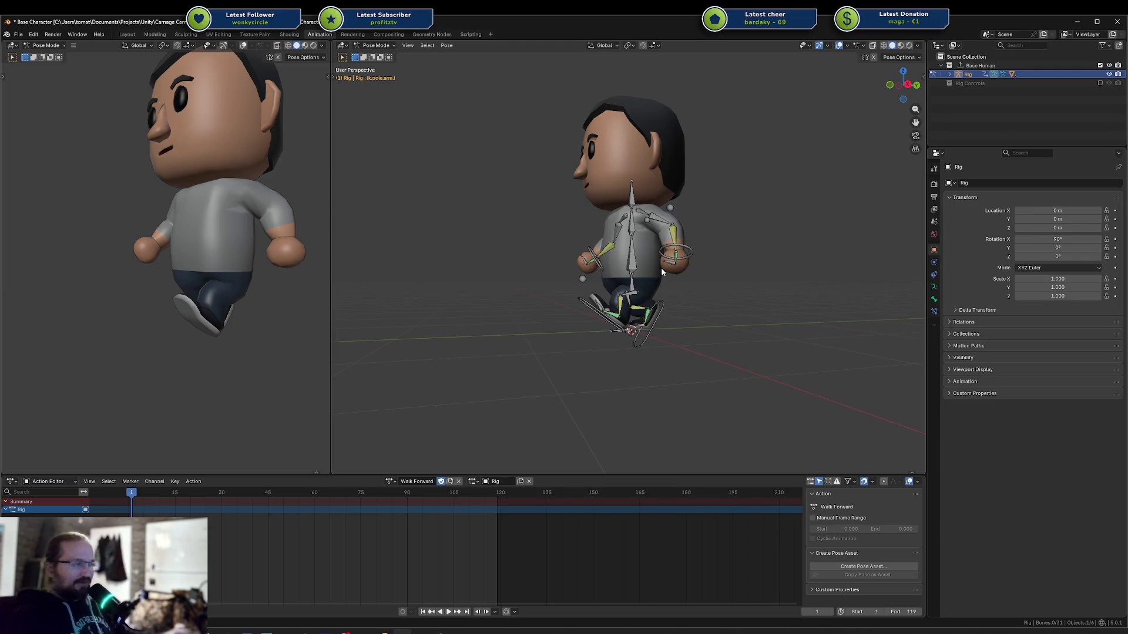
{"action": "key", "text": "KP_3"}
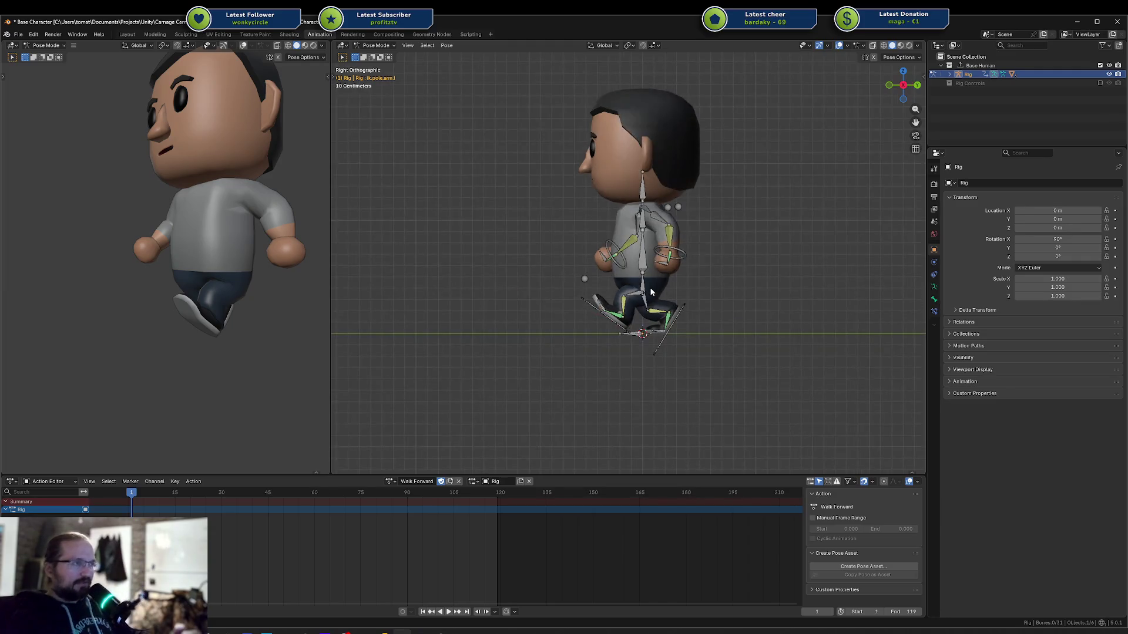
At frame 9, reset the left foot IK target and left toe to rest so that foot sits flat
{"action": "key", "text": "a"}
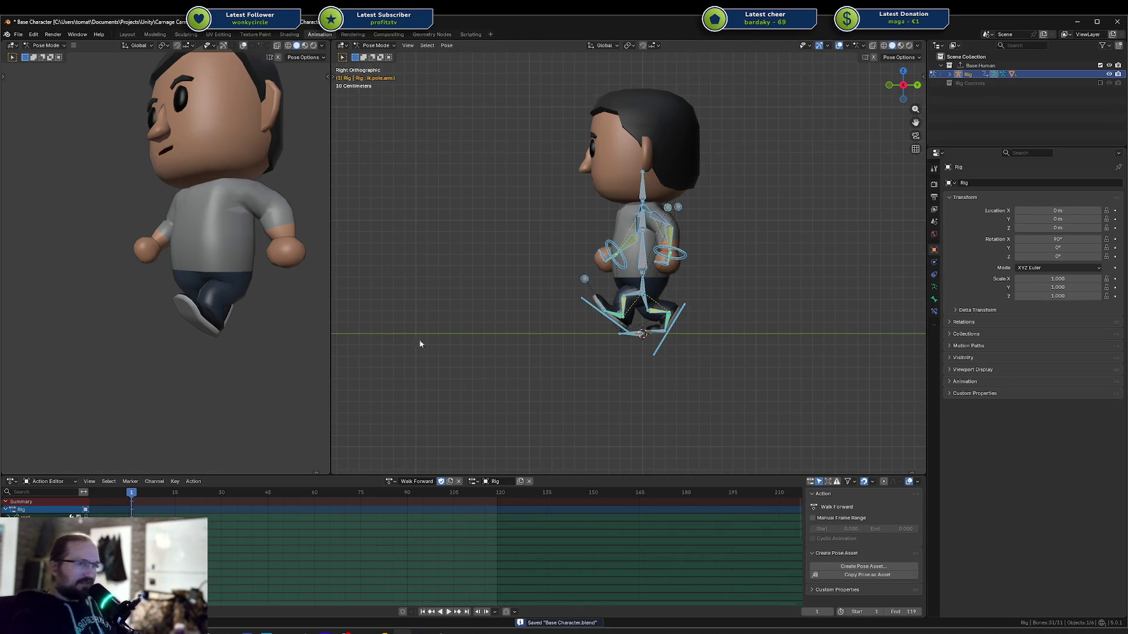
{"action": "left_click_drag", "start_coordinate": [152, 498], "coordinate": [156, 498]}
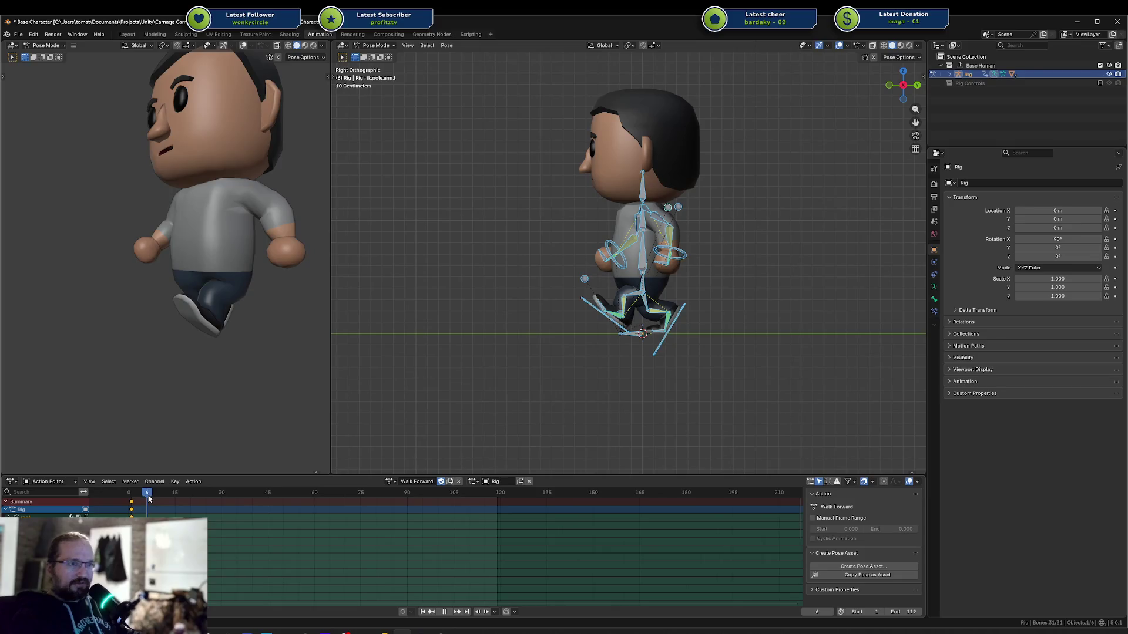
{"action": "scroll", "coordinate": [650, 331], "scroll_direction": "up", "scroll_amount": 4}
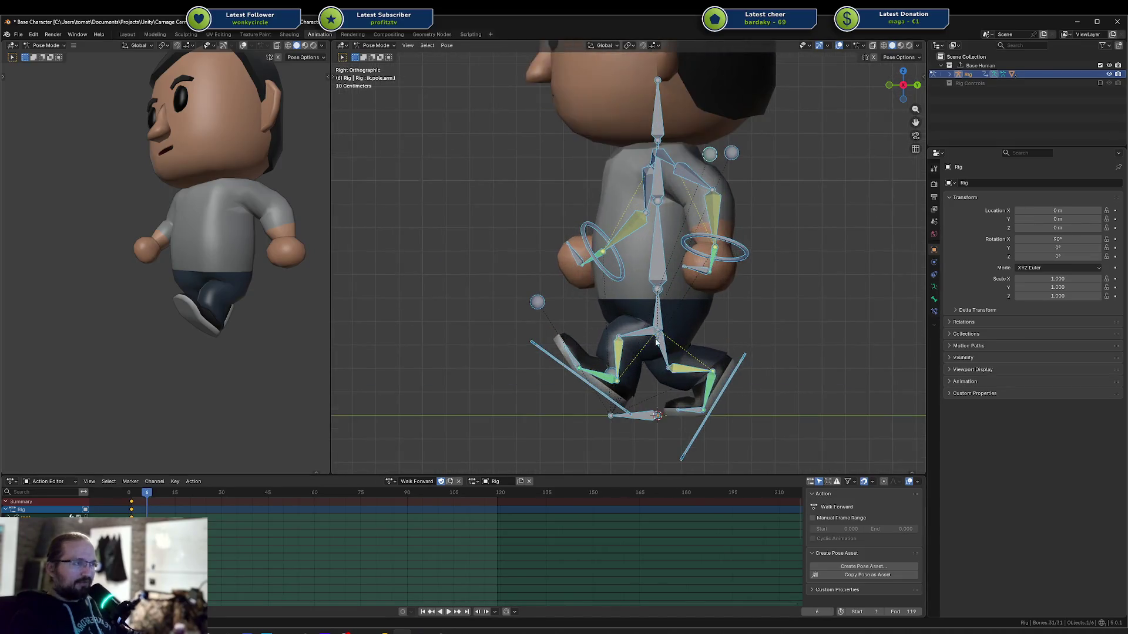
{"action": "left_click", "coordinate": [602, 398]}
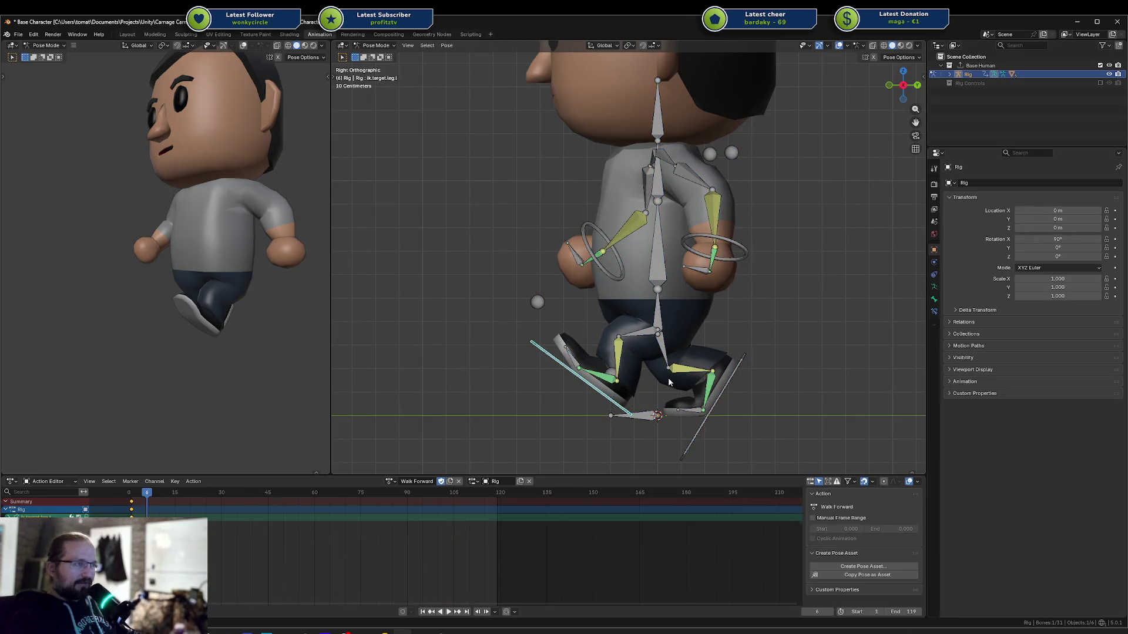
{"action": "key", "text": "alt+r"}
{"action": "key", "text": "alt+g"}
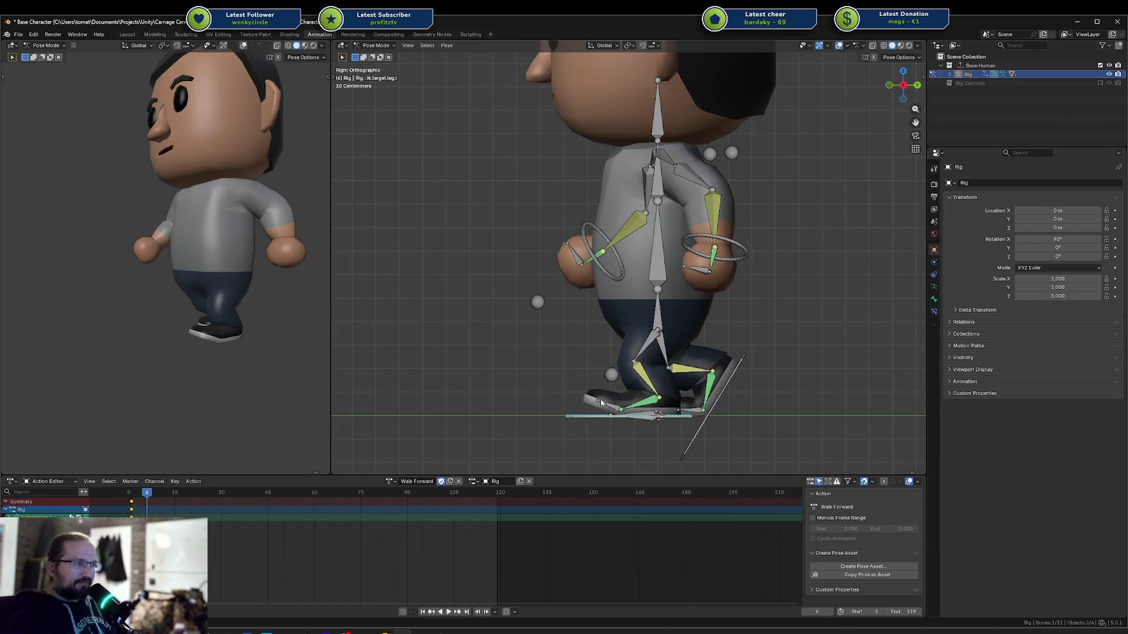
{"action": "left_click", "coordinate": [607, 407]}
{"action": "key", "text": "alt+r"}
Raise the hips slightly and tilt the right foot and right toe toward vertical
{"action": "left_click", "coordinate": [653, 307]}
{"action": "key", "text": "g"}
{"action": "left_click", "coordinate": [730, 353]}
{"action": "left_click", "coordinate": [730, 353]}
{"action": "key", "text": "r"}
{"action": "left_click", "coordinate": [701, 378]}
{"action": "left_click", "coordinate": [694, 402]}
{"action": "key", "text": "r"}
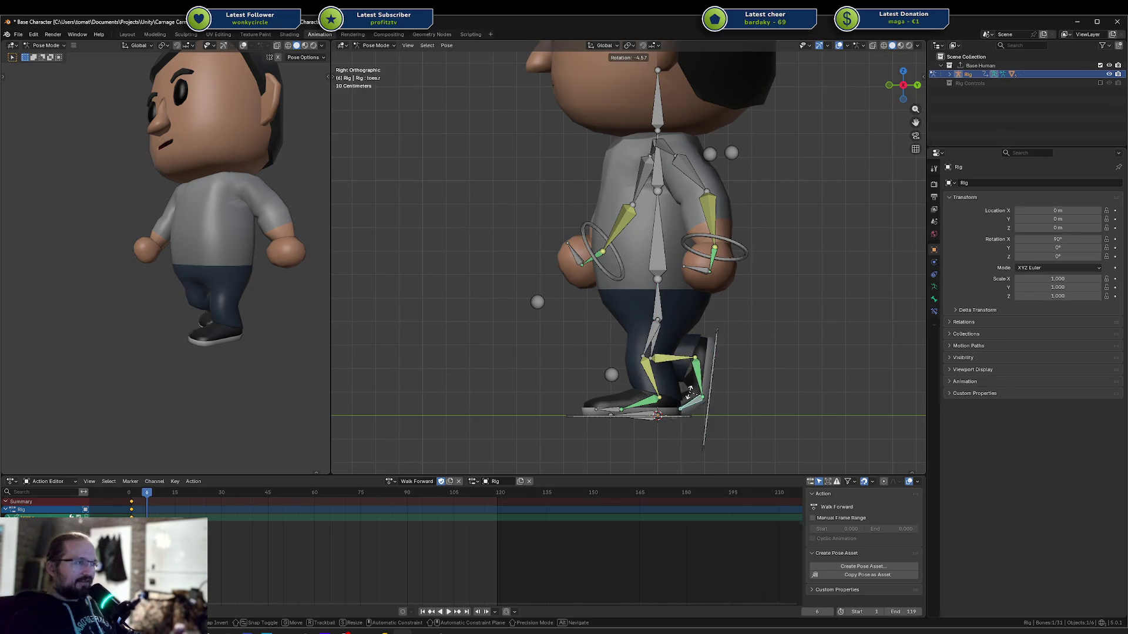
{"action": "left_click", "coordinate": [681, 384]}
Lift the right foot IK target up and settle it in its raised, rotated position
{"action": "left_click_drag", "start_coordinate": [716, 361], "coordinate": [737, 320]}
{"action": "key", "text": "r"}
{"action": "left_click", "coordinate": [737, 319]}
{"action": "key", "text": "g"}
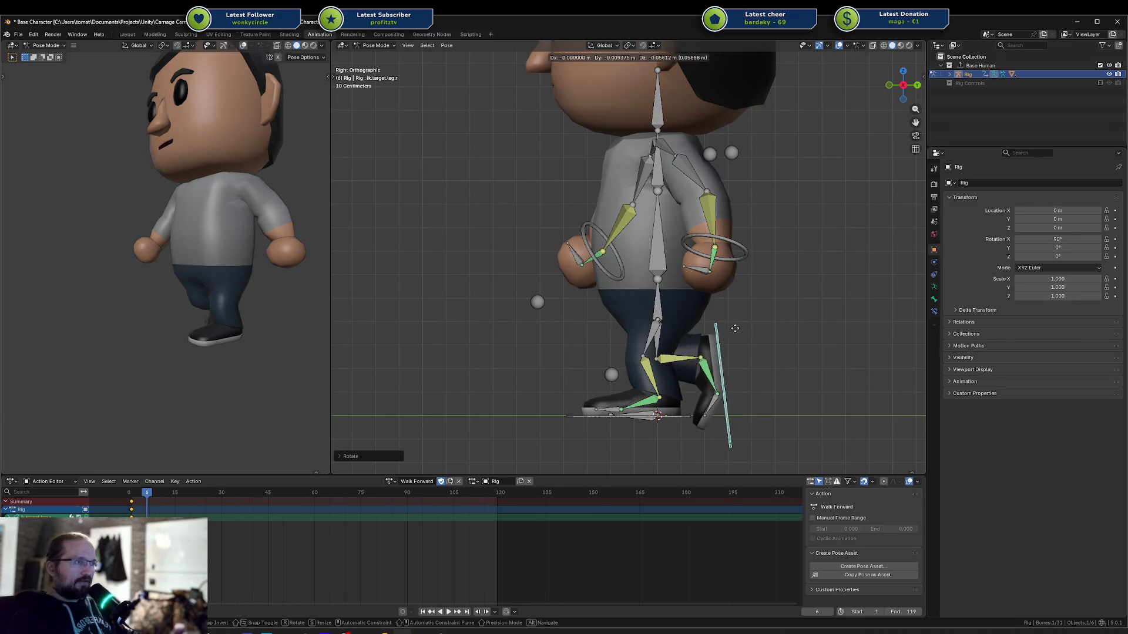
{"action": "left_click", "coordinate": [725, 336]}
{"action": "key", "text": "r"}
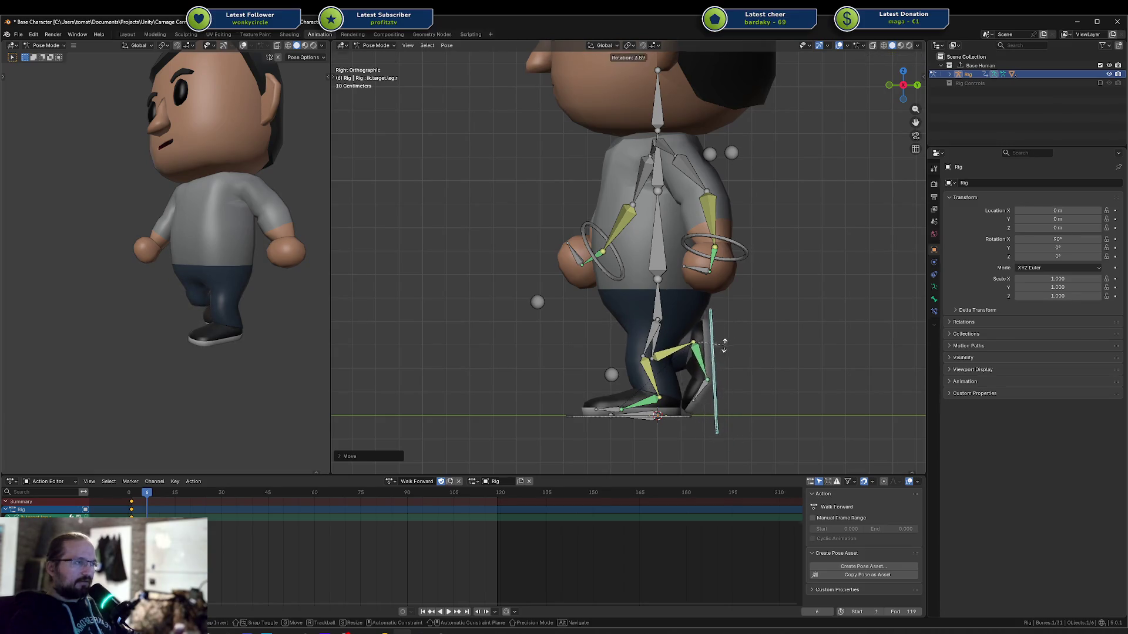
{"action": "key", "text": "Escape"}
Bring the left arm IK target in to the centre of the torso
{"action": "left_click", "coordinate": [731, 250]}
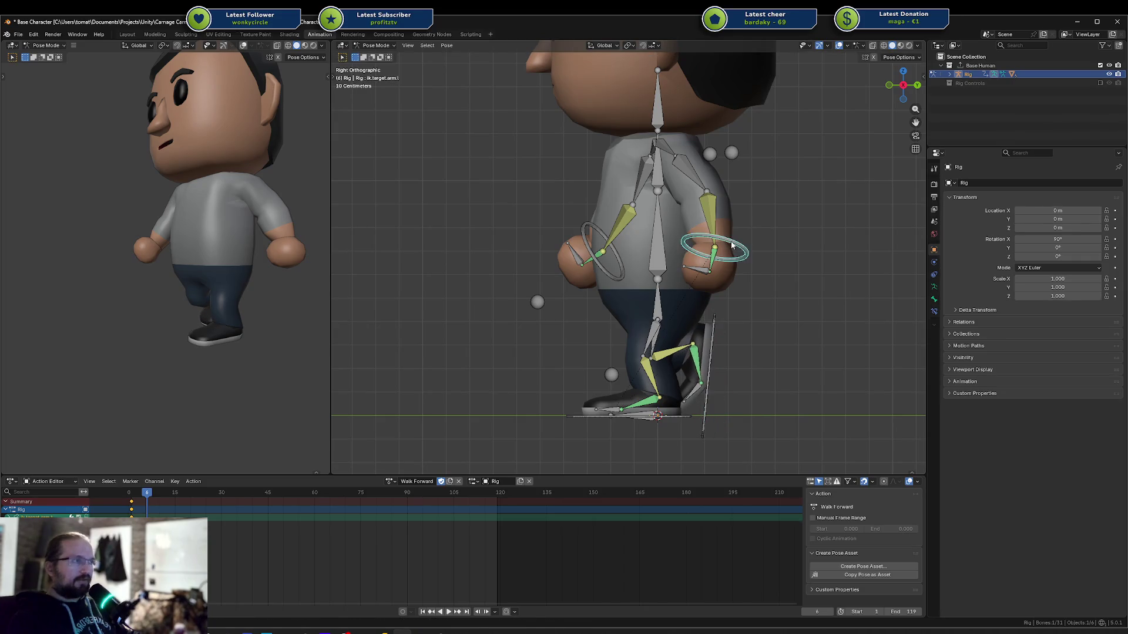
{"action": "key", "text": "g"}
{"action": "left_click", "coordinate": [667, 153]}
{"action": "left_click", "coordinate": [667, 154]}
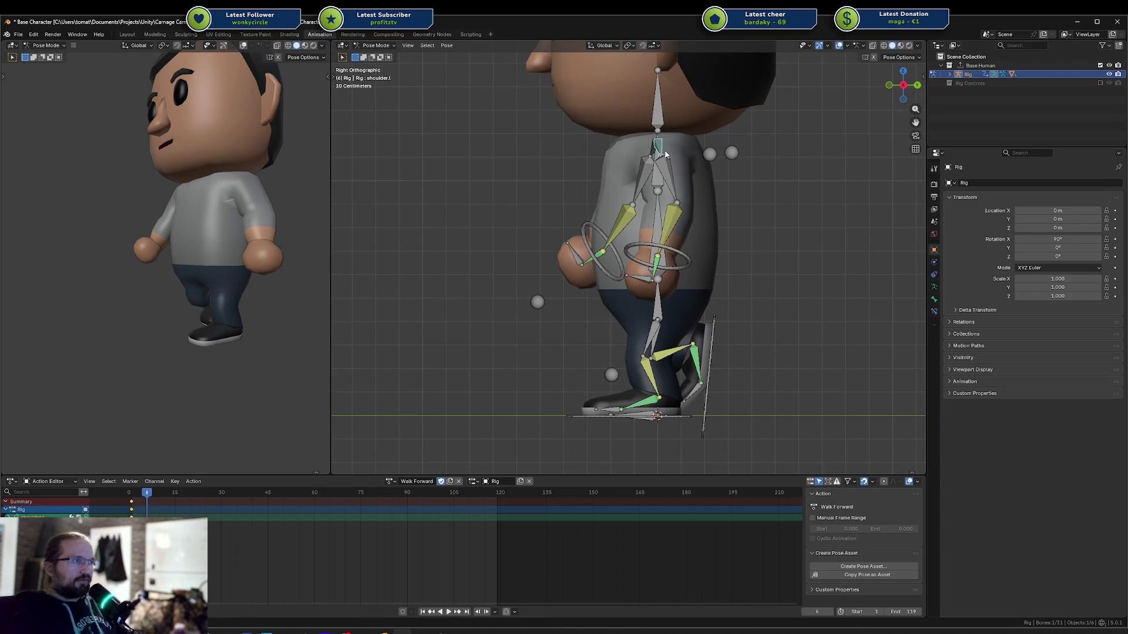
Copy the pose and move the right arm IK target in along Y toward the torso
{"action": "key", "text": "ctrl+c"}
{"action": "left_click", "coordinate": [602, 233]}
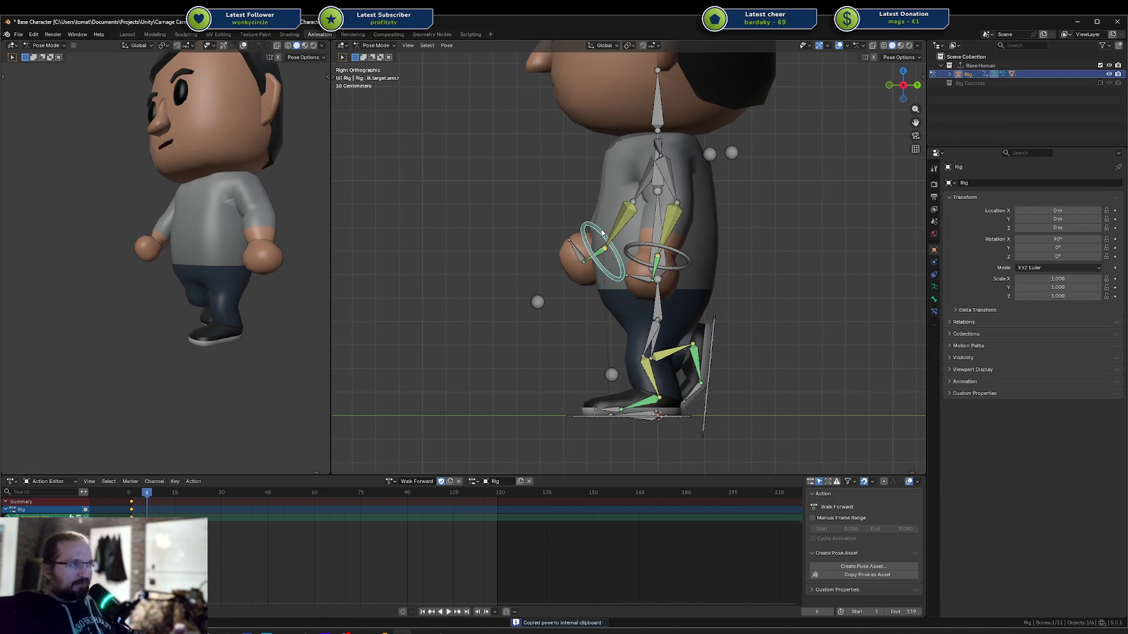
{"action": "key", "text": "g"}
{"action": "key", "text": "y"}
{"action": "key", "text": "Return"}
Save Base Character.blend and select all the rig's bones
{"action": "key", "text": "ctrl+s"}
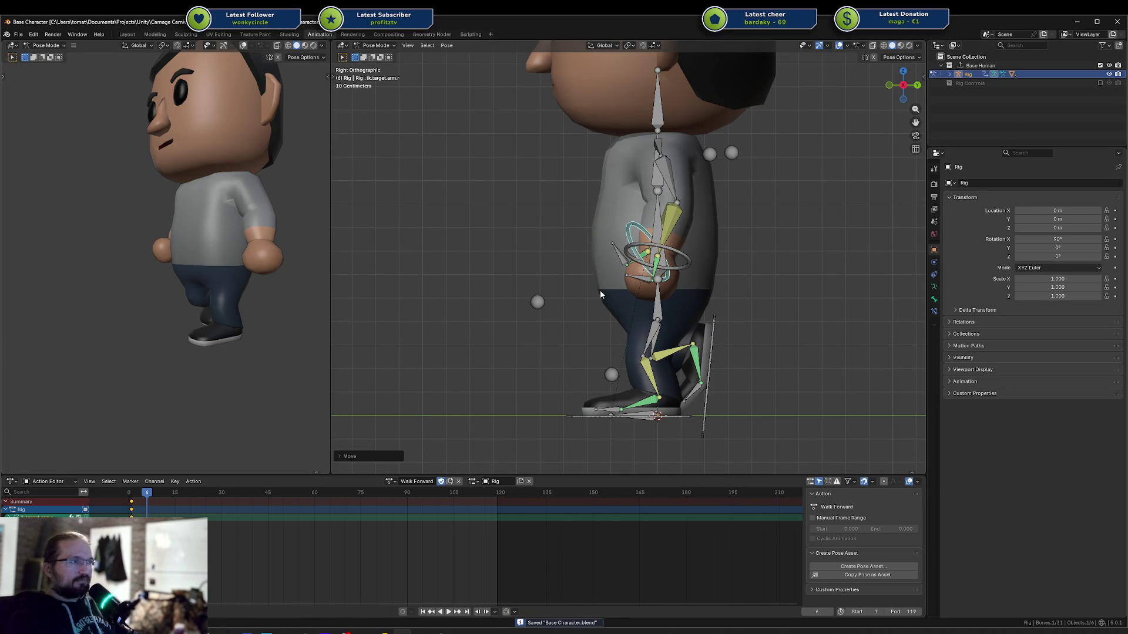
{"action": "key", "text": "a"}
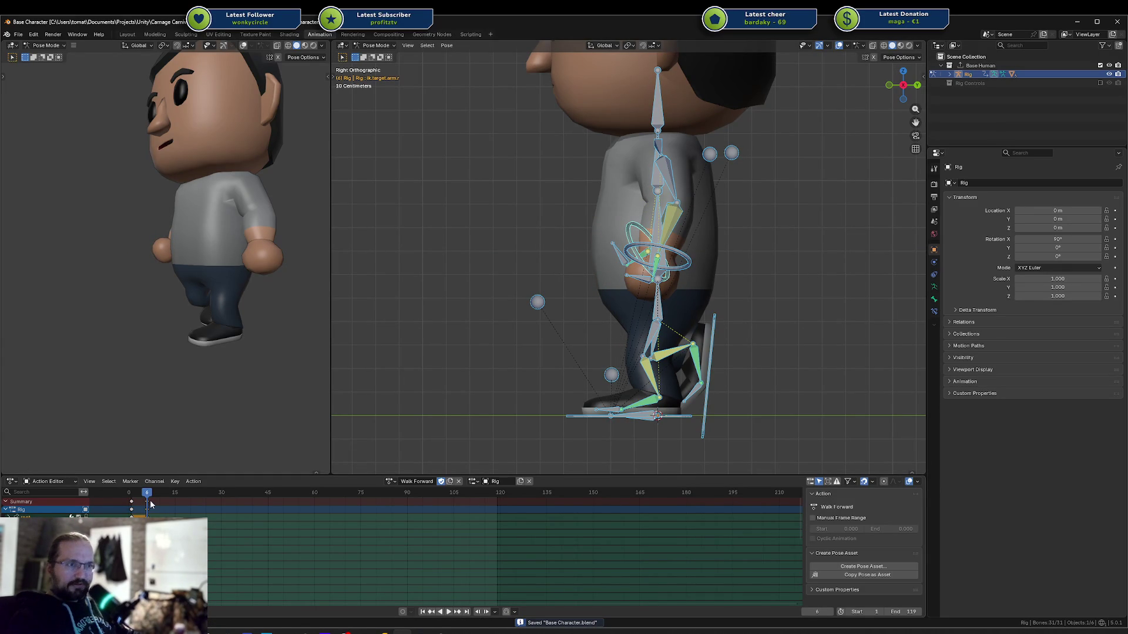
{"action": "key", "text": "F3"}
Cancel the Clear Keyframes prompt to keep existing keys, then apply a Key menu keyframe command
{"action": "type", "text": "clear ke"}
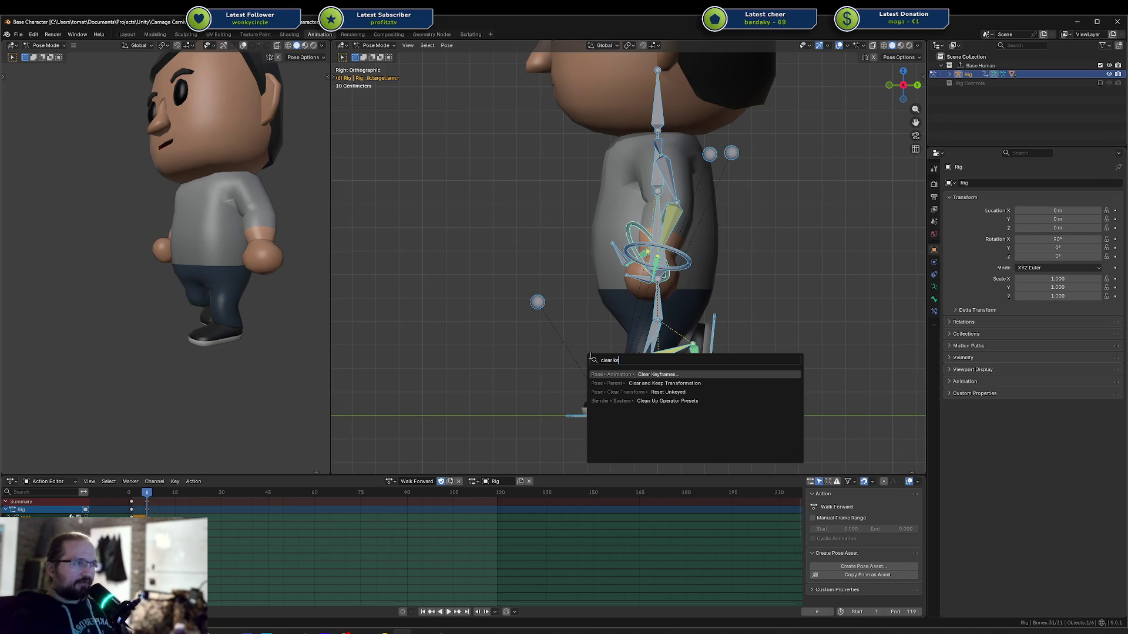
{"action": "key", "text": "Return"}
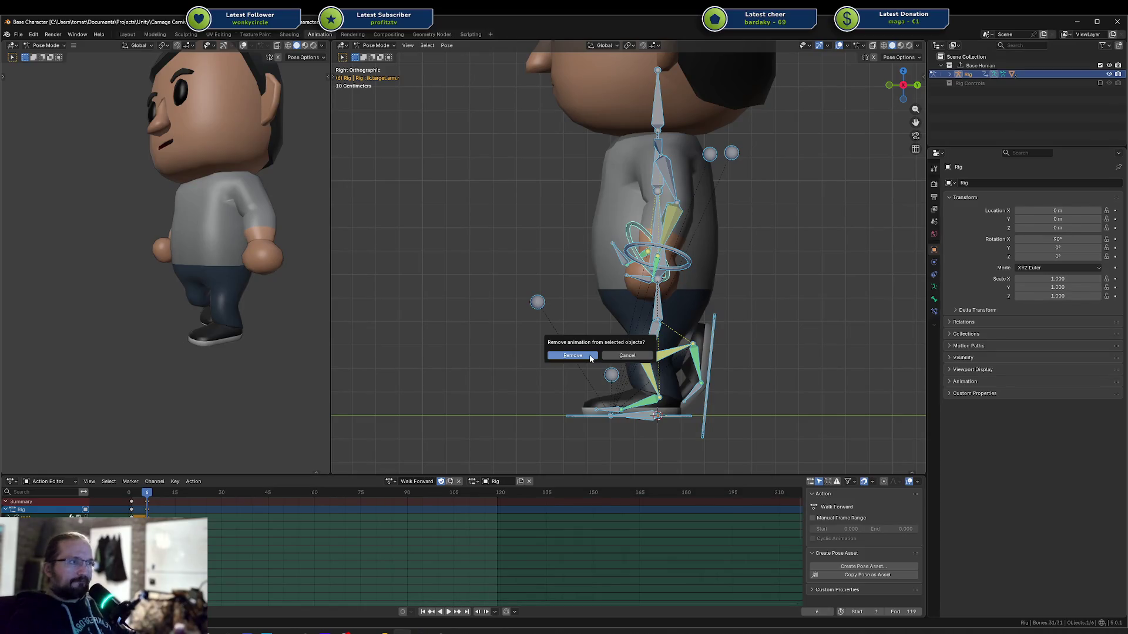
{"action": "left_click", "coordinate": [627, 356]}
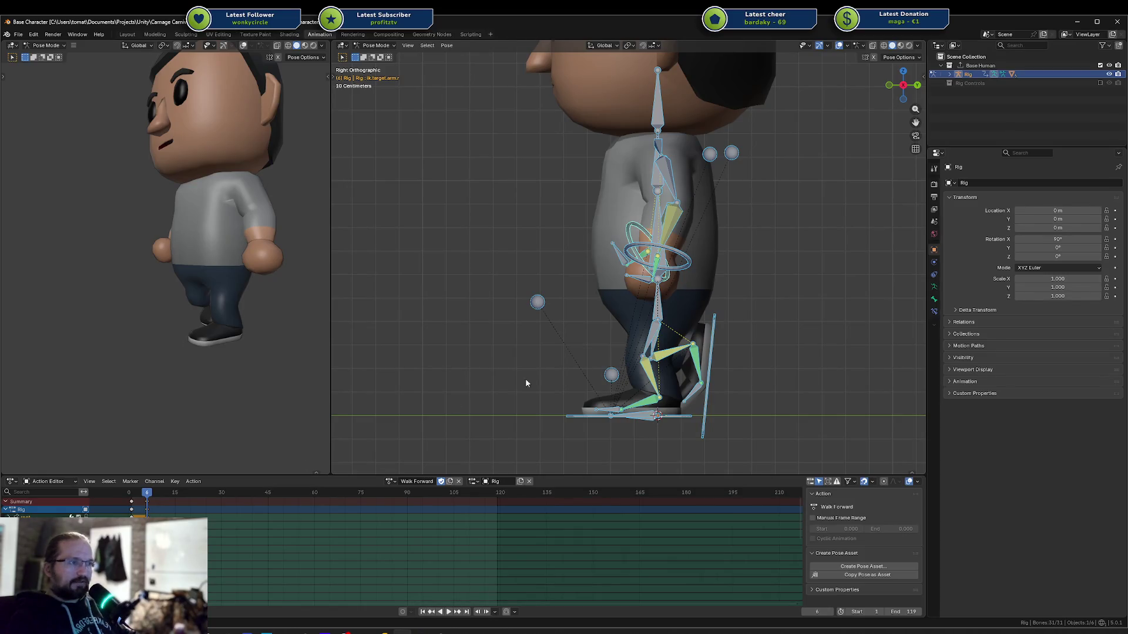
{"action": "left_click", "coordinate": [175, 482]}
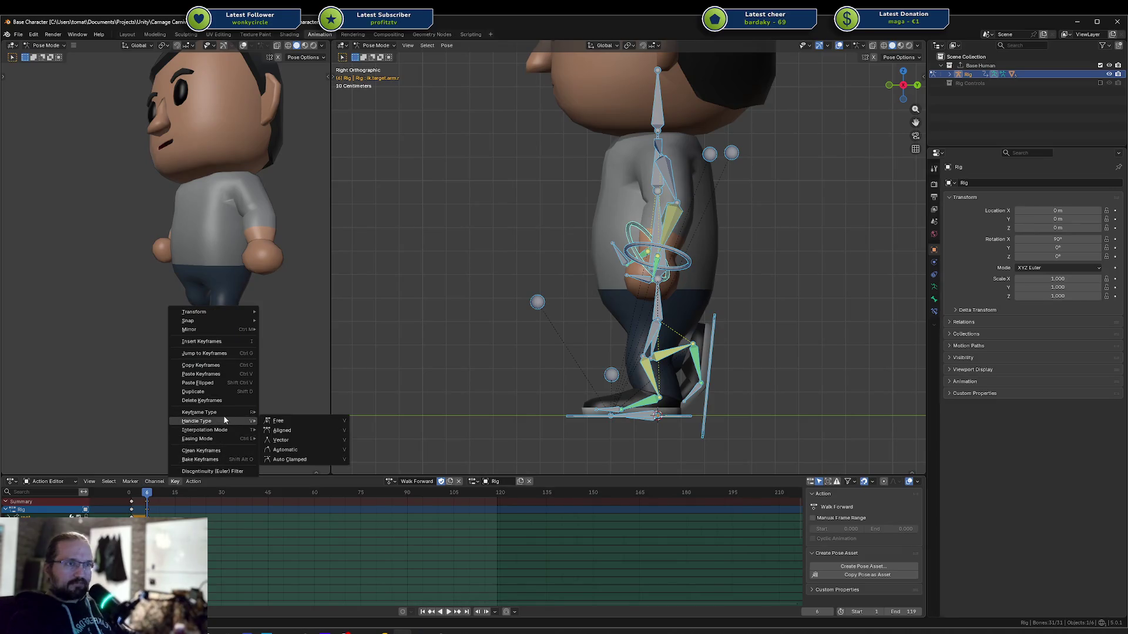
{"action": "left_click", "coordinate": [130, 507]}
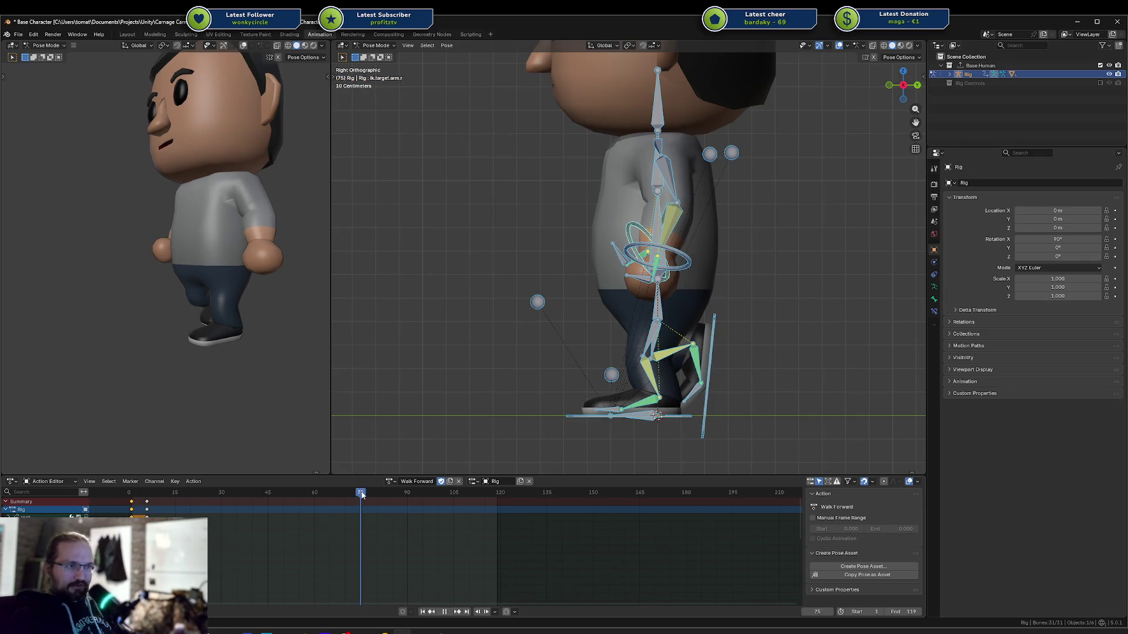
Play the walk from the start, run Clean Keyframes on the action, and save the file
{"action": "left_click", "coordinate": [151, 495]}
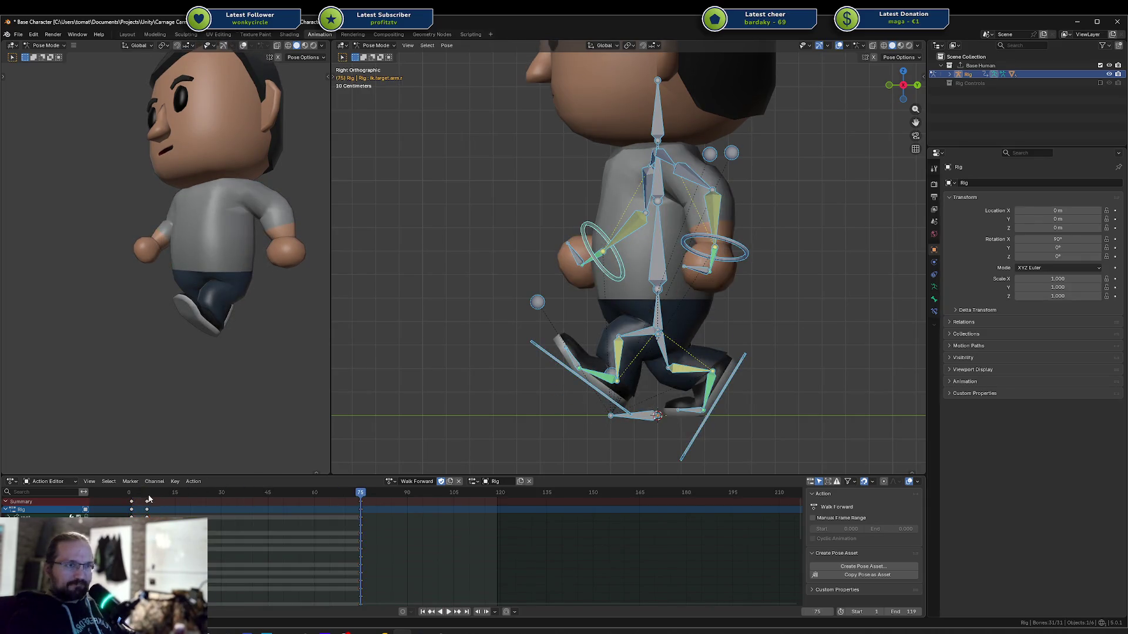
{"action": "key", "text": "space"}
{"action": "left_click", "coordinate": [148, 492]}
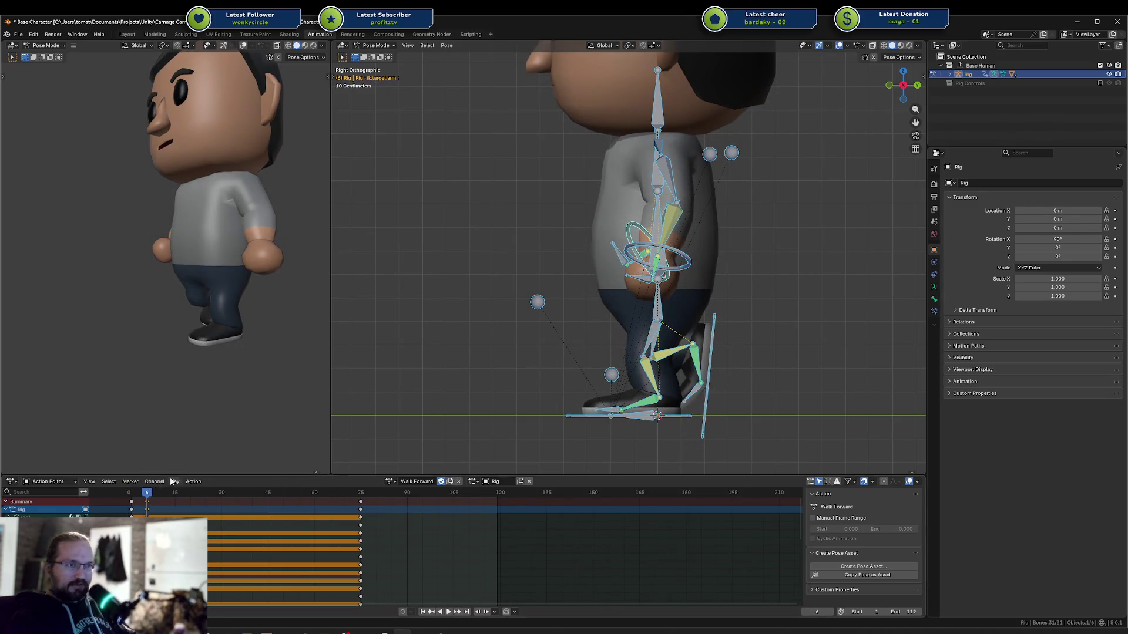
{"action": "left_click", "coordinate": [175, 482]}
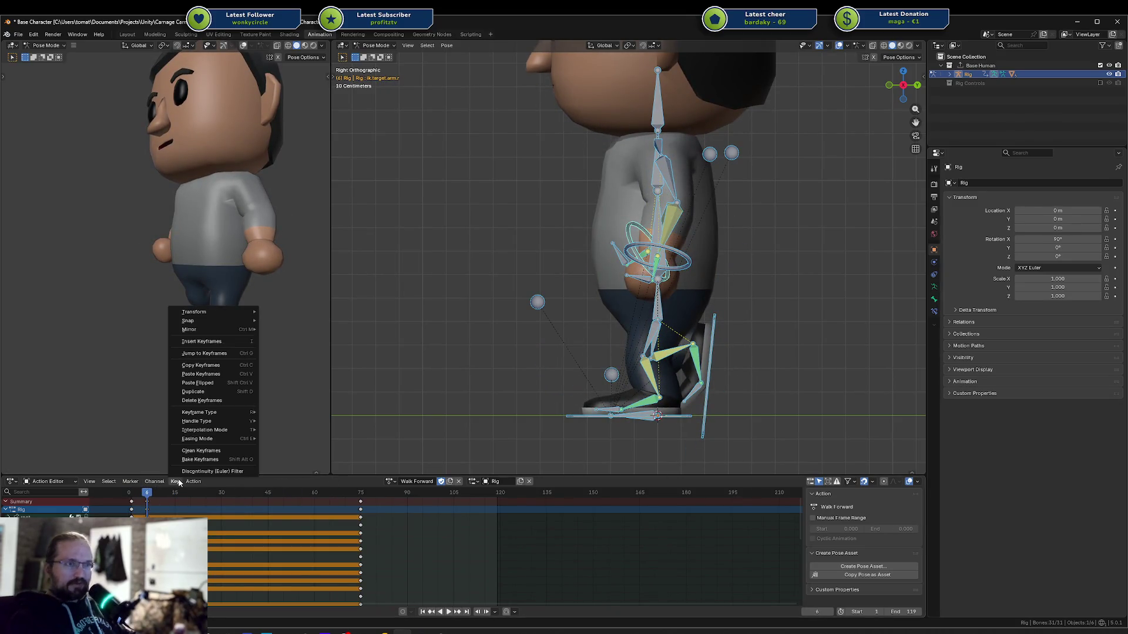
{"action": "left_click", "coordinate": [216, 453]}
{"action": "key", "text": "ctrl+s"}
Play from frame 1, scrub to frame 6, and orbit the left viewport to a side view
{"action": "left_click", "coordinate": [132, 493]}
{"action": "key", "text": "F3"}
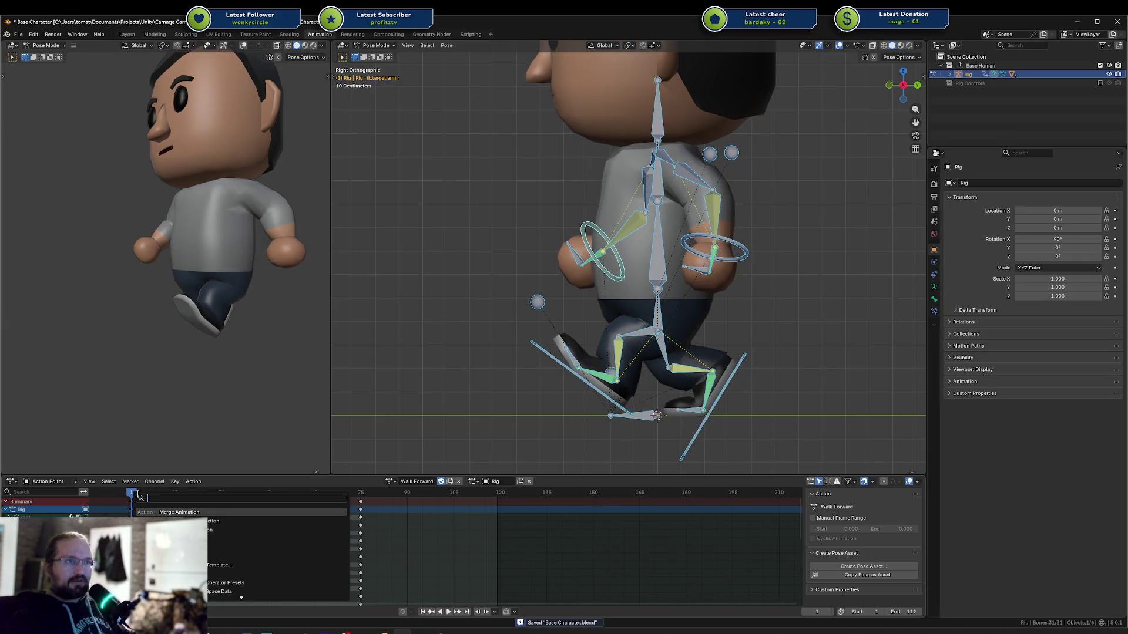
{"action": "key", "text": "Escape"}
{"action": "key", "text": "space"}
{"action": "left_click_drag", "start_coordinate": [133, 498], "coordinate": [148, 506]}
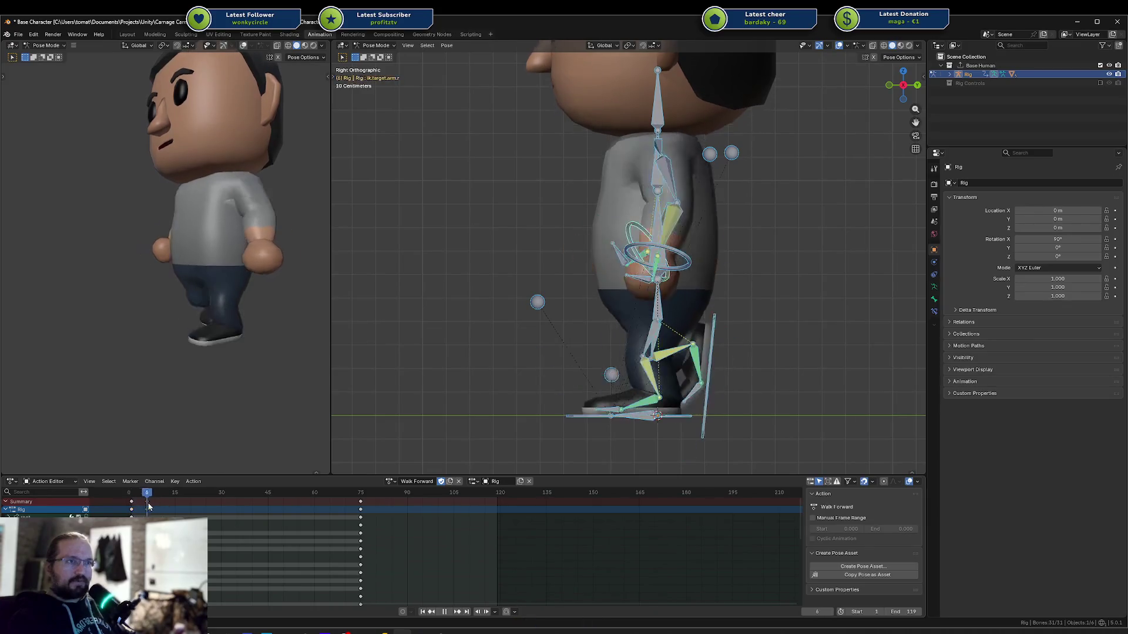
{"action": "key", "text": "space"}
{"action": "mouse_move", "coordinate": [176, 412]}
{"action": "middle_mouse_down"}
{"action": "mouse_move", "coordinate": [292, 312]}
{"action": "mouse_move", "coordinate": [189, 448]}
{"action": "middle_mouse_up"}
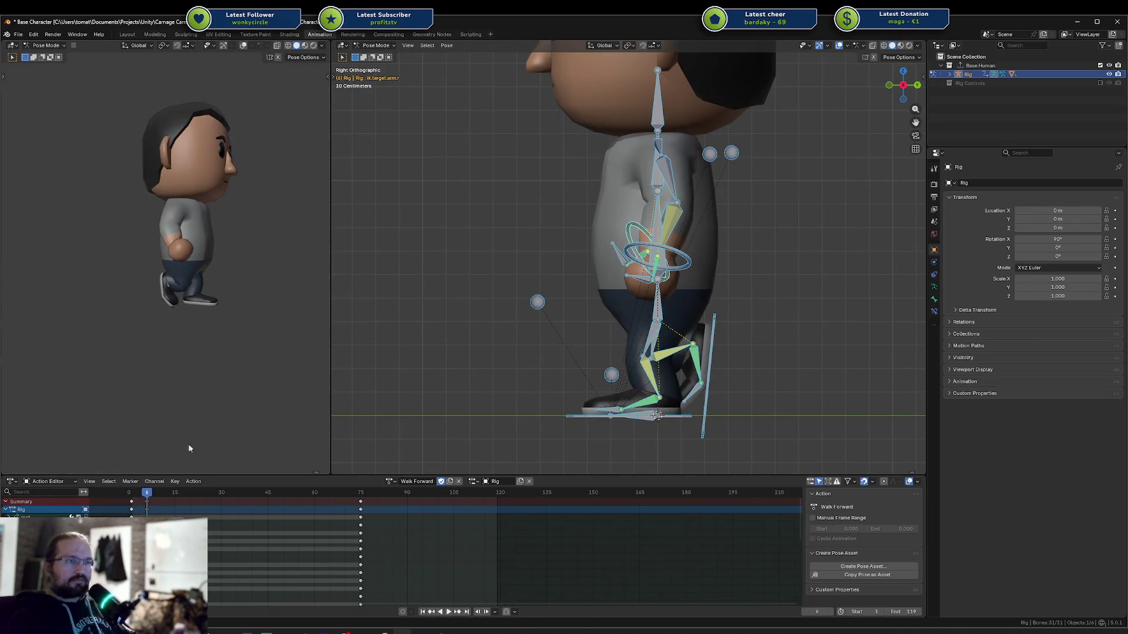
{"action": "key", "text": "space"}
{"action": "left_click_drag", "start_coordinate": [151, 495], "coordinate": [133, 501]}
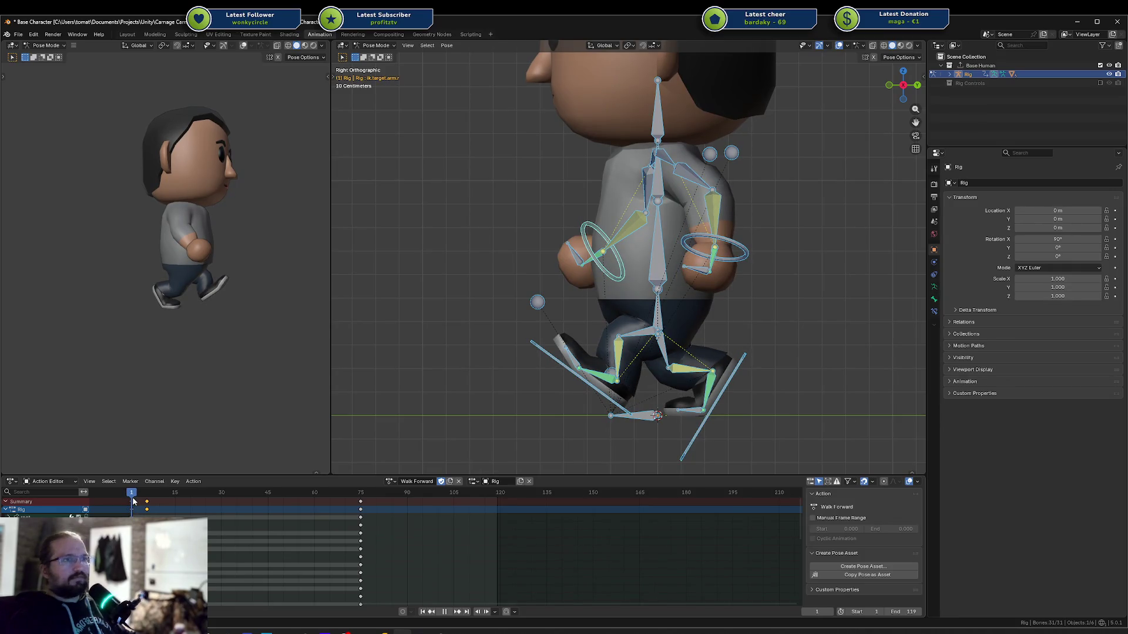
Back in side orthographic view, move the right foot IK target forward and stand it upright
{"action": "mouse_move", "coordinate": [134, 501]}
{"action": "left_mouse_down"}
{"action": "mouse_move", "coordinate": [144, 500]}
{"action": "mouse_move", "coordinate": [133, 501]}
{"action": "left_mouse_up"}
{"action": "middle_click_drag", "start_coordinate": [634, 391], "coordinate": [682, 367]}
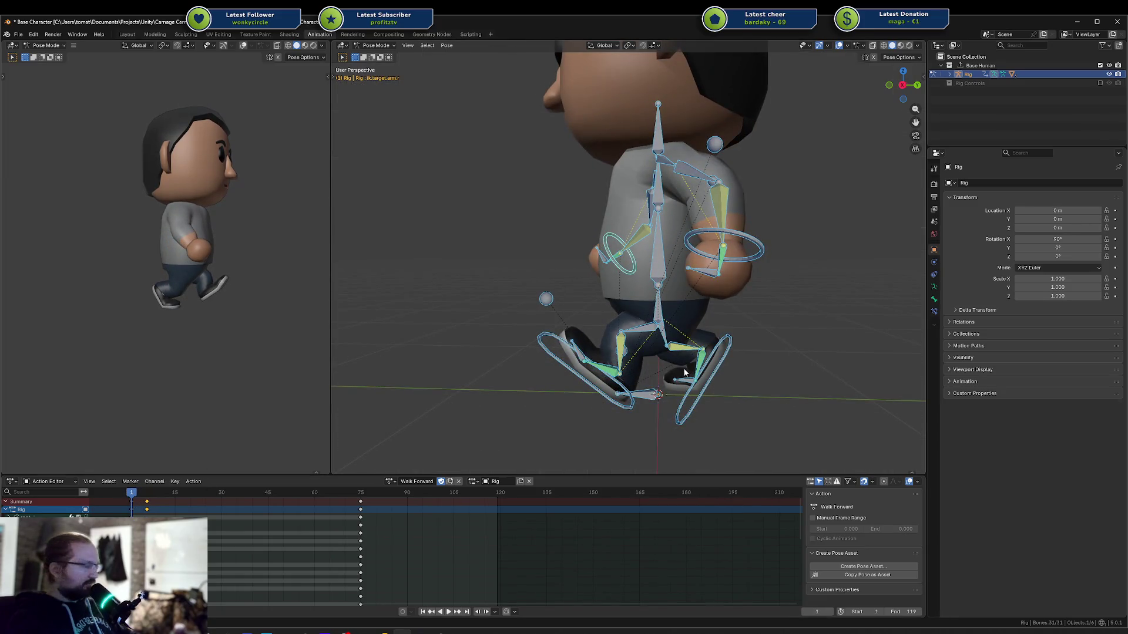
{"action": "key", "text": "KP_3"}
{"action": "left_click_drag", "start_coordinate": [741, 365], "coordinate": [758, 363]}
{"action": "key", "text": "r"}
{"action": "left_click", "coordinate": [752, 352]}
{"action": "key", "text": "g"}
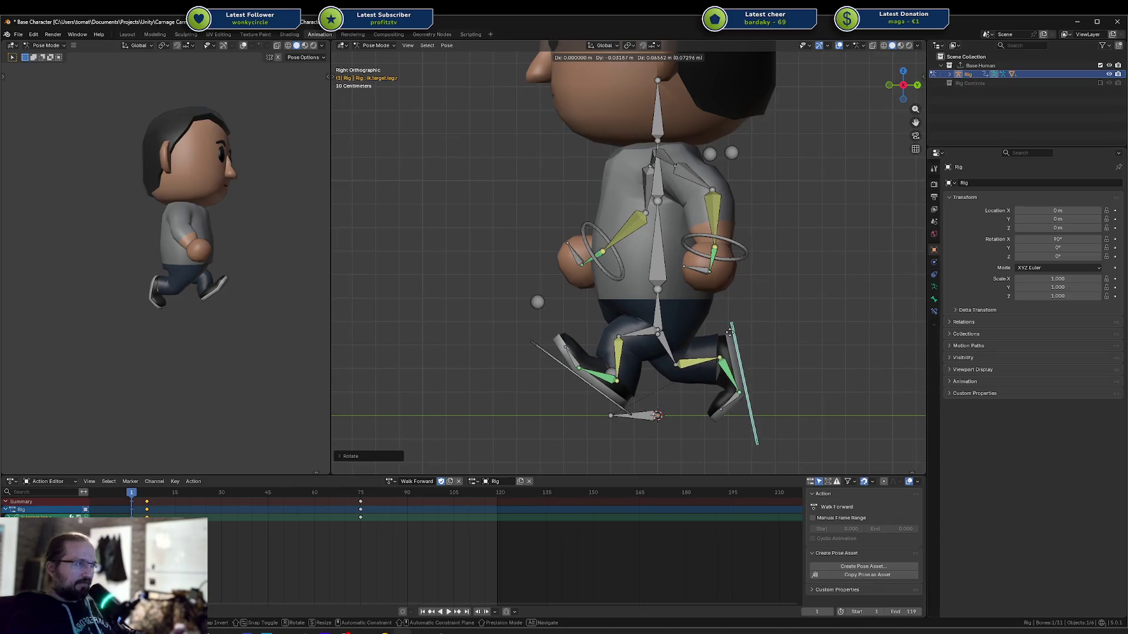
{"action": "left_click", "coordinate": [741, 337]}
Fine-tune the right foot's tilt toward vertical and nudge it slightly upward
{"action": "key", "text": "r"}
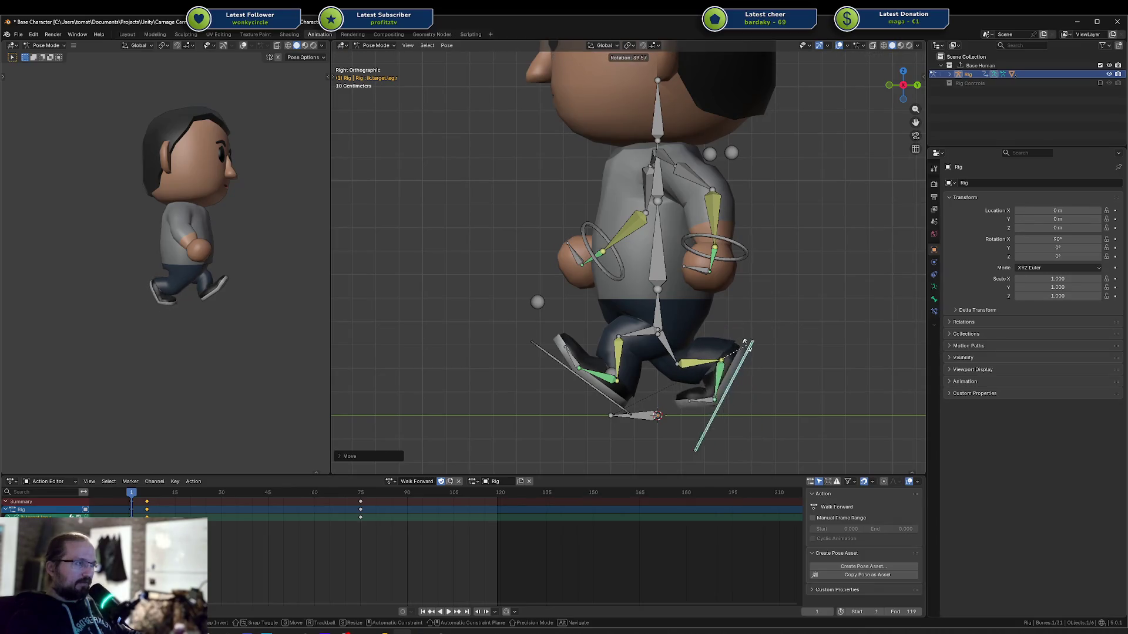
{"action": "left_click", "coordinate": [745, 339]}
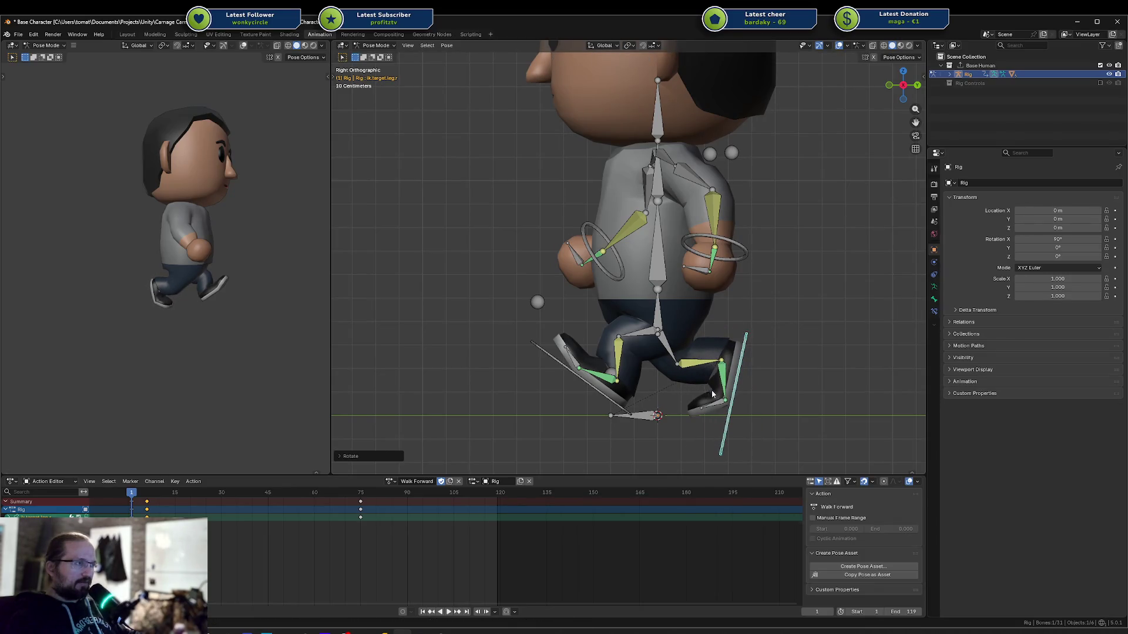
{"action": "key", "text": "g"}
{"action": "left_click", "coordinate": [760, 355]}
{"action": "key", "text": "g"}
{"action": "left_click", "coordinate": [760, 347]}
{"action": "key", "text": "g"}
{"action": "left_click", "coordinate": [762, 341]}
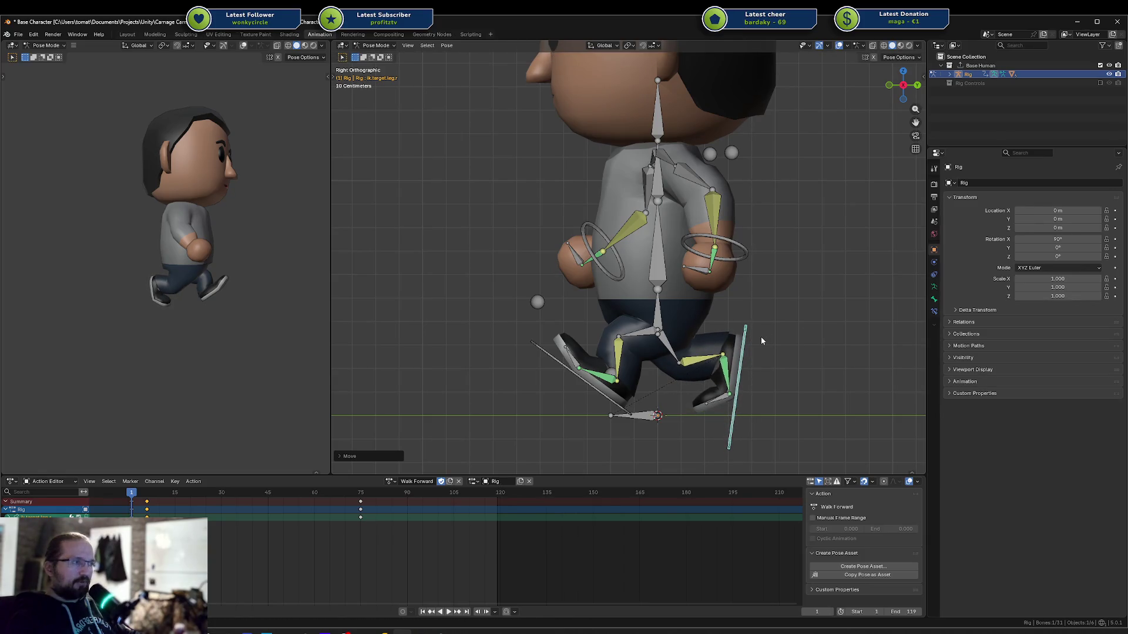
Paste the copied opening pose onto all bones at frame 75, then play the walk loop
{"action": "key", "text": "a"}
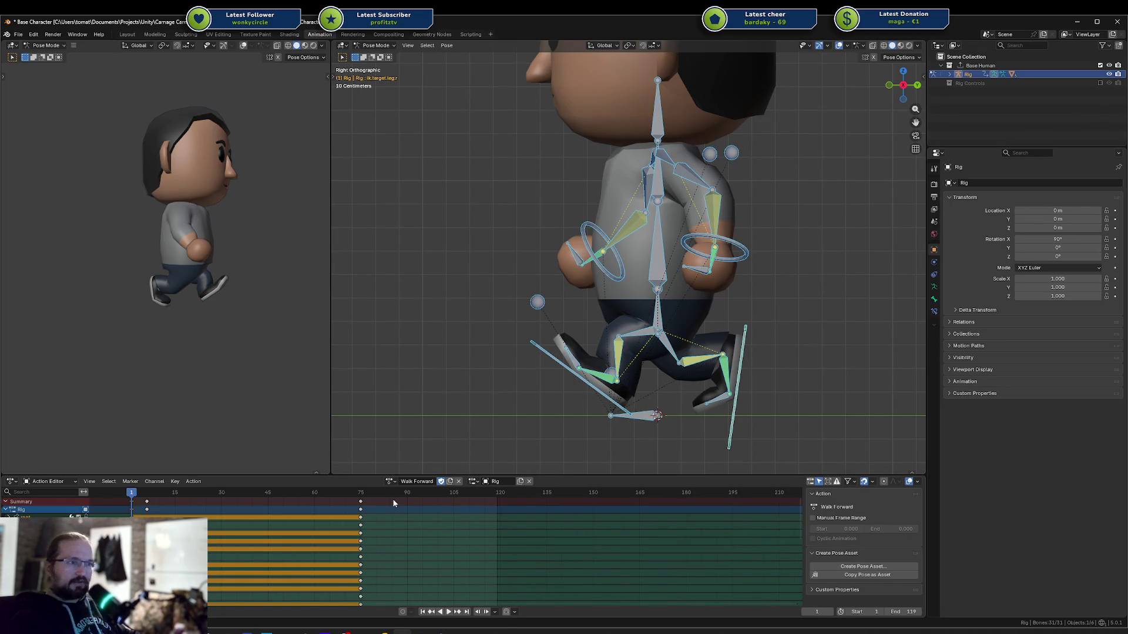
{"action": "left_click", "coordinate": [362, 494]}
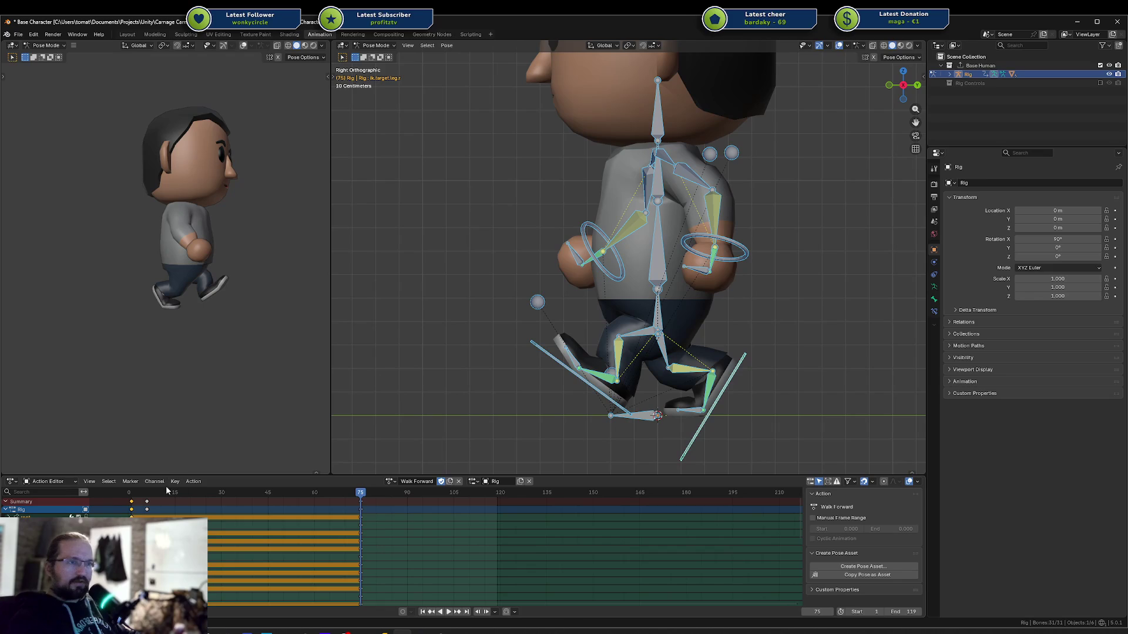
{"action": "left_click", "coordinate": [131, 503]}
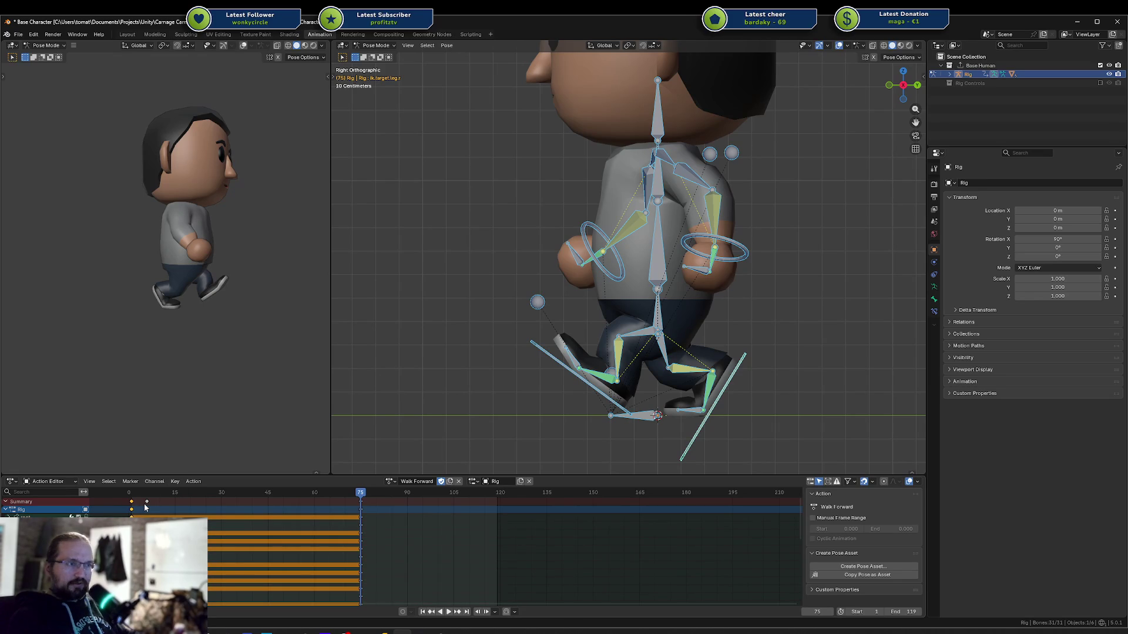
{"action": "key", "text": "ctrl+v"}
{"action": "key", "text": "space"}
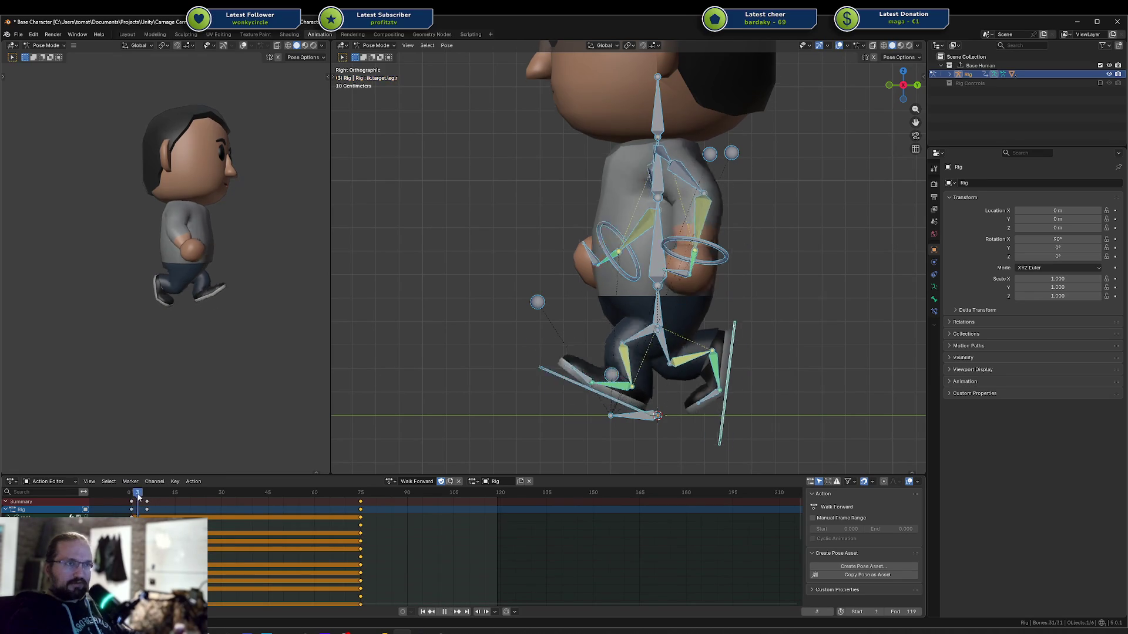
At frame 4, raise the right leg IK target and tilt it so the foot lifts
{"action": "left_click_drag", "start_coordinate": [145, 495], "coordinate": [147, 495]}
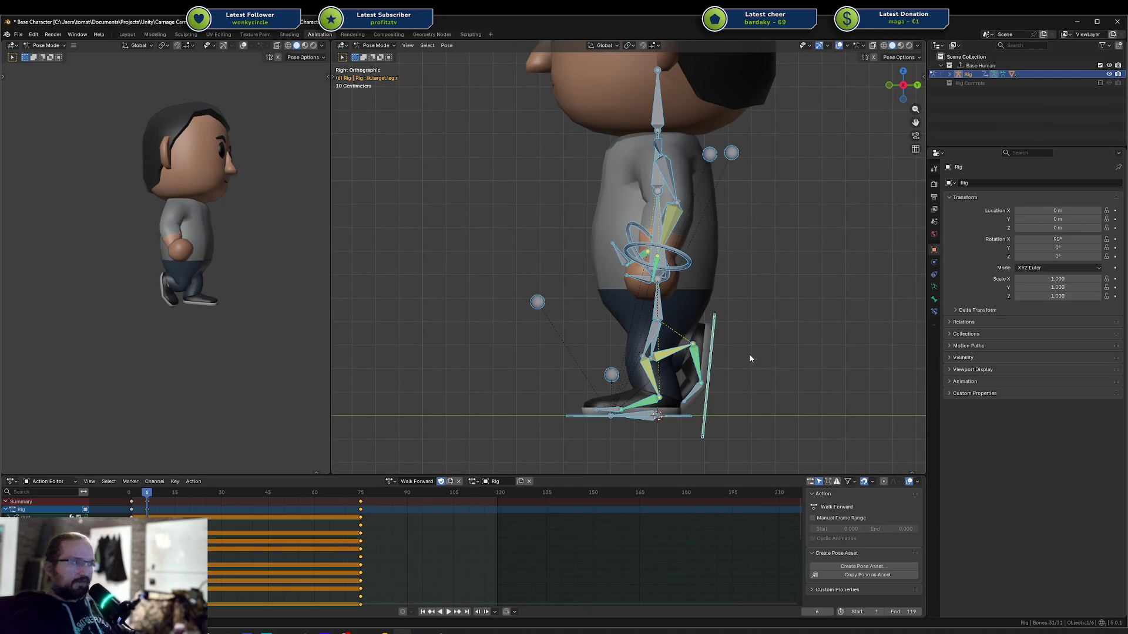
{"action": "left_click", "coordinate": [722, 352]}
{"action": "mouse_move", "coordinate": [711, 352]}
{"action": "left_mouse_down"}
{"action": "mouse_move", "coordinate": [677, 345]}
{"action": "mouse_move", "coordinate": [700, 360]}
{"action": "left_mouse_up"}
{"action": "key", "text": "r"}
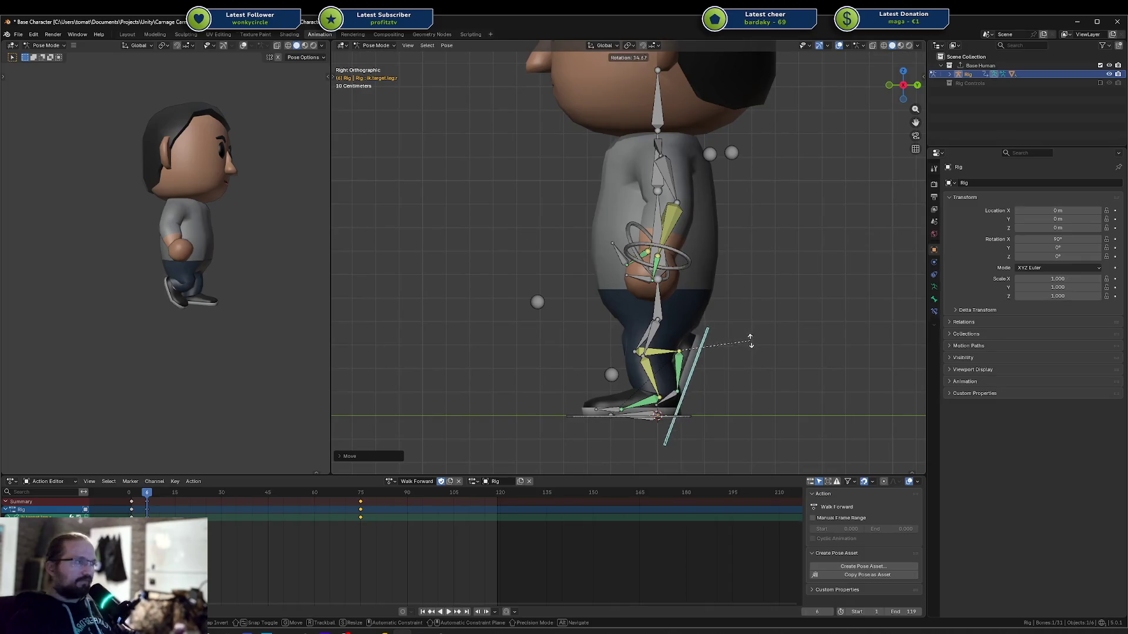
{"action": "left_click", "coordinate": [747, 358]}
{"action": "key", "text": "g"}
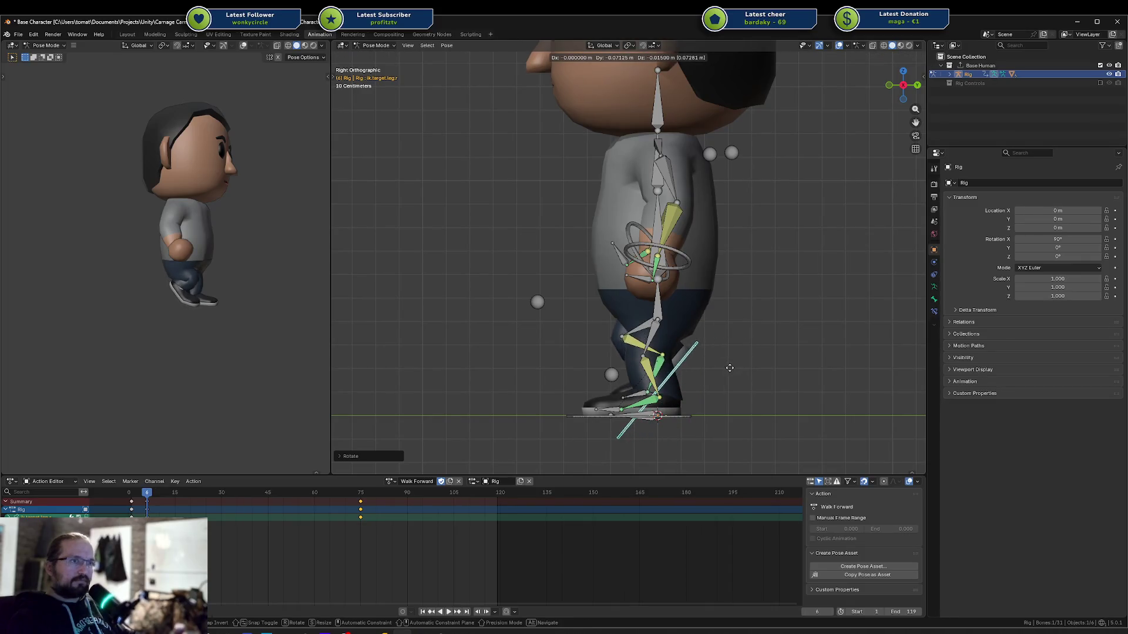
{"action": "left_click", "coordinate": [738, 333]}
{"action": "key", "text": "r"}
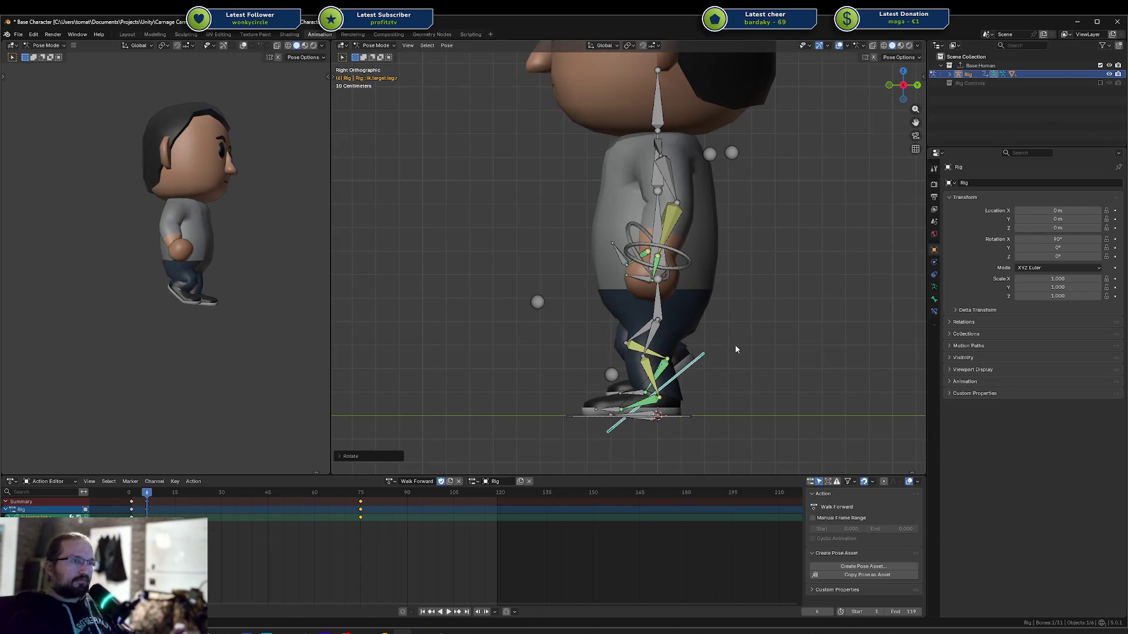
{"action": "left_click", "coordinate": [728, 341]}
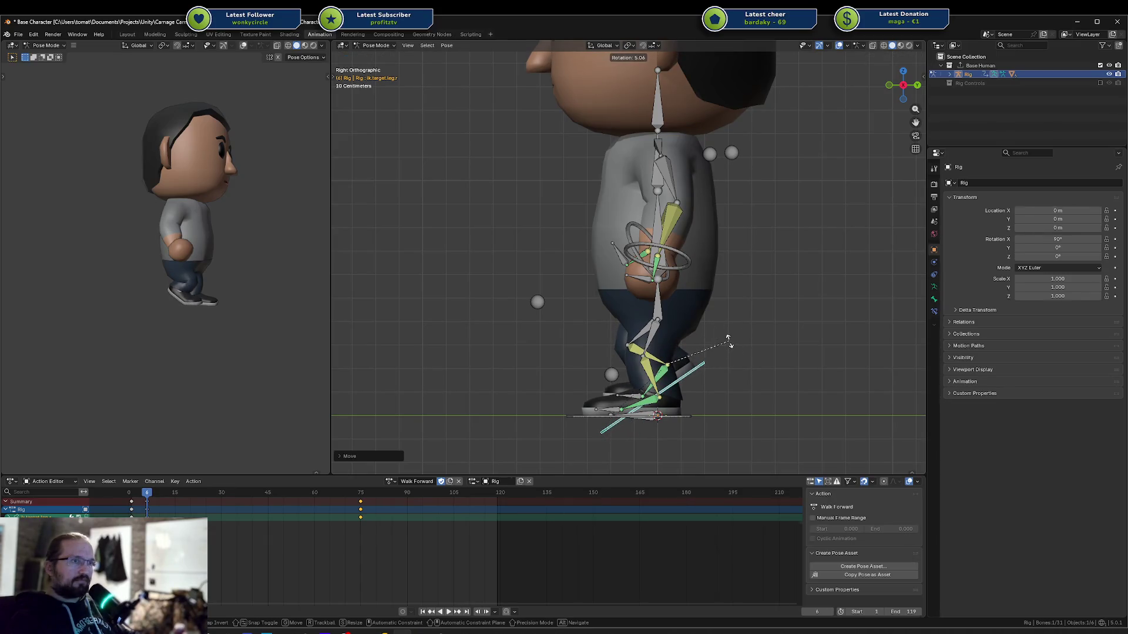
Play back and orbit to check the right foot, nudge it again, then return to side view
{"action": "key", "text": "a"}
{"action": "left_click", "coordinate": [703, 365]}
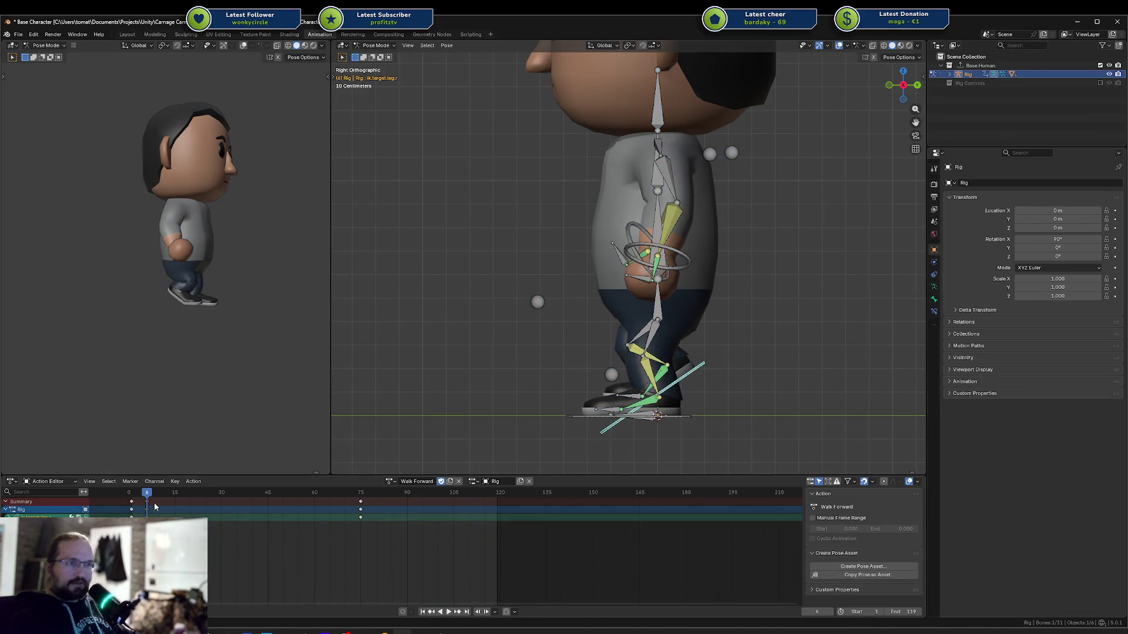
{"action": "key", "text": "space"}
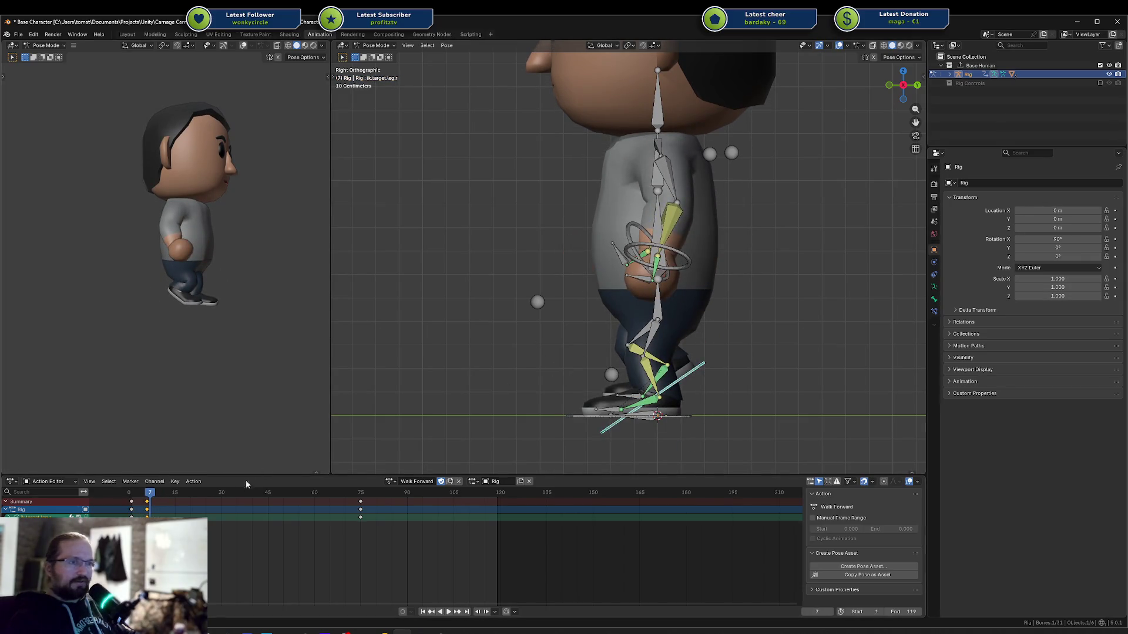
{"action": "mouse_move", "coordinate": [564, 376]}
{"action": "middle_mouse_down"}
{"action": "mouse_move", "coordinate": [535, 339]}
{"action": "mouse_move", "coordinate": [417, 319]}
{"action": "mouse_move", "coordinate": [512, 334]}
{"action": "middle_mouse_up"}
{"action": "key", "text": "g"}
{"action": "left_click", "coordinate": [682, 386]}
{"action": "key", "text": "KP_3"}
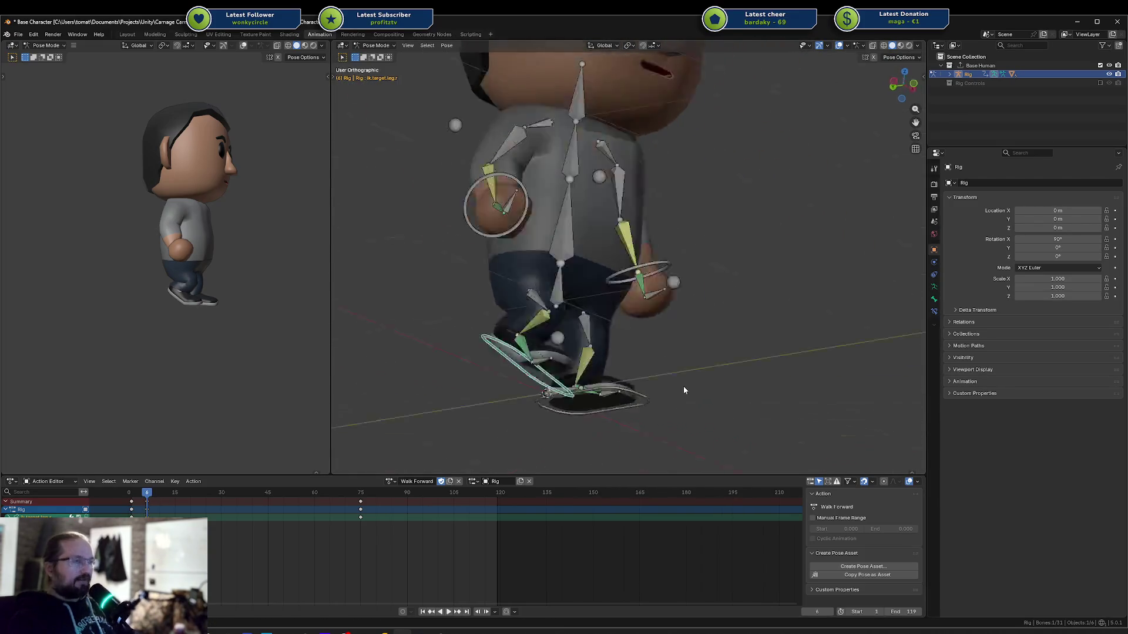
In Left Ortho view, reposition and re-tilt the right leg IK target
{"action": "key", "text": "ctrl+KP_3"}
{"action": "key", "text": "g"}
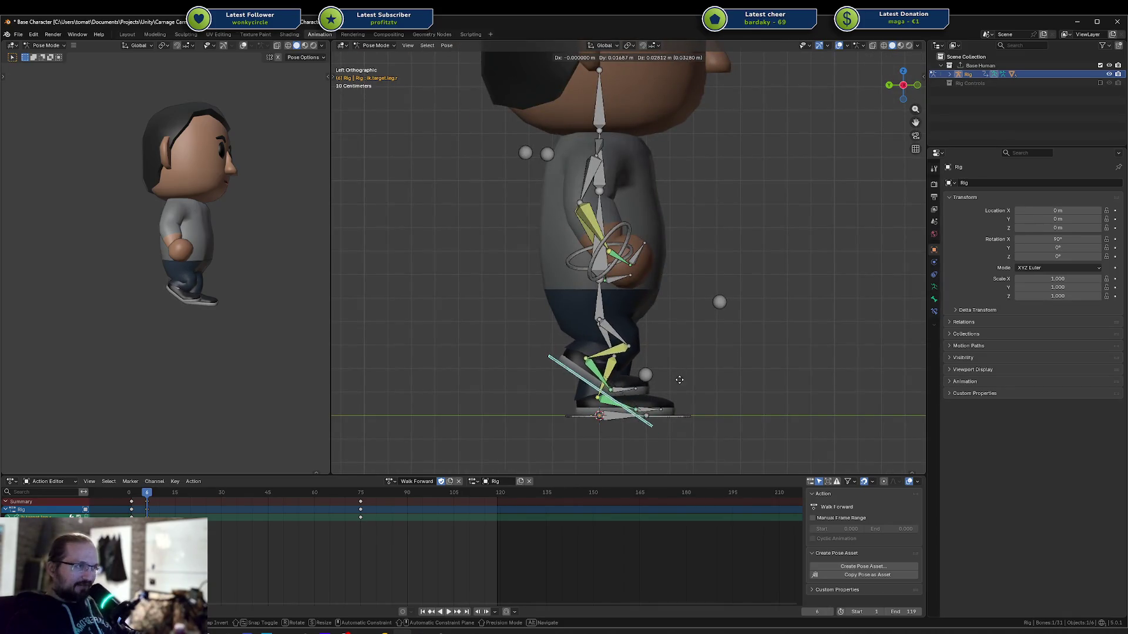
{"action": "left_click", "coordinate": [689, 375]}
{"action": "key", "text": "r"}
{"action": "right_click", "coordinate": [692, 374]}
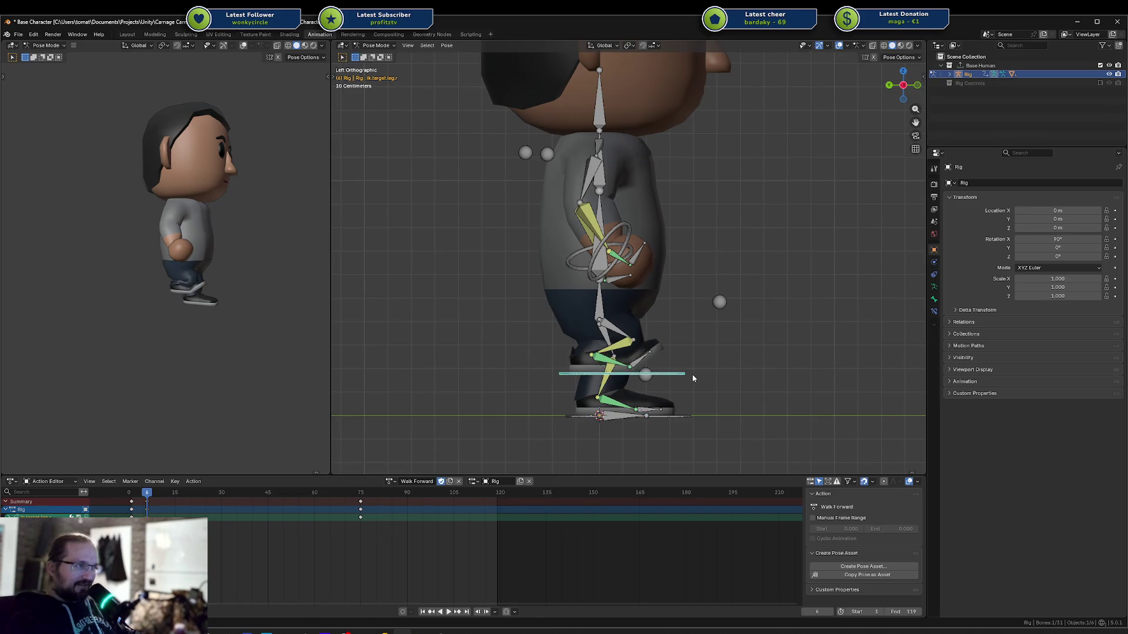
{"action": "left_click", "coordinate": [639, 382]}
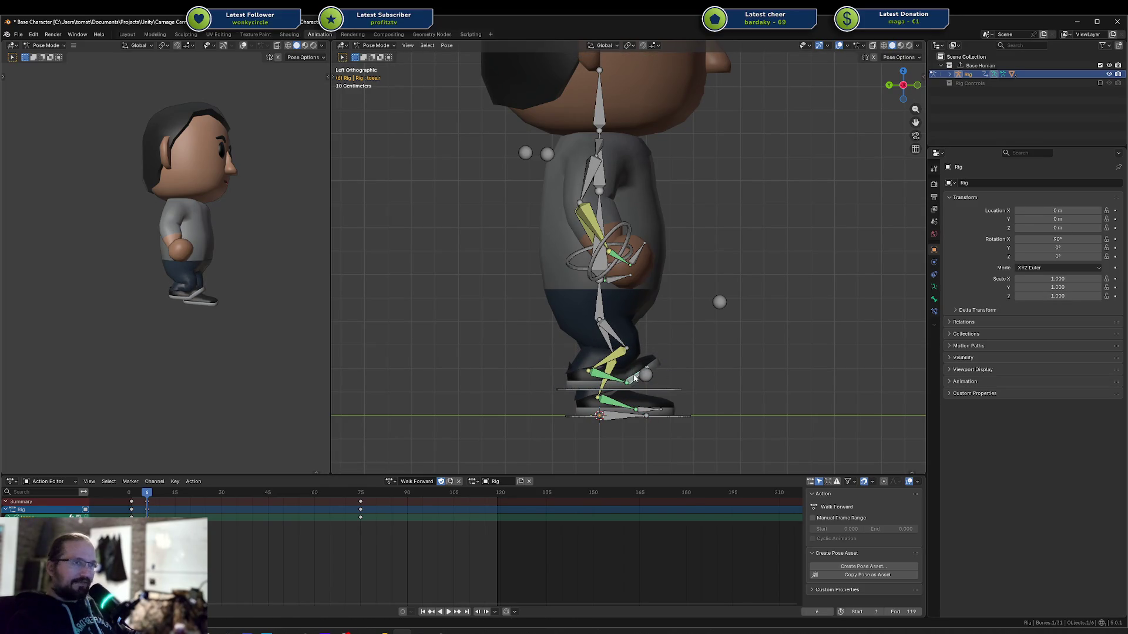
{"action": "left_click", "coordinate": [662, 382]}
{"action": "key", "text": "r"}
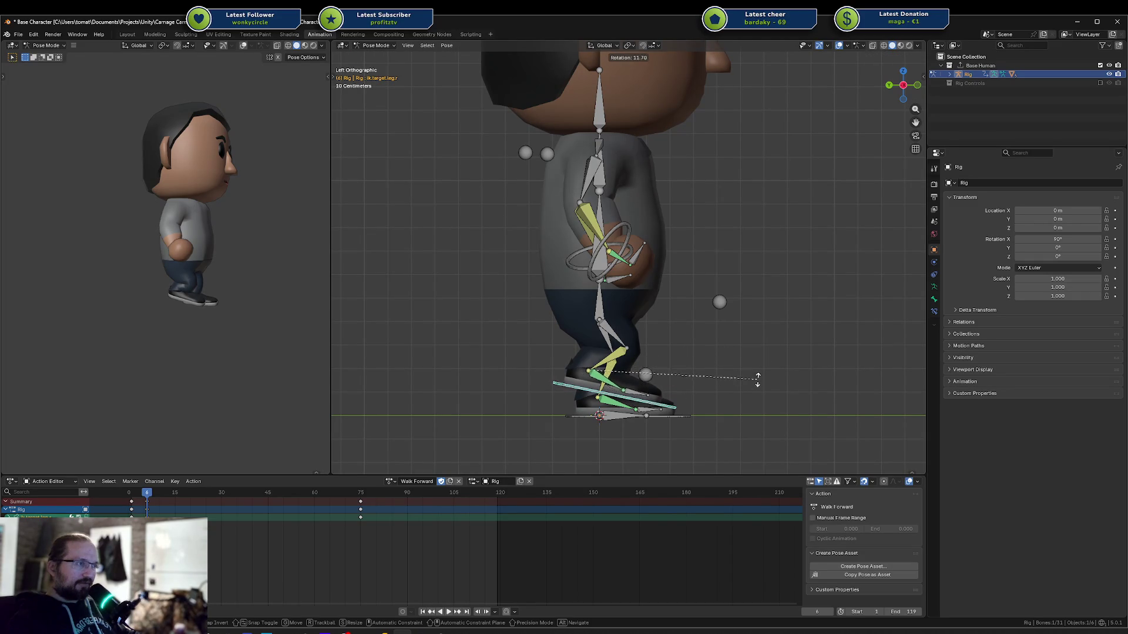
{"action": "left_click", "coordinate": [755, 382]}
{"action": "key", "text": "g"}
{"action": "left_click", "coordinate": [757, 382]}
{"action": "key", "text": "r"}
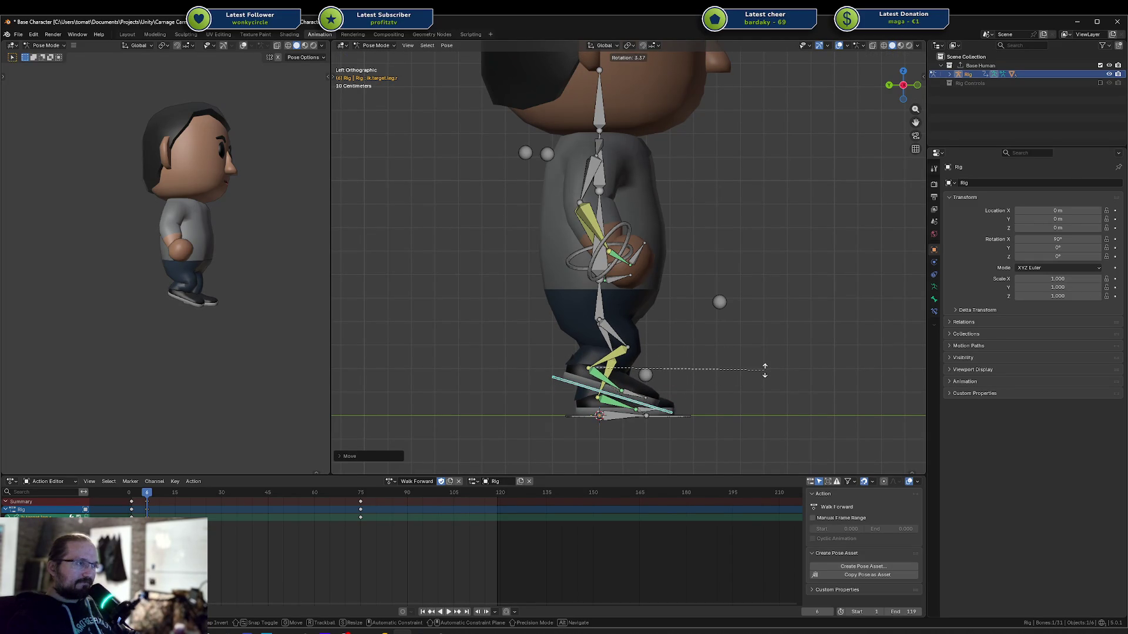
{"action": "left_click", "coordinate": [747, 385]}
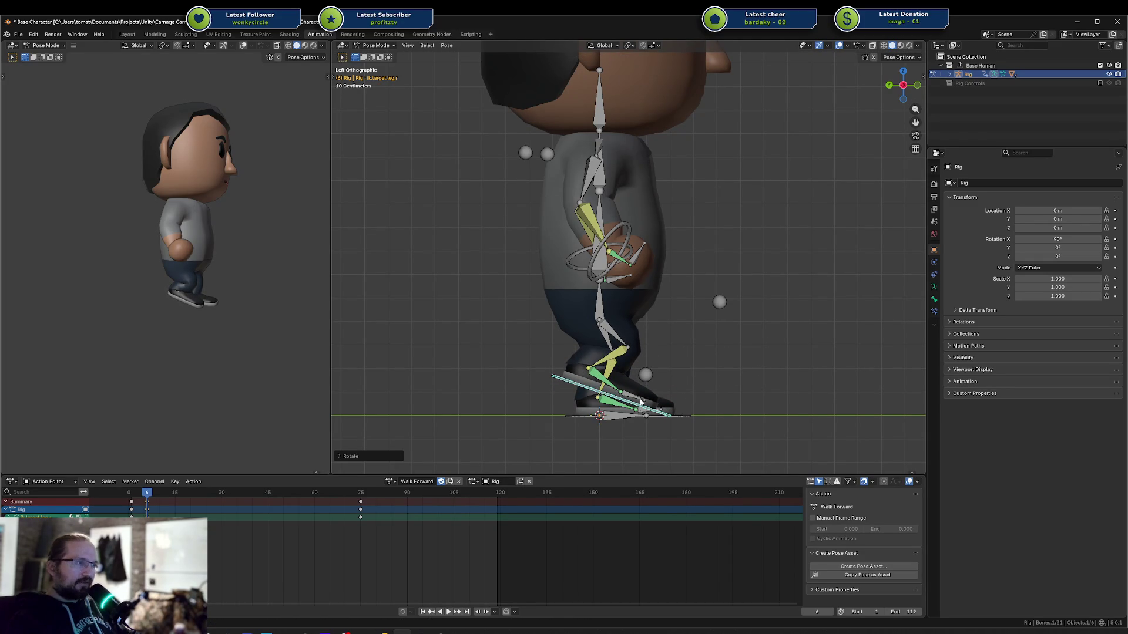
Bend the right toes, then play and scrub to frame 7 to review the foot peeling off
{"action": "left_click", "coordinate": [639, 394]}
{"action": "key", "text": "r"}
{"action": "left_click", "coordinate": [642, 391]}
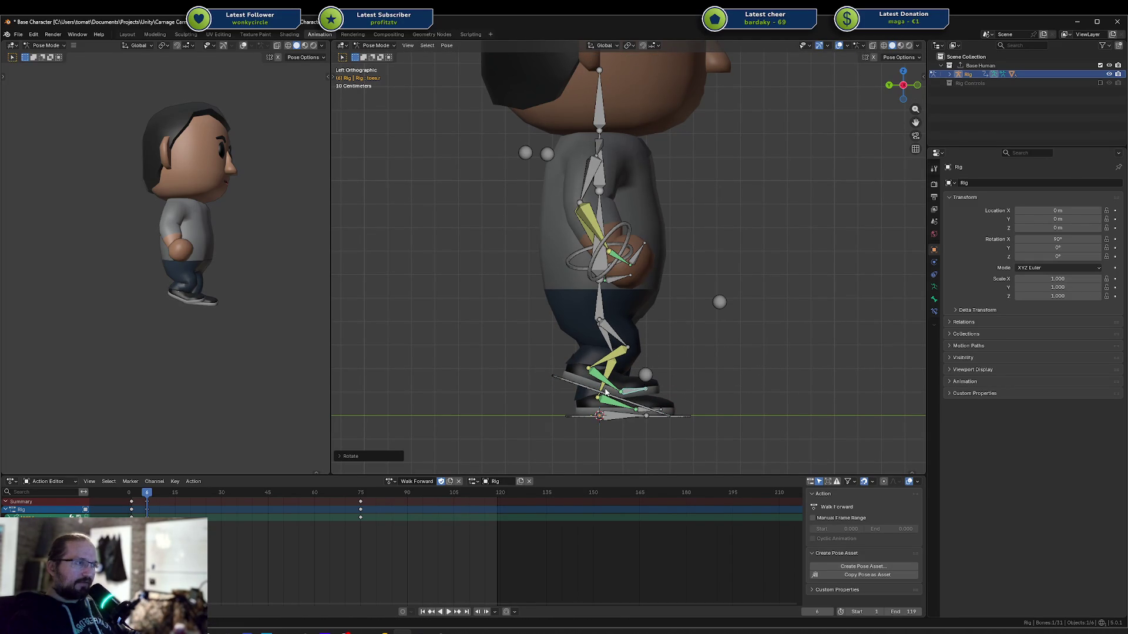
{"action": "left_click", "coordinate": [600, 396], "text": "shift"}
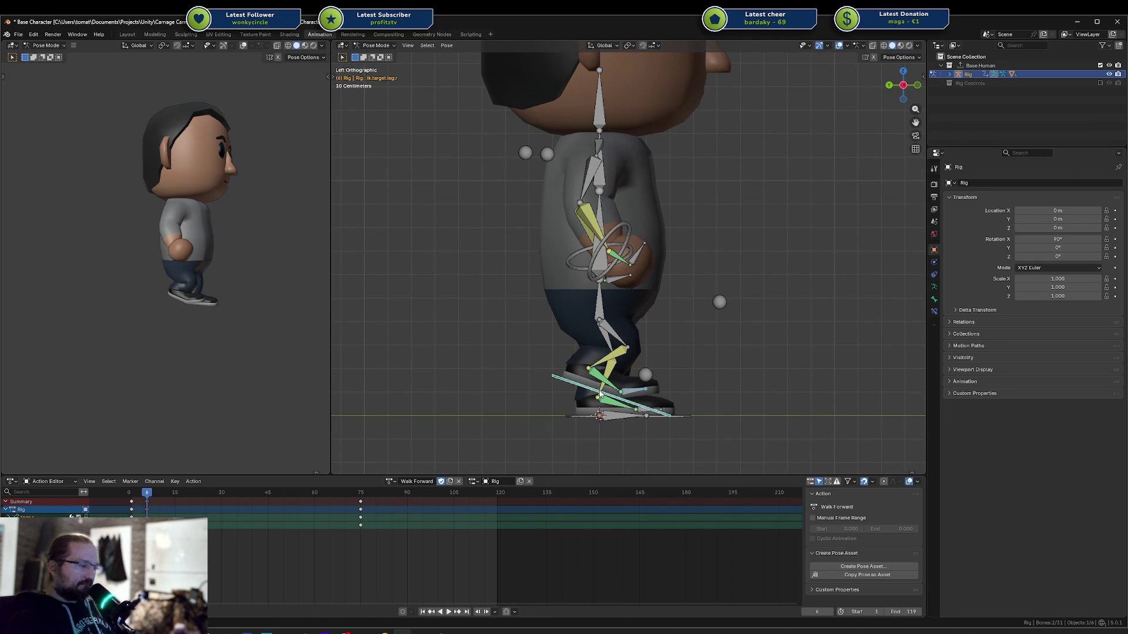
{"action": "key", "text": "space"}
{"action": "left_click_drag", "start_coordinate": [134, 495], "coordinate": [150, 496]}
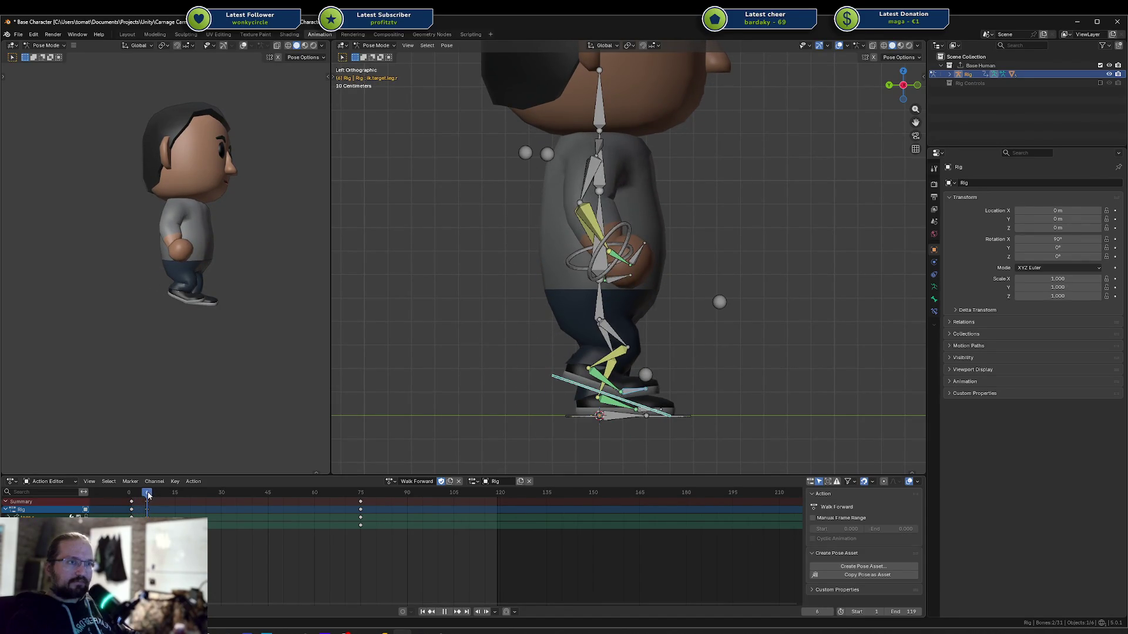
{"action": "key", "text": "Escape"}
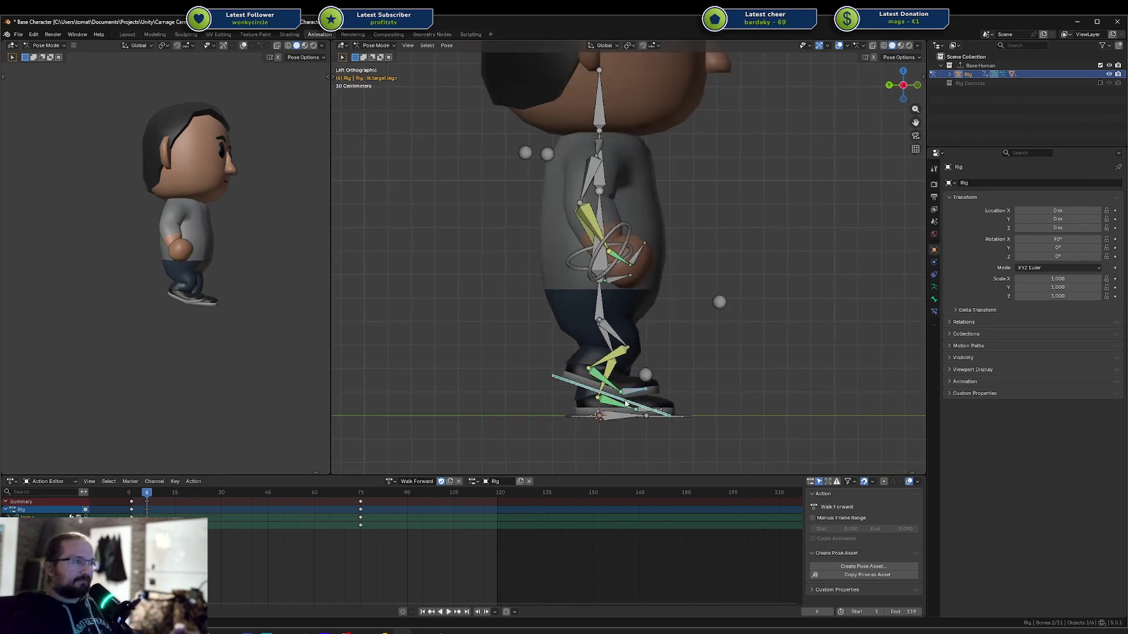
{"action": "key", "text": "space"}
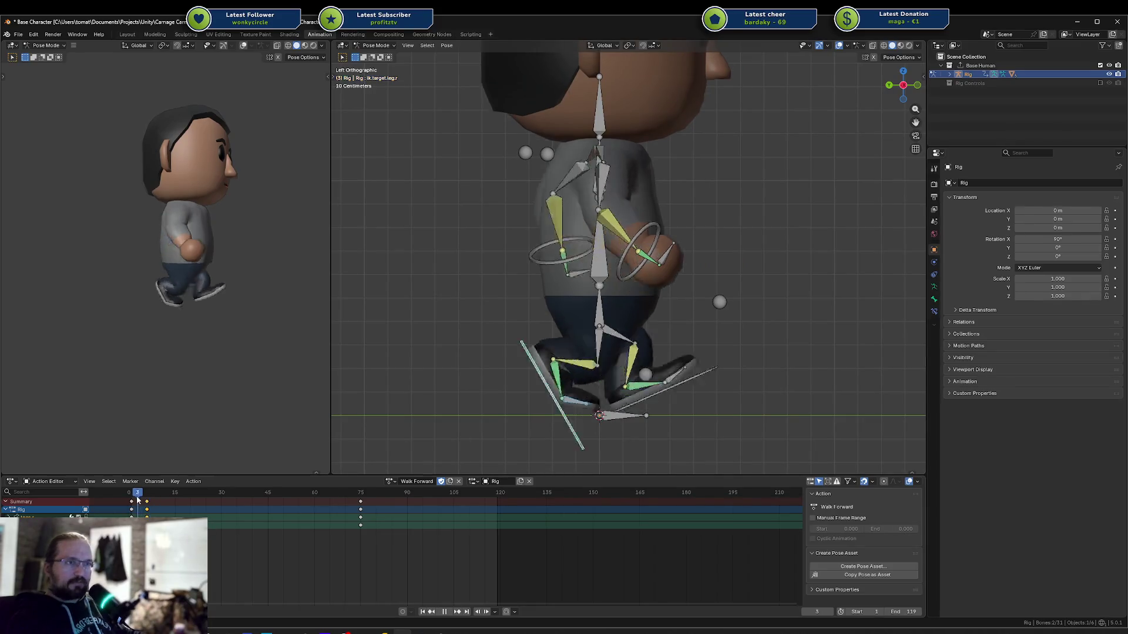
With all bones selected, step to frame 6 and key the current pose
{"action": "left_click_drag", "start_coordinate": [146, 500], "coordinate": [136, 501]}
{"action": "key", "text": "a"}
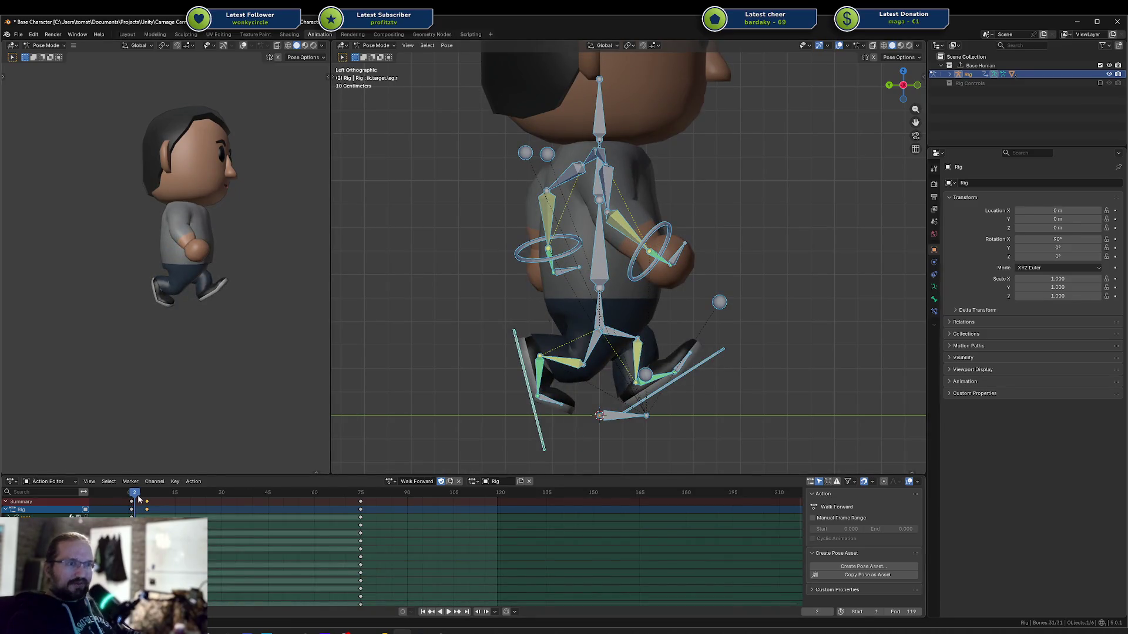
{"action": "left_click", "coordinate": [131, 502]}
{"action": "key", "text": "space"}
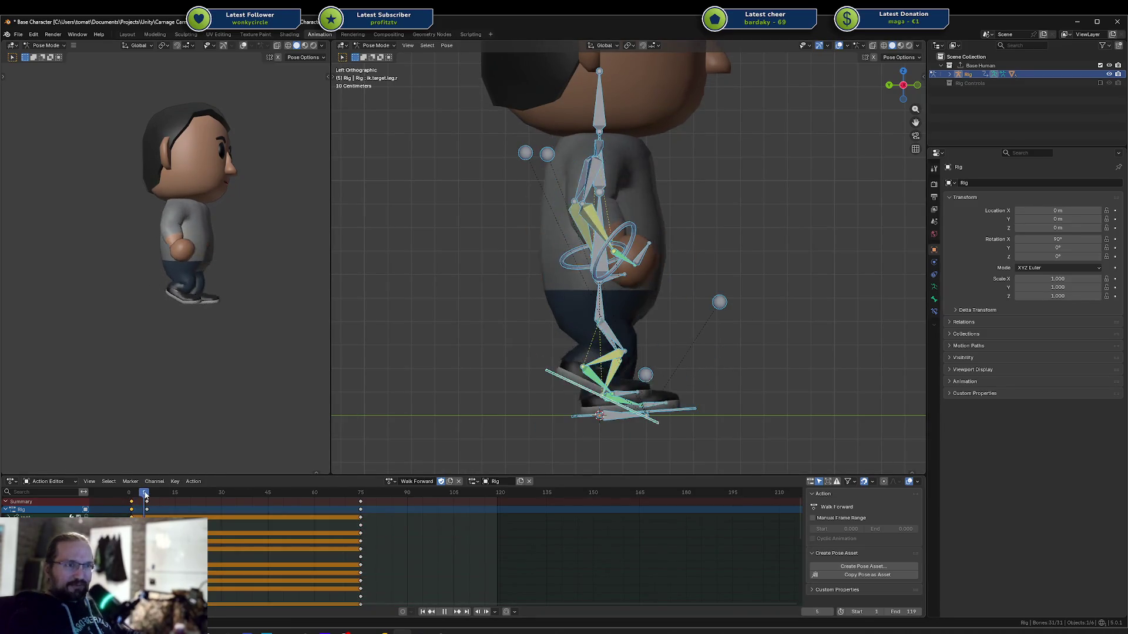
{"action": "left_click", "coordinate": [131, 500]}
{"action": "left_click_drag", "start_coordinate": [133, 500], "coordinate": [165, 501]}
{"action": "key", "text": "i"}
{"action": "key", "text": "shift+Left"}
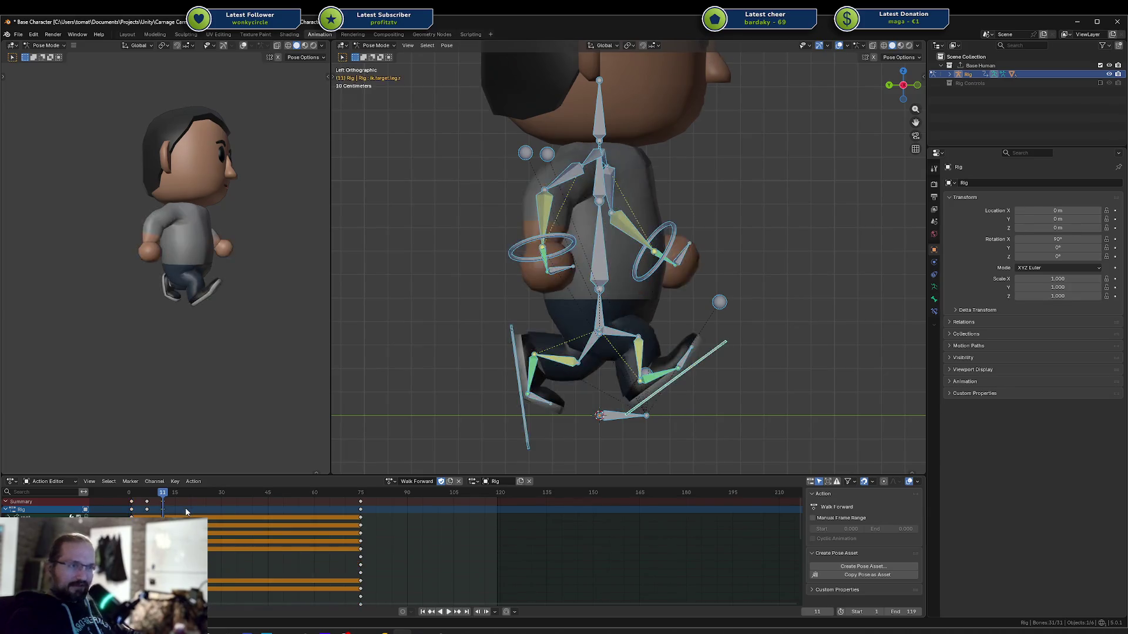
Key the pose at frame 11, then clear transforms toward rest pose and key frame 16
{"action": "key", "text": "space"}
{"action": "left_click", "coordinate": [135, 498]}
{"action": "left_click_drag", "start_coordinate": [136, 498], "coordinate": [181, 498]}
{"action": "left_click", "coordinate": [147, 502]}
{"action": "key", "text": "space"}
{"action": "key", "text": "space"}
{"action": "key", "text": "i"}
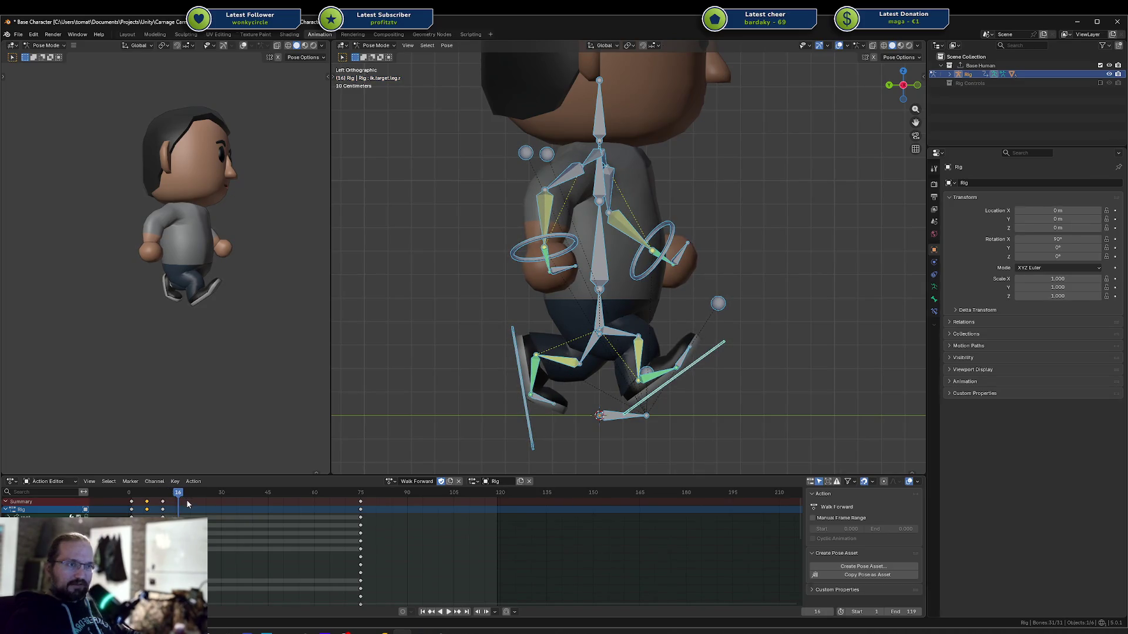
{"action": "key", "text": "alt+g"}
{"action": "key", "text": "alt+r"}
{"action": "key", "text": "i"}
Move the closing keyframes from frame 75 to 21 and set the animation end to frame 20
{"action": "left_click_drag", "start_coordinate": [178, 499], "coordinate": [194, 495]}
{"action": "left_click", "coordinate": [360, 509]}
{"action": "left_click_drag", "start_coordinate": [360, 508], "coordinate": [194, 508]}
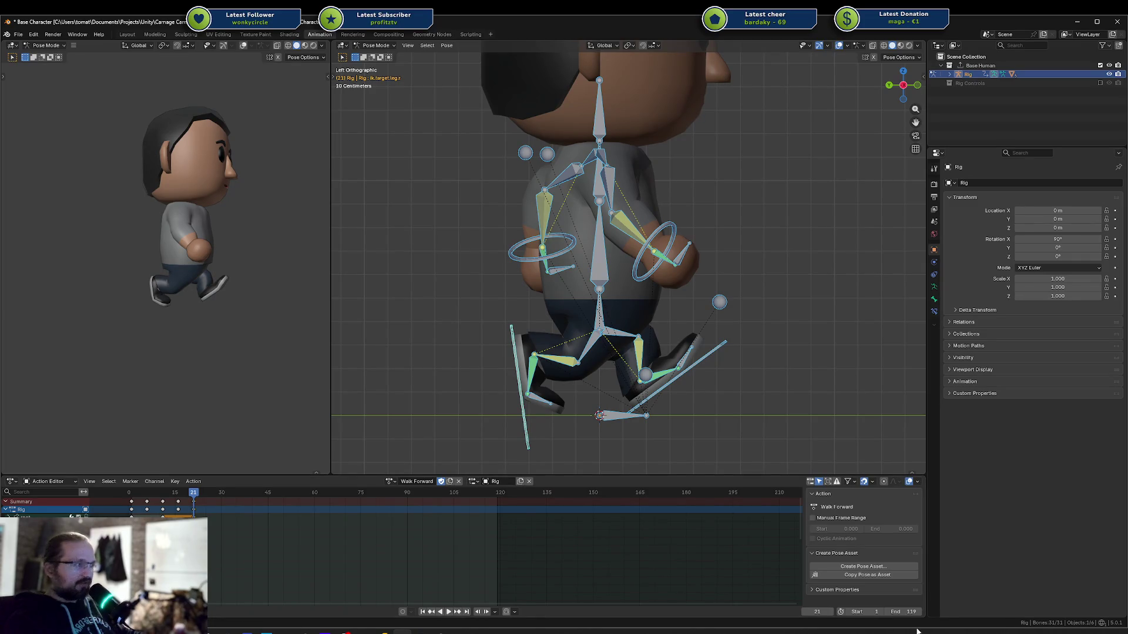
{"action": "type", "text": "20"}
{"action": "key", "text": "Return"}
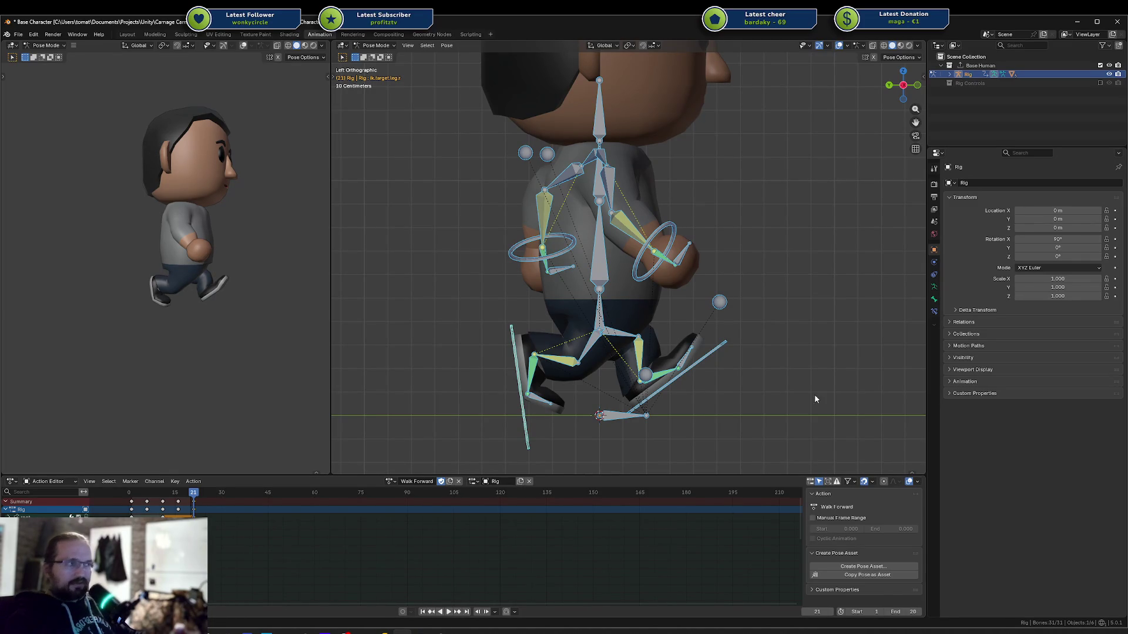
Play the shortened loop, orbit to show the face in profile, then stop playback
{"action": "key", "text": "space"}
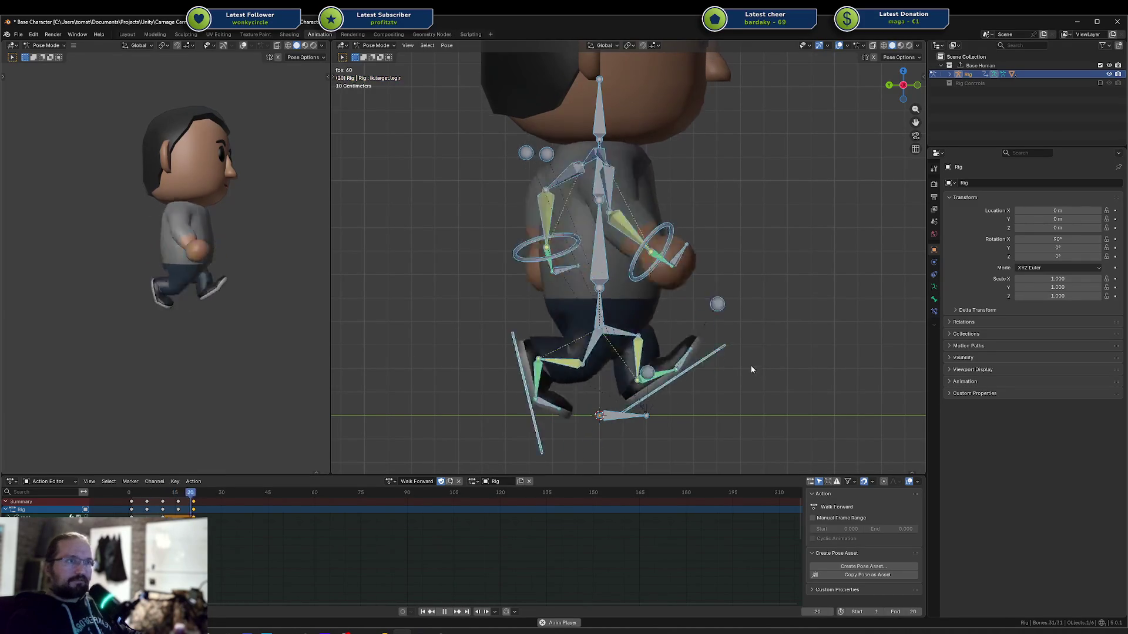
{"action": "mouse_move", "coordinate": [177, 216]}
{"action": "middle_mouse_down"}
{"action": "mouse_move", "coordinate": [133, 219]}
{"action": "mouse_move", "coordinate": [293, 230]}
{"action": "mouse_move", "coordinate": [196, 237]}
{"action": "middle_mouse_up"}
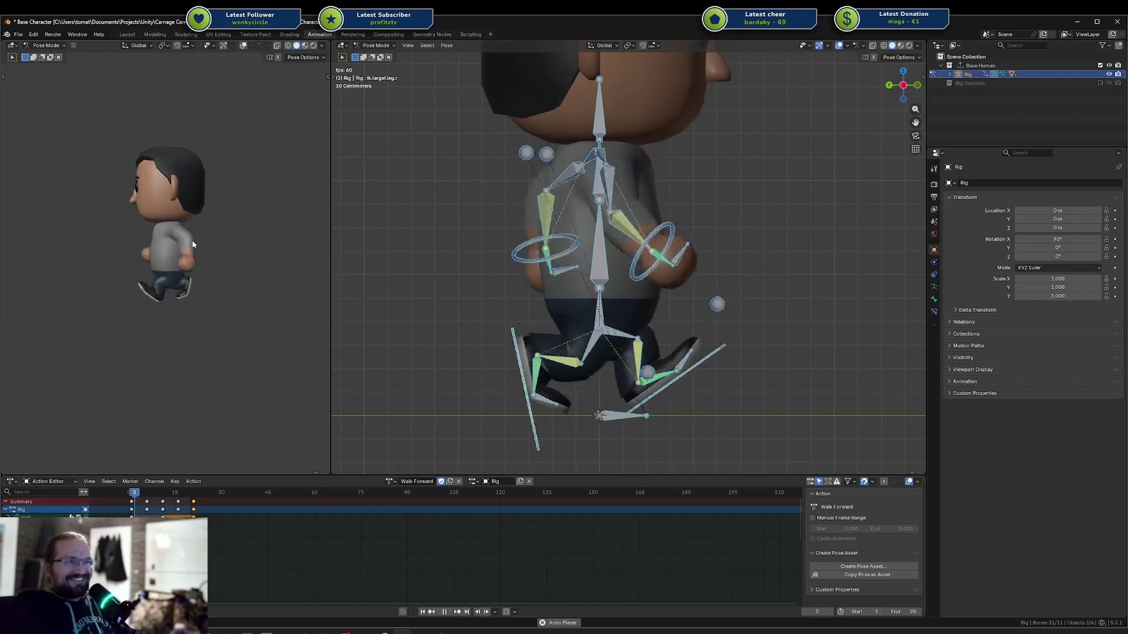
{"action": "middle_click_drag", "start_coordinate": [191, 246], "coordinate": [221, 242]}
{"action": "key", "text": "space"}
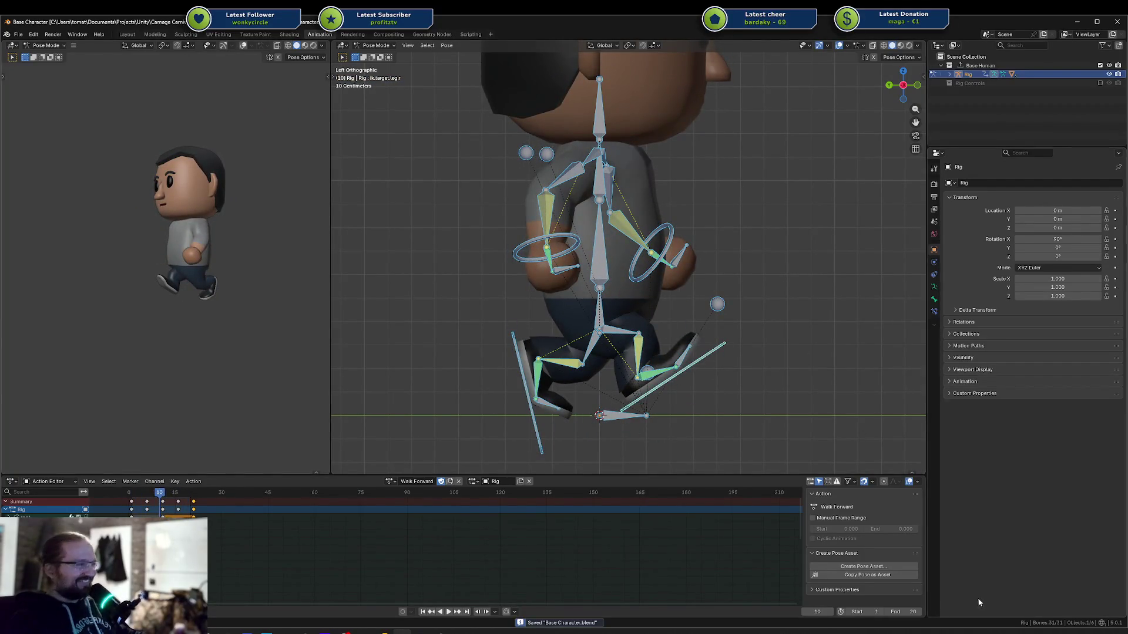
Scale the Walk Forward key spacing by 2, then shift the keys 10 frames later and 1 frame earlier
{"action": "type", "text": "as"}
{"action": "type", "text": "2"}
{"action": "key", "text": "Return"}
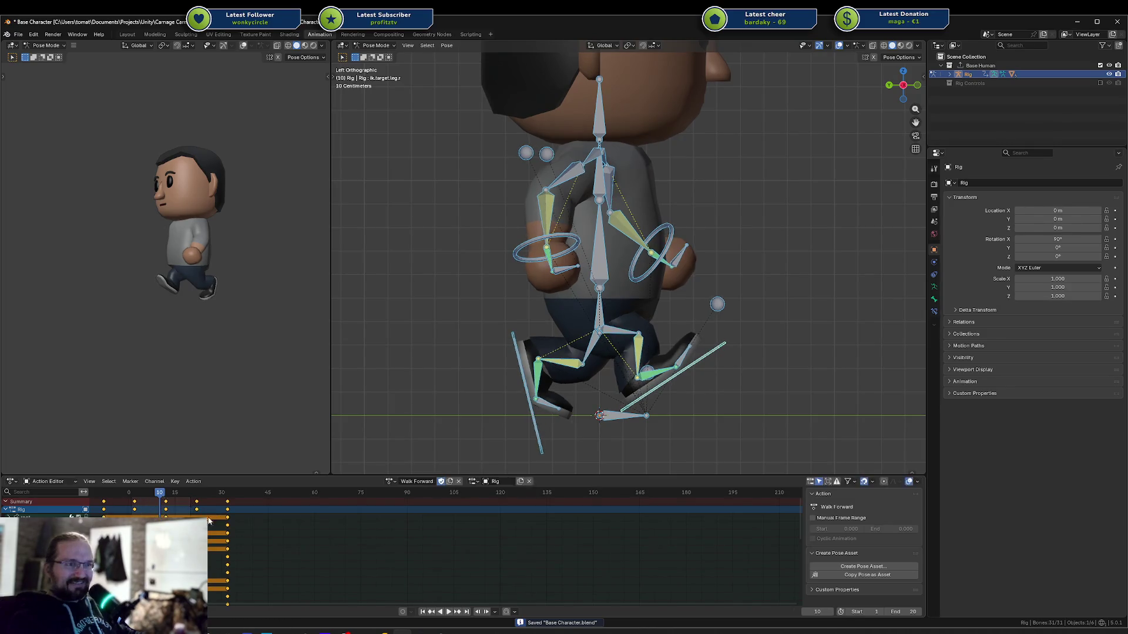
{"action": "type", "text": "g10"}
{"action": "key", "text": "Return"}
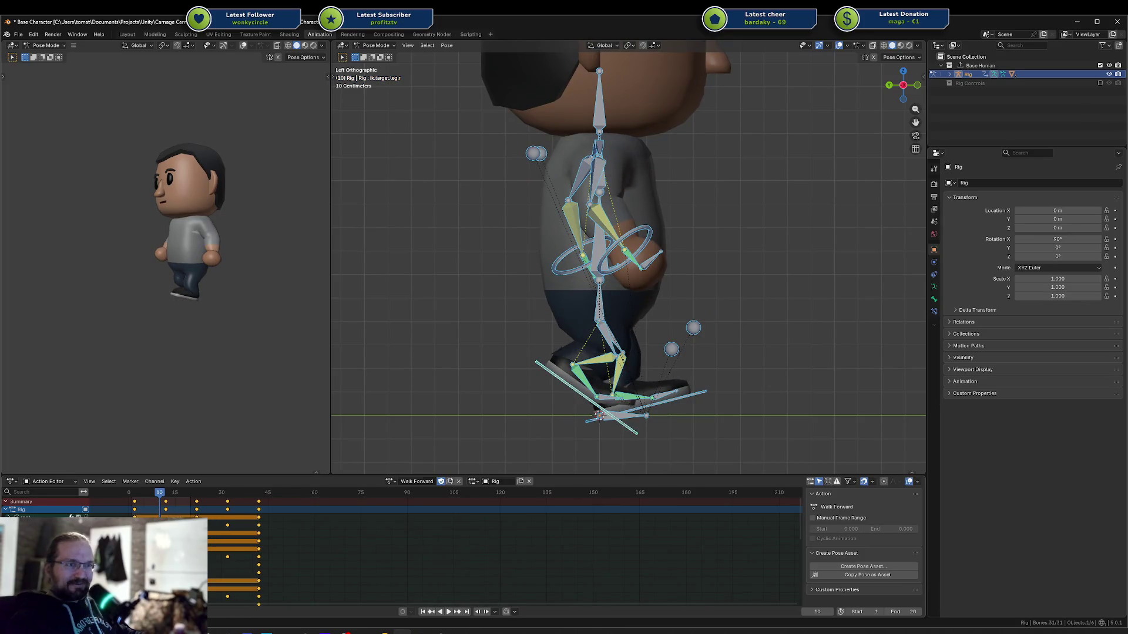
{"action": "left_click", "coordinate": [135, 495]}
{"action": "key", "text": "space"}
{"action": "key", "text": "space"}
{"action": "type", "text": "g-1"}
{"action": "key", "text": "Return"}
Set the end frame to 40 and save the blend file
{"action": "left_click", "coordinate": [254, 495]}
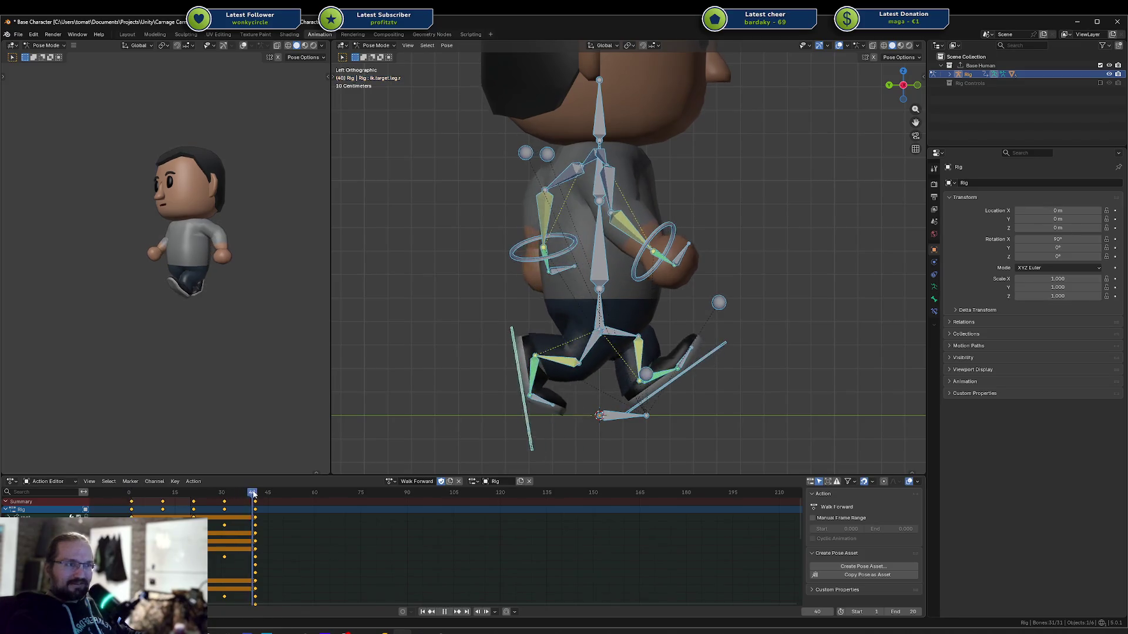
{"action": "type", "text": "40"}
{"action": "key", "text": "Return"}
{"action": "key", "text": "ctrl+s"}
{"action": "key", "text": "F3"}
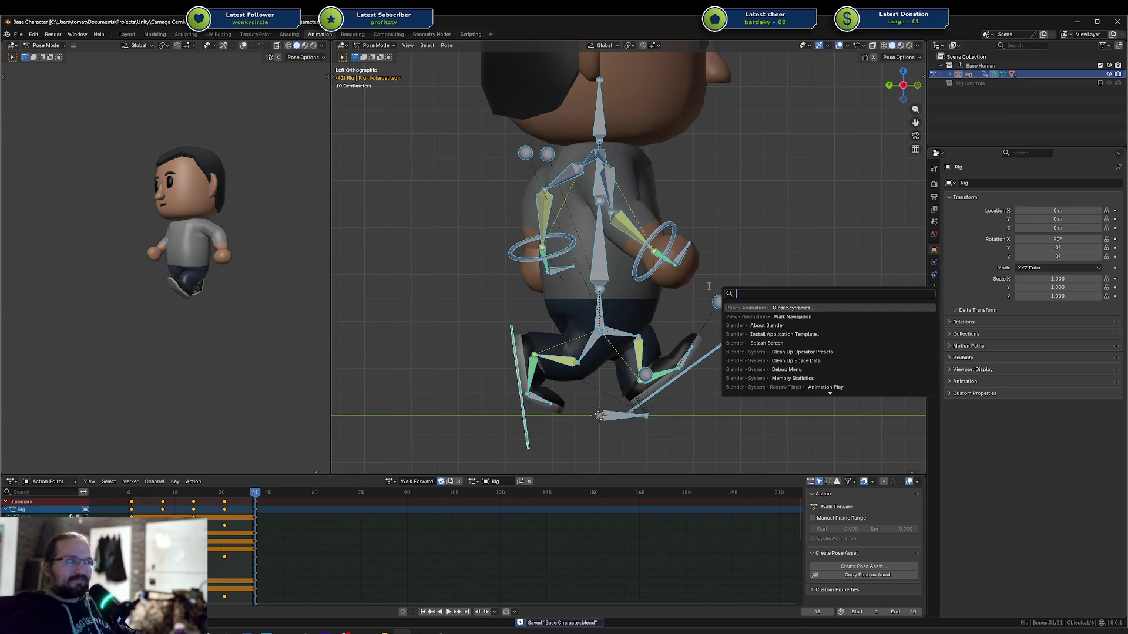
{"action": "key", "text": "Escape"}
Play the retimed walk from a side-on view, then stop playback
{"action": "key", "text": "space"}
{"action": "mouse_move", "coordinate": [270, 260]}
{"action": "middle_mouse_down"}
{"action": "mouse_move", "coordinate": [301, 260]}
{"action": "mouse_move", "coordinate": [231, 288]}
{"action": "mouse_move", "coordinate": [181, 244]}
{"action": "mouse_move", "coordinate": [212, 253]}
{"action": "middle_mouse_up"}
{"action": "scroll", "coordinate": [185, 252], "scroll_direction": "up", "scroll_amount": 3}
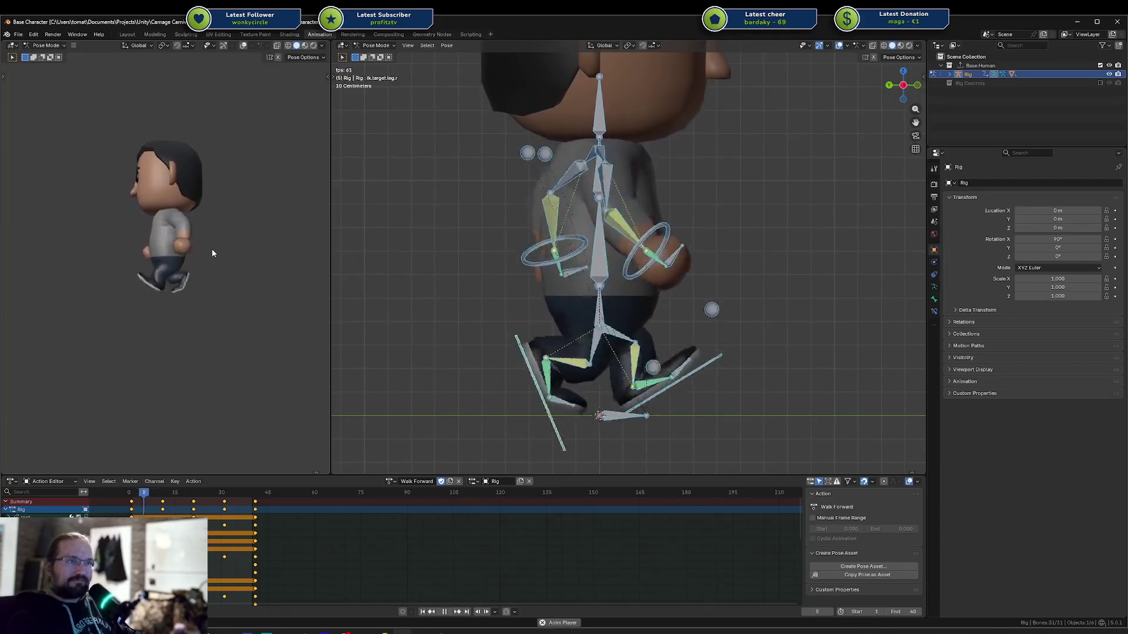
{"action": "key", "text": "space"}
{"action": "key", "text": "space"}
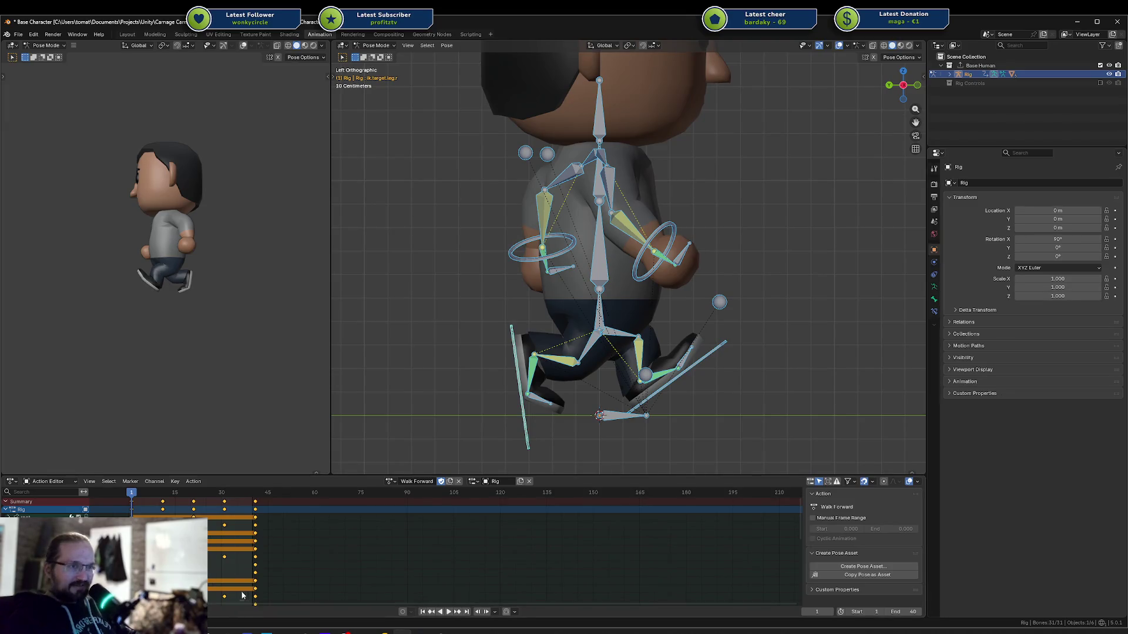
Add a time marker at frame 11, saving the file along the way
{"action": "left_click", "coordinate": [112, 483]}
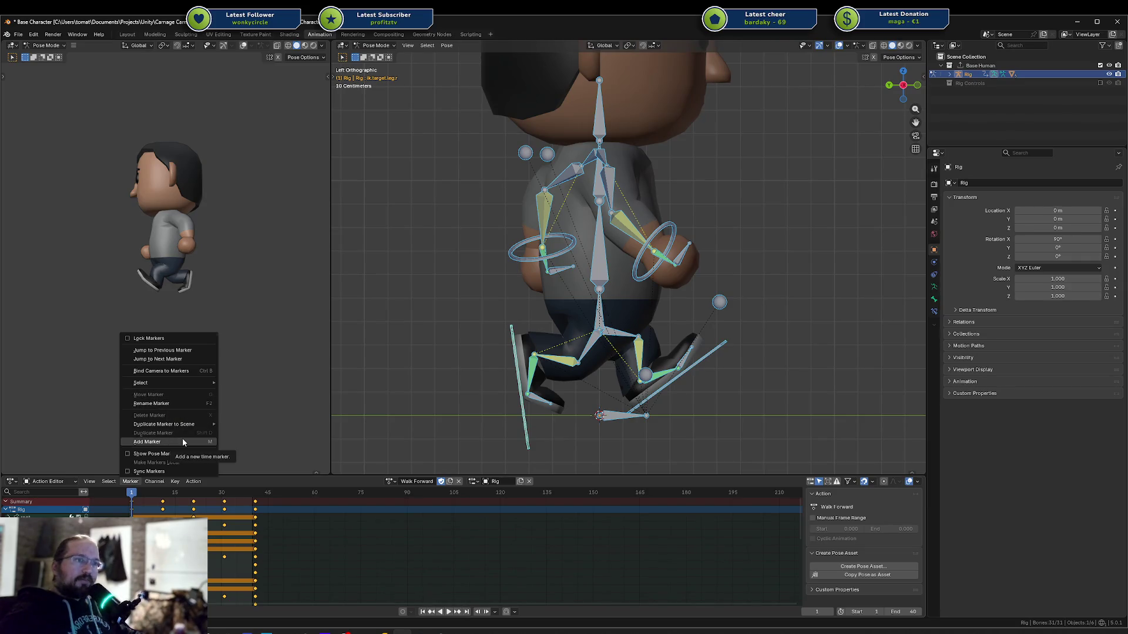
{"action": "key", "text": "space"}
{"action": "key", "text": "ctrl+s"}
{"action": "key", "text": "space"}
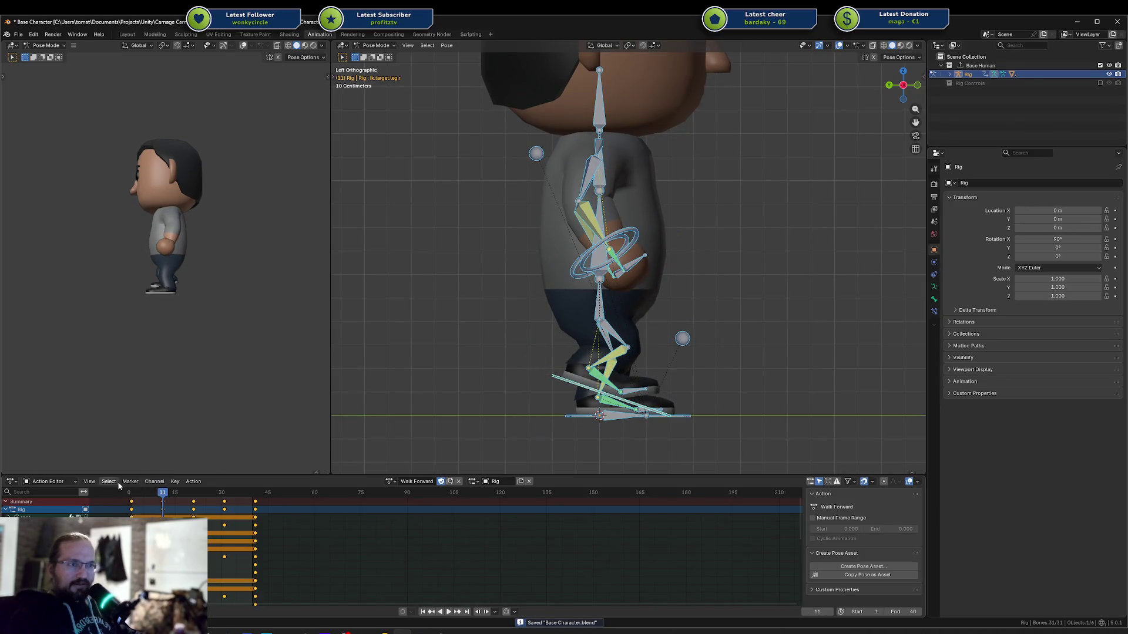
{"action": "left_click", "coordinate": [157, 481]}
{"action": "mouse_move", "coordinate": [127, 482]}
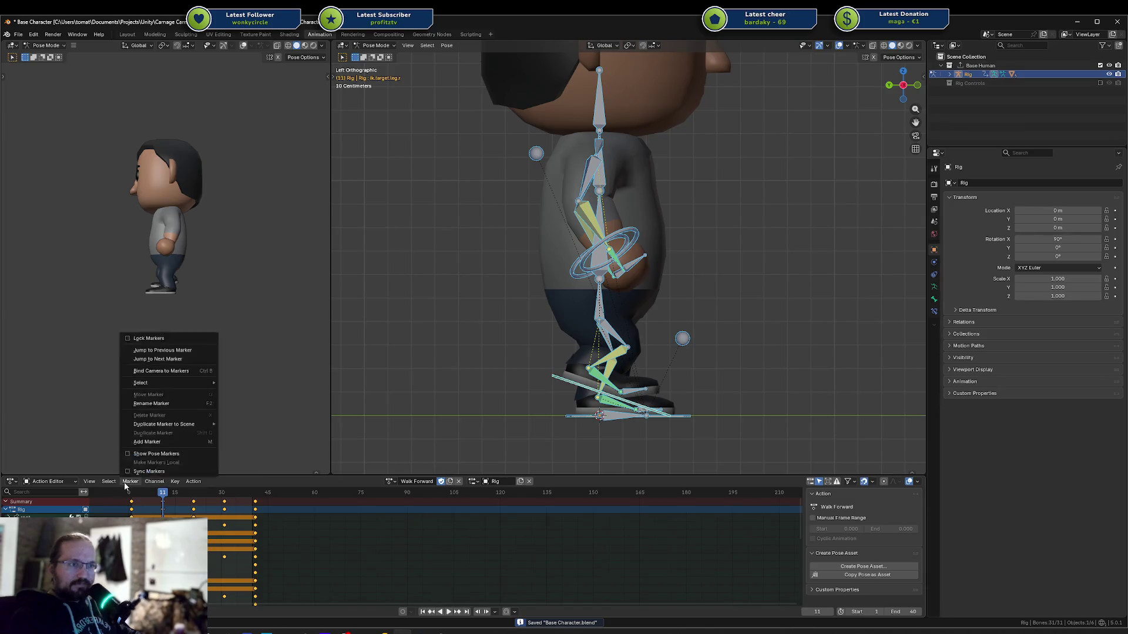
{"action": "left_click", "coordinate": [162, 444]}
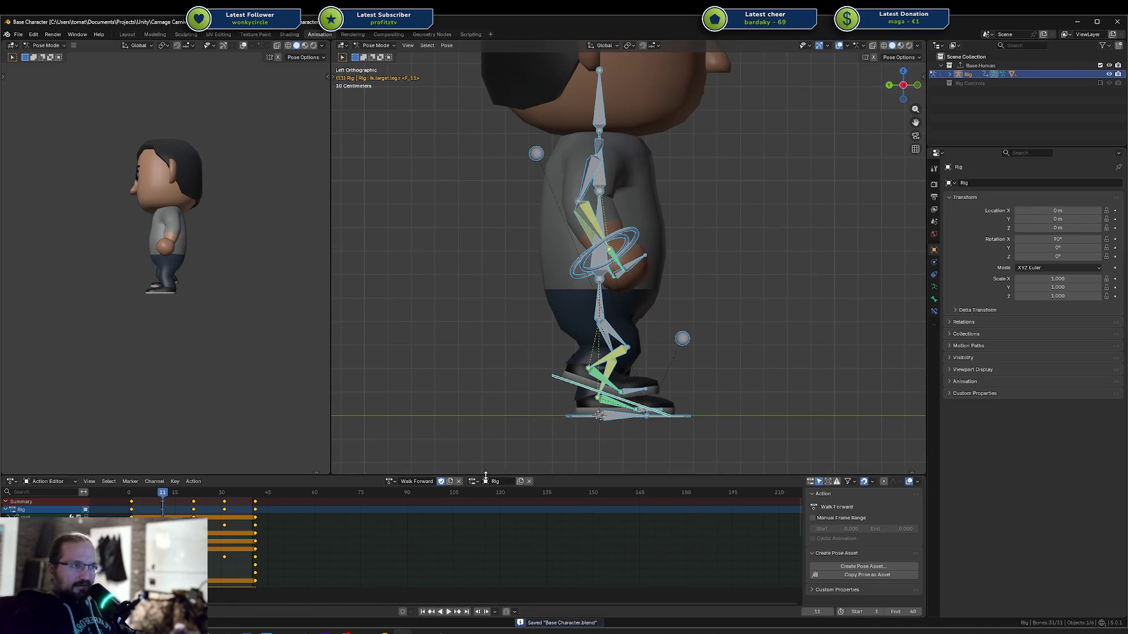
Unlink the Walk Forward action, restore it with undo, and save
{"action": "left_click", "coordinate": [459, 481]}
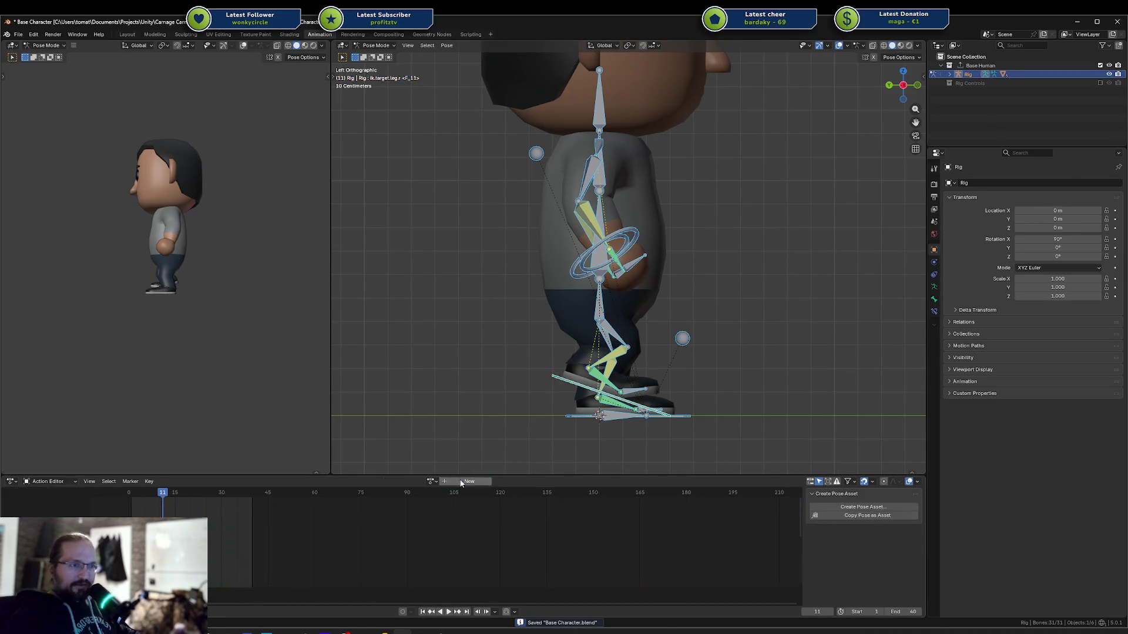
{"action": "key", "text": "ctrl+z"}
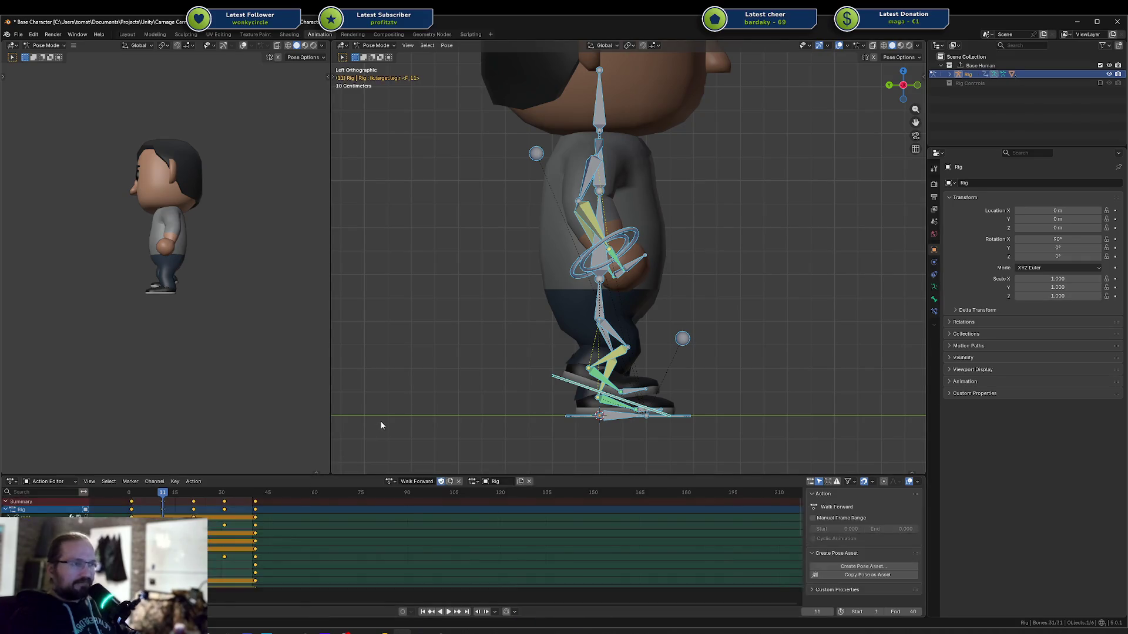
{"action": "key", "text": "ctrl+s"}
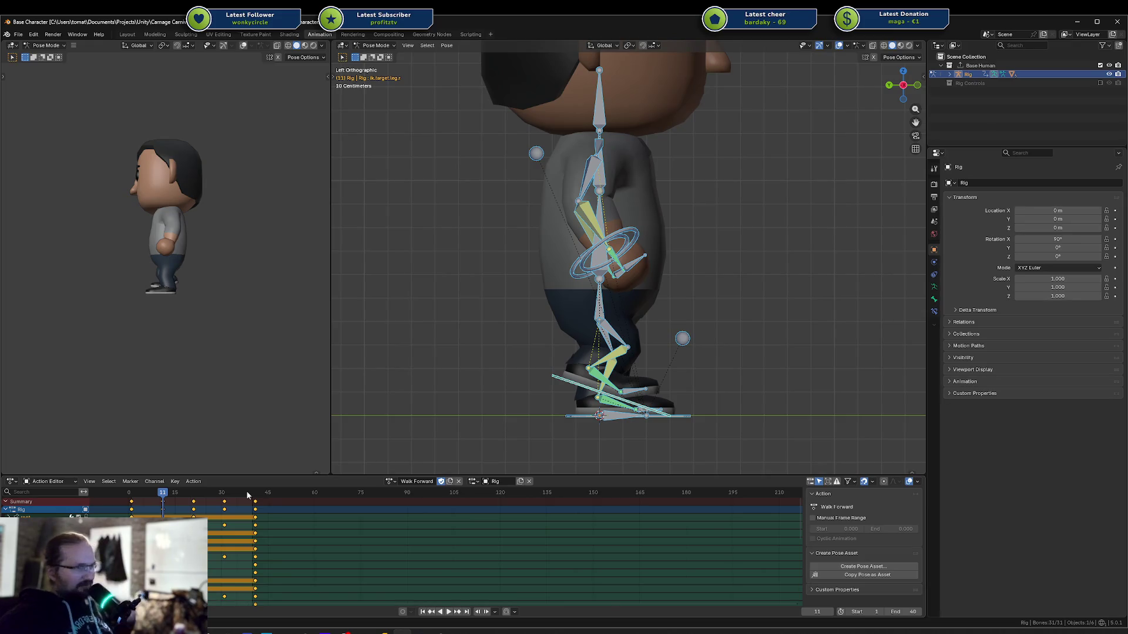
Preview frames 9–24, then stretch the Walk Forward keys and move them later
{"action": "left_click", "coordinate": [156, 496]}
{"action": "key", "text": "space"}
{"action": "mouse_move", "coordinate": [156, 496]}
{"action": "left_mouse_down"}
{"action": "mouse_move", "coordinate": [131, 496]}
{"action": "mouse_move", "coordinate": [203, 504]}
{"action": "left_mouse_up"}
{"action": "key", "text": "space"}
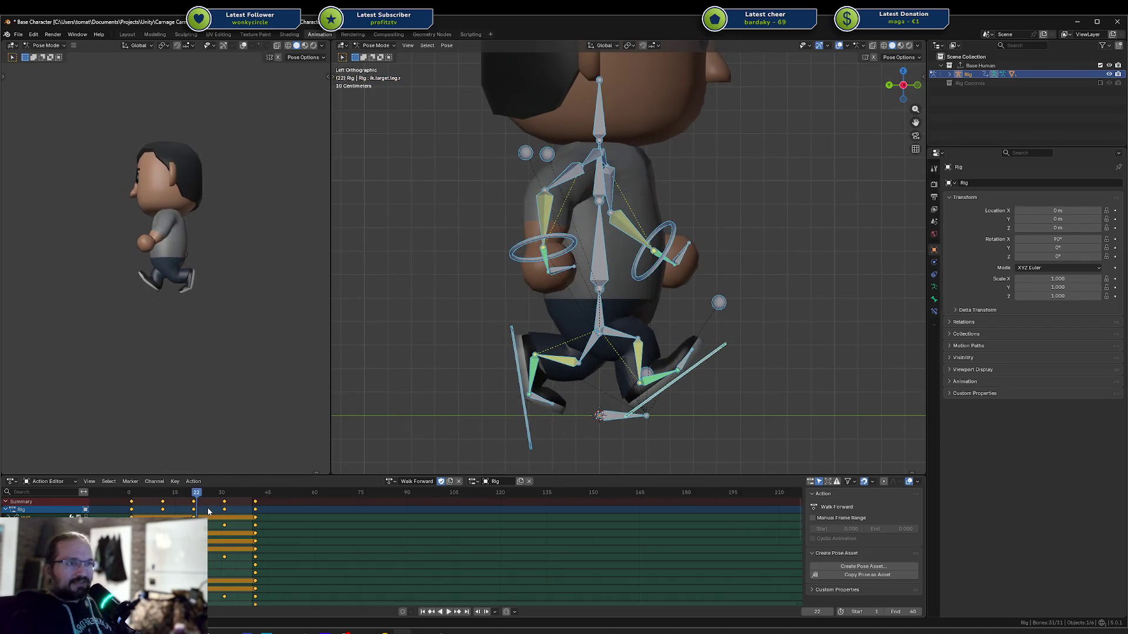
{"action": "key", "text": "s"}
{"action": "key", "text": "Return"}
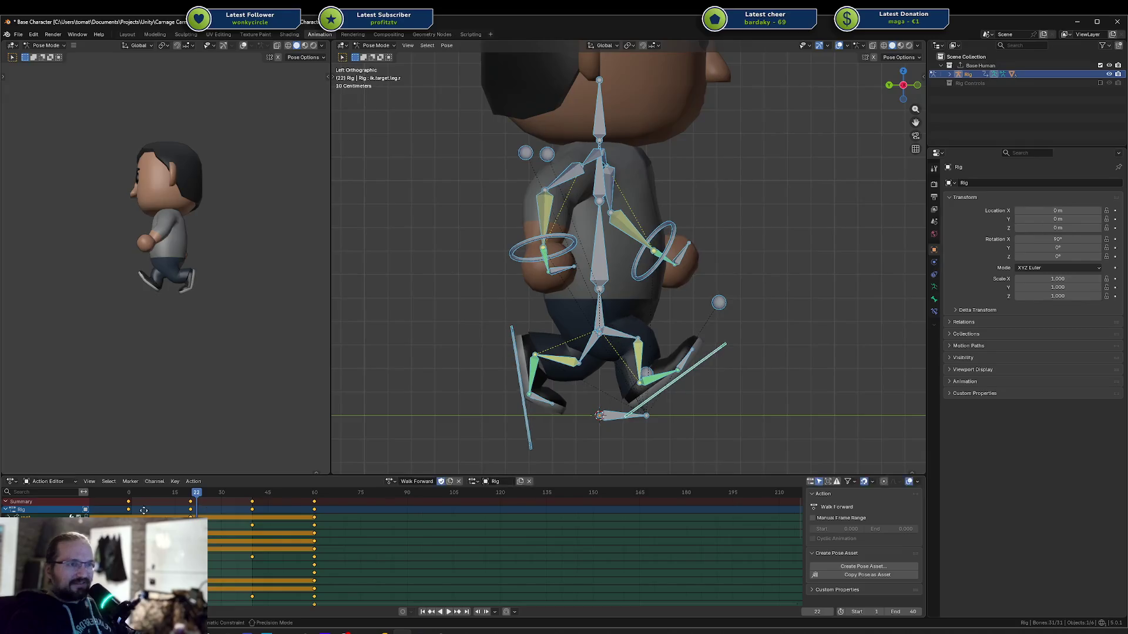
{"action": "key", "text": "g"}
{"action": "left_click", "coordinate": [207, 510]}
{"action": "left_click_drag", "start_coordinate": [150, 494], "coordinate": [133, 498]}
Set the end frame to 80, save, and play the stretched walk cycle
{"action": "key", "text": "space"}
{"action": "left_click_drag", "start_coordinate": [384, 498], "coordinate": [380, 496]}
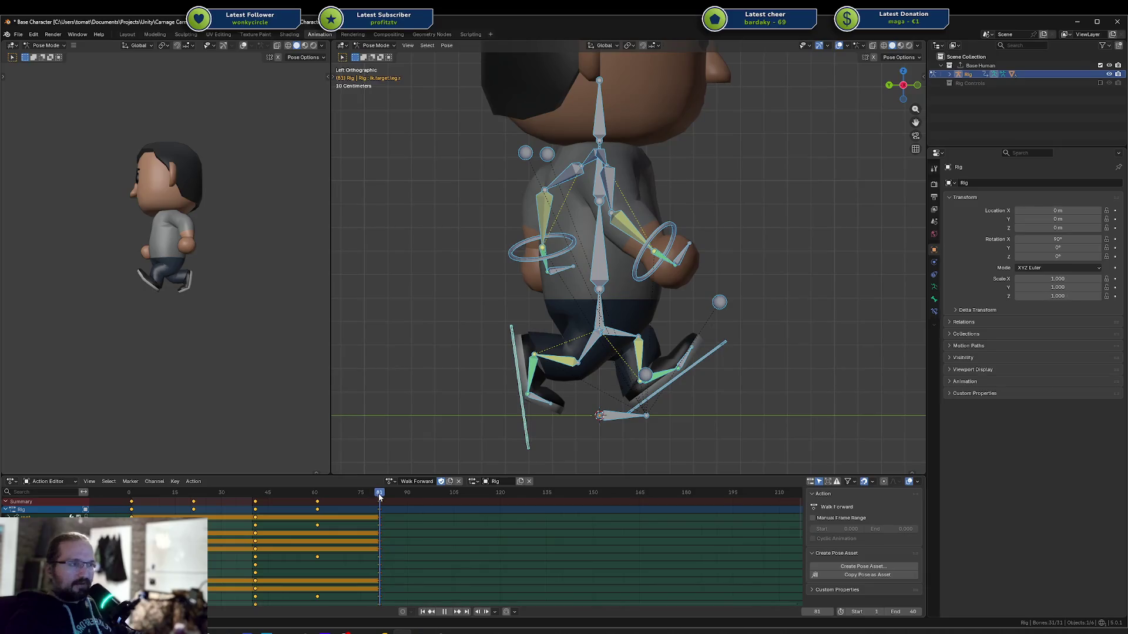
{"action": "type", "text": "80"}
{"action": "key", "text": "Return"}
{"action": "key", "text": "ctrl+s"}
{"action": "key", "text": "space"}
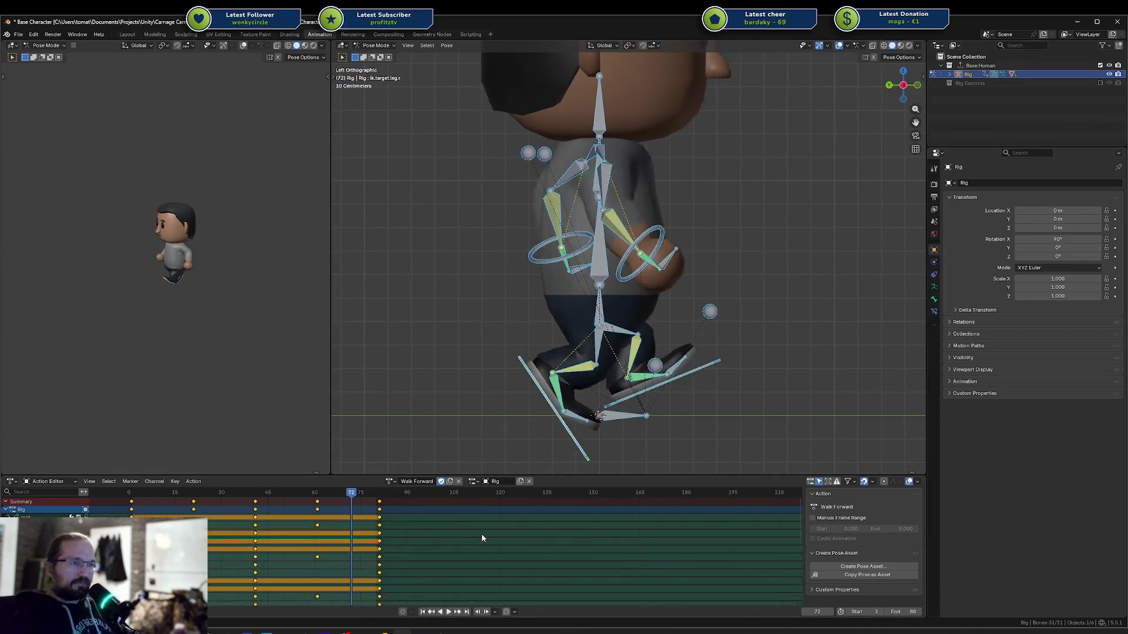
{"action": "key", "text": "Escape"}
Undo back to the 0–40 timing and scale the keys by 1.5 to span 0–60
{"action": "key", "text": "ctrl+z"}
{"action": "key", "text": "ctrl+z"}
{"action": "key", "text": "ctrl+z"}
{"action": "key", "text": "ctrl+z"}
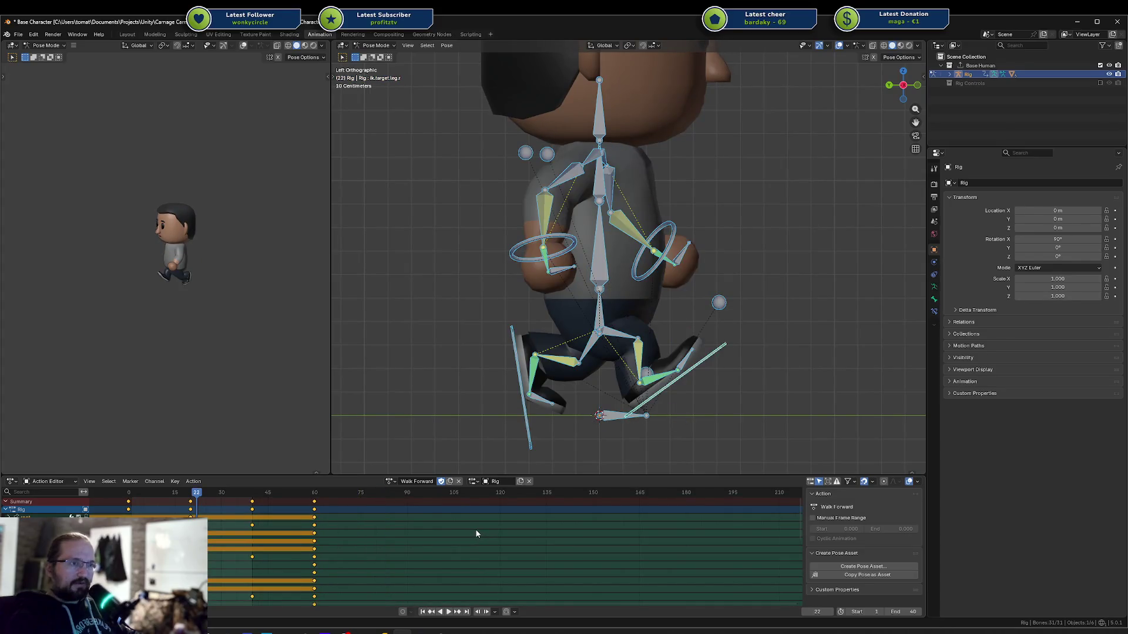
{"action": "key", "text": "s"}
{"action": "key", "text": "BackSpace"}
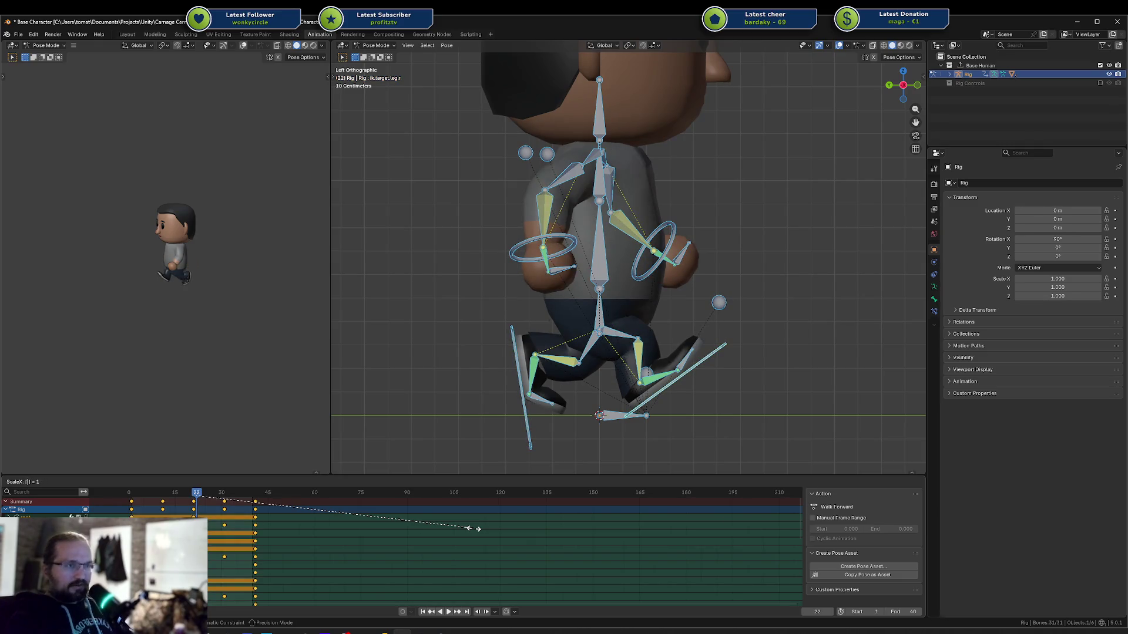
{"action": "type", "text": "1.5"}
{"action": "key", "text": "Return"}
{"action": "key", "text": "g"}
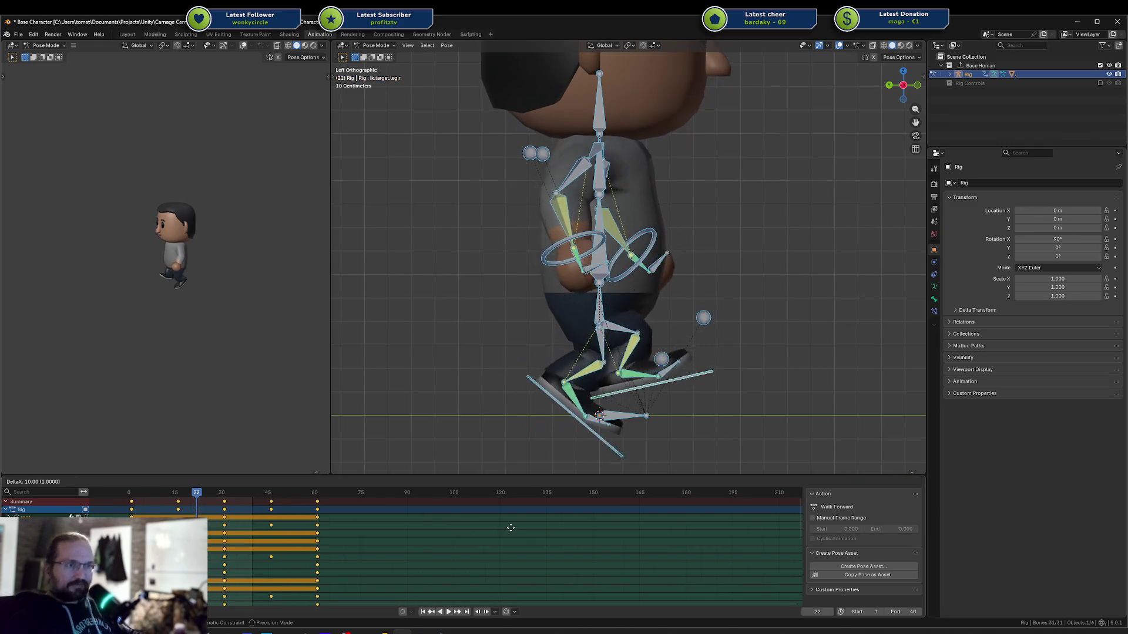
{"action": "left_click", "coordinate": [514, 531]}
Nudge the rescaled keys along the timeline and play from frame 1
{"action": "left_click", "coordinate": [136, 495]}
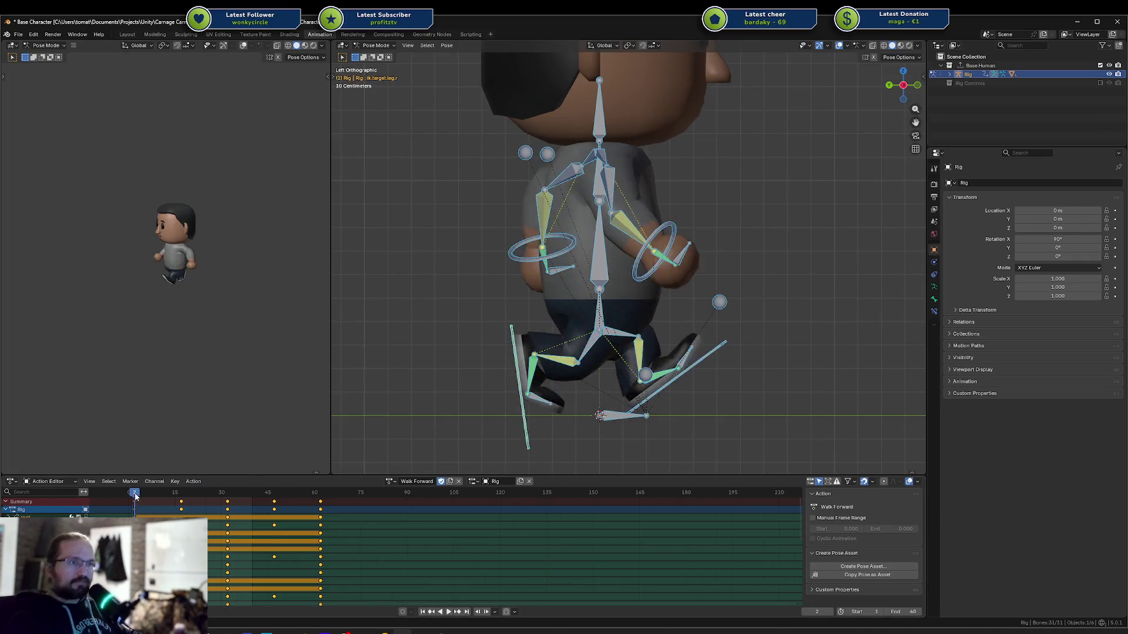
{"action": "key", "text": "g"}
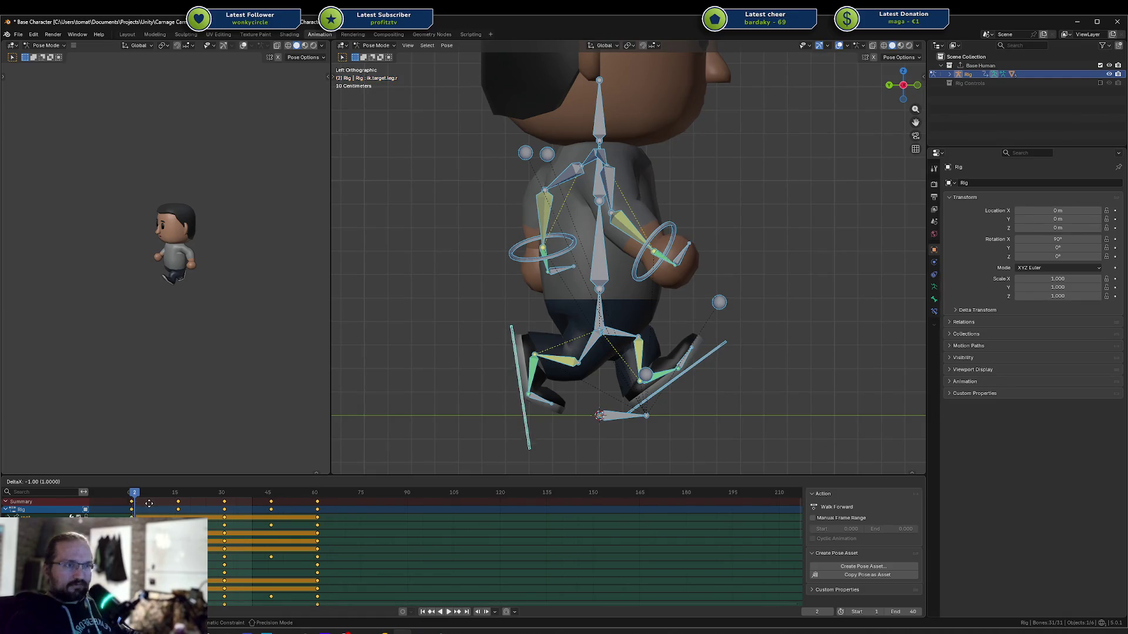
{"action": "left_click", "coordinate": [148, 504]}
{"action": "left_click", "coordinate": [133, 497]}
{"action": "key", "text": "space"}
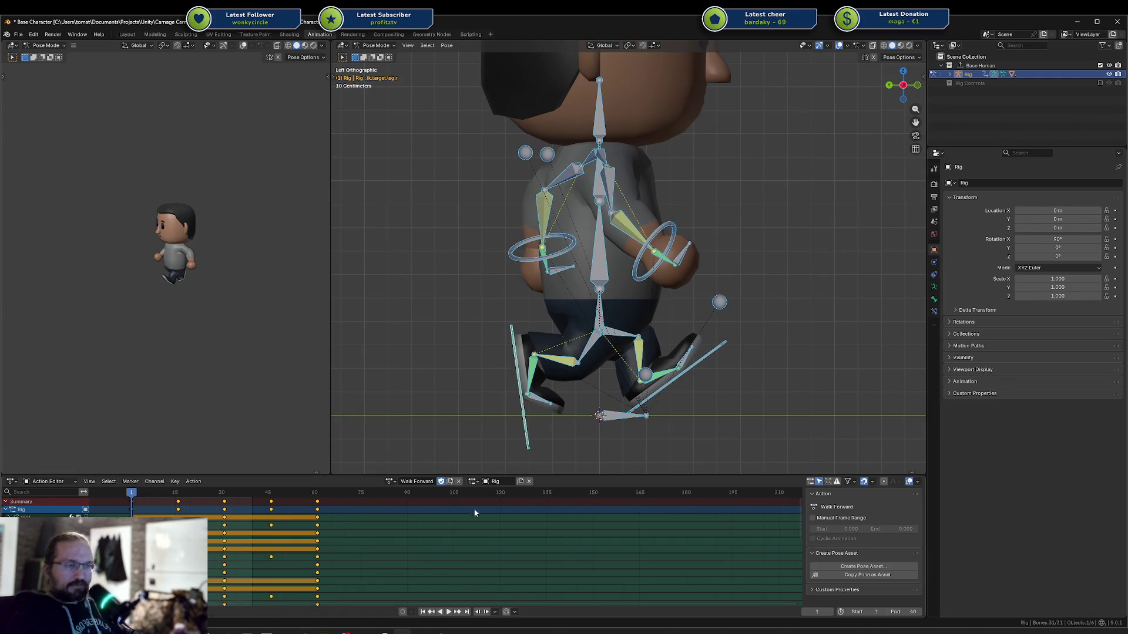
Raise the end frame from 40 to 60, save, and play the loop
{"action": "left_click", "coordinate": [318, 494]}
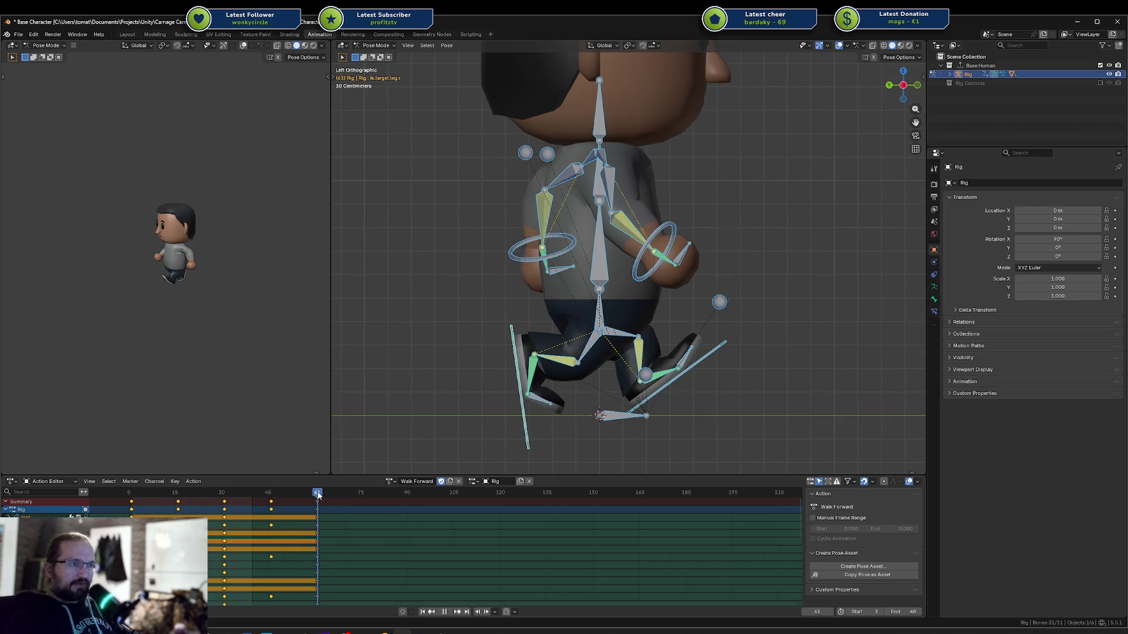
{"action": "left_click_drag", "start_coordinate": [901, 611], "coordinate": [913, 611]}
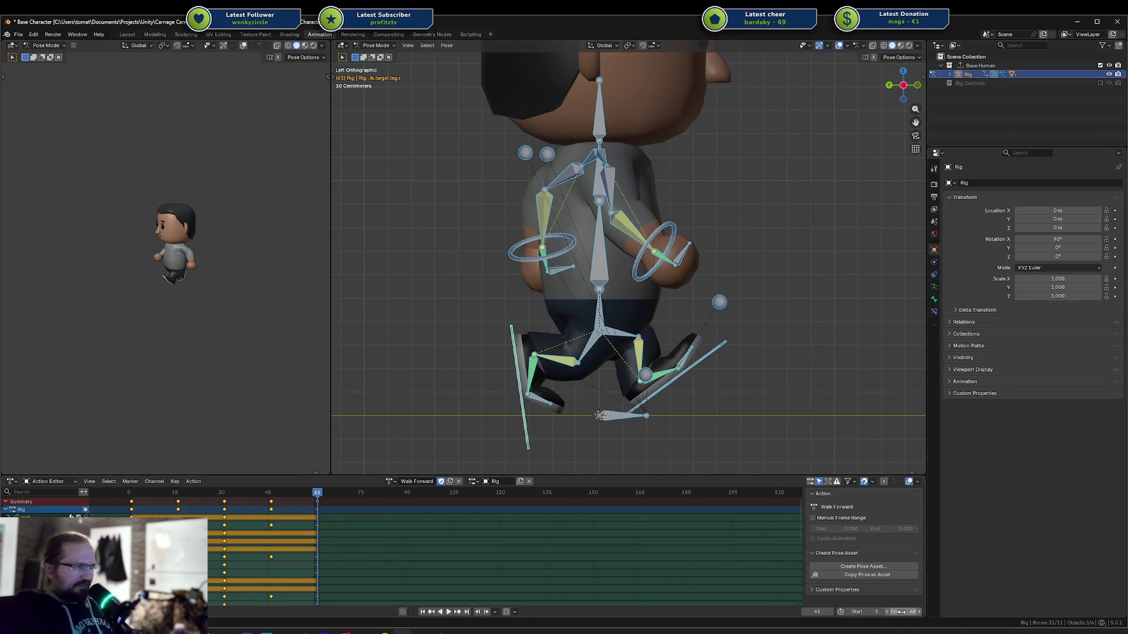
{"action": "key", "text": "ctrl+s"}
{"action": "key", "text": "space"}
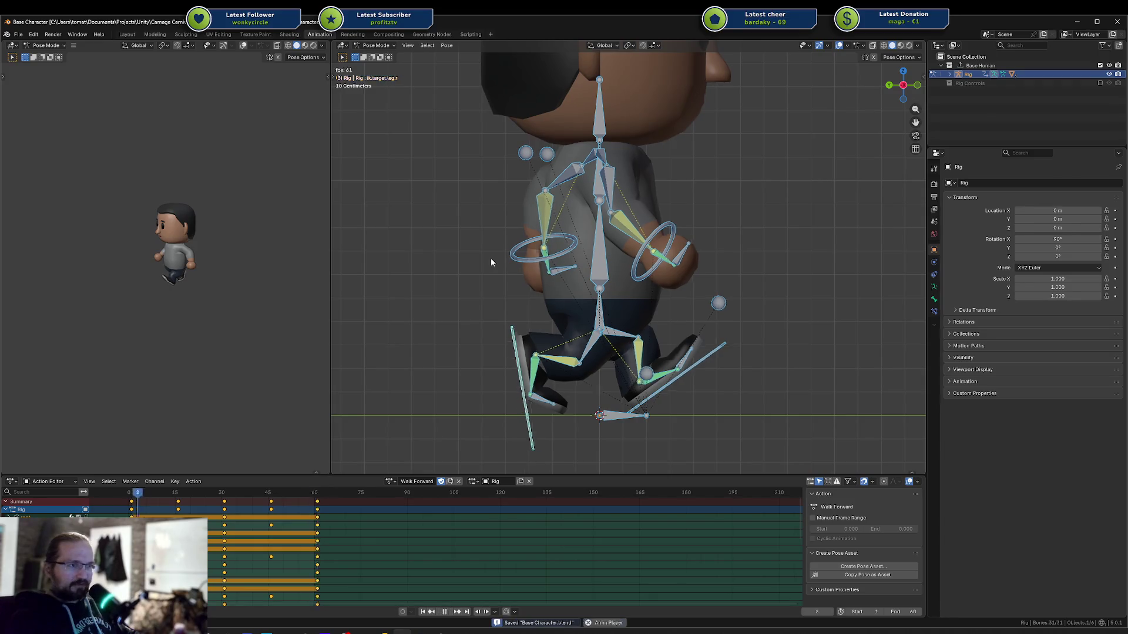
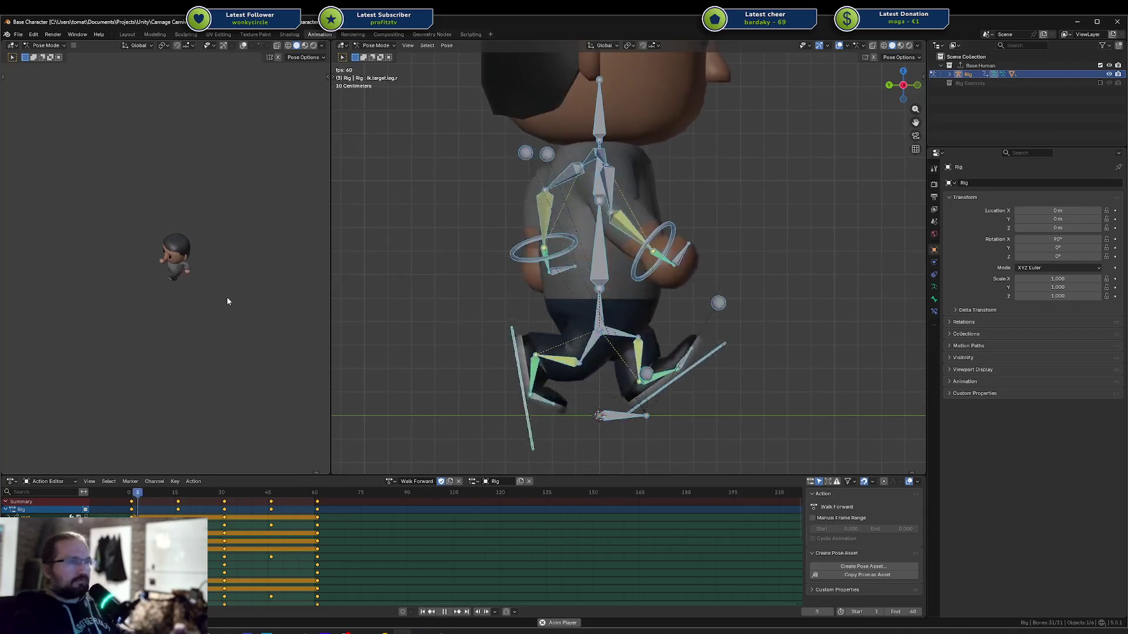
Review the walk loop from a front angle, stop playback, and save the character file
{"action": "scroll", "coordinate": [220, 301], "scroll_direction": "up", "scroll_amount": 6}
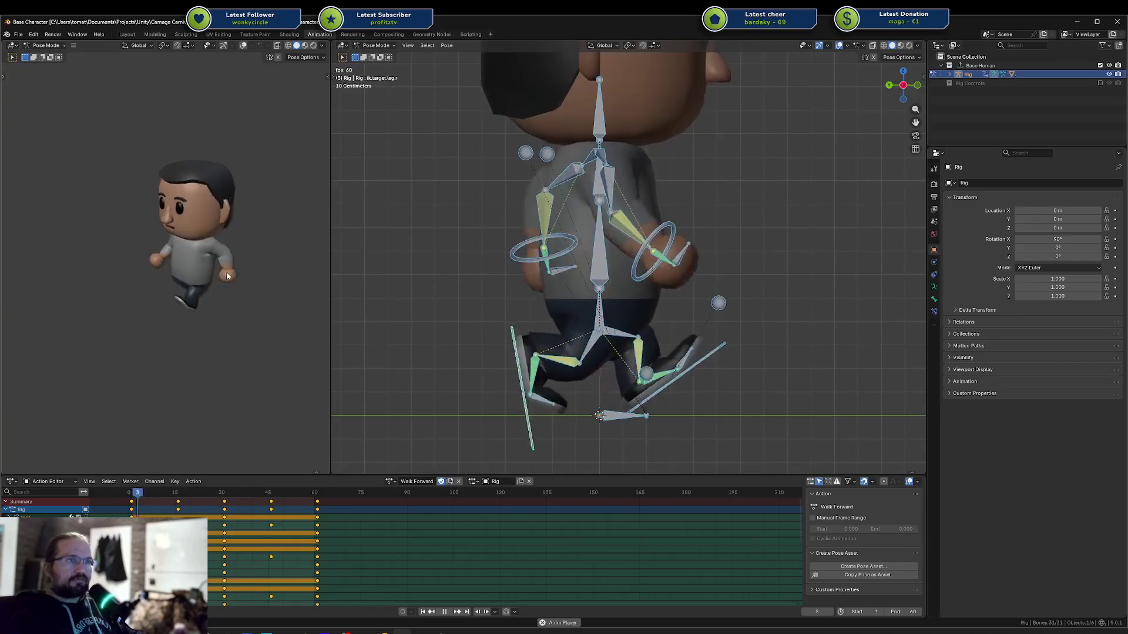
{"action": "scroll", "coordinate": [232, 271], "scroll_direction": "up", "scroll_amount": 4}
{"action": "mouse_move", "coordinate": [242, 260]}
{"action": "middle_mouse_down"}
{"action": "mouse_move", "coordinate": [316, 250]}
{"action": "mouse_move", "coordinate": [256, 280]}
{"action": "mouse_move", "coordinate": [231, 312]}
{"action": "mouse_move", "coordinate": [246, 299]}
{"action": "mouse_move", "coordinate": [227, 265]}
{"action": "mouse_move", "coordinate": [279, 271]}
{"action": "middle_mouse_up"}
{"action": "scroll", "coordinate": [256, 279], "scroll_direction": "down", "scroll_amount": 6}
{"action": "scroll", "coordinate": [259, 292], "scroll_direction": "up", "scroll_amount": 5}
{"action": "key", "text": "space"}
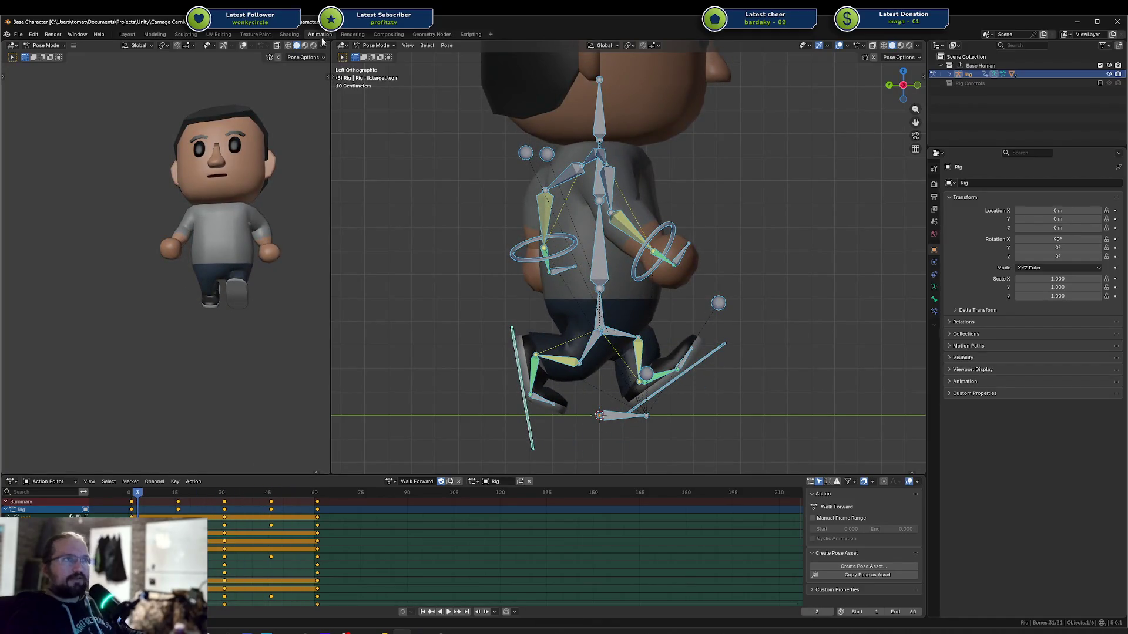
{"action": "key", "text": "ctrl+s"}
In the Layout workspace, select the Legs mesh with the rig and enter Weight Paint mode
{"action": "left_click", "coordinate": [127, 34]}
{"action": "scroll", "coordinate": [659, 334], "scroll_direction": "up", "scroll_amount": 4}
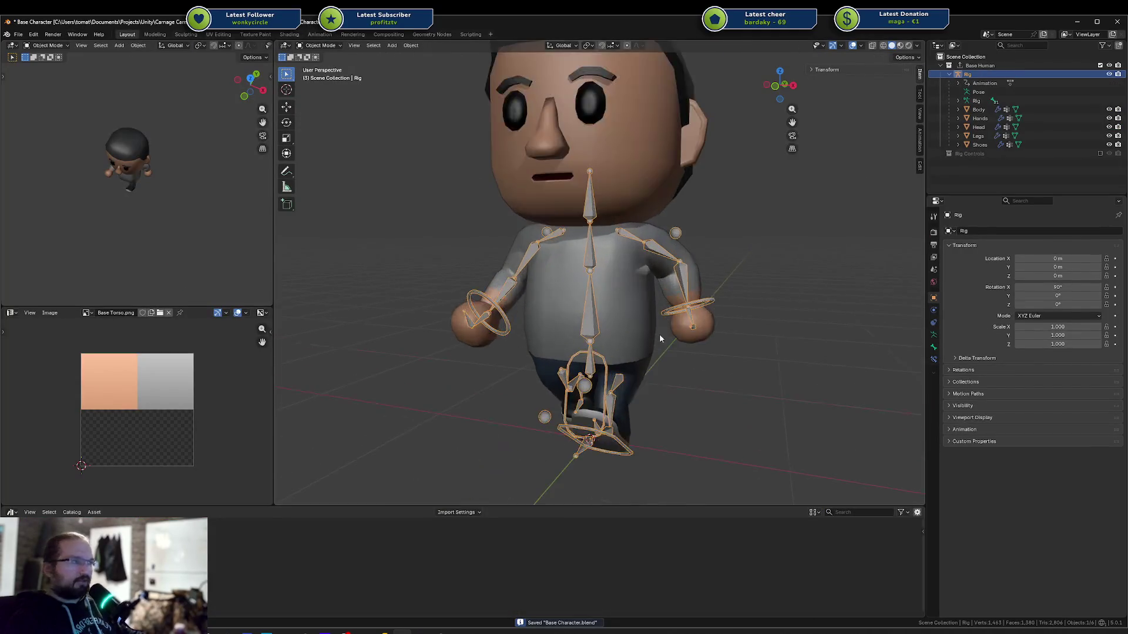
{"action": "left_click", "coordinate": [633, 371]}
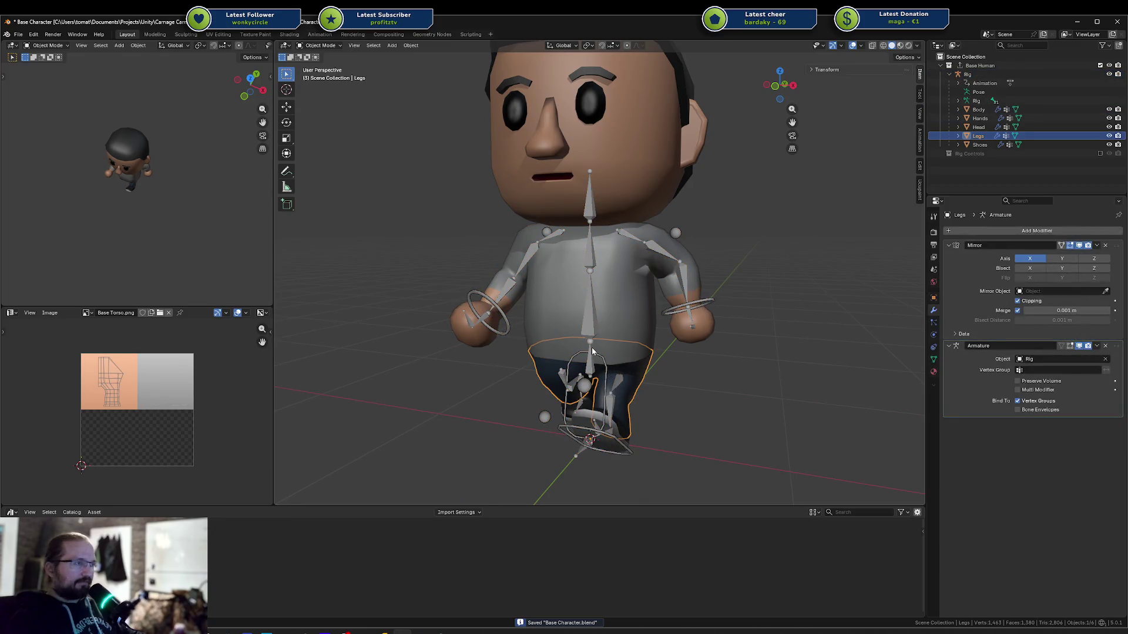
{"action": "left_click", "coordinate": [603, 342]}
{"action": "left_click", "coordinate": [626, 376], "text": "shift"}
{"action": "key", "text": "ctrl+Tab"}
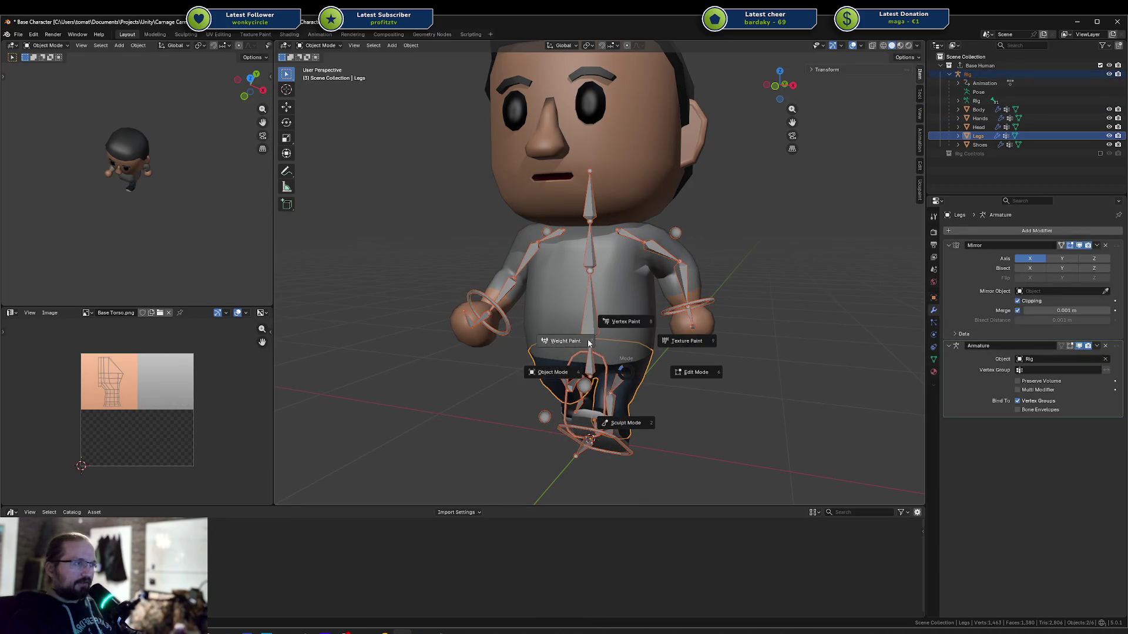
{"action": "left_click", "coordinate": [637, 355]}
Turn on bone selection masking and select the hips bone to show its weights
{"action": "scroll", "coordinate": [628, 364], "scroll_direction": "up", "scroll_amount": 5}
{"action": "mouse_move", "coordinate": [573, 387]}
{"action": "middle_mouse_down"}
{"action": "mouse_move", "coordinate": [483, 391]}
{"action": "mouse_move", "coordinate": [637, 308]}
{"action": "mouse_move", "coordinate": [490, 357]}
{"action": "middle_mouse_up"}
{"action": "left_click", "coordinate": [489, 357]}
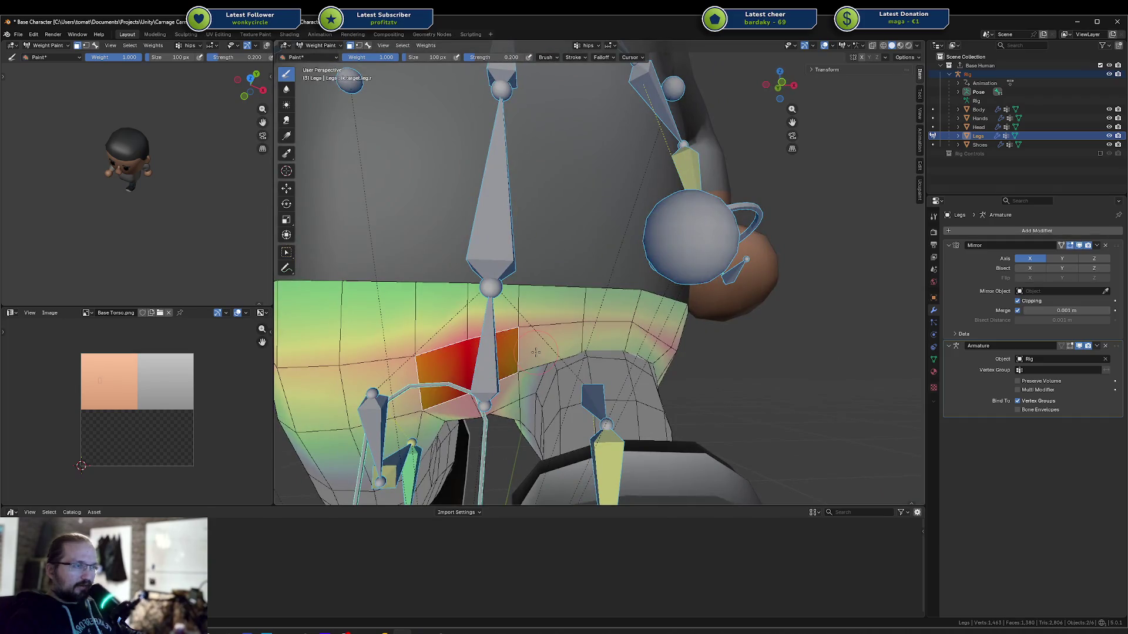
{"action": "key", "text": "3"}
{"action": "mouse_move", "coordinate": [589, 387]}
{"action": "middle_mouse_down"}
{"action": "mouse_move", "coordinate": [605, 435]}
{"action": "mouse_move", "coordinate": [624, 379]}
{"action": "mouse_move", "coordinate": [562, 337]}
{"action": "middle_mouse_up"}
{"action": "left_click", "coordinate": [608, 446], "text": "ctrl"}
{"action": "left_click", "coordinate": [563, 336], "text": "ctrl"}
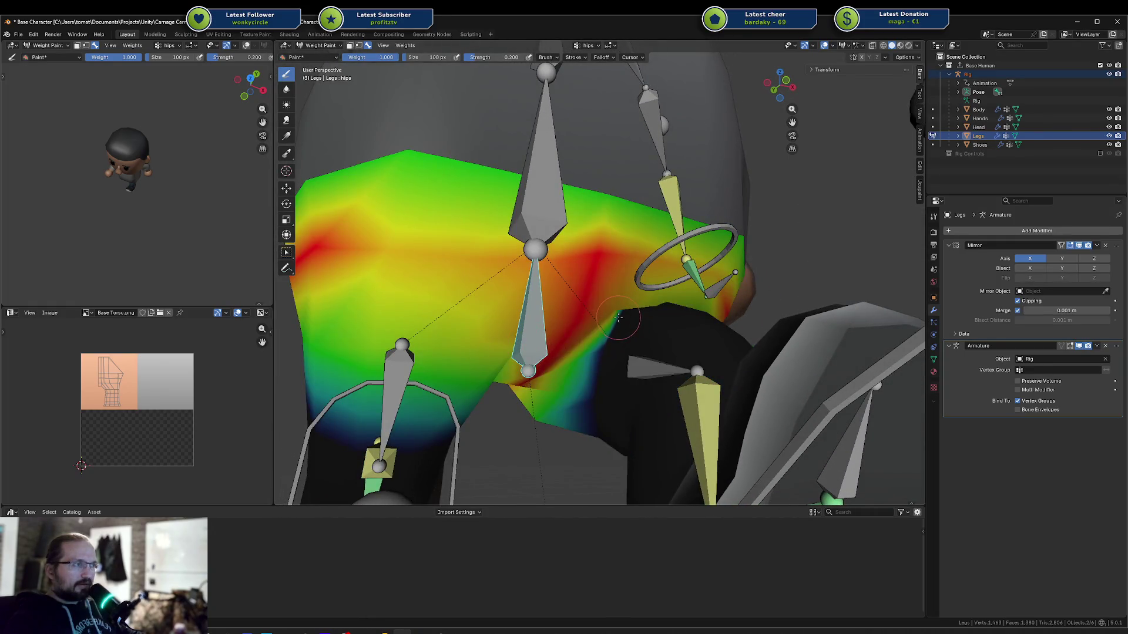
Paint stronger hips weight near the hip bone's tail, viewing through the mesh in X-ray
{"action": "left_click_drag", "start_coordinate": [621, 316], "coordinate": [661, 321]}
{"action": "key", "text": "ctrl+z"}
{"action": "middle_click_drag", "start_coordinate": [669, 314], "coordinate": [597, 343]}
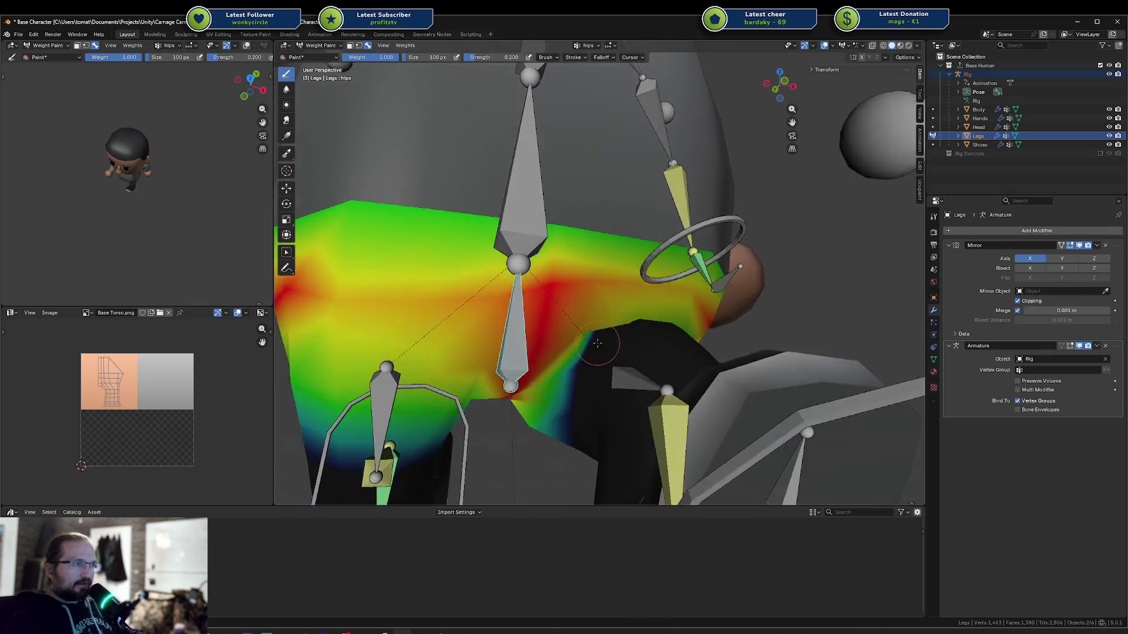
{"action": "key", "text": "shift+z"}
{"action": "left_click_drag", "start_coordinate": [561, 372], "coordinate": [554, 377]}
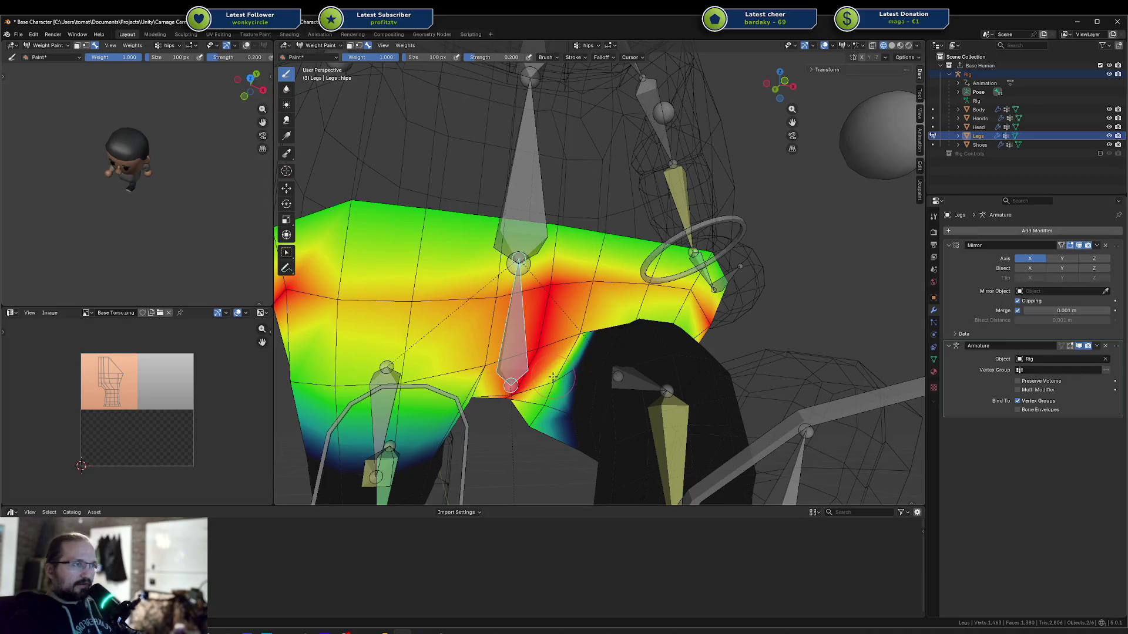
{"action": "scroll", "coordinate": [615, 350], "scroll_direction": "up", "scroll_amount": 4}
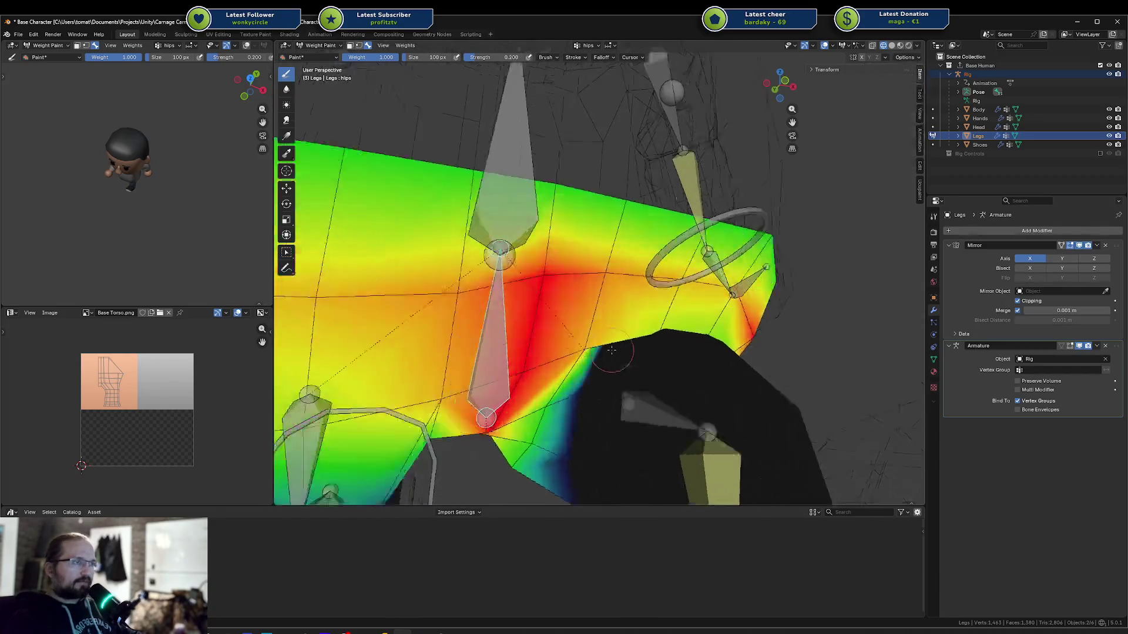
Select three rings of upper leg faces in Edit Mode, then return to Weight Paint
{"action": "key", "text": "shift+z"}
{"action": "key", "text": "Tab"}
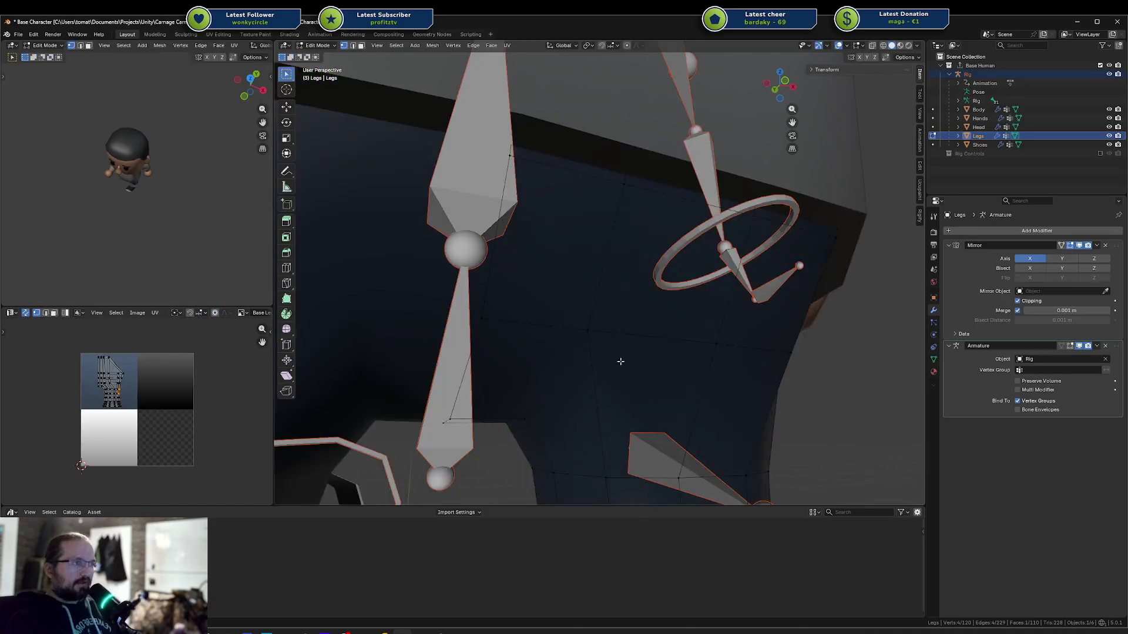
{"action": "scroll", "coordinate": [611, 379], "scroll_direction": "down", "scroll_amount": 3}
{"action": "key", "text": "3"}
{"action": "left_click", "coordinate": [611, 365], "text": "alt"}
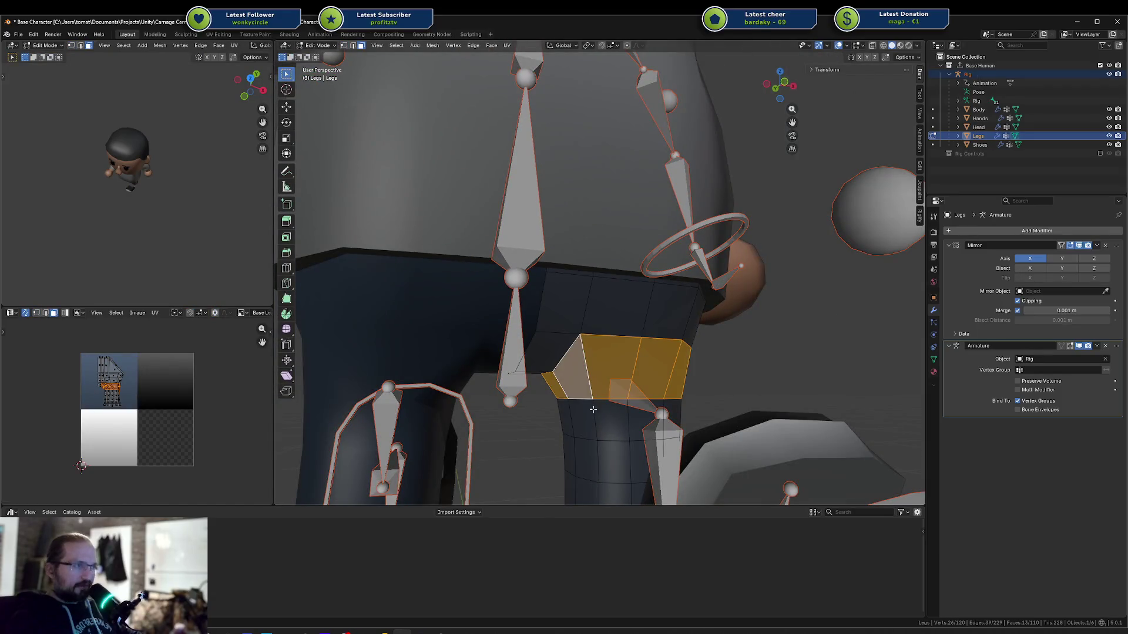
{"action": "left_click", "coordinate": [588, 423], "text": "alt+shift"}
{"action": "left_click", "coordinate": [609, 447], "text": "alt+shift"}
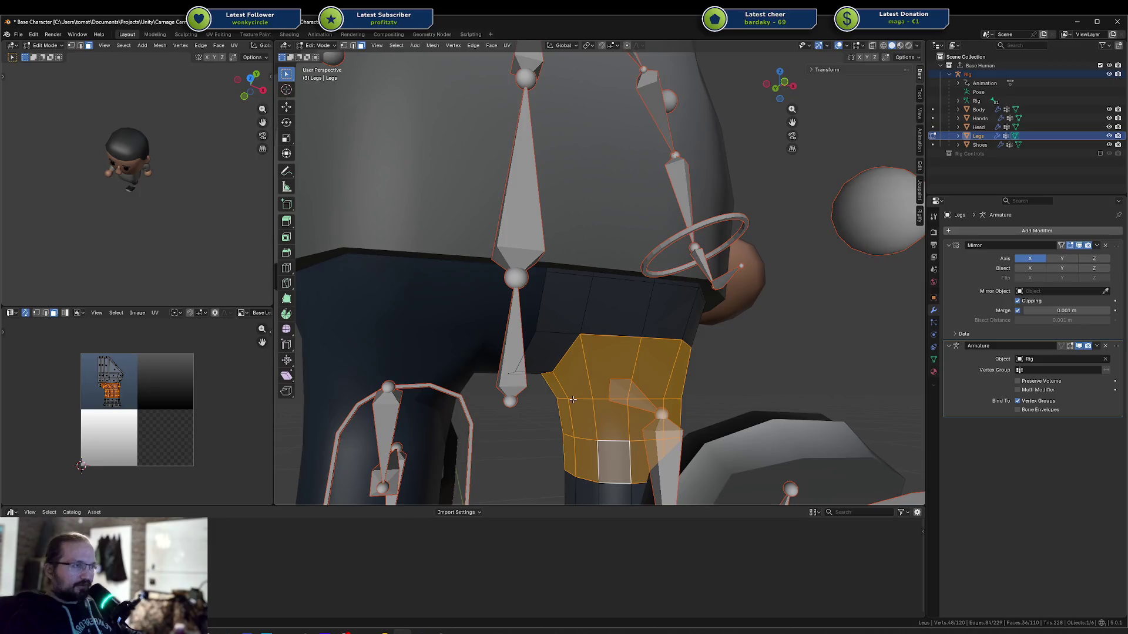
{"action": "key", "text": "Tab"}
Paint low hips weight over the masked leg rings and top rim, raising it near the hip seam
{"action": "middle_click_drag", "start_coordinate": [610, 363], "coordinate": [607, 369]}
{"action": "key", "text": "m"}
{"action": "left_click_drag", "start_coordinate": [594, 374], "coordinate": [630, 361]}
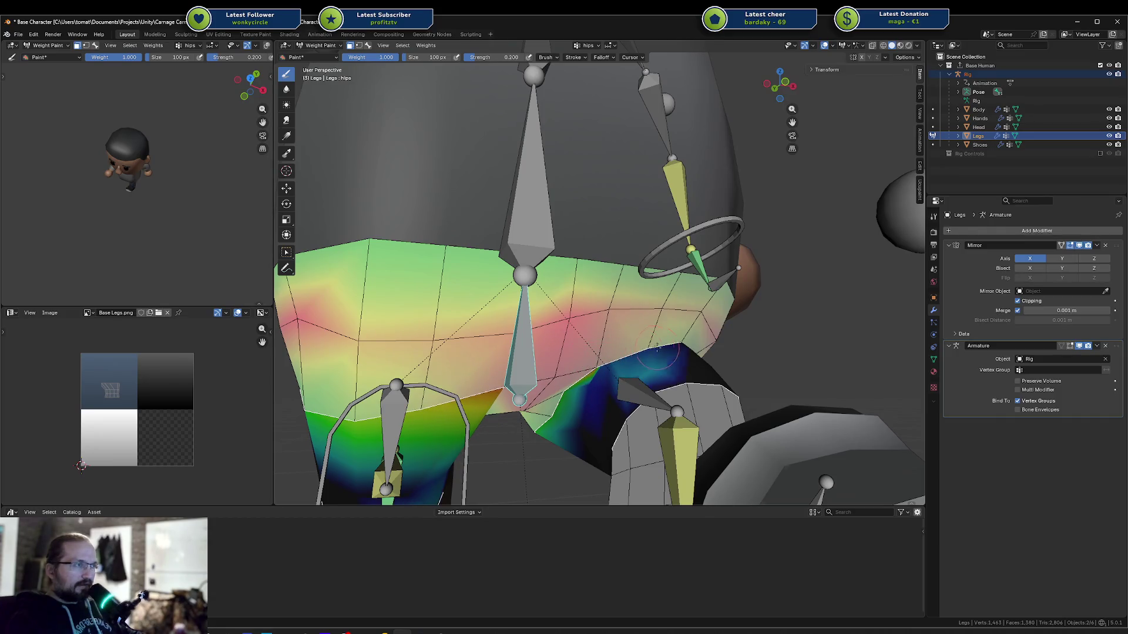
{"action": "middle_click_drag", "start_coordinate": [664, 356], "coordinate": [506, 334]}
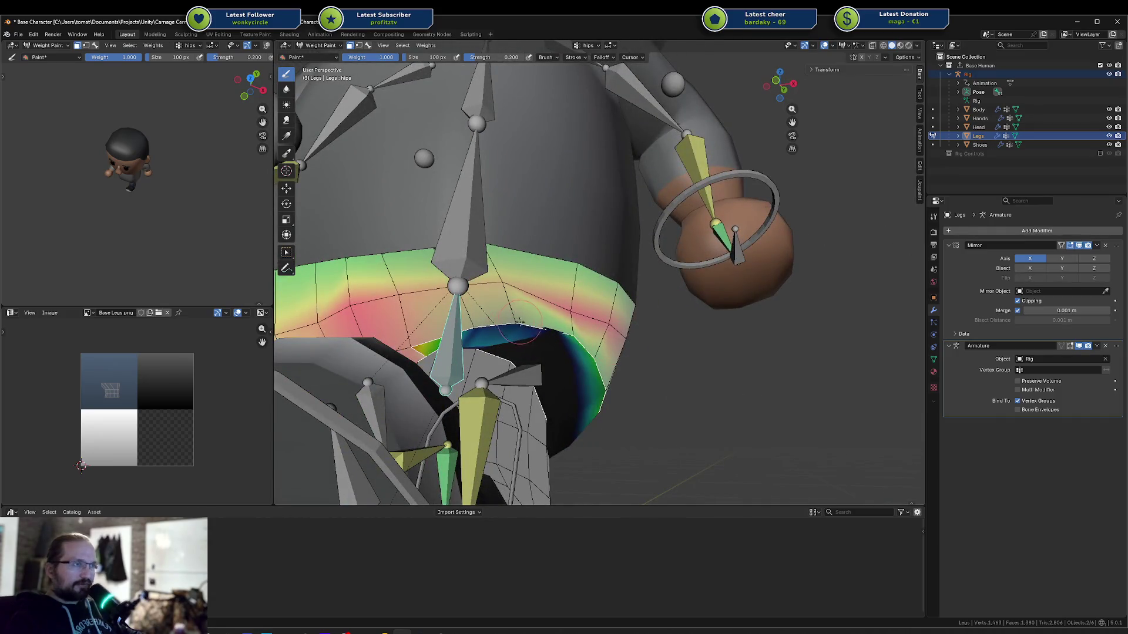
{"action": "left_click_drag", "start_coordinate": [578, 340], "coordinate": [510, 329]}
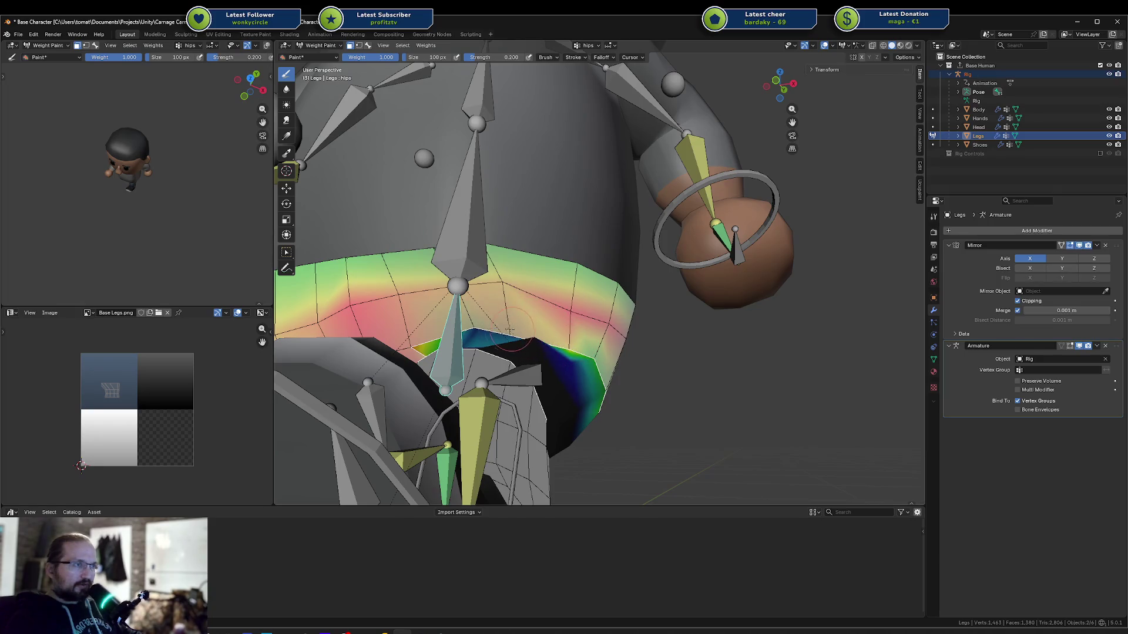
{"action": "mouse_move", "coordinate": [476, 330]}
{"action": "middle_mouse_down"}
{"action": "mouse_move", "coordinate": [511, 335]}
{"action": "mouse_move", "coordinate": [499, 306]}
{"action": "middle_mouse_up"}
{"action": "scroll", "coordinate": [150, 183], "scroll_direction": "up", "scroll_amount": 4}
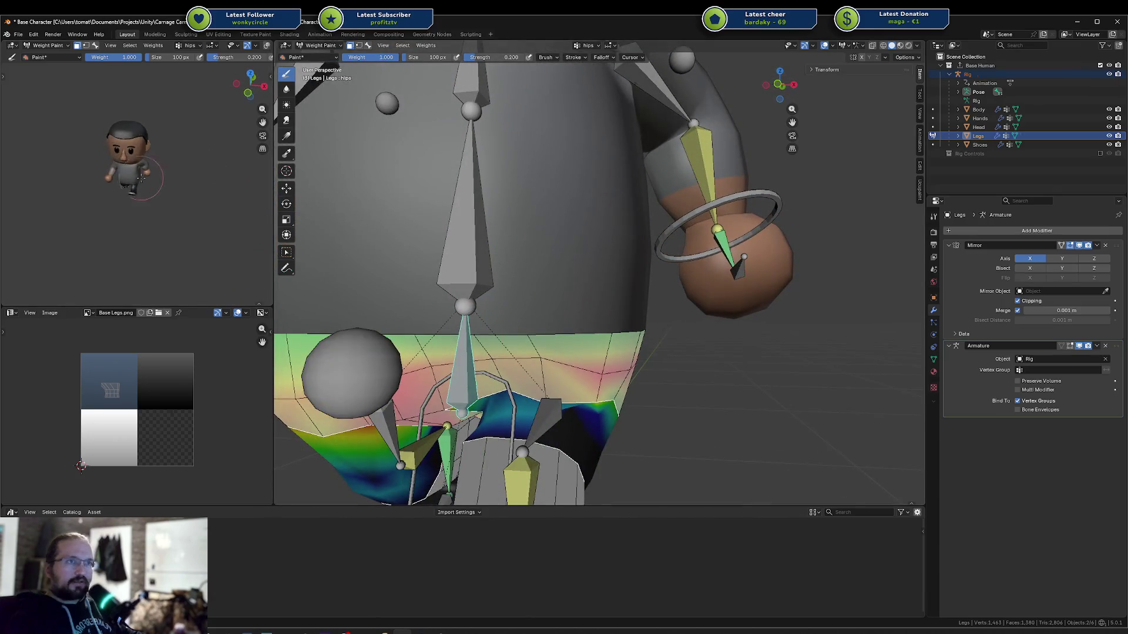
{"action": "scroll", "coordinate": [152, 181], "scroll_direction": "up", "scroll_amount": 3}
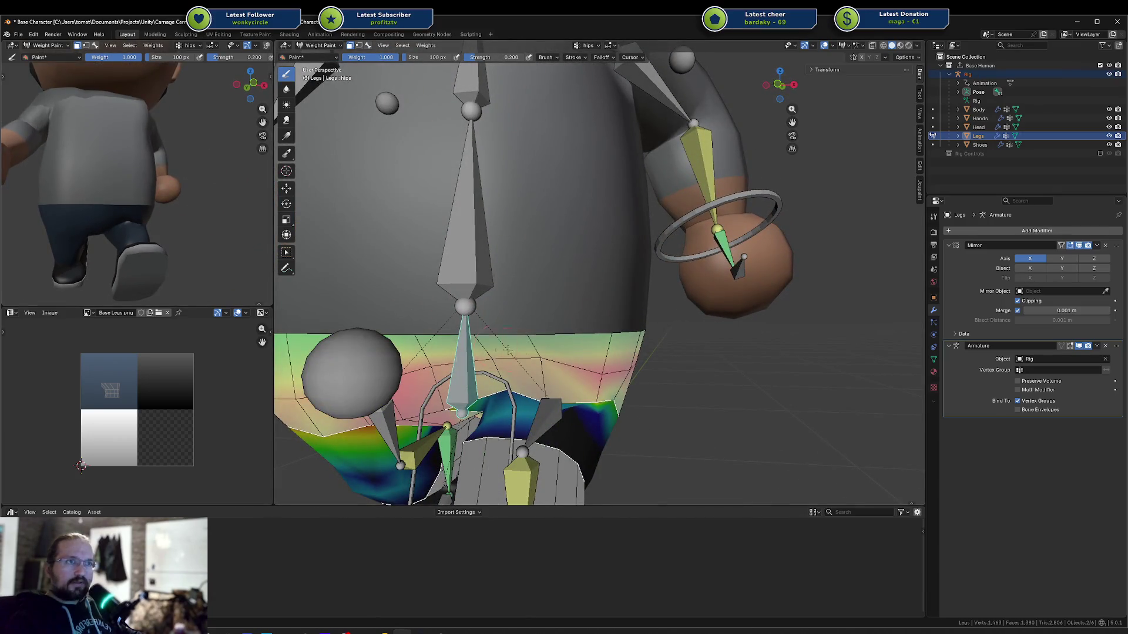
{"action": "scroll", "coordinate": [509, 351], "scroll_direction": "up", "scroll_amount": 5}
{"action": "left_click_drag", "start_coordinate": [597, 323], "coordinate": [661, 306]}
Re-enable face masking and mask painting to the waistband faces
{"action": "middle_click_drag", "start_coordinate": [669, 311], "coordinate": [550, 388]}
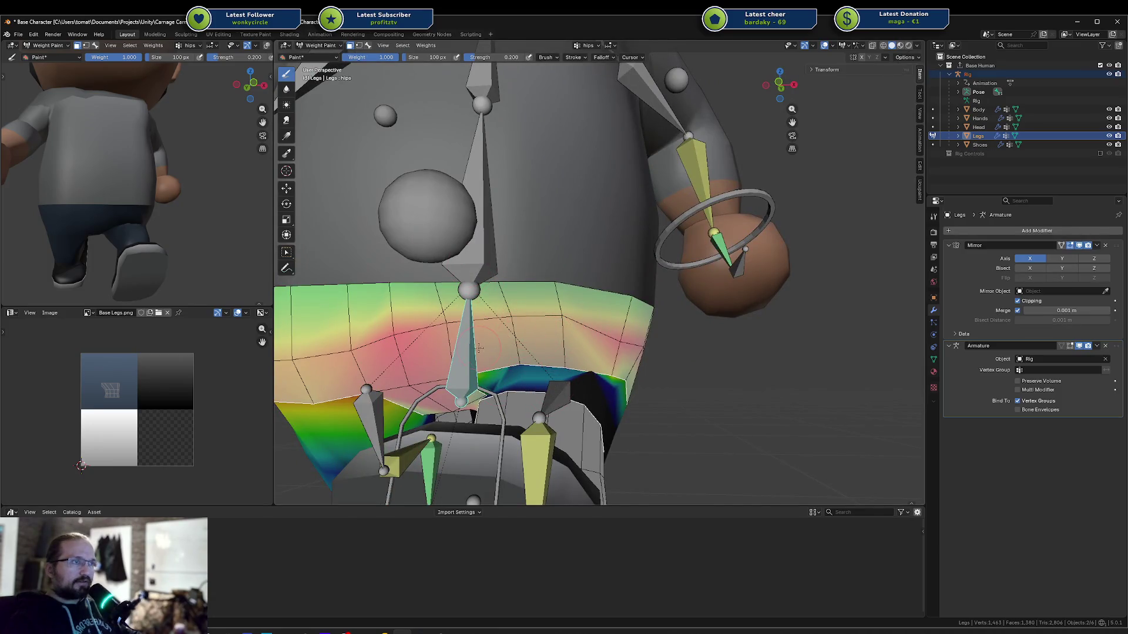
{"action": "key", "text": "m"}
{"action": "left_click", "coordinate": [528, 352], "text": "shift"}
{"action": "left_click", "coordinate": [496, 344], "text": "shift"}
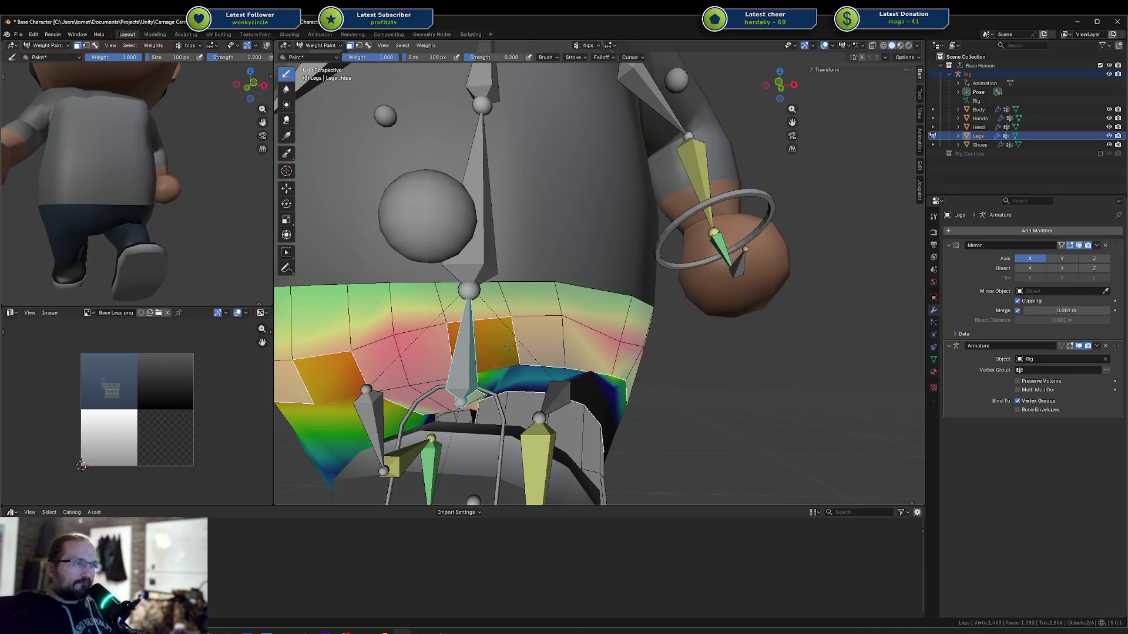
{"action": "left_click", "coordinate": [538, 341], "text": "shift"}
{"action": "left_click", "coordinate": [590, 350], "text": "shift"}
{"action": "middle_click_drag", "start_coordinate": [615, 363], "coordinate": [592, 361]}
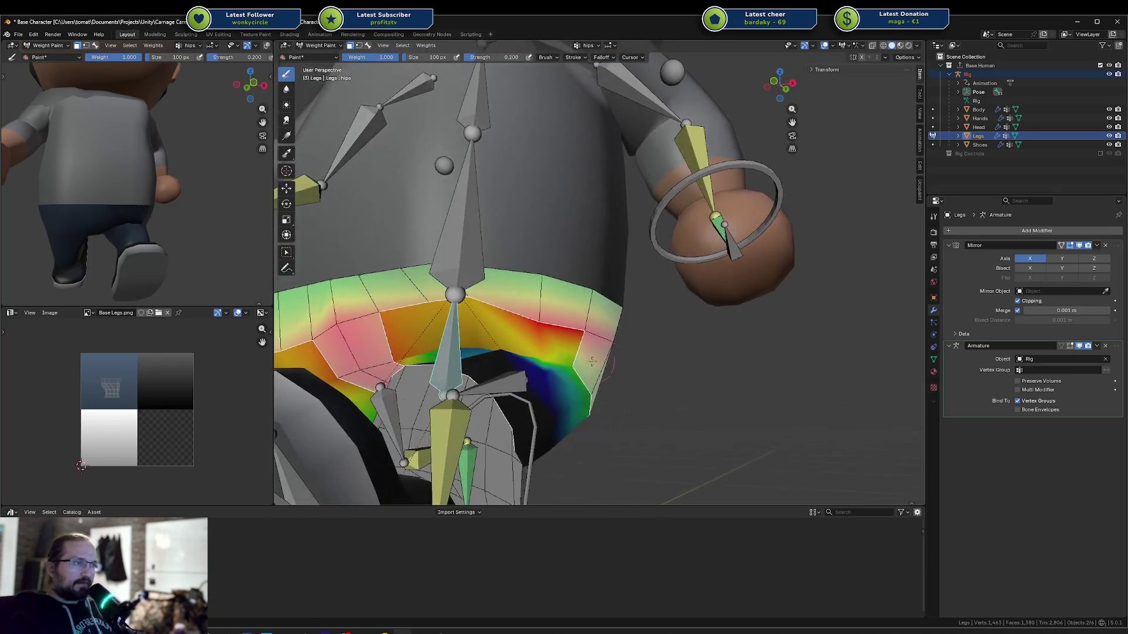
{"action": "left_click", "coordinate": [492, 373]}
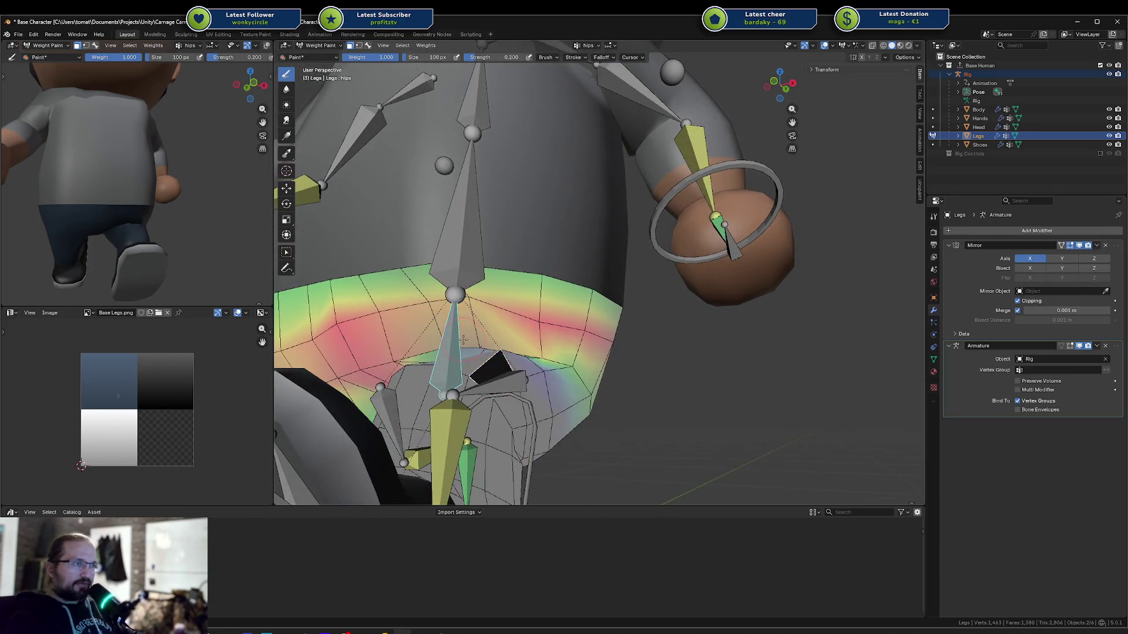
Select the upperleg.l group and paint its weight around the hip joint and down the thigh
{"action": "left_click", "coordinate": [504, 374], "text": "ctrl"}
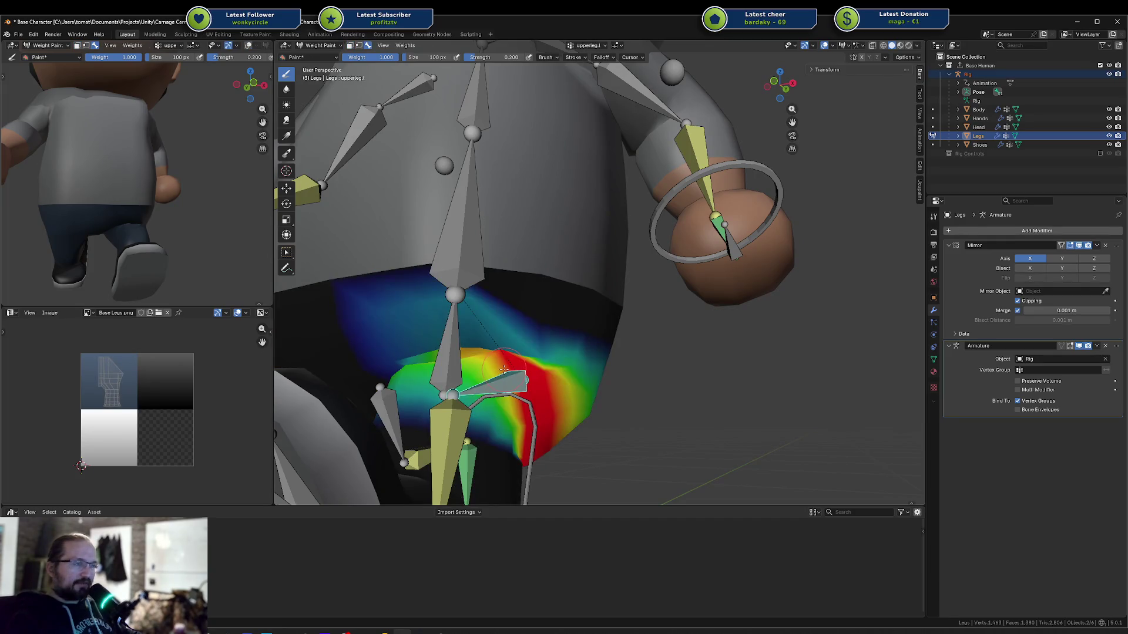
{"action": "key", "text": "m"}
{"action": "mouse_move", "coordinate": [444, 322]}
{"action": "middle_mouse_down"}
{"action": "mouse_move", "coordinate": [406, 312]}
{"action": "mouse_move", "coordinate": [469, 346]}
{"action": "mouse_move", "coordinate": [537, 356]}
{"action": "middle_mouse_up"}
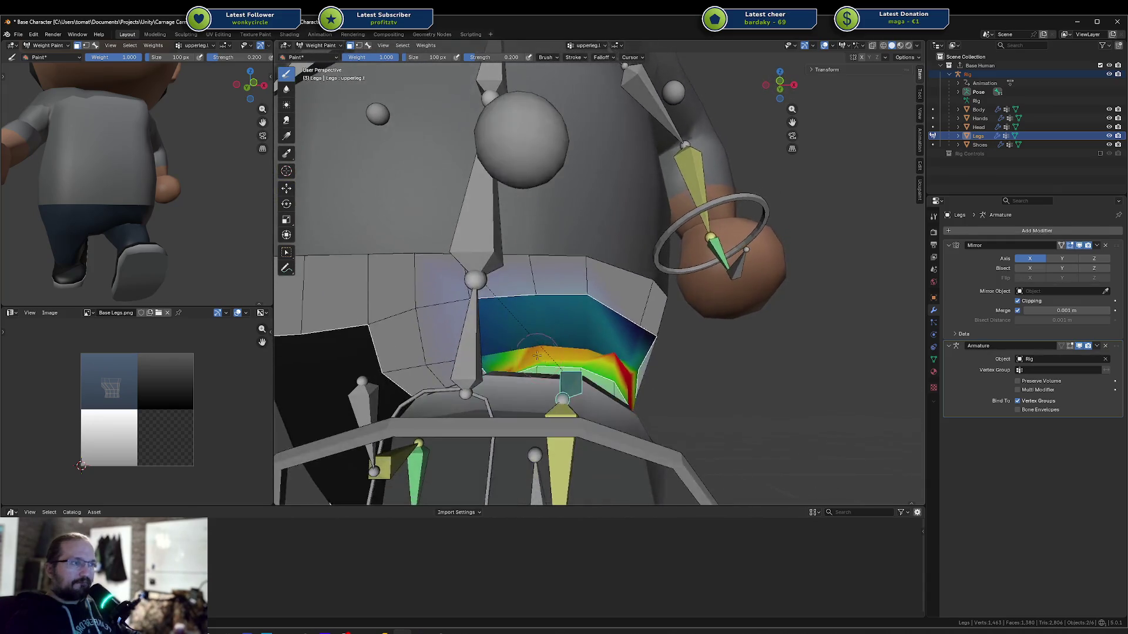
{"action": "left_click", "coordinate": [475, 302]}
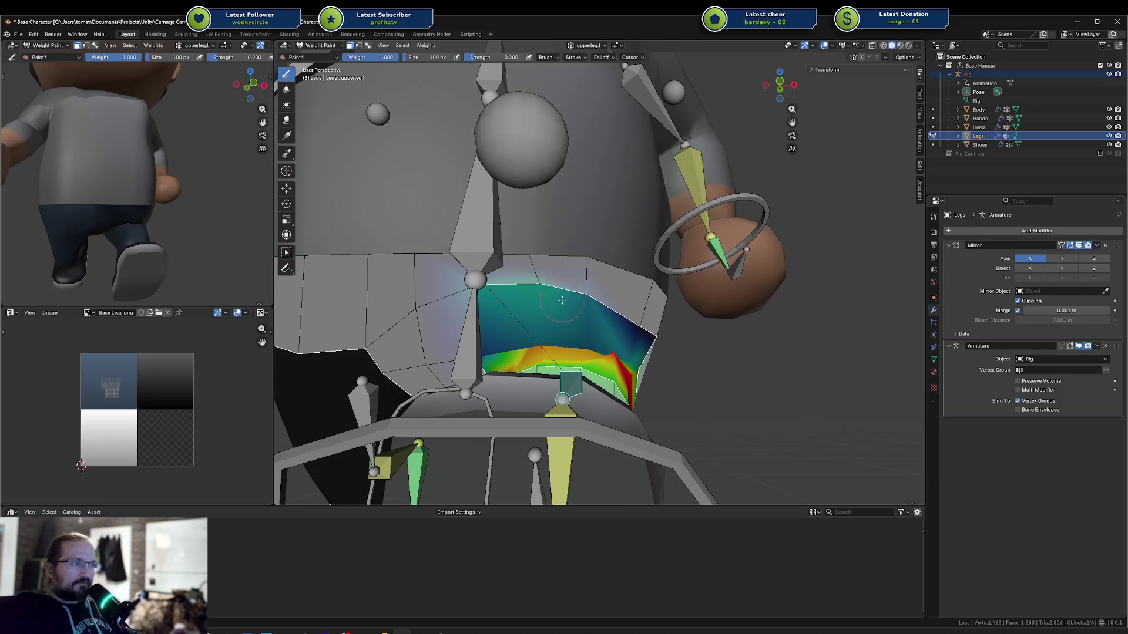
{"action": "mouse_move", "coordinate": [540, 307]}
{"action": "middle_mouse_down"}
{"action": "mouse_move", "coordinate": [569, 319]}
{"action": "mouse_move", "coordinate": [502, 336]}
{"action": "mouse_move", "coordinate": [553, 344]}
{"action": "mouse_move", "coordinate": [528, 351]}
{"action": "mouse_move", "coordinate": [539, 332]}
{"action": "mouse_move", "coordinate": [548, 360]}
{"action": "middle_mouse_up"}
{"action": "left_click_drag", "start_coordinate": [548, 361], "coordinate": [532, 380]}
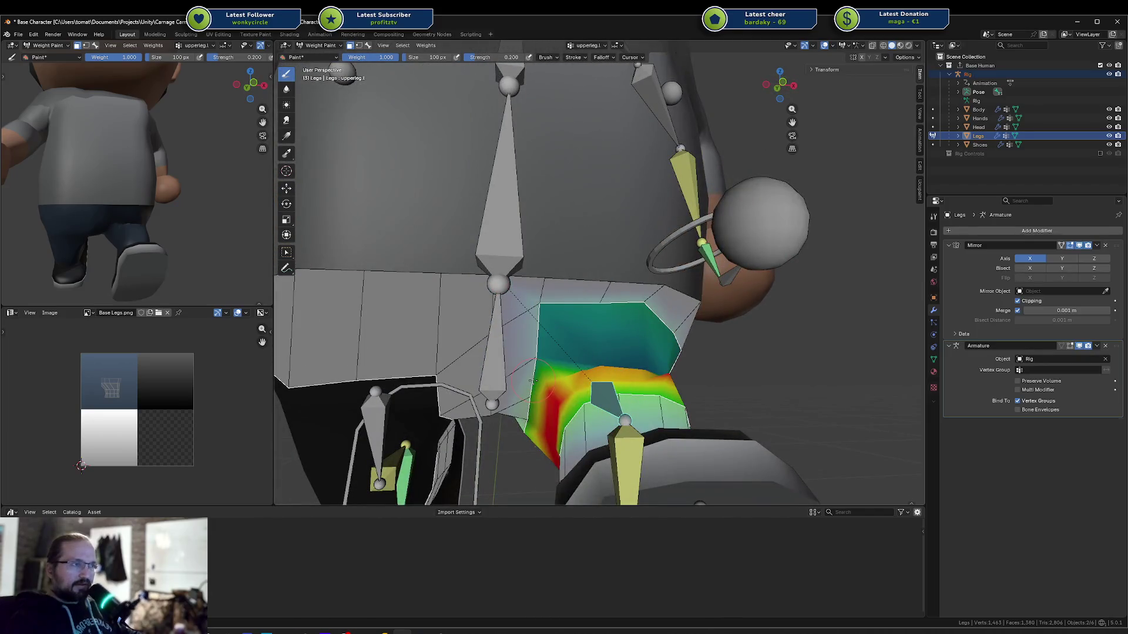
{"action": "middle_click_drag", "start_coordinate": [534, 372], "coordinate": [537, 365]}
{"action": "left_click_drag", "start_coordinate": [569, 299], "coordinate": [544, 371]}
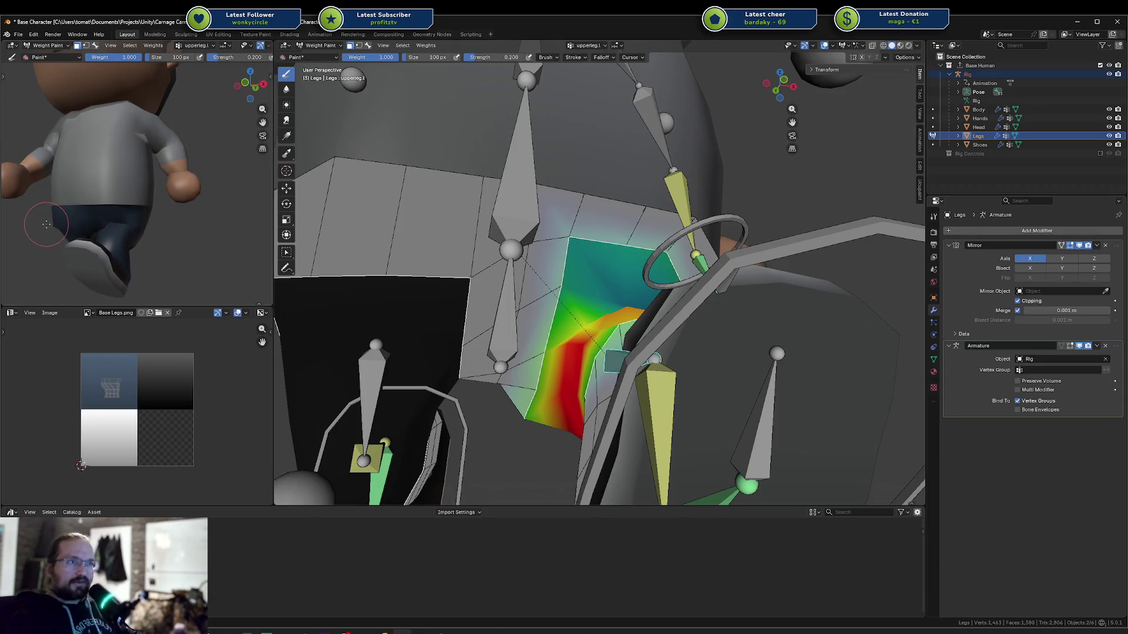
Play the walk to check deformation, then paint upperleg.l weight along the top of the blue area
{"action": "mouse_move", "coordinate": [726, 223]}
{"action": "middle_mouse_down"}
{"action": "mouse_move", "coordinate": [585, 306]}
{"action": "mouse_move", "coordinate": [549, 294]}
{"action": "mouse_move", "coordinate": [579, 270]}
{"action": "middle_mouse_up"}
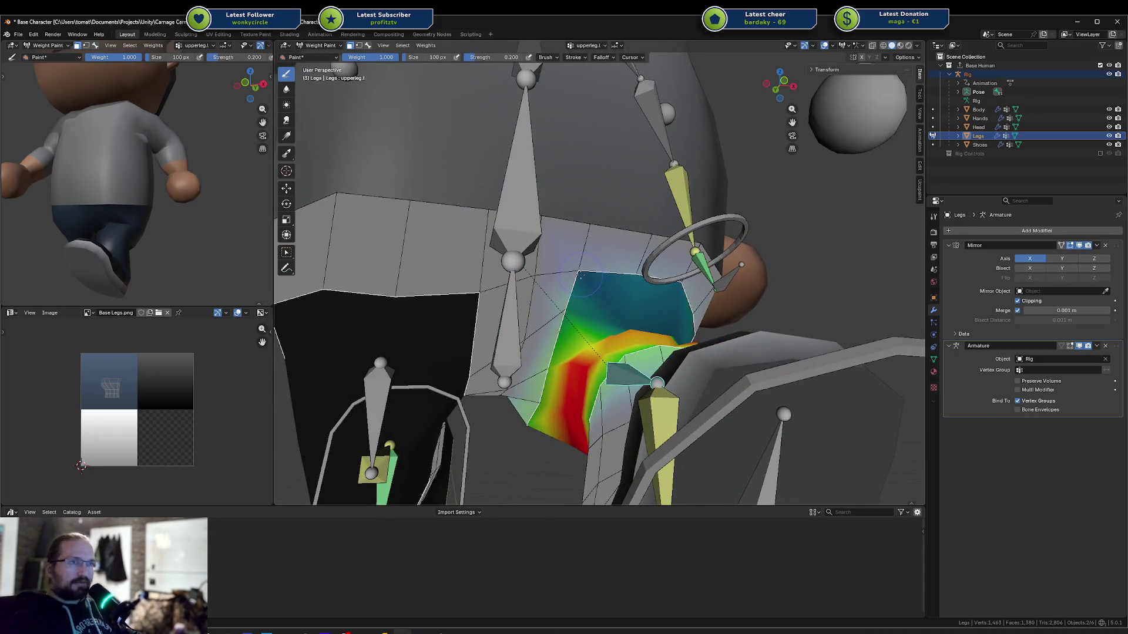
{"action": "middle_click_drag", "start_coordinate": [208, 235], "coordinate": [186, 235]}
{"action": "key", "text": "space"}
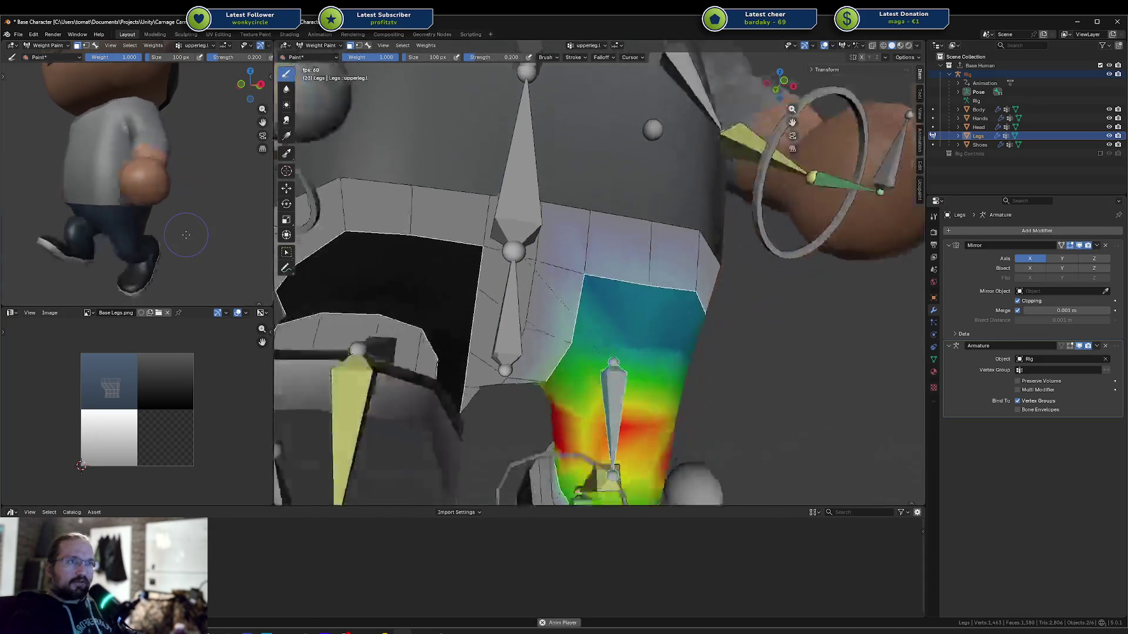
{"action": "key", "text": "Escape"}
{"action": "key", "text": "Up"}
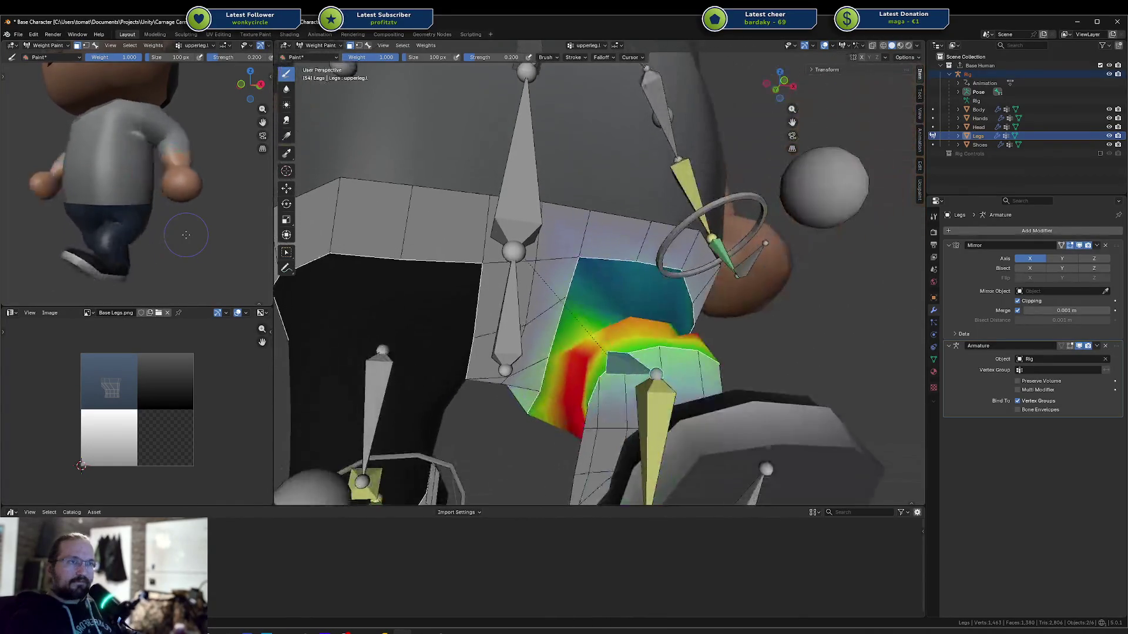
{"action": "middle_click_drag", "start_coordinate": [610, 276], "coordinate": [611, 340], "text": "shift"}
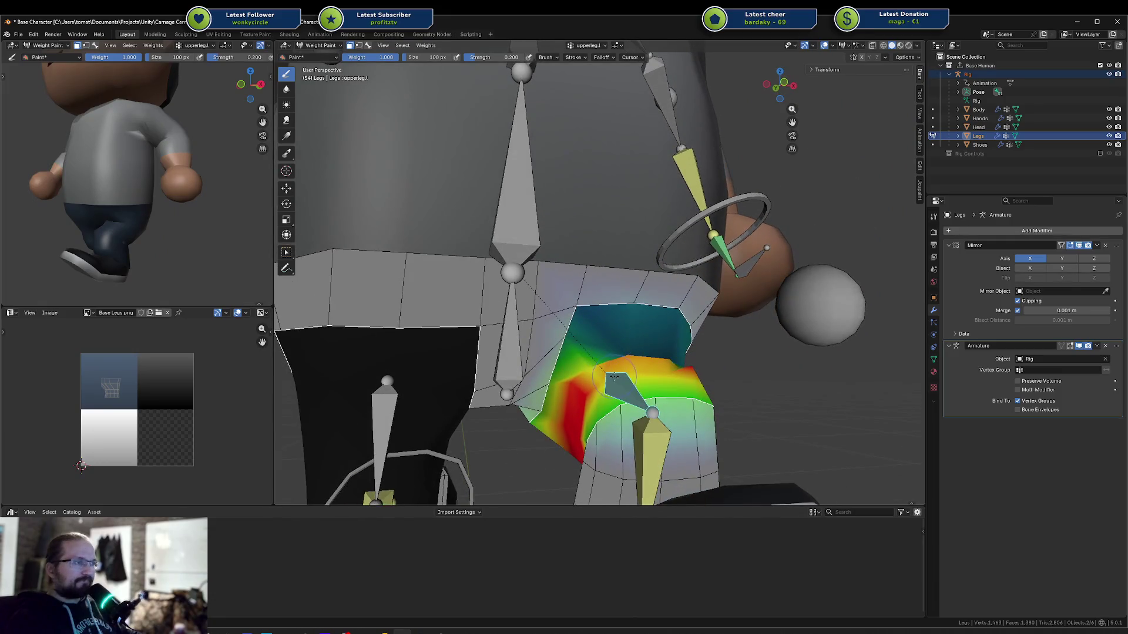
{"action": "left_click_drag", "start_coordinate": [565, 314], "coordinate": [559, 337]}
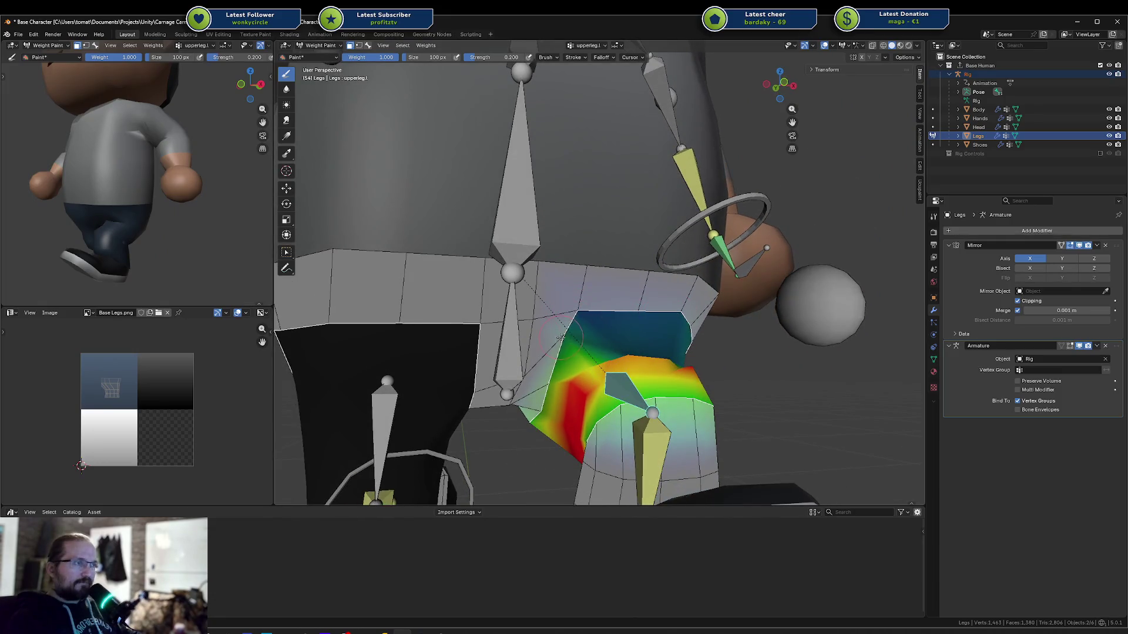
{"action": "key", "text": "ctrl+z"}
{"action": "left_click_drag", "start_coordinate": [591, 302], "coordinate": [678, 318]}
{"action": "mouse_move", "coordinate": [660, 320]}
{"action": "middle_mouse_down"}
{"action": "mouse_move", "coordinate": [561, 391]}
{"action": "mouse_move", "coordinate": [673, 363]}
{"action": "middle_mouse_up"}
Inspect the character from below and paint more upperleg.l weight onto the inner thigh
{"action": "mouse_move", "coordinate": [142, 247]}
{"action": "middle_mouse_down"}
{"action": "mouse_move", "coordinate": [134, 228]}
{"action": "mouse_move", "coordinate": [102, 216]}
{"action": "middle_mouse_up"}
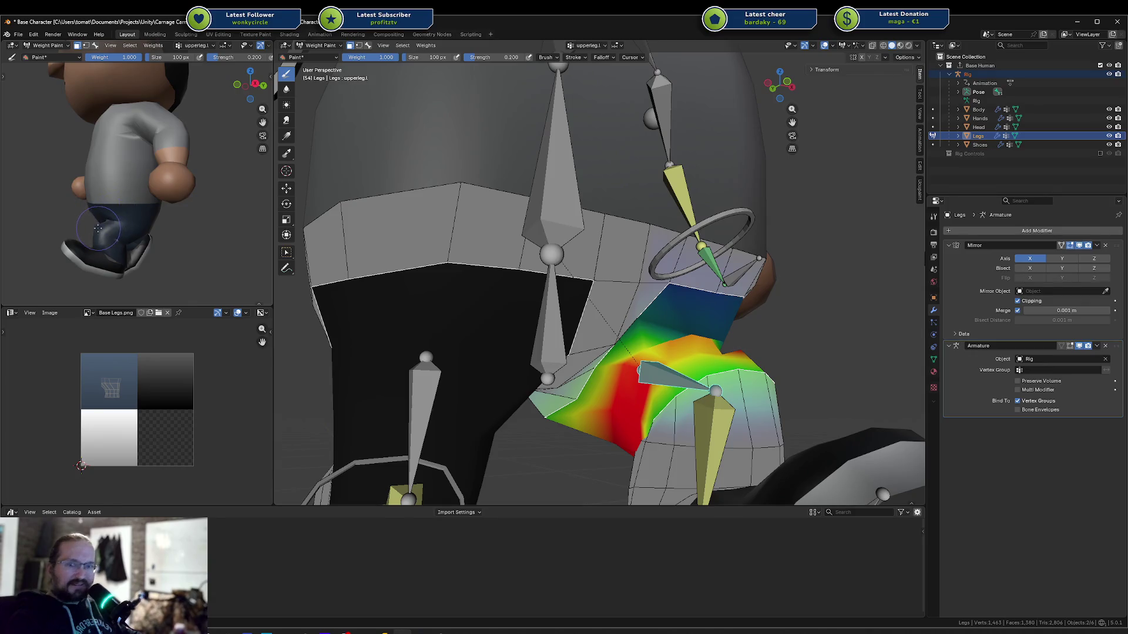
{"action": "scroll", "coordinate": [329, 235], "scroll_direction": "down", "scroll_amount": 6}
{"action": "scroll", "coordinate": [142, 203], "scroll_direction": "down", "scroll_amount": 4}
{"action": "middle_click_drag", "start_coordinate": [141, 202], "coordinate": [170, 197]}
{"action": "scroll", "coordinate": [191, 189], "scroll_direction": "up", "scroll_amount": 6}
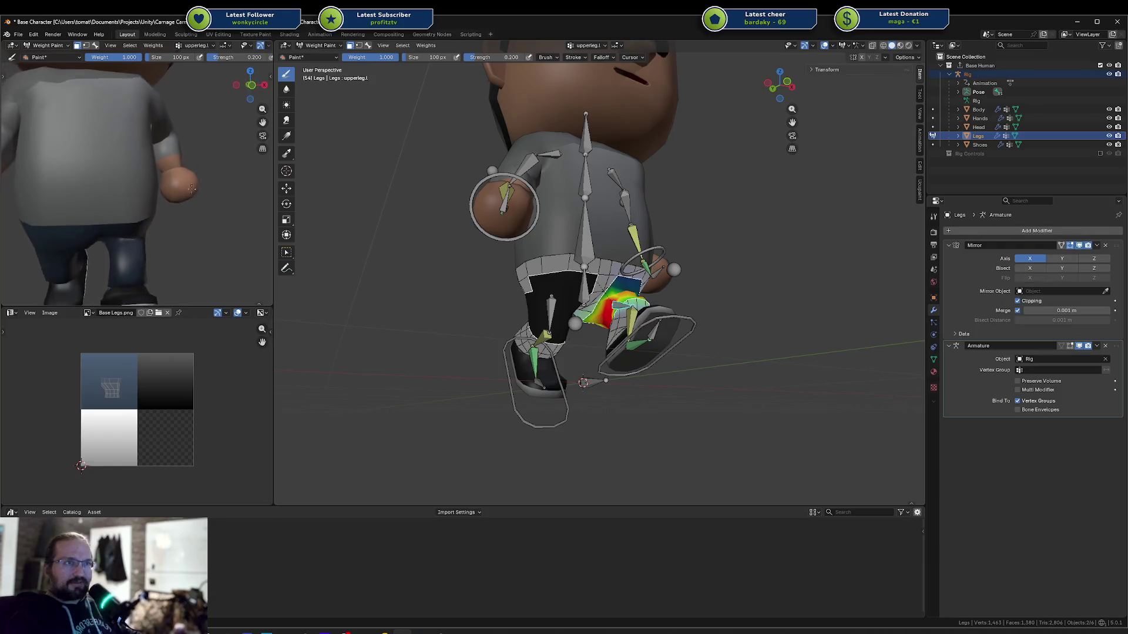
{"action": "scroll", "coordinate": [191, 189], "scroll_direction": "down", "scroll_amount": 2}
{"action": "mouse_move", "coordinate": [558, 264]}
{"action": "middle_mouse_down"}
{"action": "mouse_move", "coordinate": [590, 269]}
{"action": "mouse_move", "coordinate": [575, 280]}
{"action": "middle_mouse_up"}
{"action": "scroll", "coordinate": [590, 269], "scroll_direction": "up", "scroll_amount": 5}
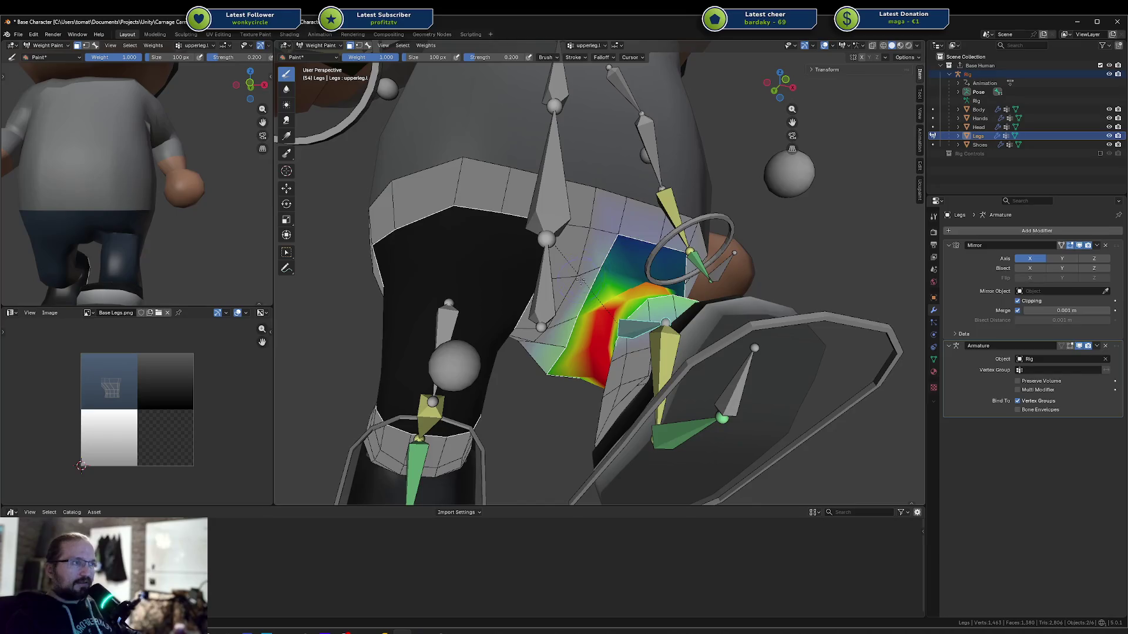
{"action": "mouse_move", "coordinate": [572, 308]}
{"action": "left_mouse_down"}
{"action": "mouse_move", "coordinate": [571, 326]}
{"action": "mouse_move", "coordinate": [592, 318]}
{"action": "left_mouse_up"}
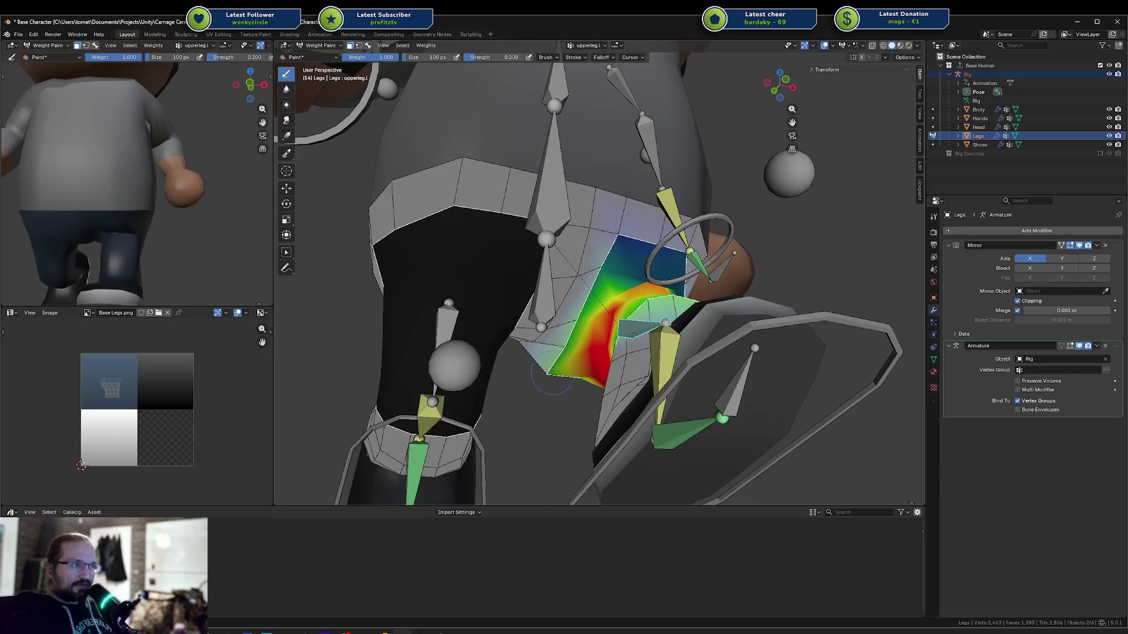
{"action": "middle_click_drag", "start_coordinate": [639, 273], "coordinate": [594, 284]}
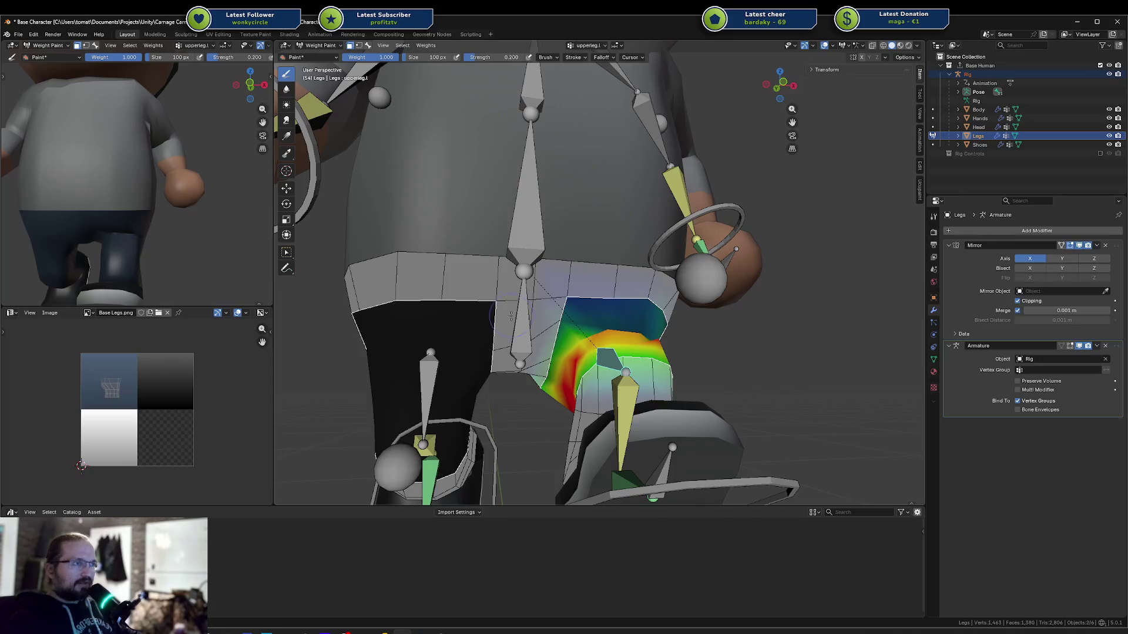
{"action": "middle_click_drag", "start_coordinate": [510, 316], "coordinate": [563, 285]}
Switch to the hips vertex group and review its weights around the hip and legs
{"action": "key", "text": "1"}
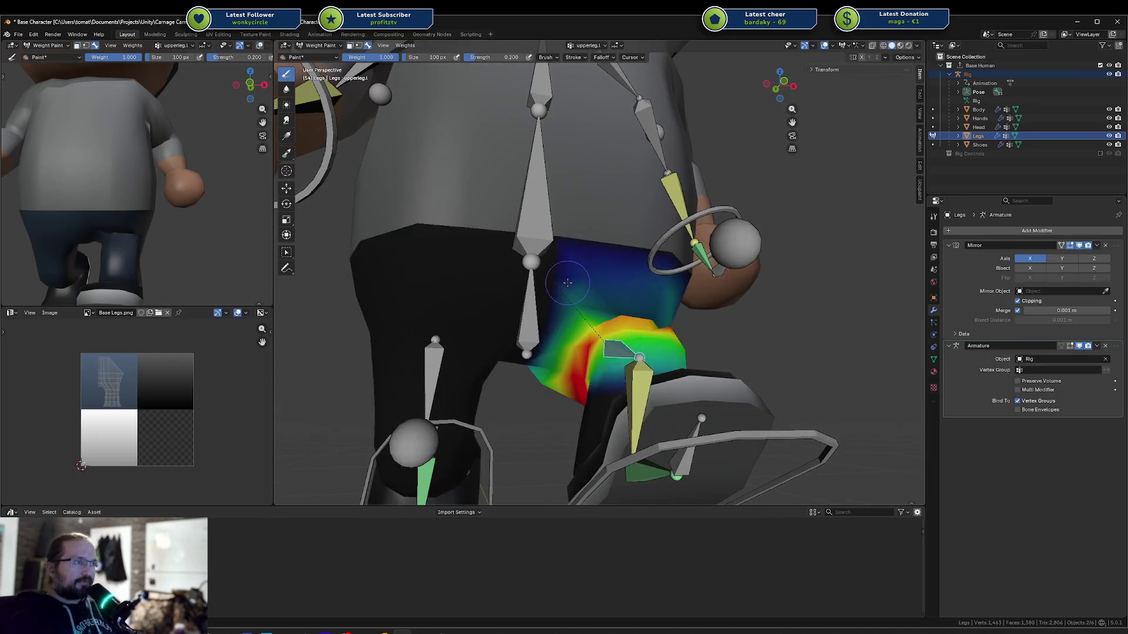
{"action": "left_click", "coordinate": [533, 313], "text": "ctrl"}
{"action": "key", "text": "1"}
{"action": "mouse_move", "coordinate": [583, 333]}
{"action": "middle_mouse_down"}
{"action": "mouse_move", "coordinate": [655, 357]}
{"action": "mouse_move", "coordinate": [647, 359]}
{"action": "middle_mouse_up"}
{"action": "scroll", "coordinate": [655, 357], "scroll_direction": "up", "scroll_amount": 5}
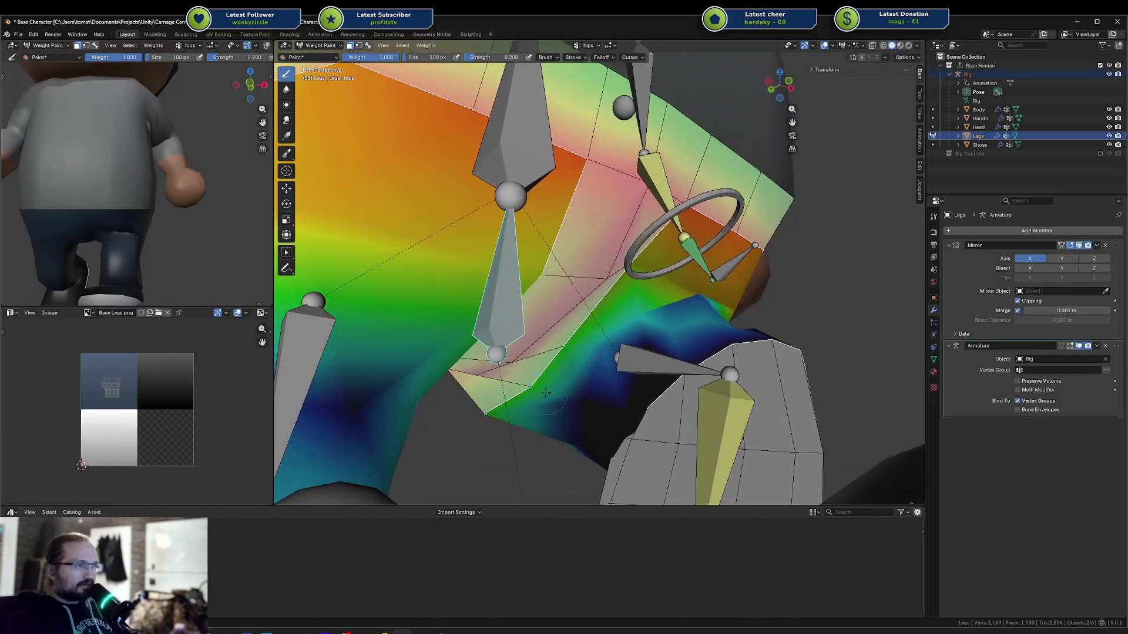
{"action": "scroll", "coordinate": [520, 394], "scroll_direction": "down", "scroll_amount": 3}
{"action": "middle_click_drag", "start_coordinate": [520, 393], "coordinate": [605, 378]}
{"action": "right_click", "coordinate": [643, 311]}
{"action": "key", "text": "Escape"}
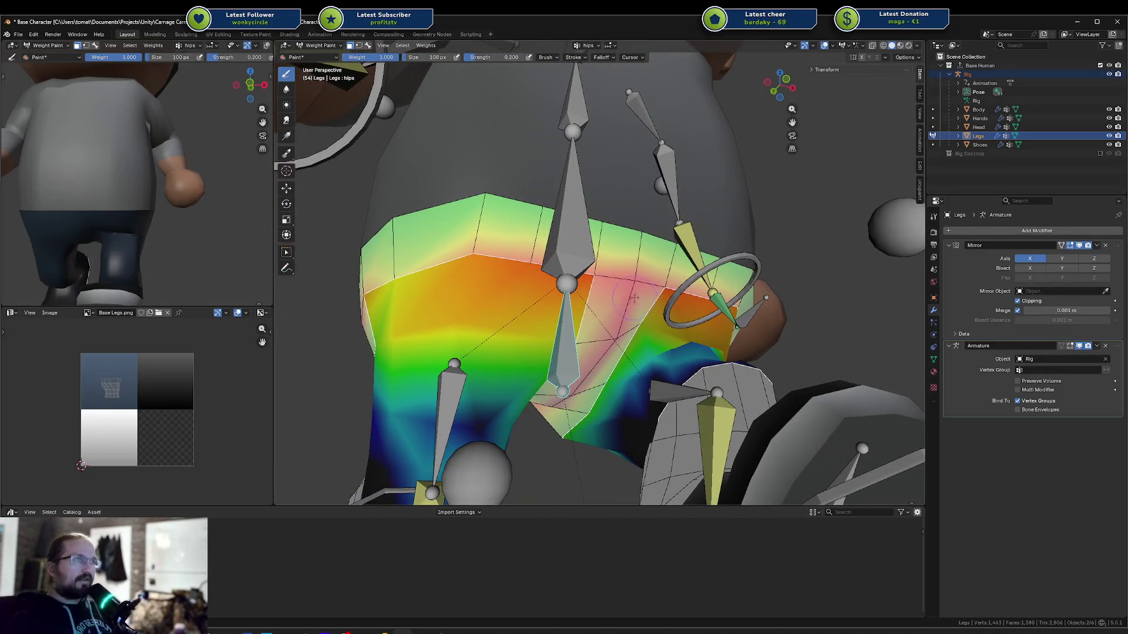
Paint more hips weight onto the pelvis and near the crotch
{"action": "left_click", "coordinate": [351, 46]}
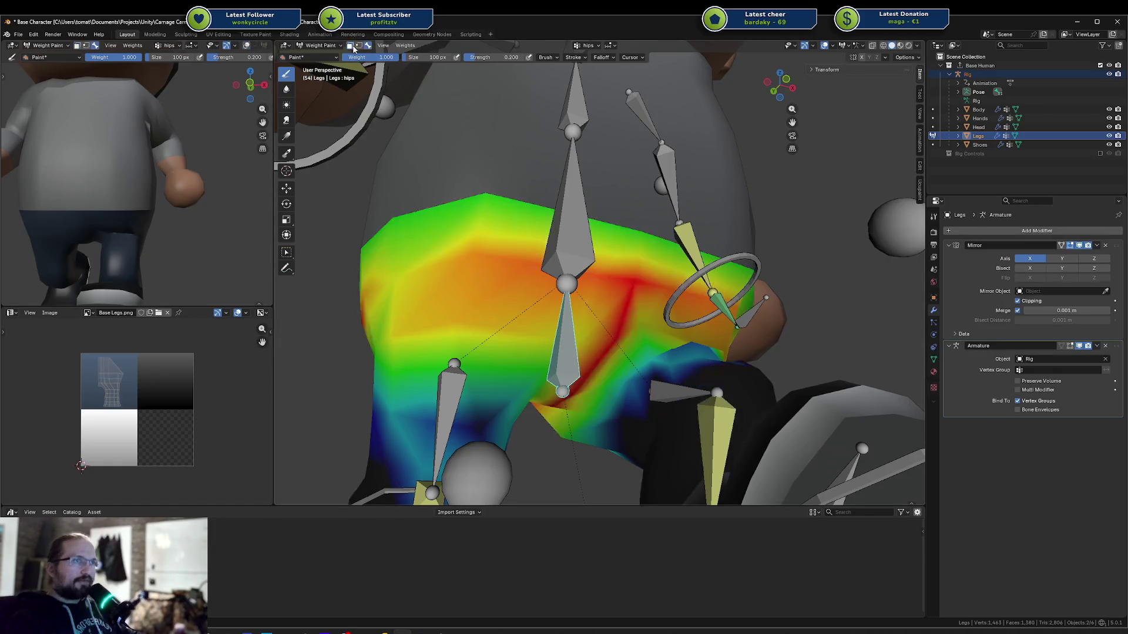
{"action": "key", "text": "m"}
{"action": "right_click", "coordinate": [636, 291]}
{"action": "key", "text": "Escape"}
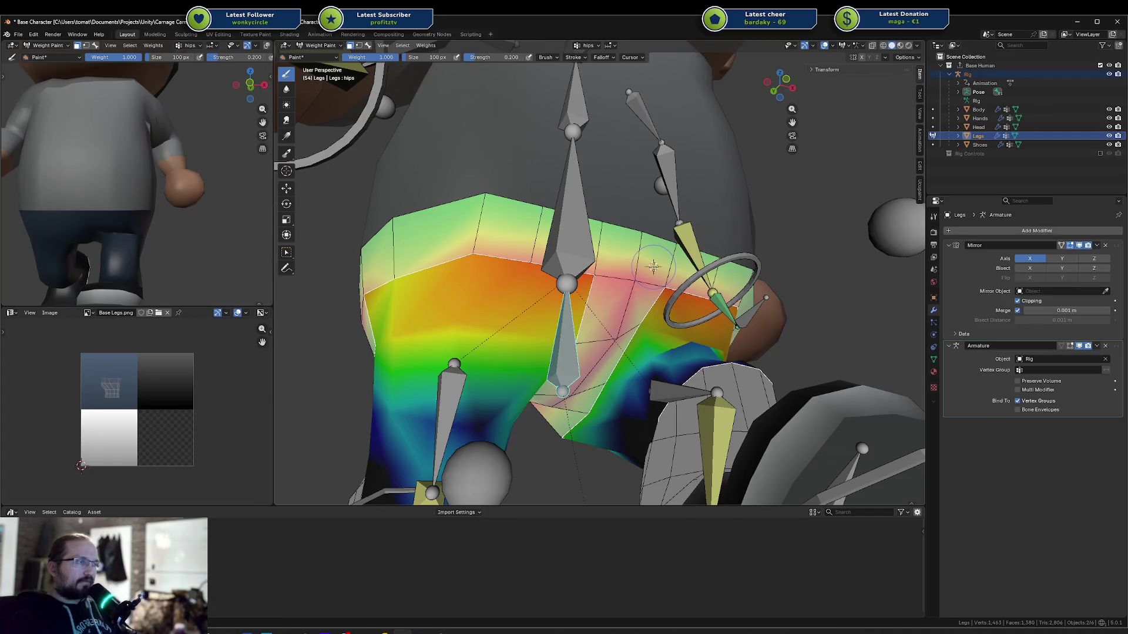
{"action": "scroll", "coordinate": [653, 267], "scroll_direction": "down", "scroll_amount": 6}
{"action": "scroll", "coordinate": [523, 269], "scroll_direction": "up", "scroll_amount": 8}
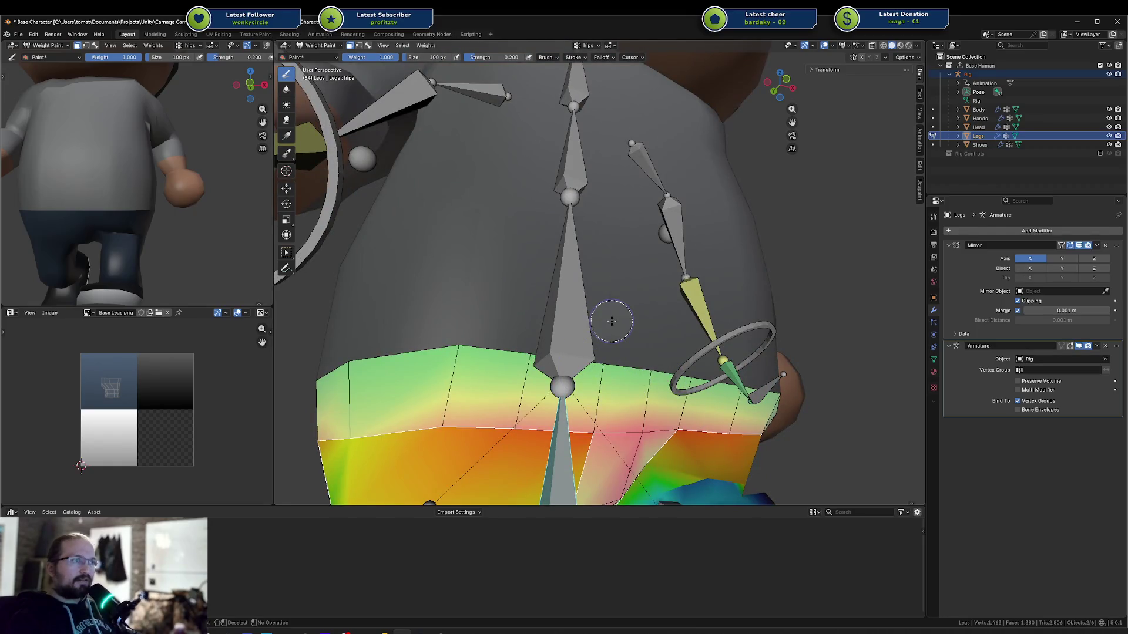
{"action": "left_click", "coordinate": [658, 401]}
{"action": "middle_click_drag", "start_coordinate": [660, 404], "coordinate": [654, 299]}
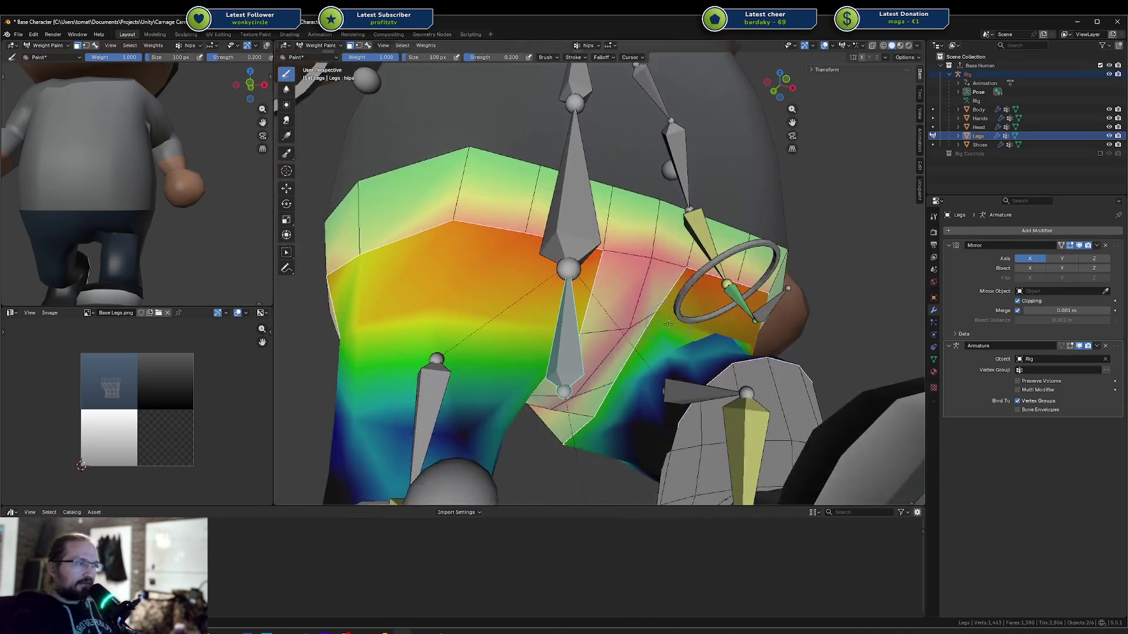
{"action": "left_click_drag", "start_coordinate": [645, 347], "coordinate": [564, 399]}
Raise the hips weight on the left side, stroking down toward the bone tip
{"action": "middle_click_drag", "start_coordinate": [564, 400], "coordinate": [565, 348]}
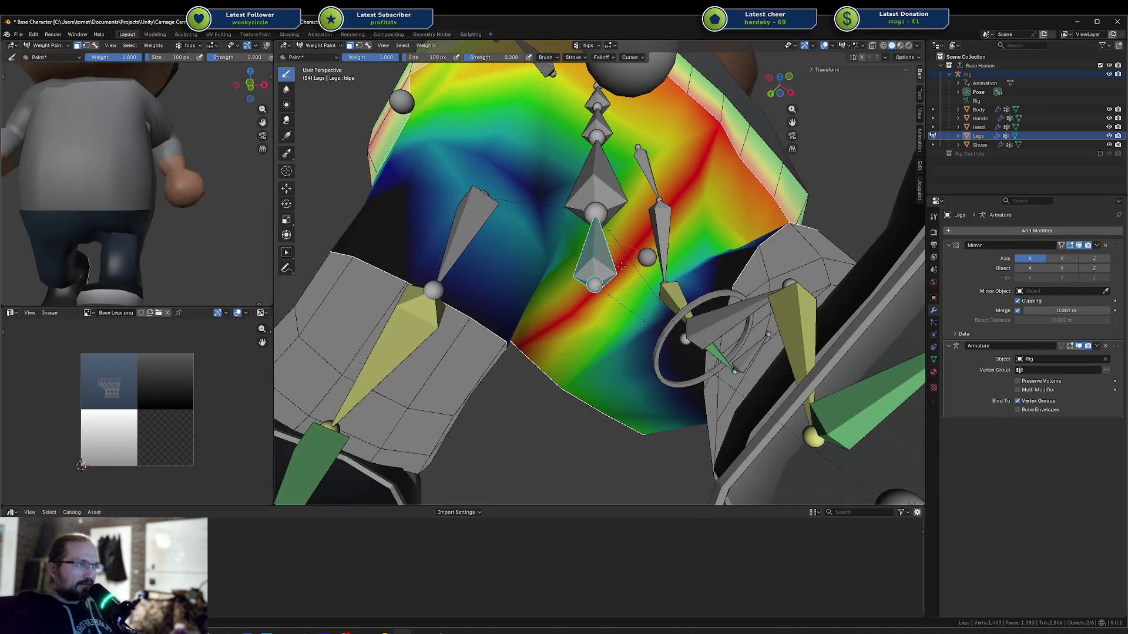
{"action": "middle_click_drag", "start_coordinate": [690, 215], "coordinate": [668, 267]}
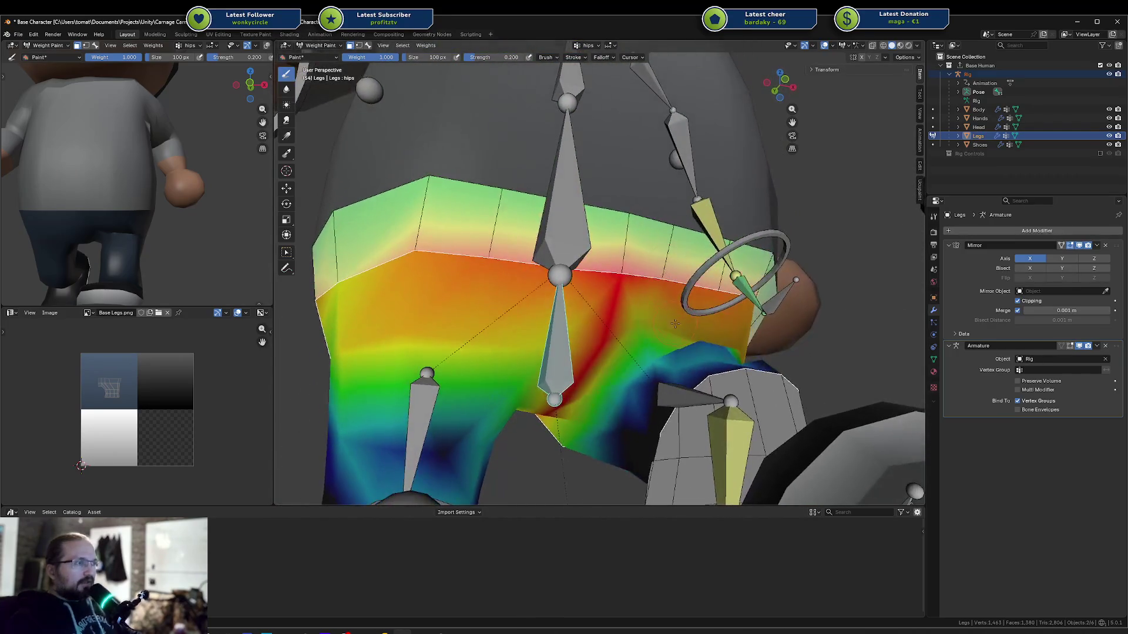
{"action": "left_click_drag", "start_coordinate": [705, 351], "coordinate": [609, 330]}
{"action": "left_click_drag", "start_coordinate": [600, 388], "coordinate": [598, 422]}
{"action": "mouse_move", "coordinate": [642, 333]}
{"action": "middle_mouse_down"}
{"action": "mouse_move", "coordinate": [636, 426]}
{"action": "mouse_move", "coordinate": [540, 376]}
{"action": "middle_mouse_up"}
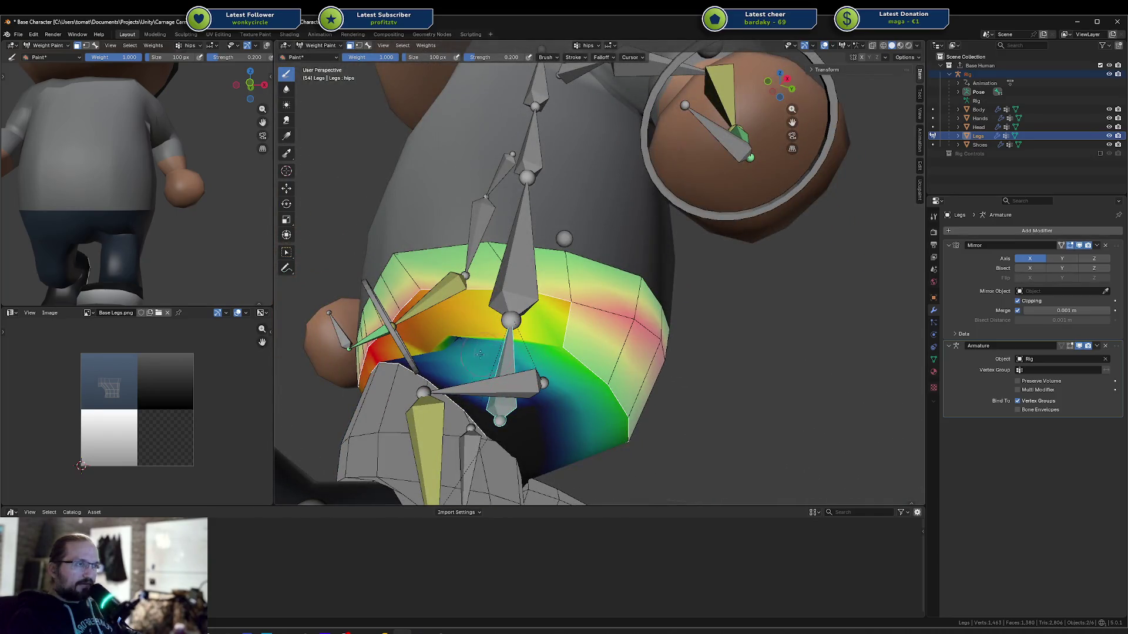
{"action": "mouse_move", "coordinate": [565, 404]}
{"action": "middle_mouse_down"}
{"action": "mouse_move", "coordinate": [727, 364]}
{"action": "mouse_move", "coordinate": [511, 348]}
{"action": "mouse_move", "coordinate": [630, 388]}
{"action": "mouse_move", "coordinate": [634, 376]}
{"action": "mouse_move", "coordinate": [578, 353]}
{"action": "middle_mouse_up"}
Select upperleg.l and inspect its weights around the hips with X-ray toggled on and off
{"action": "key", "text": "3"}
{"action": "left_click", "coordinate": [654, 385], "text": "ctrl"}
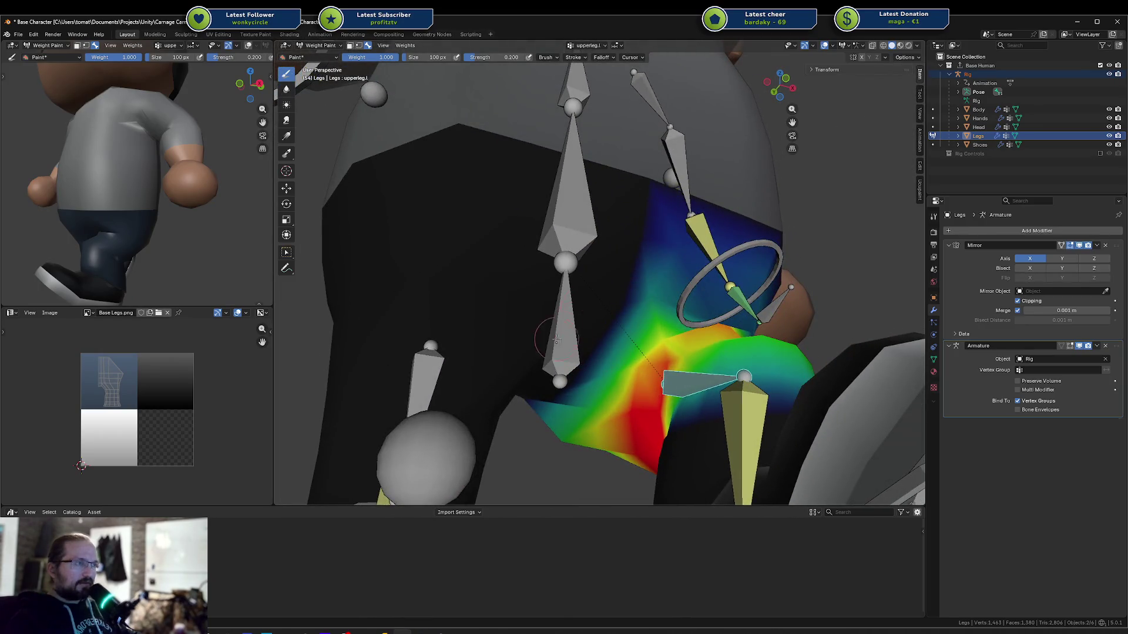
{"action": "key", "text": "1"}
{"action": "mouse_move", "coordinate": [559, 365]}
{"action": "middle_mouse_down"}
{"action": "mouse_move", "coordinate": [564, 215]}
{"action": "mouse_move", "coordinate": [552, 249]}
{"action": "mouse_move", "coordinate": [511, 292]}
{"action": "mouse_move", "coordinate": [551, 292]}
{"action": "mouse_move", "coordinate": [575, 314]}
{"action": "middle_mouse_up"}
{"action": "key", "text": "alt+z"}
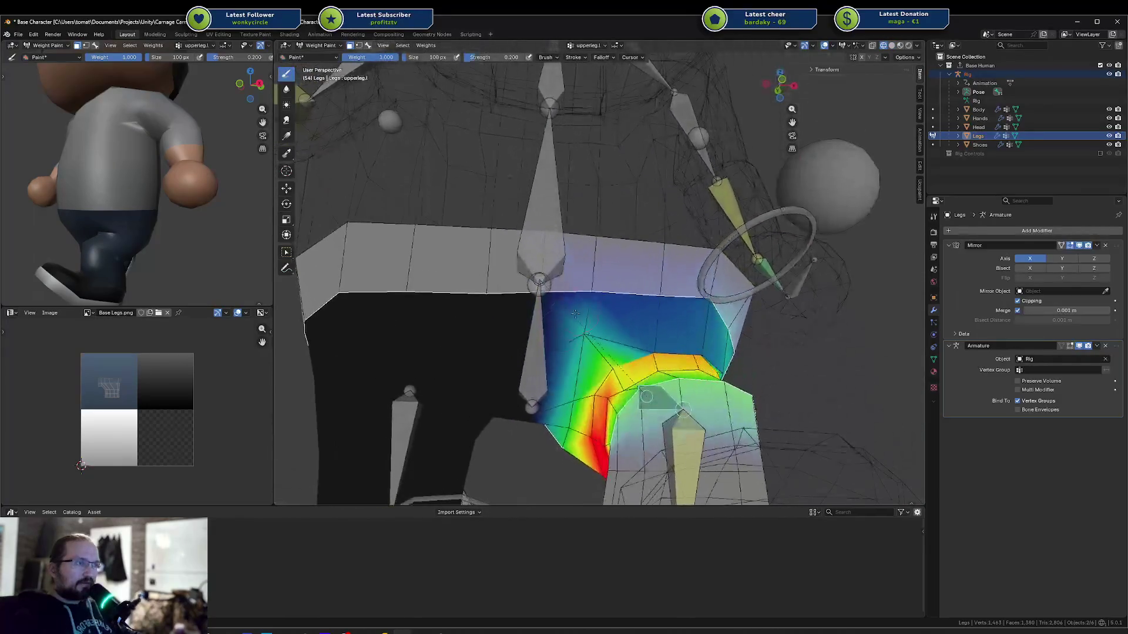
{"action": "key", "text": "alt+z"}
{"action": "middle_click_drag", "start_coordinate": [529, 408], "coordinate": [551, 321]}
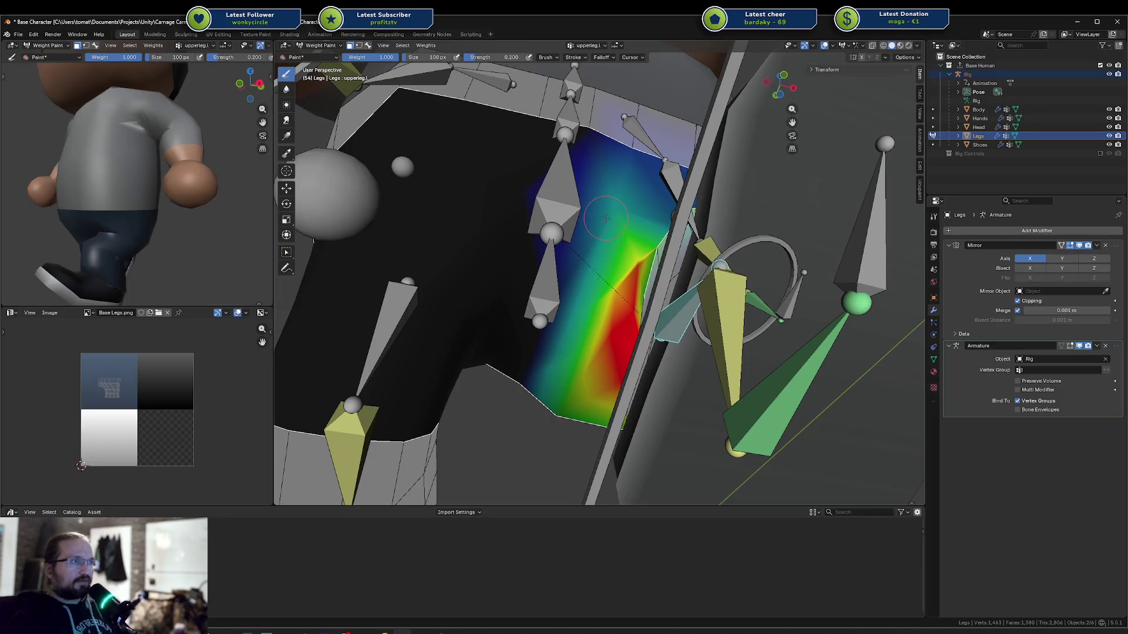
{"action": "mouse_move", "coordinate": [606, 218]}
{"action": "middle_mouse_down"}
{"action": "mouse_move", "coordinate": [586, 367]}
{"action": "mouse_move", "coordinate": [537, 321]}
{"action": "middle_mouse_up"}
{"action": "key", "text": "alt+z"}
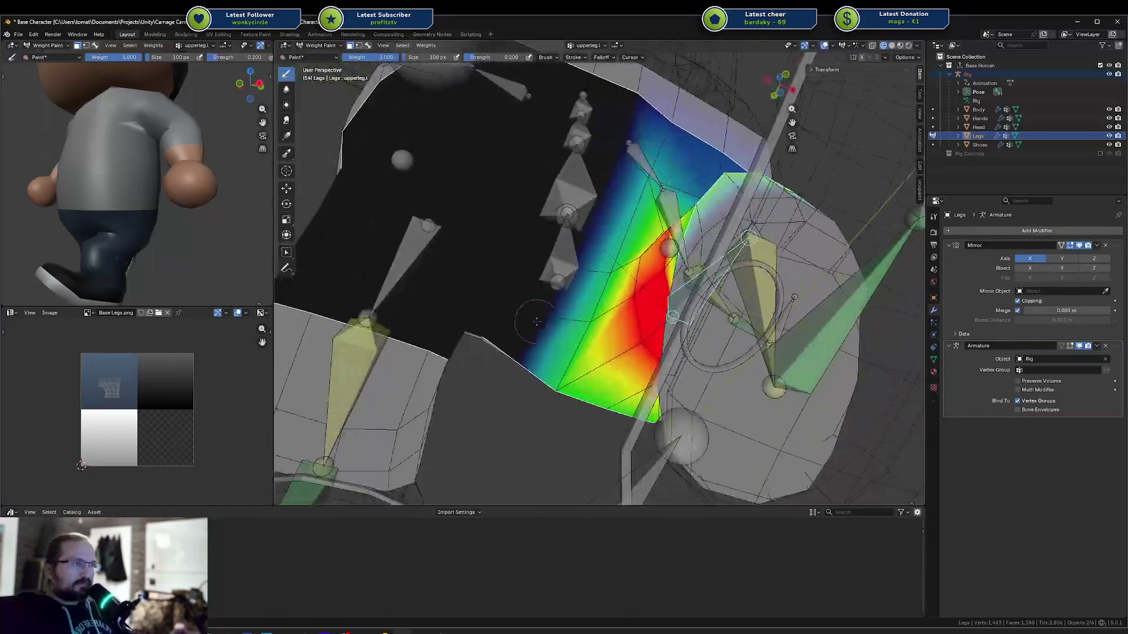
{"action": "key", "text": "alt+z"}
{"action": "middle_click_drag", "start_coordinate": [565, 200], "coordinate": [540, 241]}
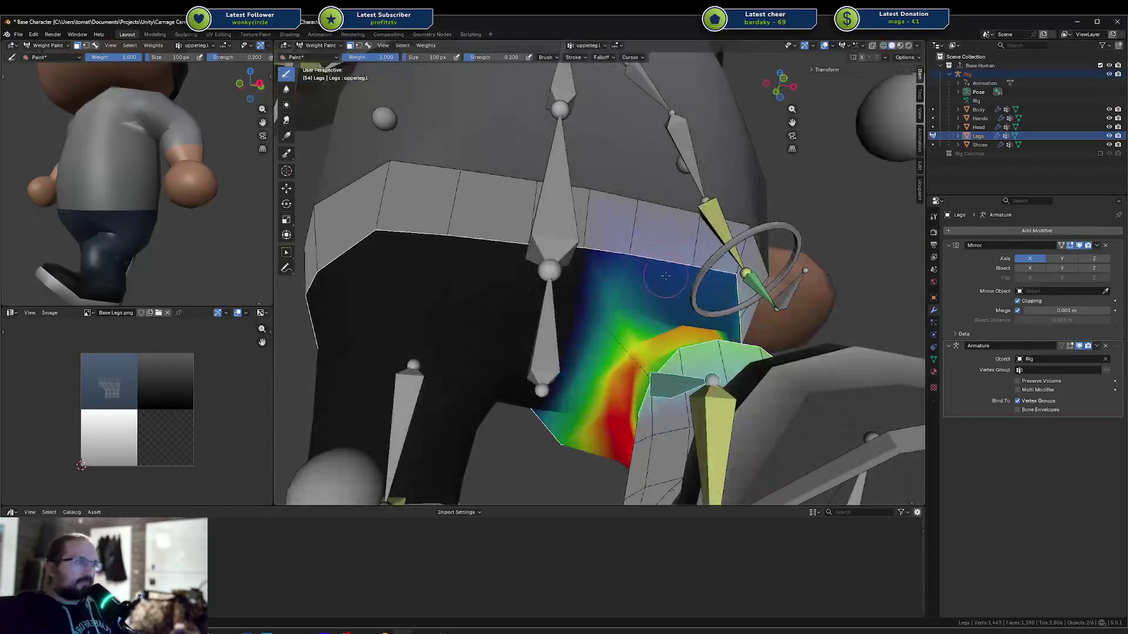
{"action": "mouse_move", "coordinate": [159, 224]}
{"action": "middle_mouse_down"}
{"action": "mouse_move", "coordinate": [171, 232]}
{"action": "mouse_move", "coordinate": [99, 233]}
{"action": "mouse_move", "coordinate": [157, 238]}
{"action": "mouse_move", "coordinate": [177, 223]}
{"action": "mouse_move", "coordinate": [70, 219]}
{"action": "middle_mouse_up"}
Play the walk to check deformation, save Base Character.blend, and head back to Object Mode
{"action": "key", "text": "space"}
{"action": "key", "text": "space"}
{"action": "key", "text": "space"}
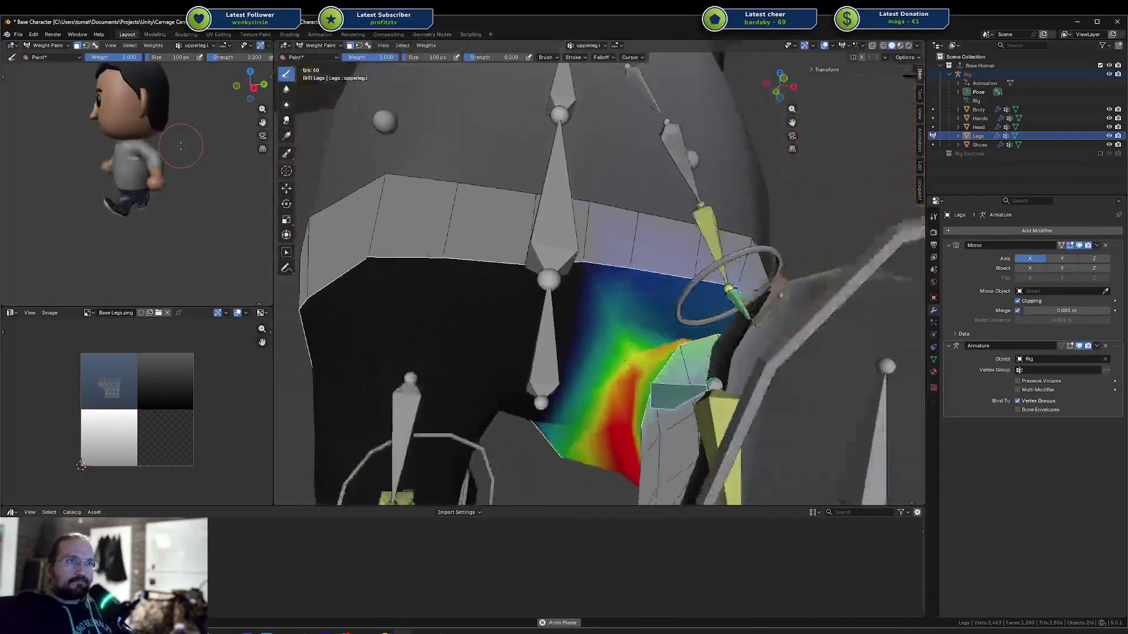
{"action": "key", "text": "space"}
{"action": "key", "text": "ctrl+s"}
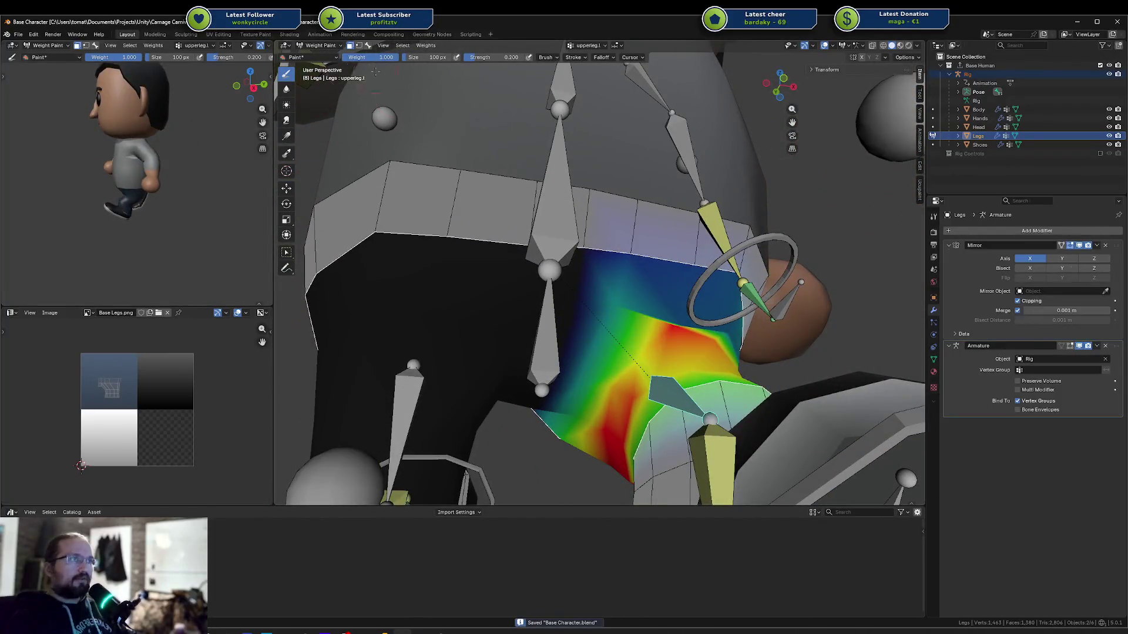
{"action": "key", "text": "ctrl+Tab"}
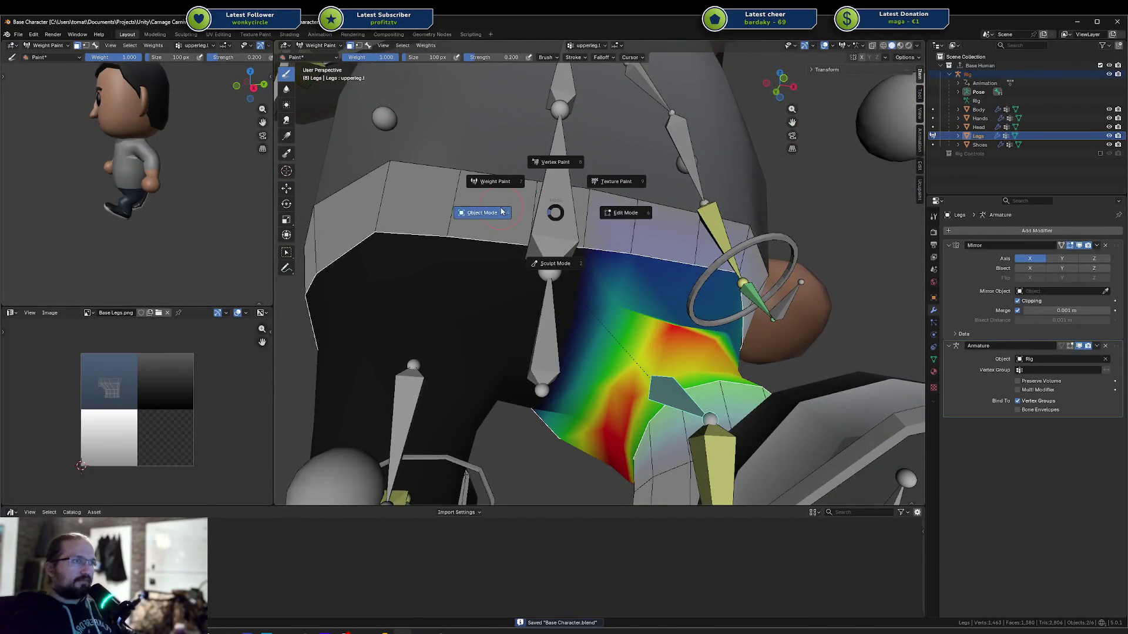
Switch to the Animation workspace, select the rig from a side view, and enter pose mode
{"action": "left_click", "coordinate": [479, 212]}
{"action": "scroll", "coordinate": [549, 203], "scroll_direction": "down", "scroll_amount": 5}
{"action": "left_click", "coordinate": [319, 34]}
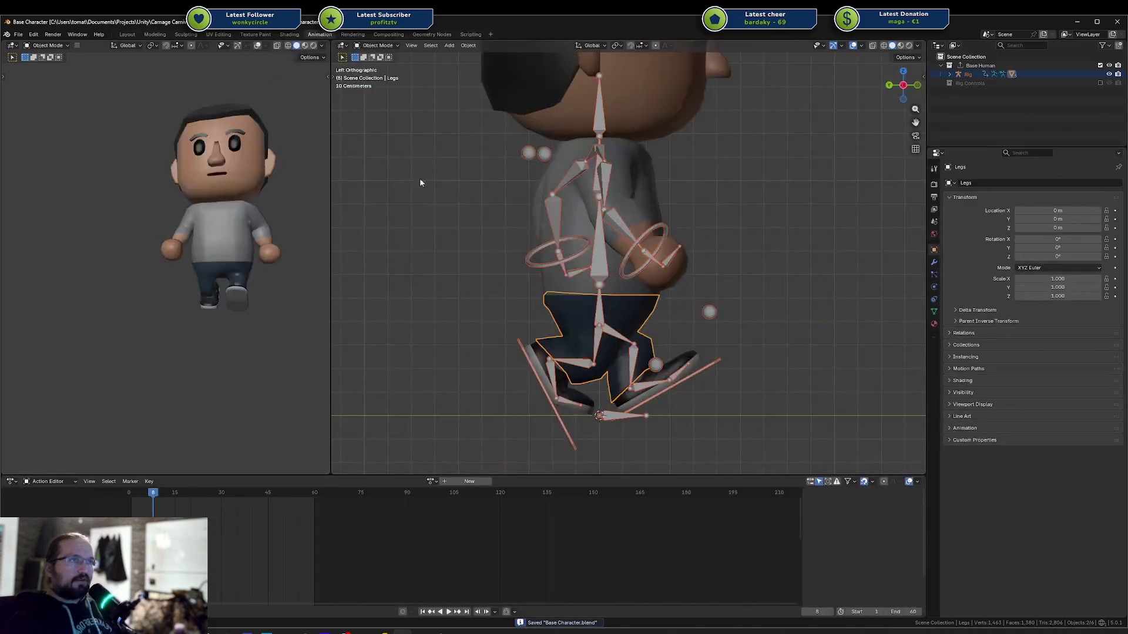
{"action": "mouse_move", "coordinate": [472, 332]}
{"action": "middle_mouse_down"}
{"action": "mouse_move", "coordinate": [611, 343]}
{"action": "mouse_move", "coordinate": [584, 362]}
{"action": "middle_mouse_up"}
{"action": "left_click", "coordinate": [611, 344]}
{"action": "key", "text": "ctrl+Tab"}
Play the walk cycle back, then return to frame 1
{"action": "key", "text": "space"}
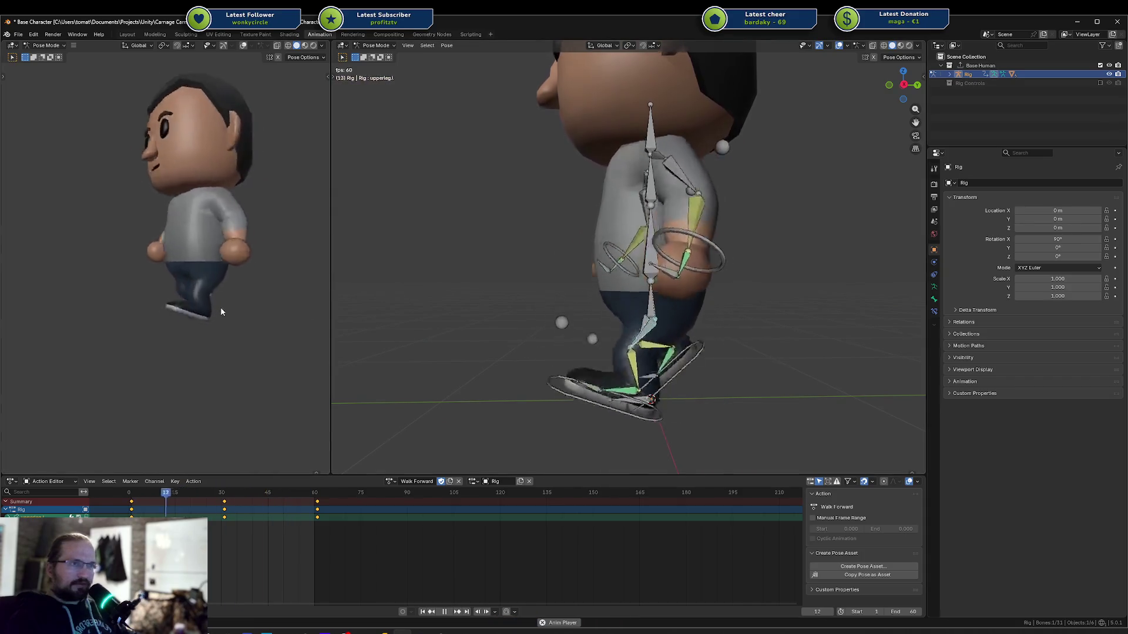
{"action": "key", "text": "Escape"}
{"action": "key", "text": "space"}
{"action": "left_click", "coordinate": [132, 496]}
Select the left foot IK control and rotate it twice to refine the foot angle
{"action": "left_click", "coordinate": [614, 377]}
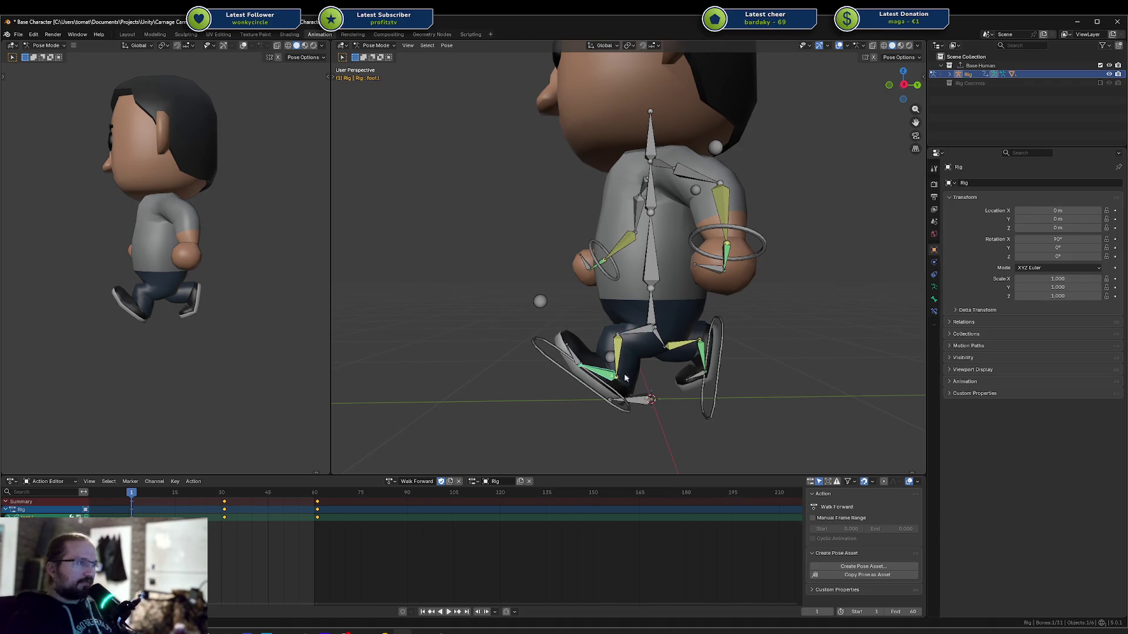
{"action": "left_click", "coordinate": [585, 384]}
{"action": "scroll", "coordinate": [583, 381], "scroll_direction": "up", "scroll_amount": 5}
{"action": "mouse_move", "coordinate": [582, 381]}
{"action": "middle_mouse_down"}
{"action": "mouse_move", "coordinate": [817, 224]}
{"action": "mouse_move", "coordinate": [846, 221]}
{"action": "middle_mouse_up"}
{"action": "key", "text": "r"}
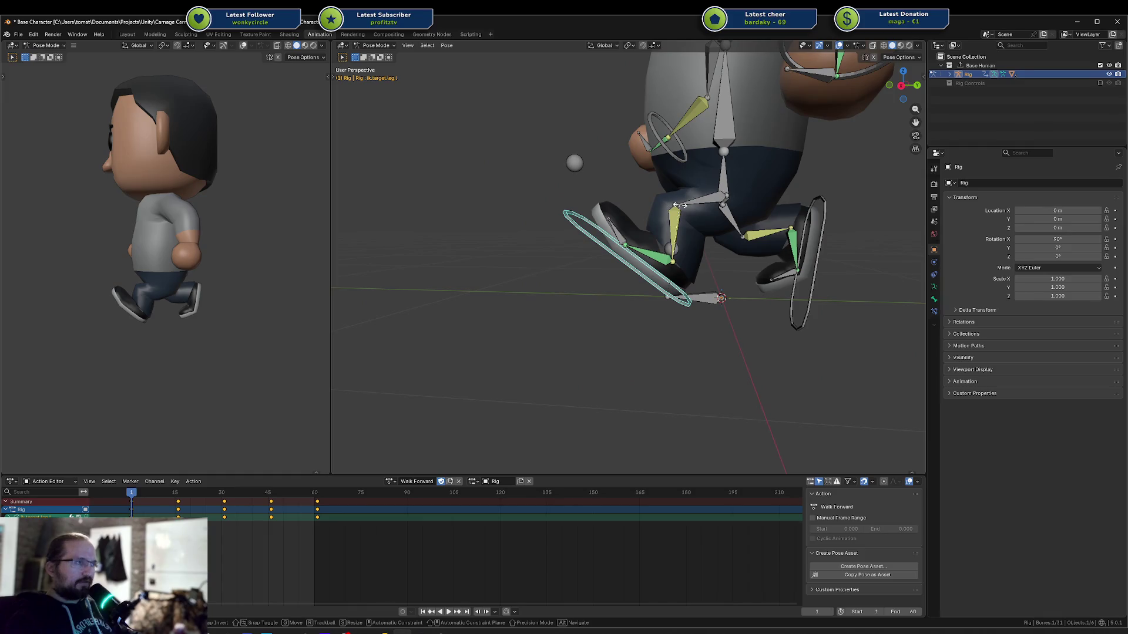
{"action": "left_click", "coordinate": [670, 208]}
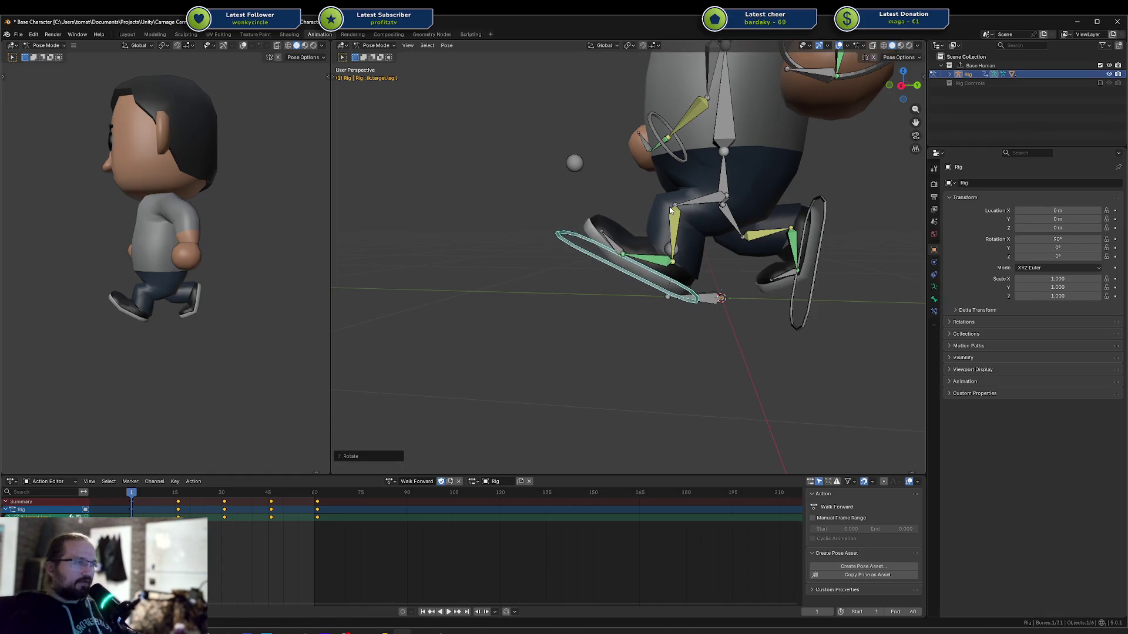
{"action": "key", "text": "r"}
{"action": "left_click", "coordinate": [662, 214]}
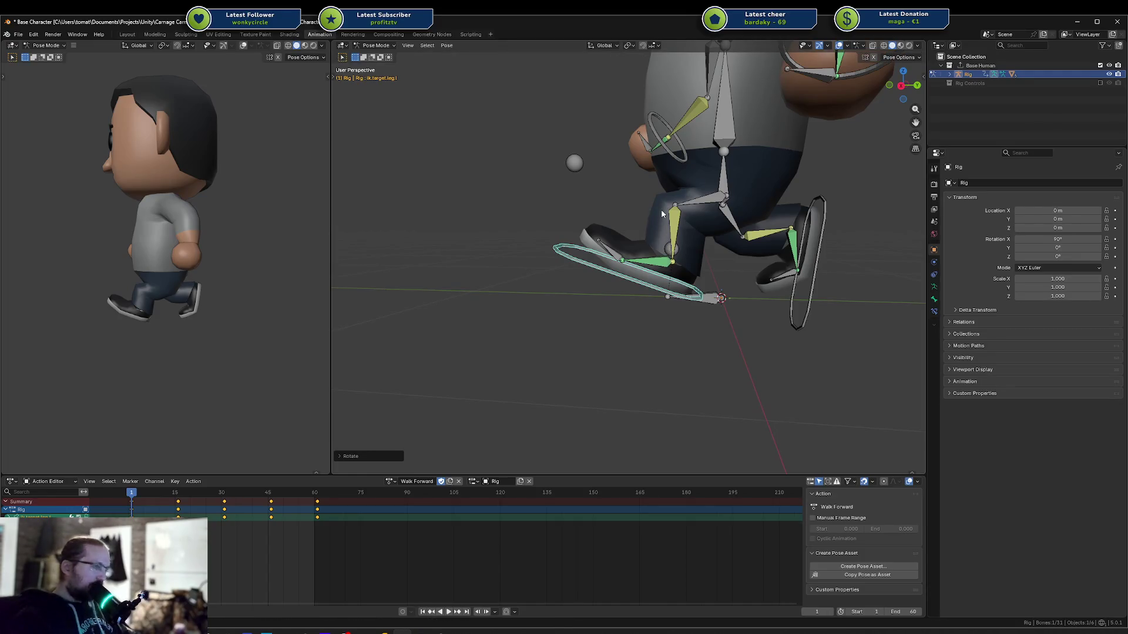
Copy the foot pose, paste it flipped, and paste it again at frame 61
{"action": "key", "text": "i"}
{"action": "key", "text": "ctrl+c"}
{"action": "key", "text": "space"}
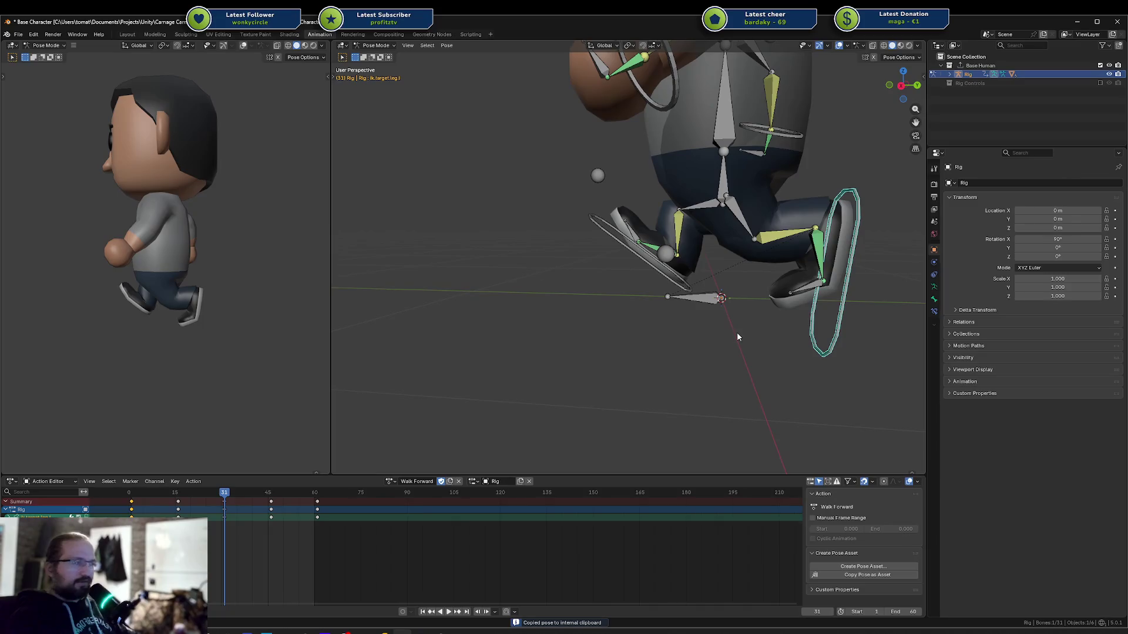
{"action": "key", "text": "ctrl+shift+v"}
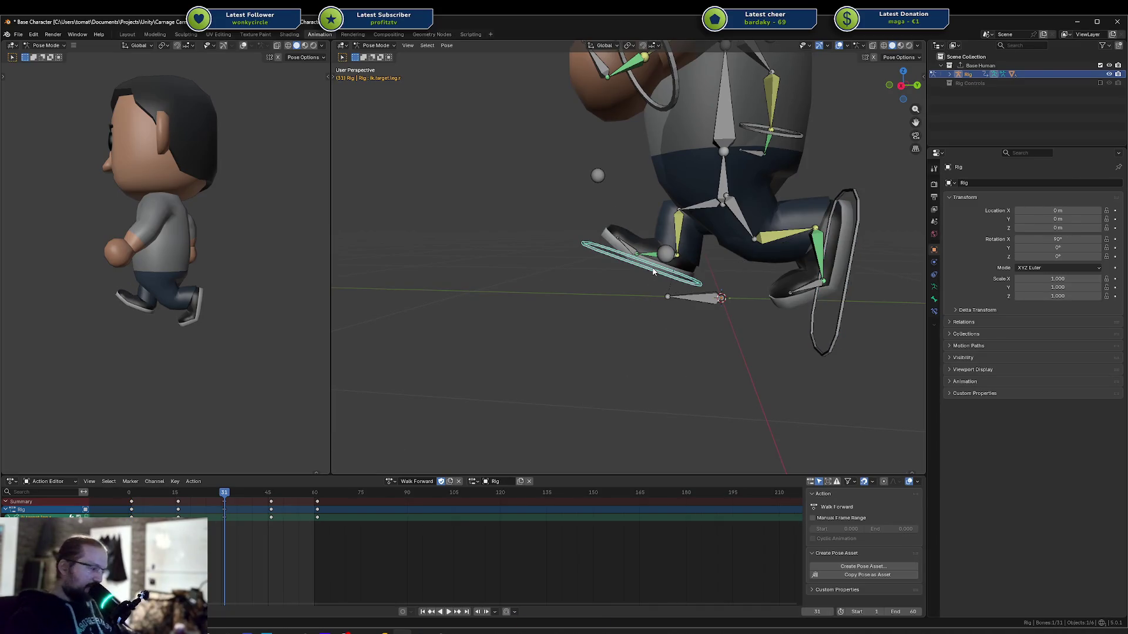
{"action": "left_click", "coordinate": [318, 493]}
{"action": "key", "text": "ctrl+v"}
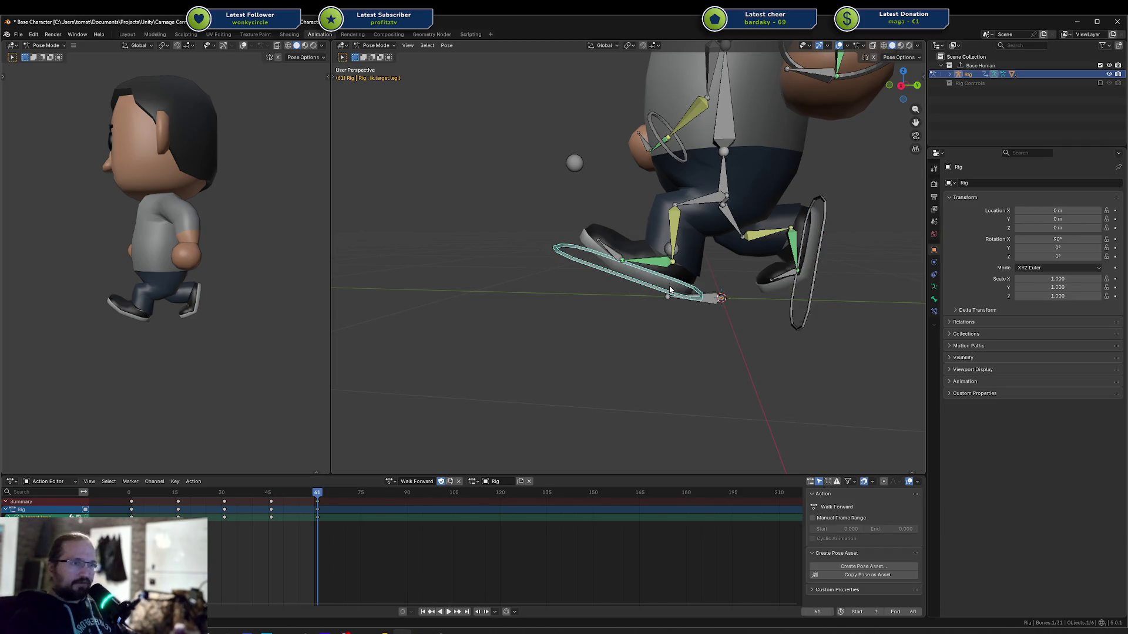
Dismiss the F3 operator search and restart the walk playback
{"action": "key", "text": "F3"}
{"action": "key", "text": "Escape"}
{"action": "key", "text": "space"}
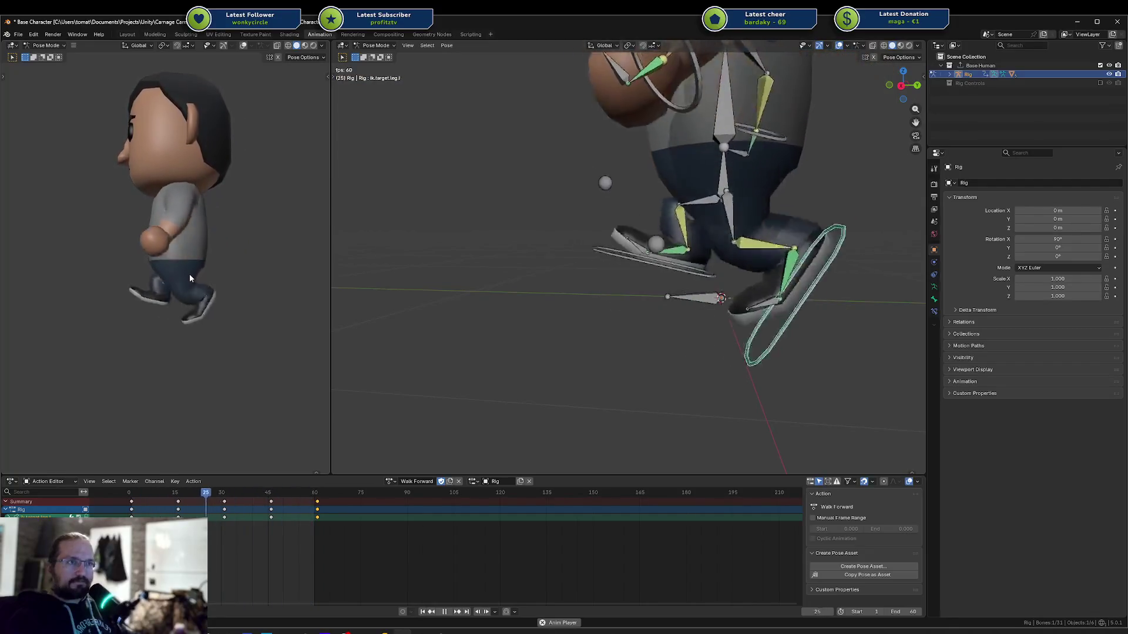
Orbit the preview around the character, including a straight front view and low angles
{"action": "scroll", "coordinate": [203, 278], "scroll_direction": "down", "scroll_amount": 3}
{"action": "scroll", "coordinate": [203, 273], "scroll_direction": "up", "scroll_amount": 3}
{"action": "middle_click_drag", "start_coordinate": [202, 273], "coordinate": [238, 270]}
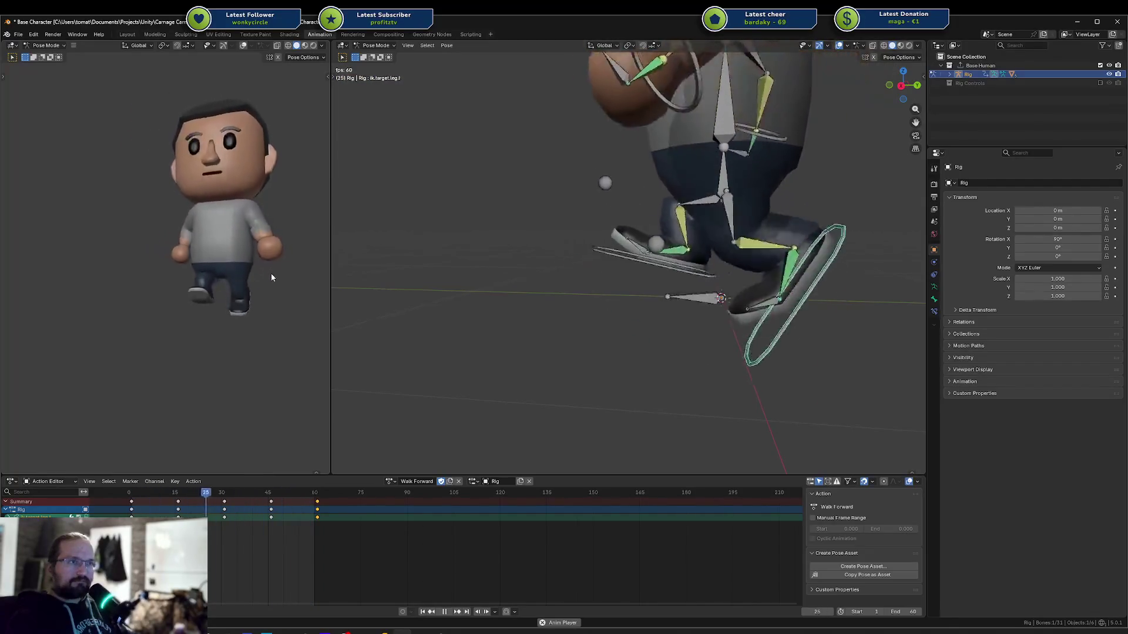
{"action": "mouse_move", "coordinate": [263, 323]}
{"action": "middle_mouse_down"}
{"action": "mouse_move", "coordinate": [233, 301]}
{"action": "mouse_move", "coordinate": [277, 301]}
{"action": "mouse_move", "coordinate": [229, 288]}
{"action": "mouse_move", "coordinate": [251, 288]}
{"action": "mouse_move", "coordinate": [247, 302]}
{"action": "mouse_move", "coordinate": [181, 333]}
{"action": "middle_mouse_up"}
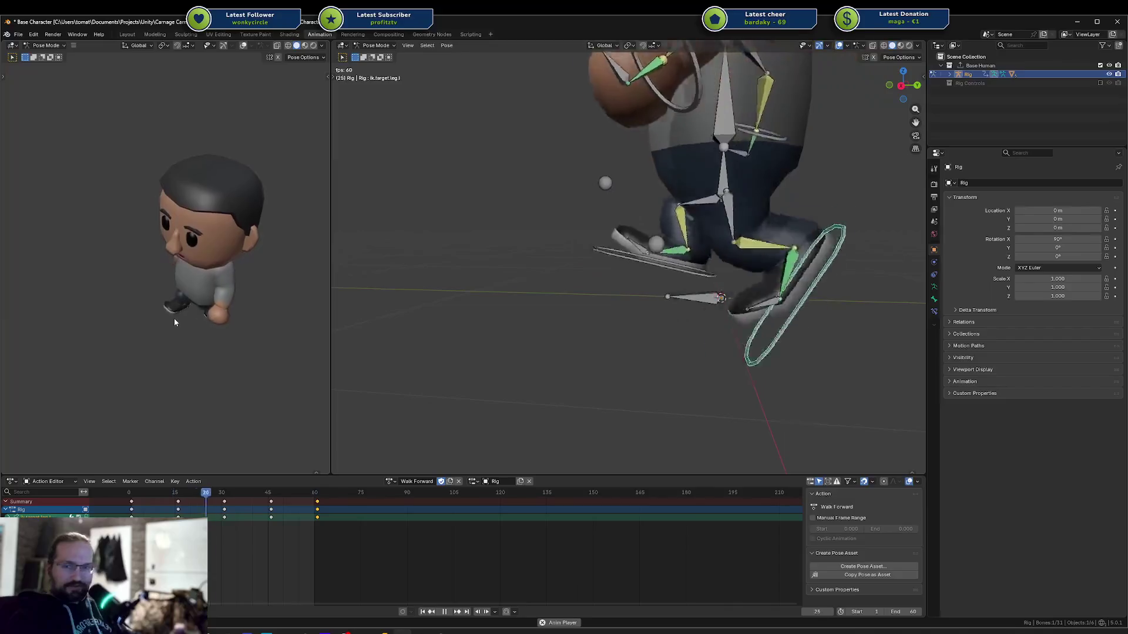
{"action": "key", "text": "KP_1"}
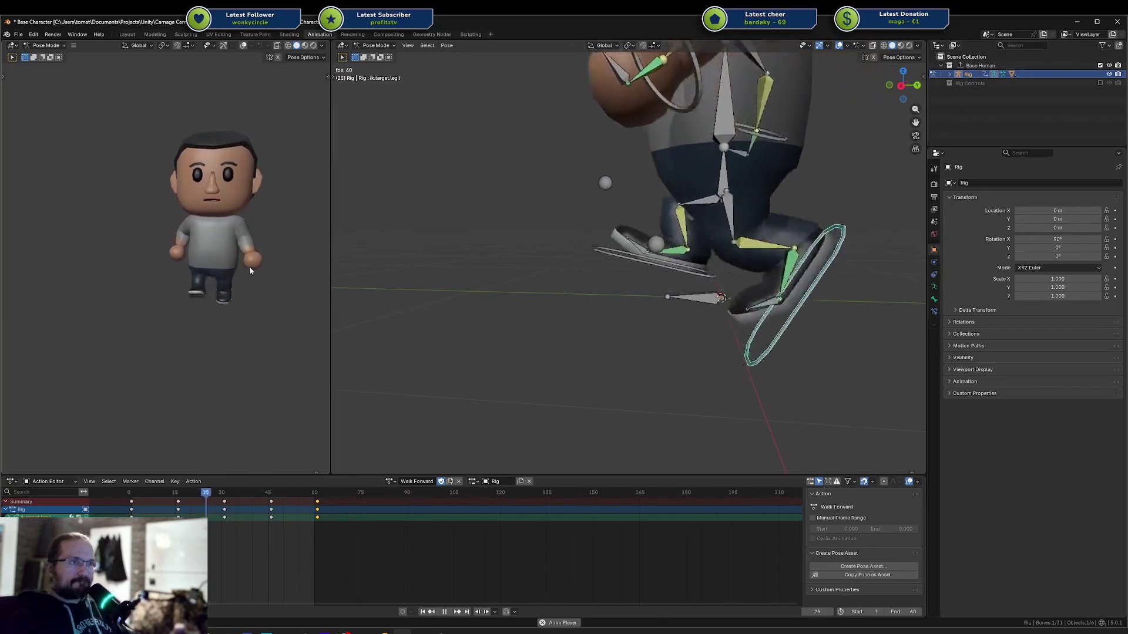
{"action": "scroll", "coordinate": [249, 266], "scroll_direction": "up", "scroll_amount": 5}
{"action": "mouse_move", "coordinate": [225, 271]}
{"action": "middle_mouse_down"}
{"action": "mouse_move", "coordinate": [207, 270]}
{"action": "mouse_move", "coordinate": [257, 269]}
{"action": "middle_mouse_up"}
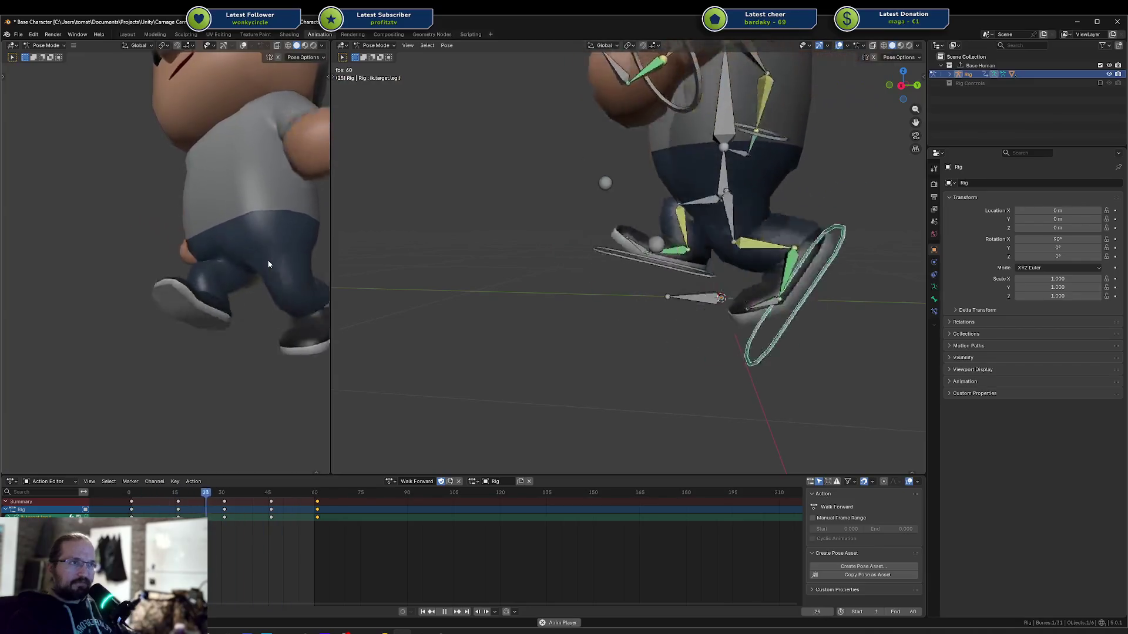
{"action": "middle_click_drag", "start_coordinate": [274, 252], "coordinate": [270, 263]}
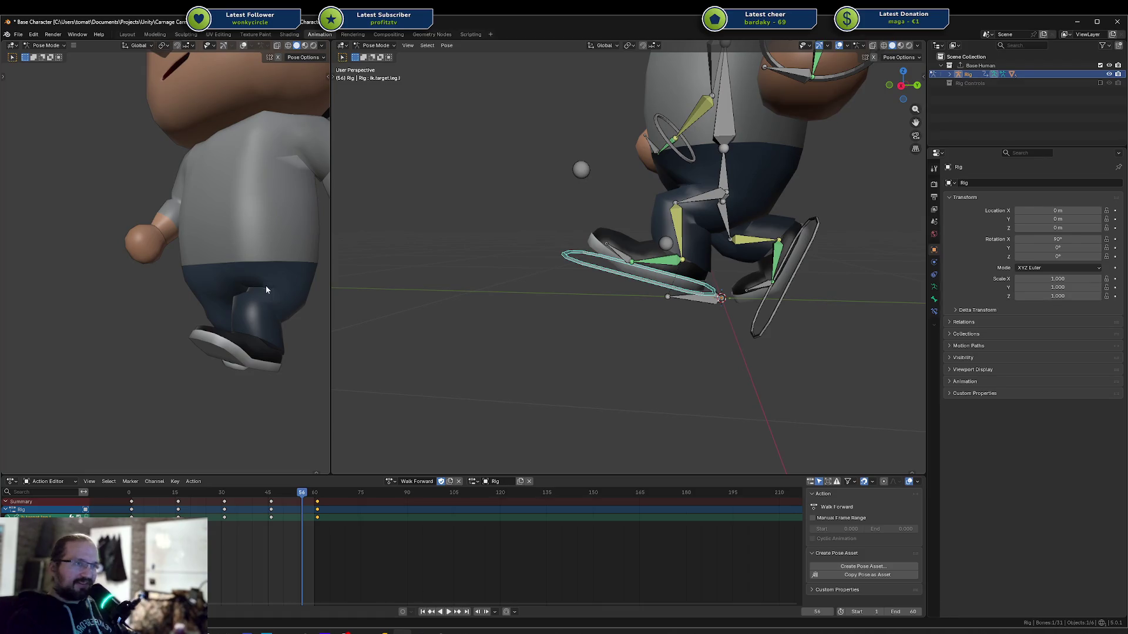
Play and pause the walk while viewing from above, then save Base Character.blend
{"action": "key", "text": "space"}
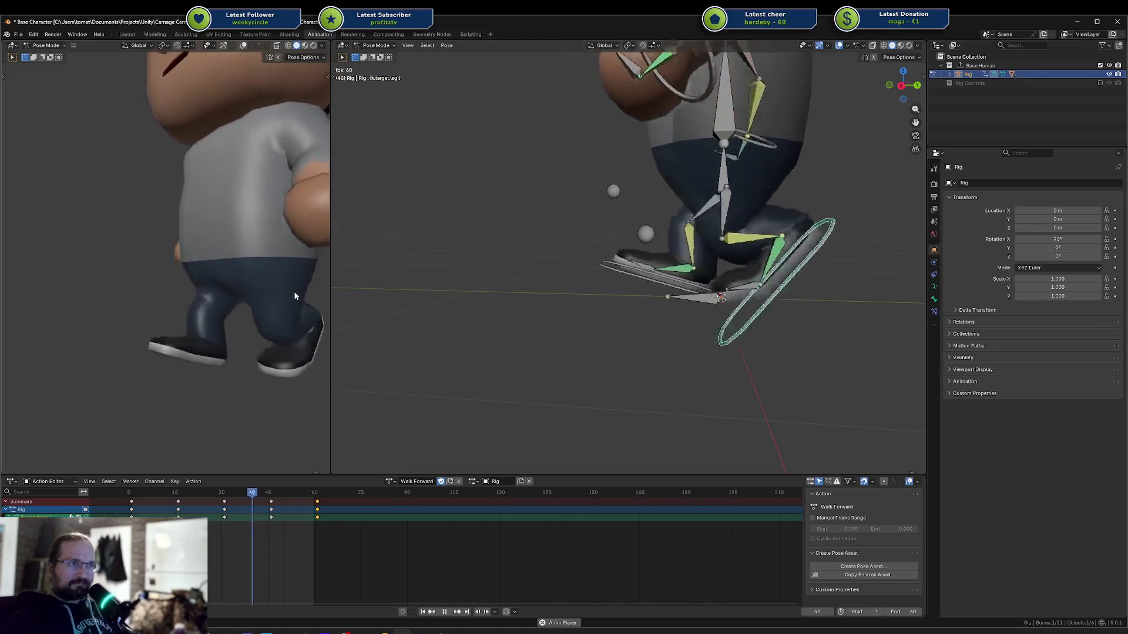
{"action": "key", "text": "space"}
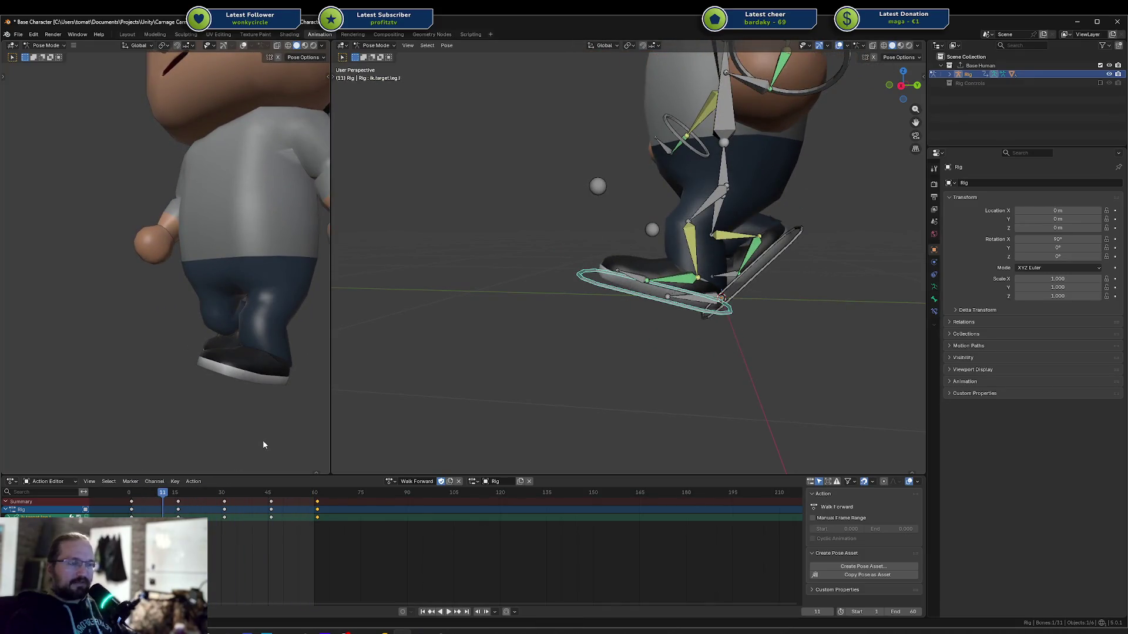
{"action": "key", "text": "space"}
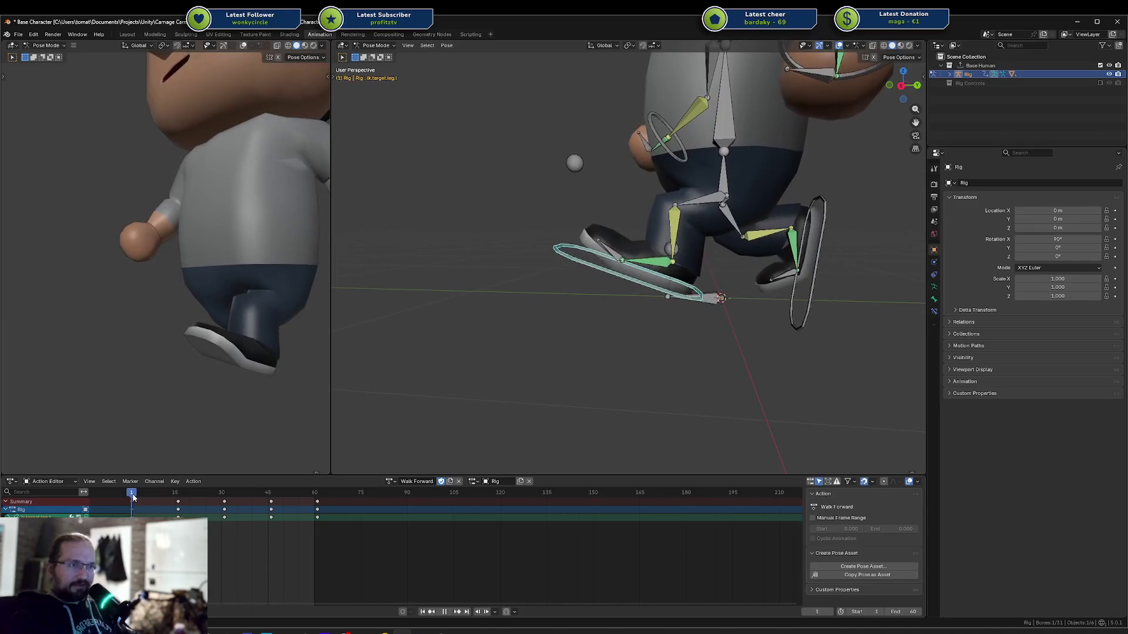
{"action": "mouse_move", "coordinate": [216, 325]}
{"action": "middle_mouse_down"}
{"action": "mouse_move", "coordinate": [214, 337]}
{"action": "mouse_move", "coordinate": [184, 329]}
{"action": "mouse_move", "coordinate": [255, 312]}
{"action": "middle_mouse_up"}
{"action": "scroll", "coordinate": [244, 297], "scroll_direction": "up", "scroll_amount": 4}
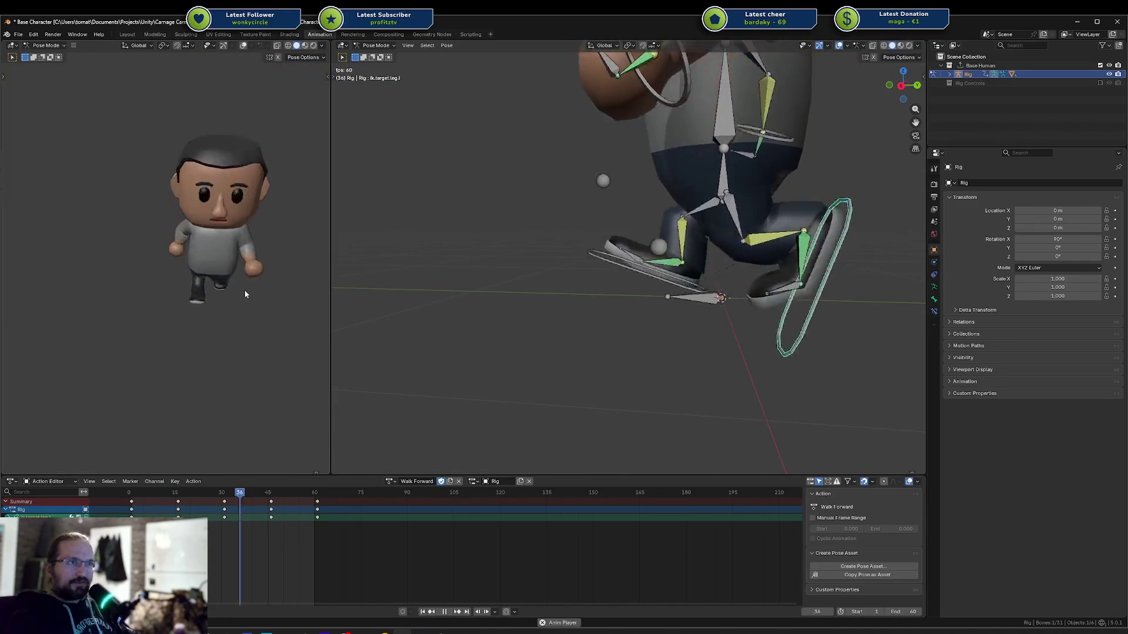
{"action": "key", "text": "space"}
{"action": "key", "text": "ctrl+s"}
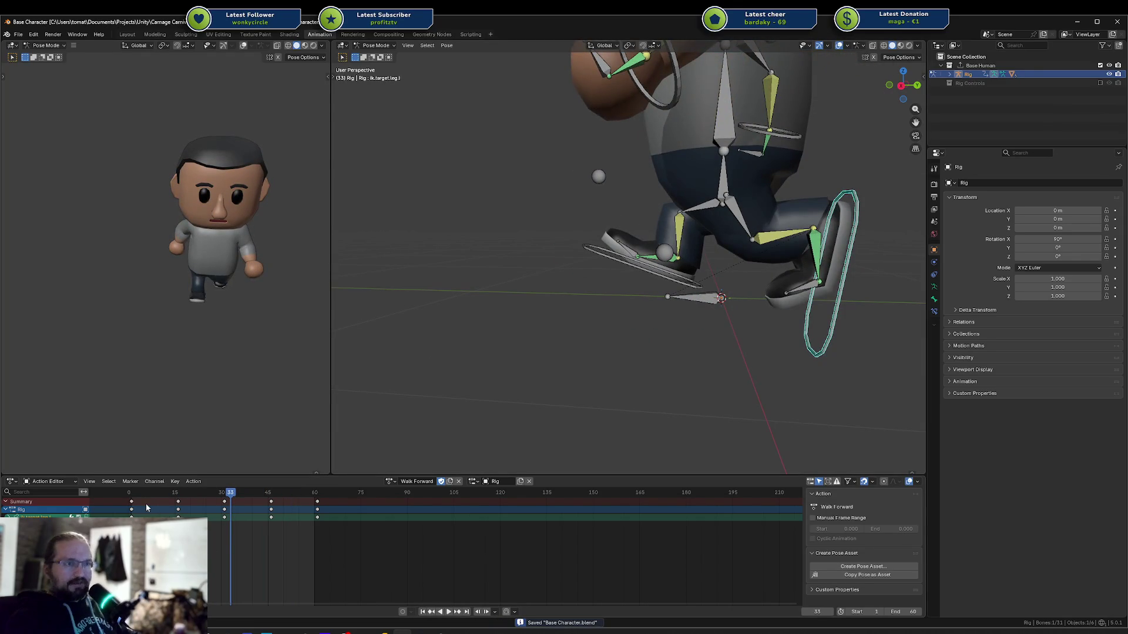
Play the walk cycle from frame 1 while orbiting the main view to the side
{"action": "left_click", "coordinate": [134, 496]}
{"action": "key", "text": "space"}
{"action": "key", "text": "space"}
{"action": "mouse_move", "coordinate": [694, 294]}
{"action": "middle_mouse_down"}
{"action": "mouse_move", "coordinate": [717, 273]}
{"action": "mouse_move", "coordinate": [646, 225]}
{"action": "middle_mouse_up"}
{"action": "middle_click_drag", "start_coordinate": [381, 218], "coordinate": [496, 239]}
{"action": "key", "text": "space"}
{"action": "left_click", "coordinate": [129, 497]}
{"action": "key", "text": "space"}
{"action": "middle_click_drag", "start_coordinate": [583, 318], "coordinate": [552, 299]}
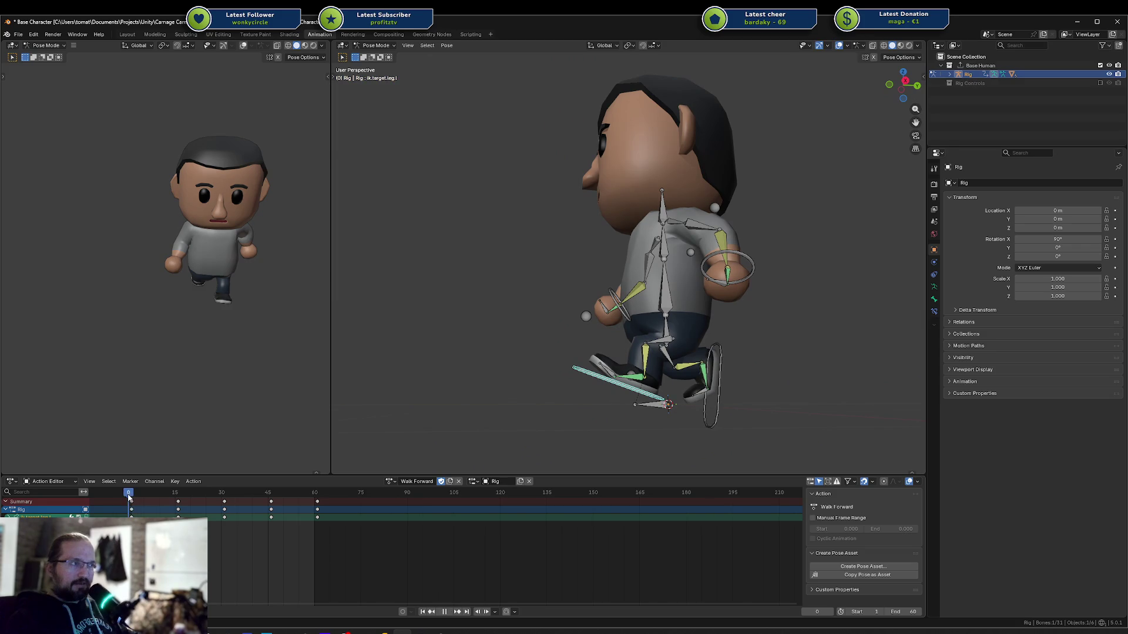
Scrub through the first stride to check the poses at frames 15, 40 and 41
{"action": "mouse_move", "coordinate": [139, 497]}
{"action": "left_mouse_down"}
{"action": "mouse_move", "coordinate": [179, 498]}
{"action": "mouse_move", "coordinate": [140, 500]}
{"action": "left_mouse_up"}
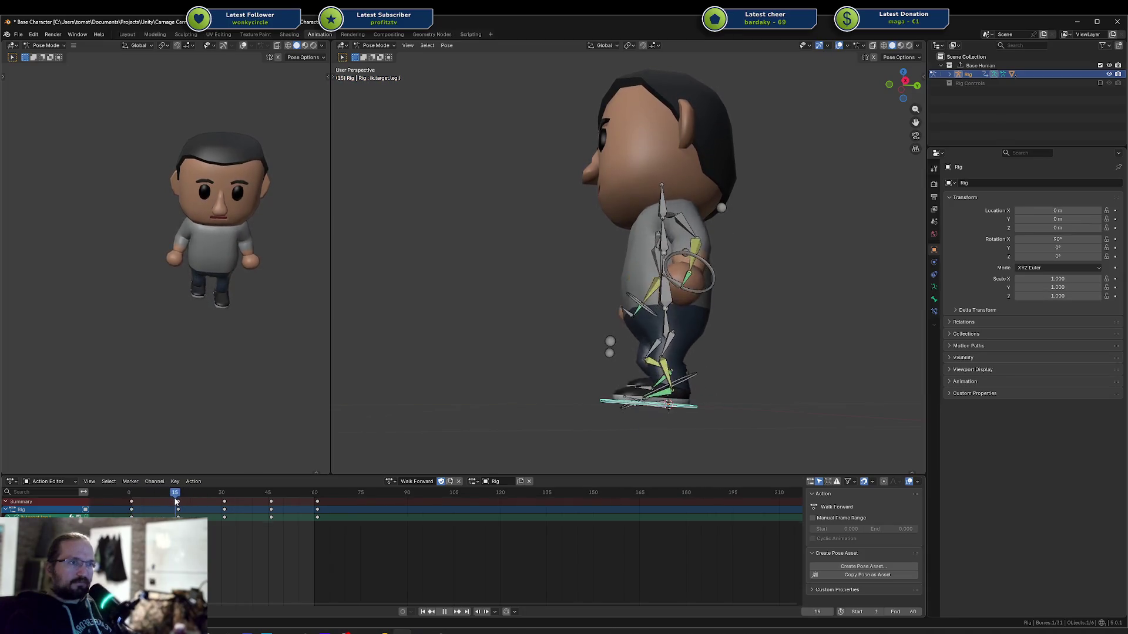
{"action": "left_click_drag", "start_coordinate": [134, 500], "coordinate": [176, 499]}
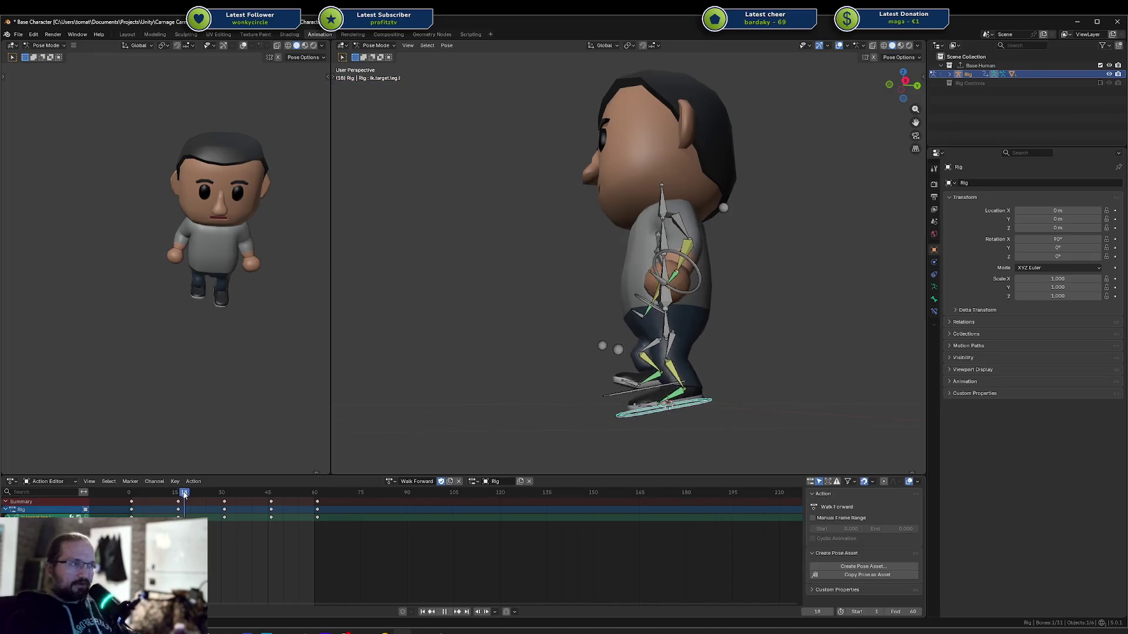
{"action": "mouse_move", "coordinate": [222, 495]}
{"action": "left_mouse_down"}
{"action": "mouse_move", "coordinate": [252, 498]}
{"action": "mouse_move", "coordinate": [232, 500]}
{"action": "left_mouse_up"}
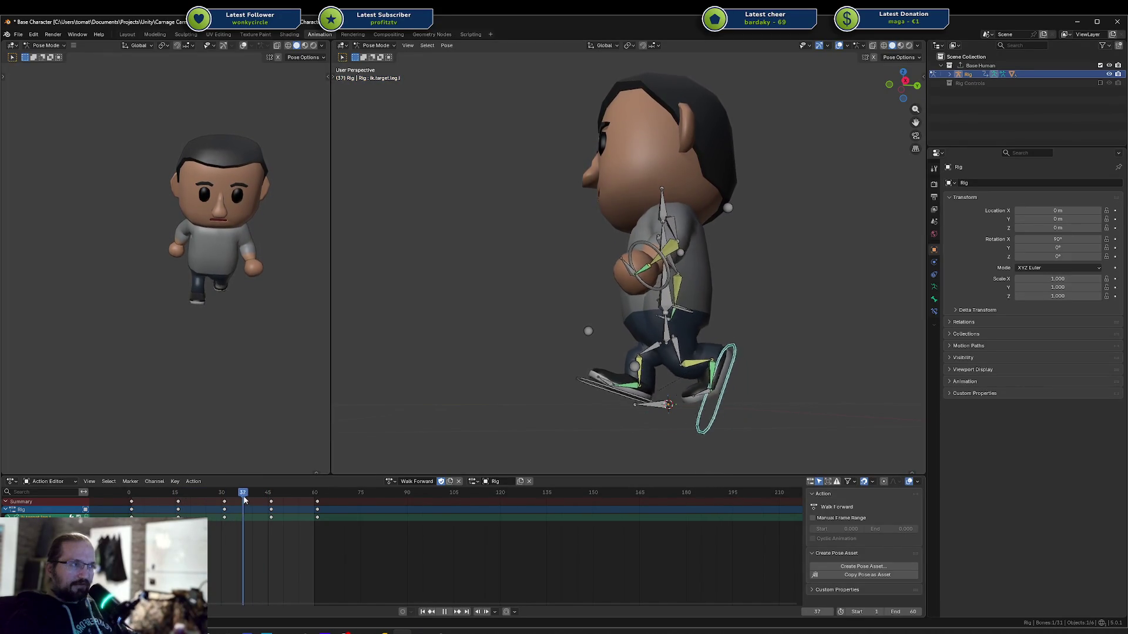
{"action": "mouse_move", "coordinate": [272, 498]}
{"action": "left_mouse_down"}
{"action": "mouse_move", "coordinate": [124, 498]}
{"action": "mouse_move", "coordinate": [180, 497]}
{"action": "left_mouse_up"}
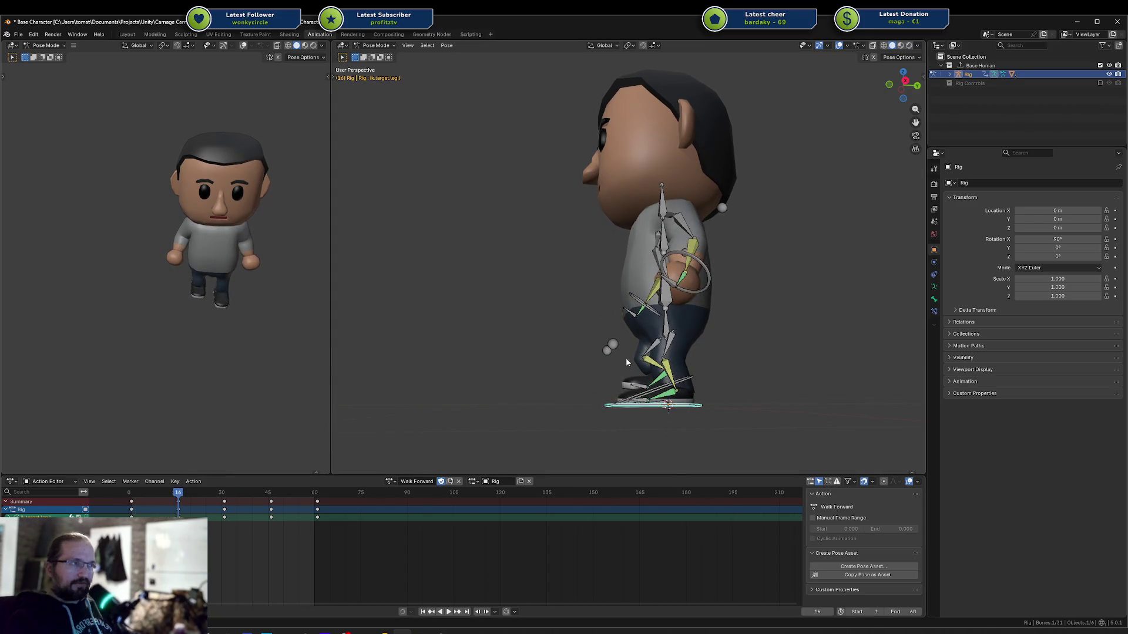
{"action": "middle_click_drag", "start_coordinate": [626, 362], "coordinate": [643, 369]}
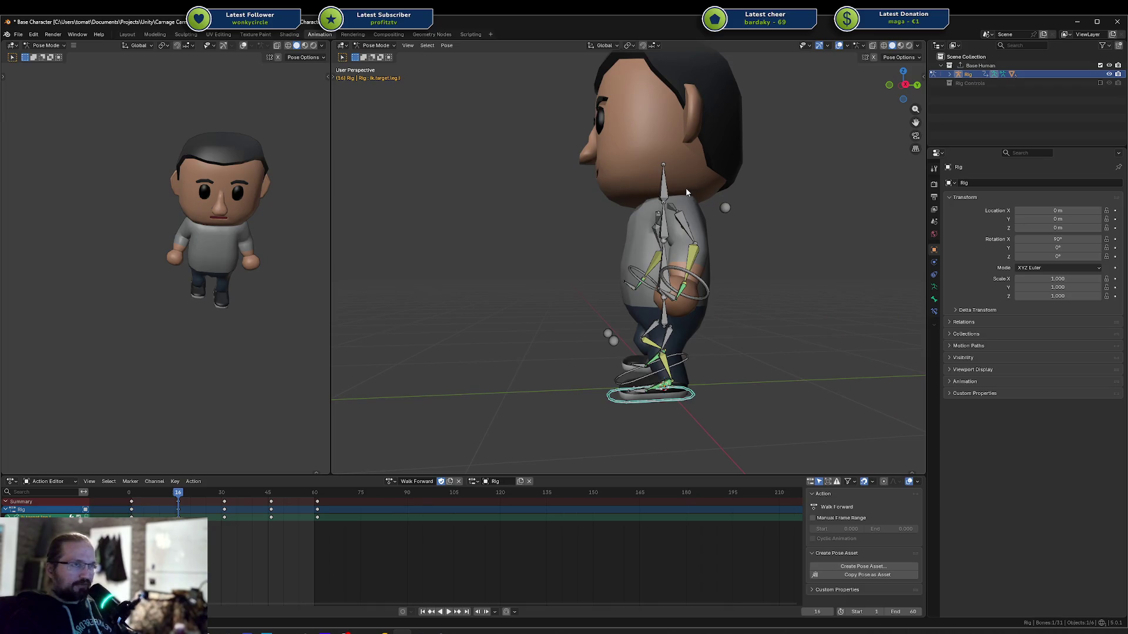
Rotate the head and shoulder bones on the X axis, then select both shoulders and the head
{"action": "key", "text": "r"}
{"action": "key", "text": "x"}
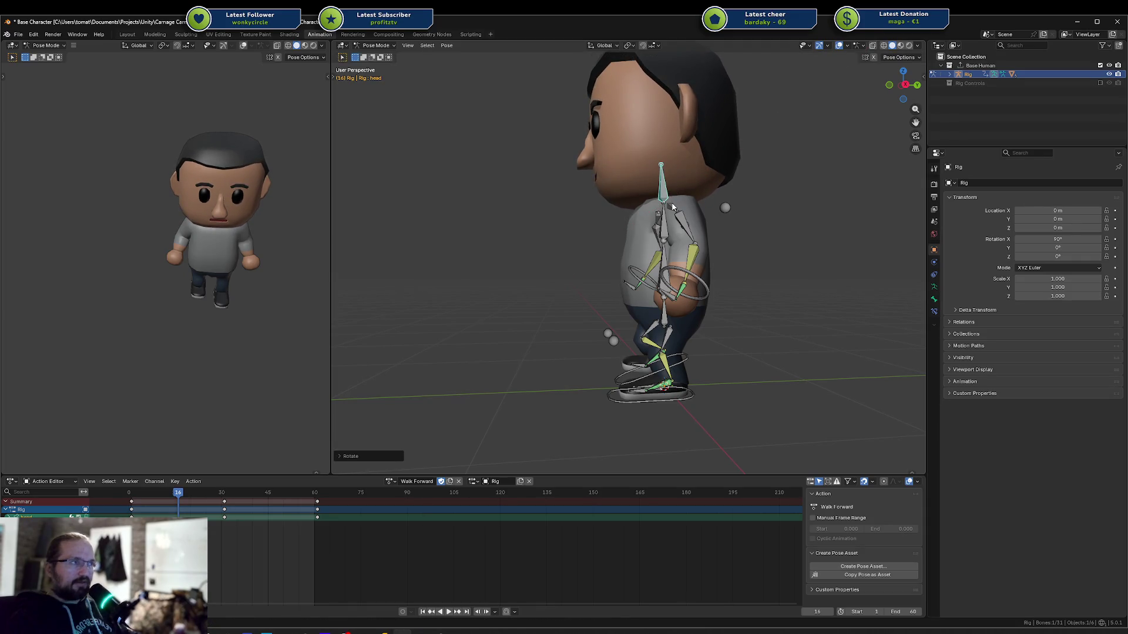
{"action": "mouse_move", "coordinate": [672, 206]}
{"action": "middle_mouse_down"}
{"action": "mouse_move", "coordinate": [745, 204]}
{"action": "mouse_move", "coordinate": [628, 213]}
{"action": "middle_mouse_up"}
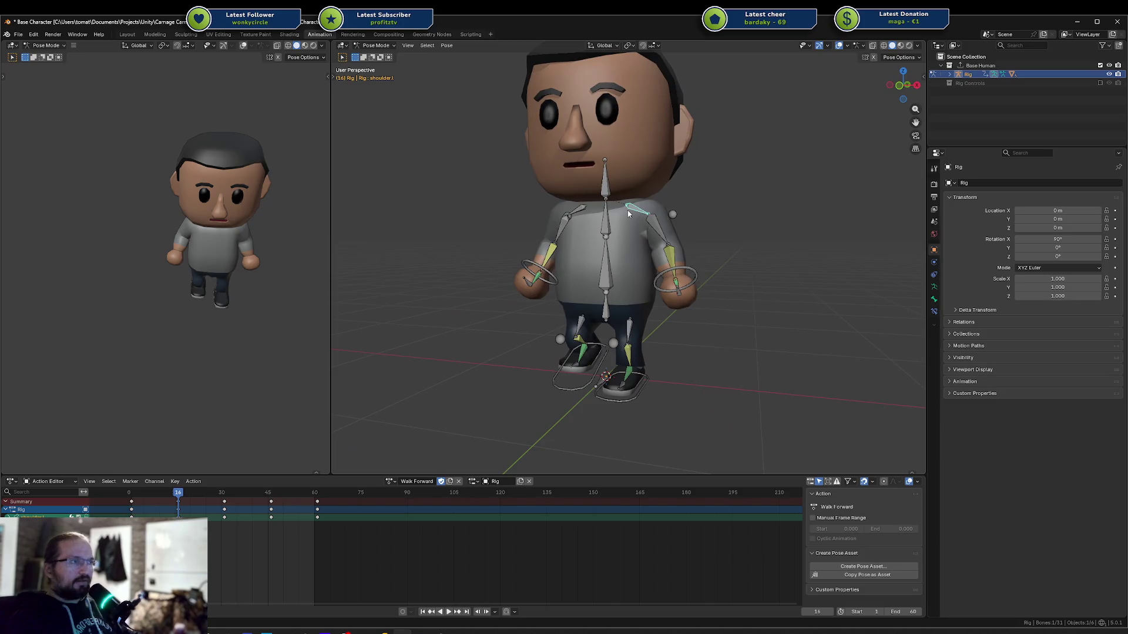
{"action": "left_click", "coordinate": [679, 205]}
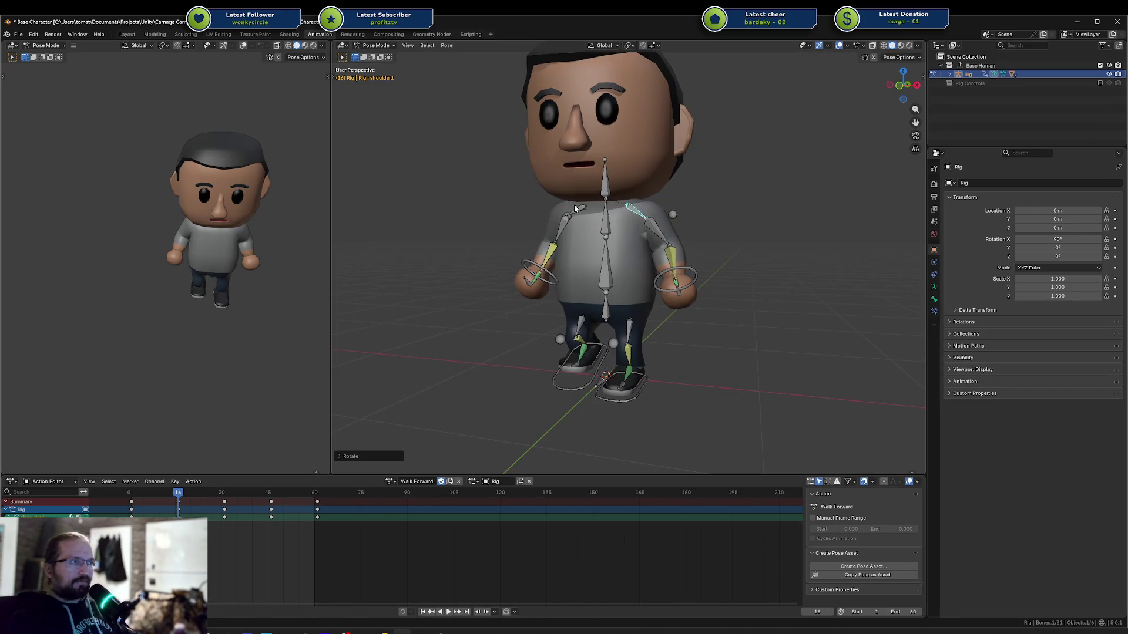
{"action": "left_click", "coordinate": [630, 167]}
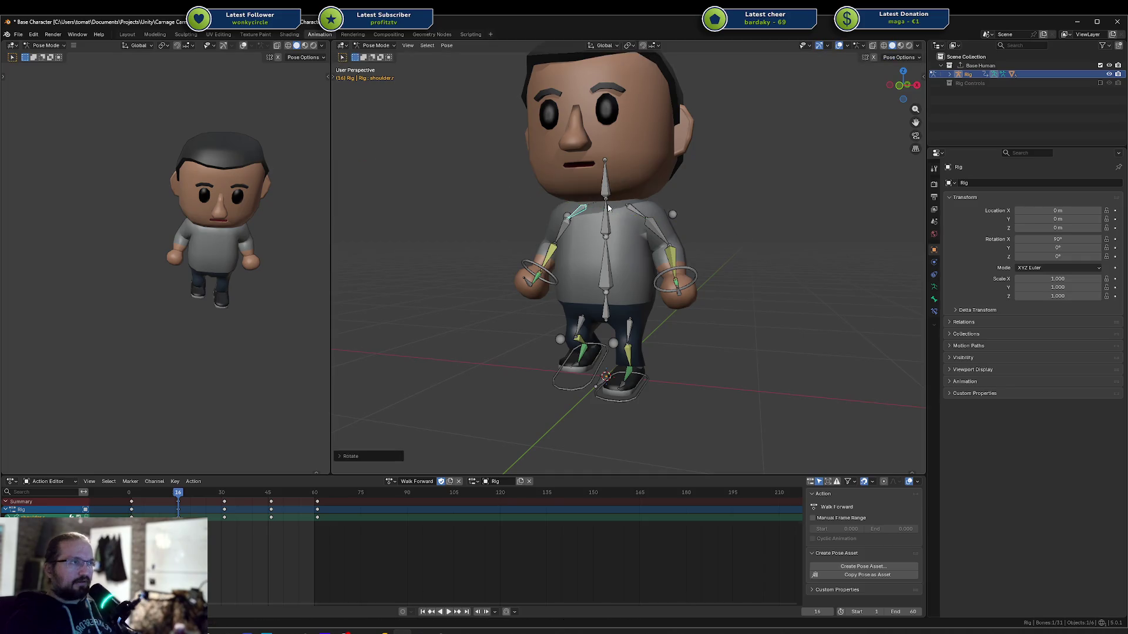
{"action": "key", "text": "x"}
{"action": "left_click", "coordinate": [641, 177]}
{"action": "left_click", "coordinate": [578, 213], "text": "shift"}
{"action": "left_click", "coordinate": [604, 178], "text": "shift"}
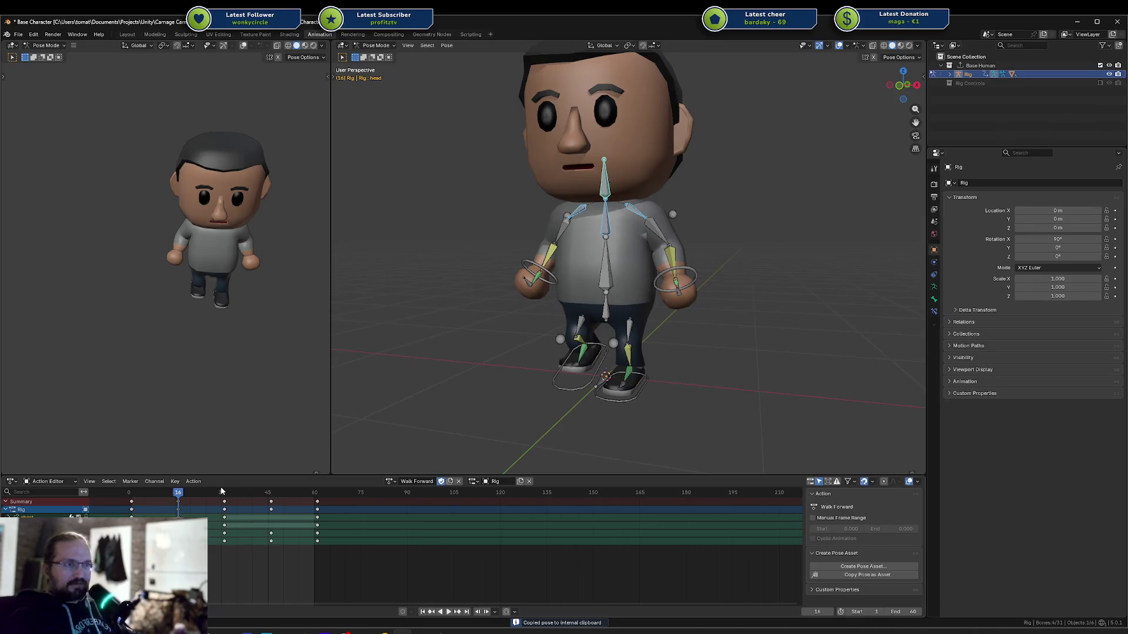
Paste the head and shoulder pose at frame 46, keyframe it, and save
{"action": "left_click_drag", "start_coordinate": [260, 492], "coordinate": [272, 492]}
{"action": "key", "text": "ctrl+v"}
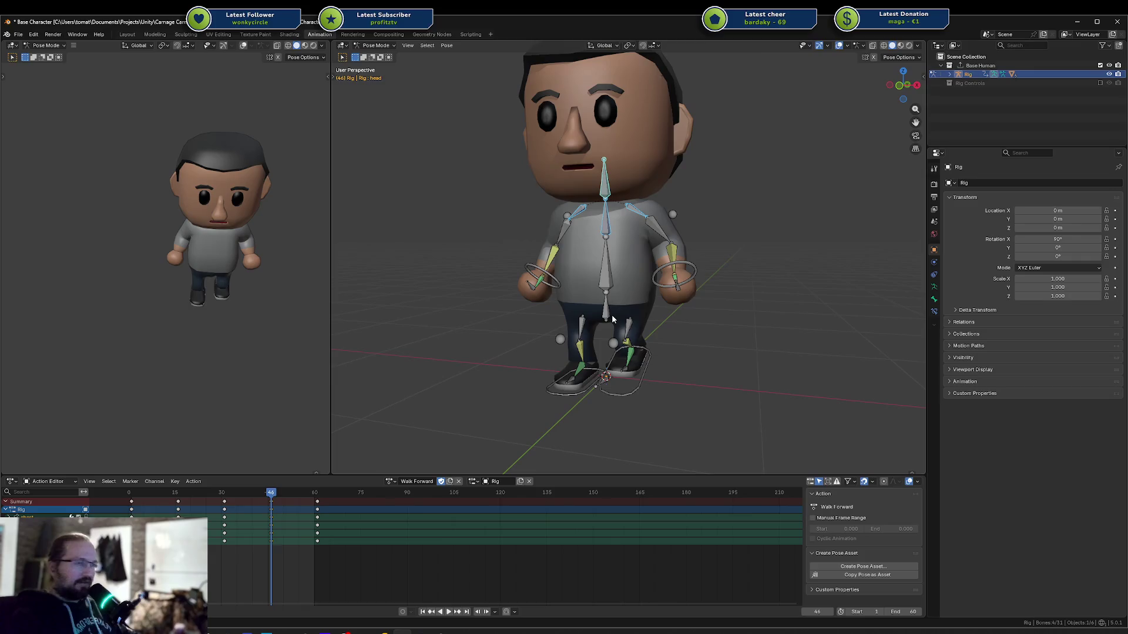
{"action": "key", "text": "i"}
{"action": "key", "text": "ctrl+s"}
{"action": "key", "text": "space"}
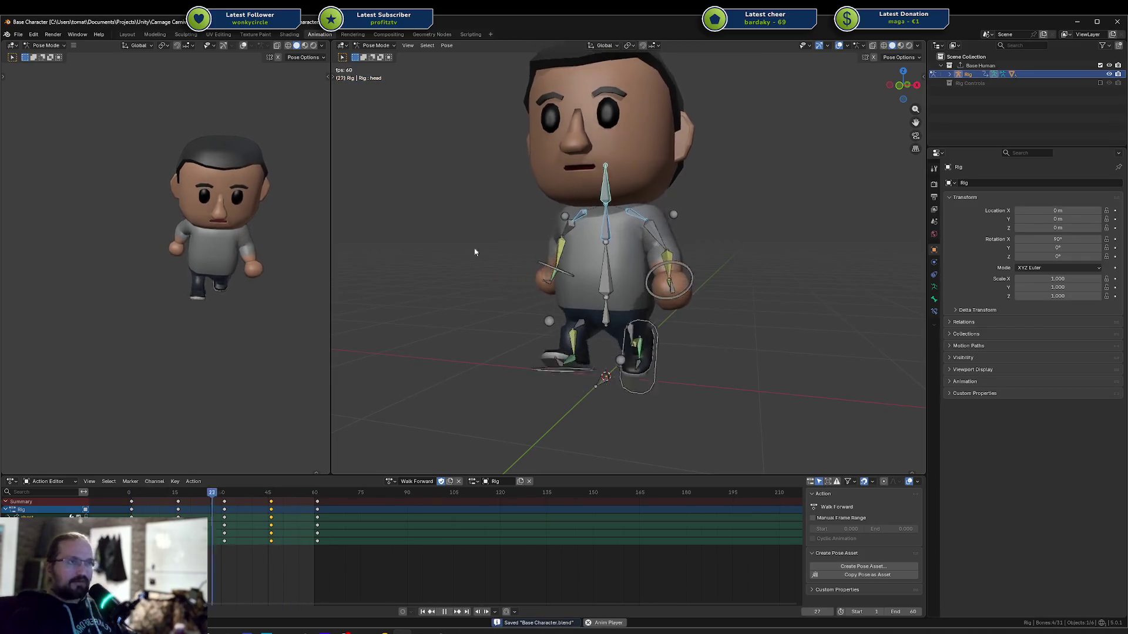
Snap the preview to a side view and turn it slightly toward the character's back
{"action": "scroll", "coordinate": [246, 285], "scroll_direction": "down", "scroll_amount": 5}
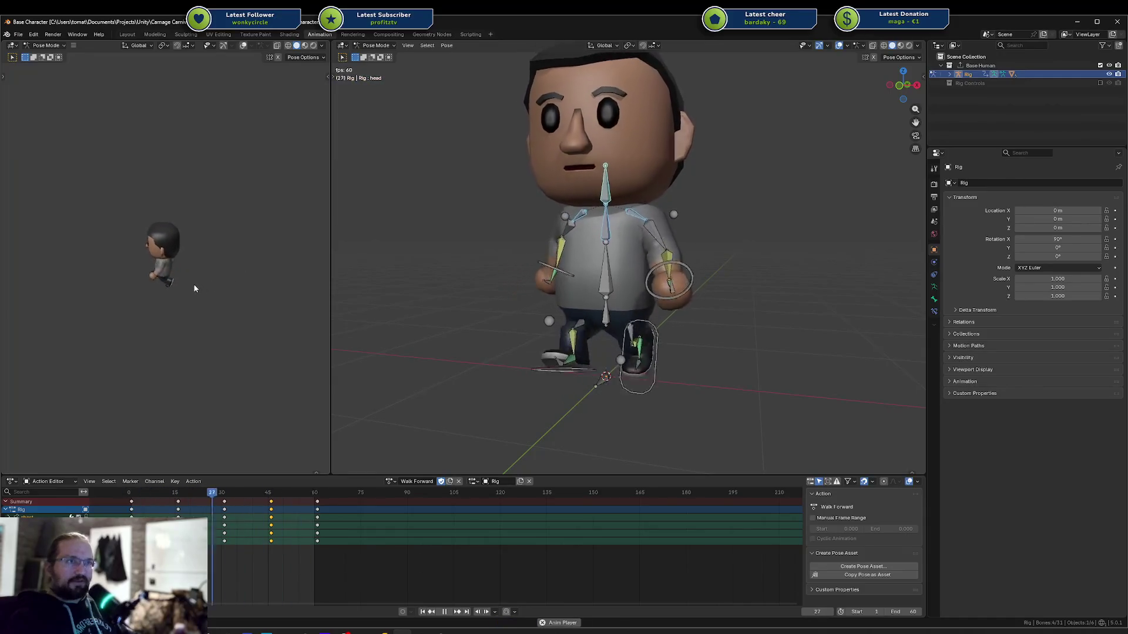
{"action": "scroll", "coordinate": [237, 273], "scroll_direction": "up", "scroll_amount": 5}
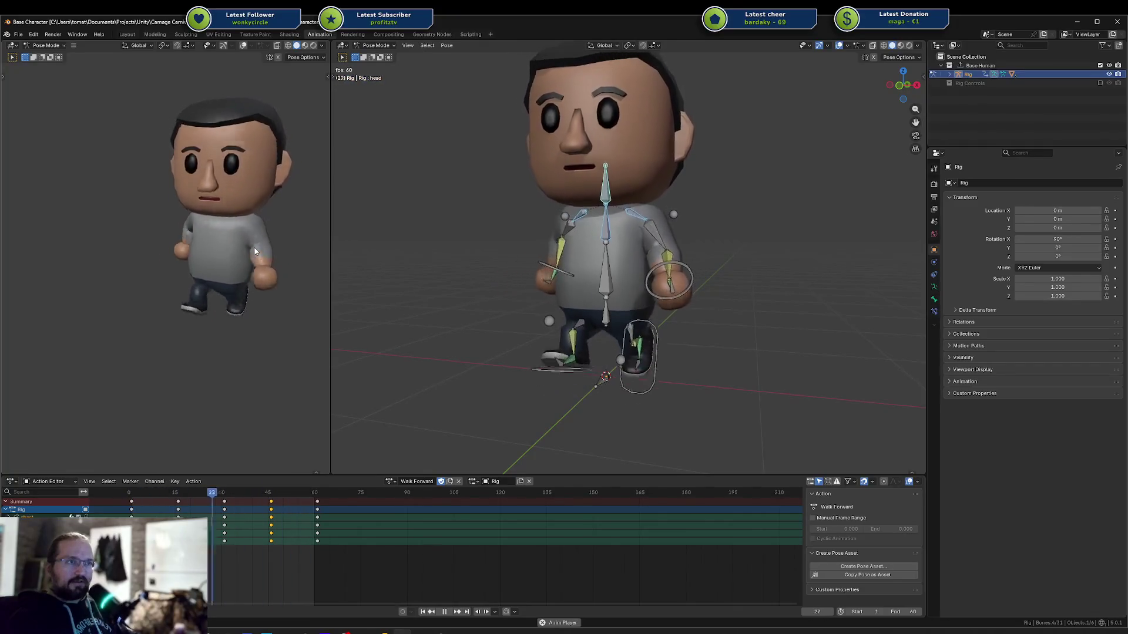
{"action": "key", "text": "KP_3"}
{"action": "middle_click_drag", "start_coordinate": [194, 247], "coordinate": [176, 228]}
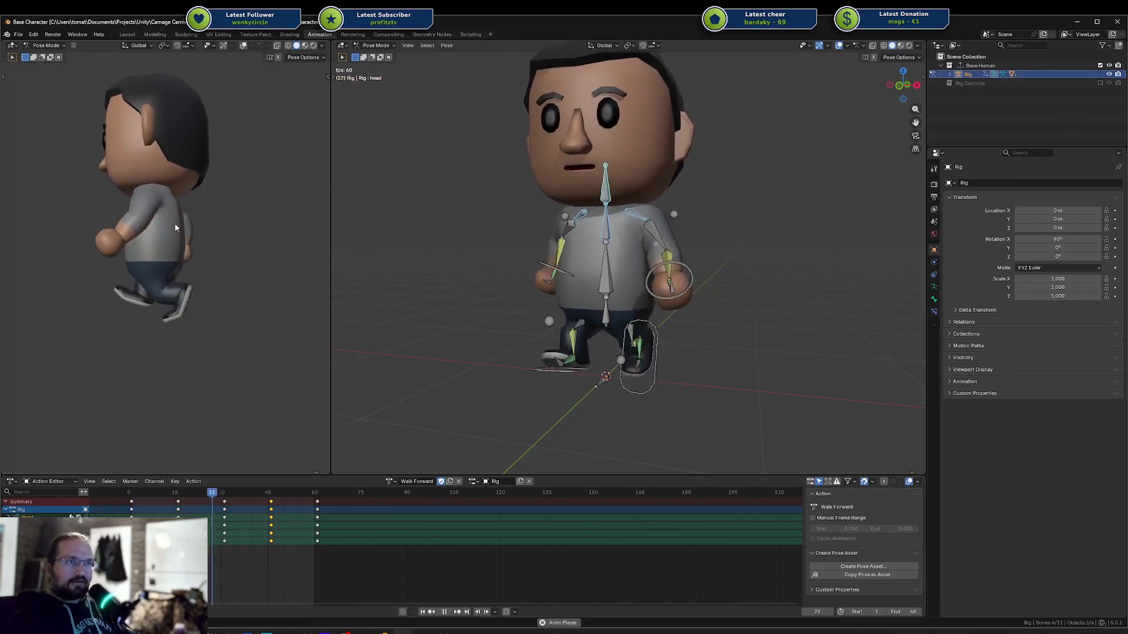
{"action": "scroll", "coordinate": [176, 228], "scroll_direction": "down", "scroll_amount": 5}
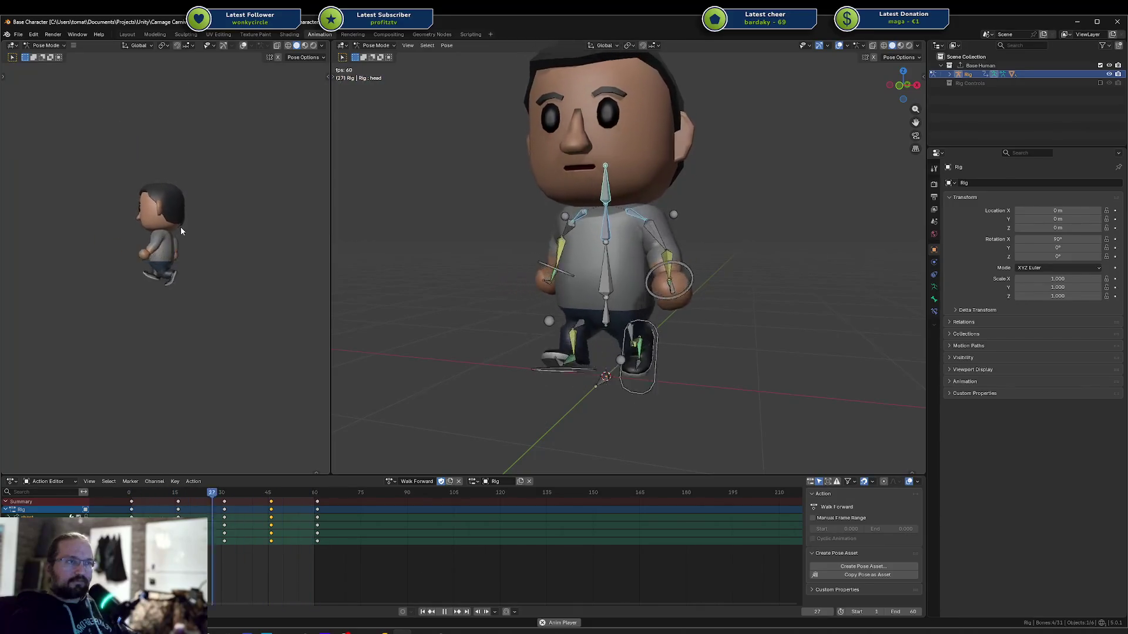
Switch the rig from pose mode to object mode and bring up the Shift+A Add menu
{"action": "key", "text": "ctrl+Tab"}
{"action": "left_click", "coordinate": [771, 310]}
{"action": "key", "text": "shift+a"}
Add a Plane as the floor, scale it by 20, and save the file
{"action": "mouse_move", "coordinate": [769, 319]}
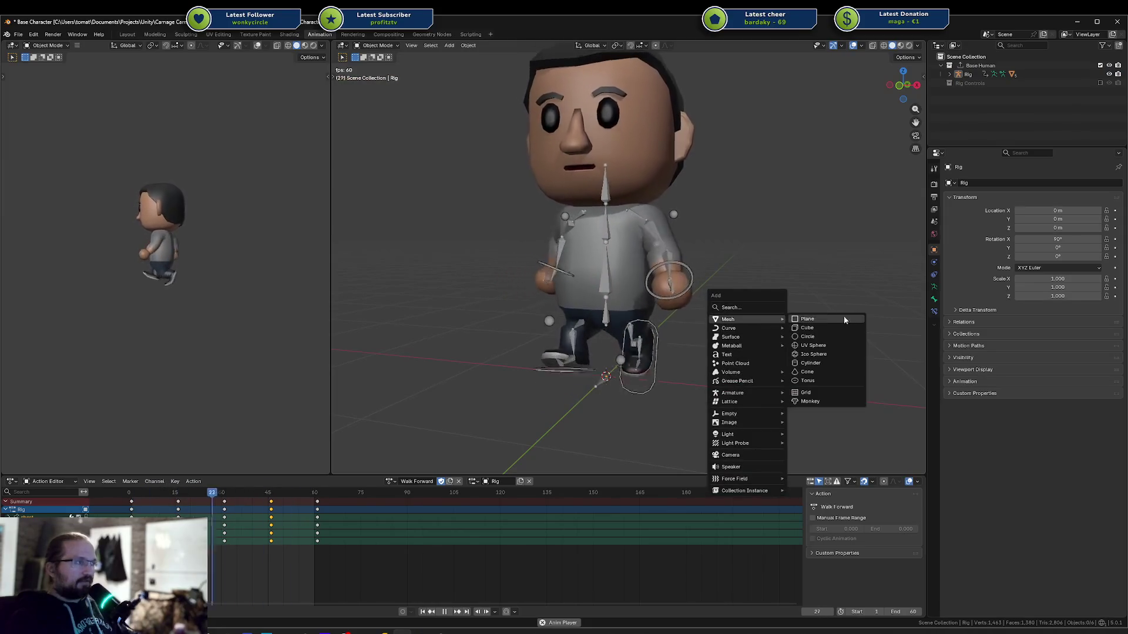
{"action": "left_click", "coordinate": [838, 320]}
{"action": "type", "text": "s"}
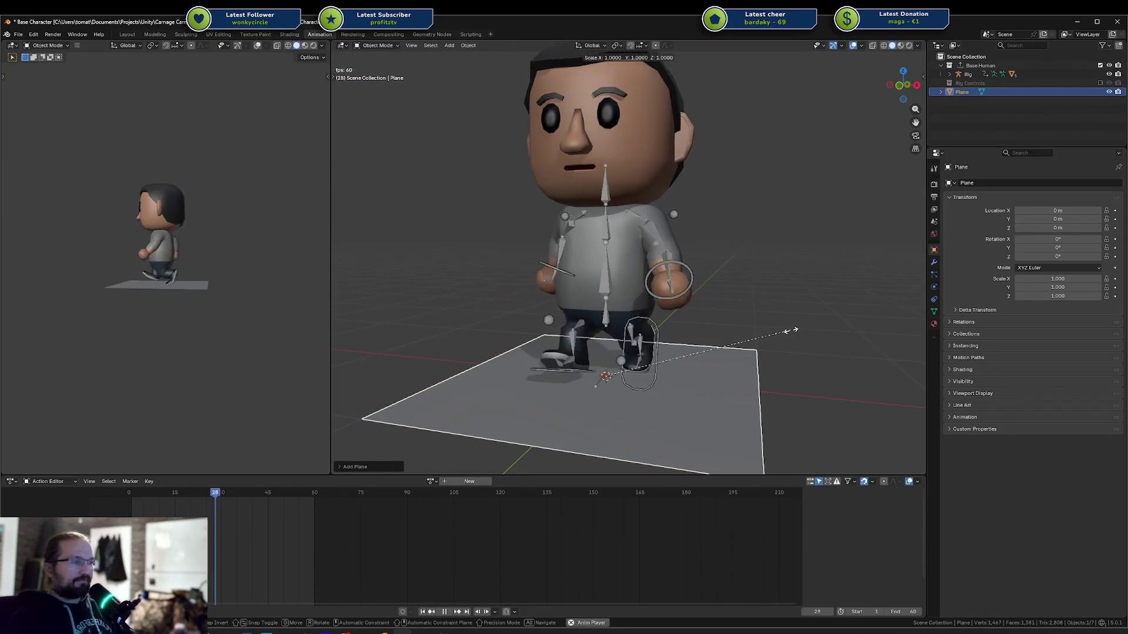
{"action": "type", "text": "20"}
{"action": "key", "text": "Return"}
{"action": "key", "text": "ctrl+s"}
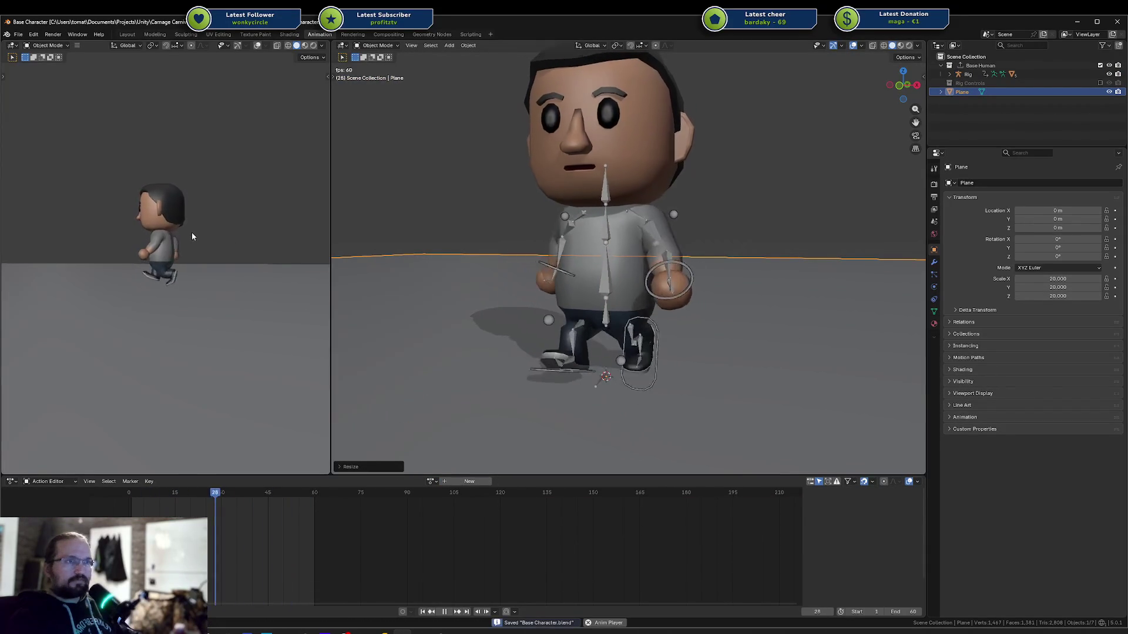
Enable backface culling and shadows in the left preview's shading options
{"action": "left_click", "coordinate": [322, 46]}
{"action": "left_click", "coordinate": [301, 238]}
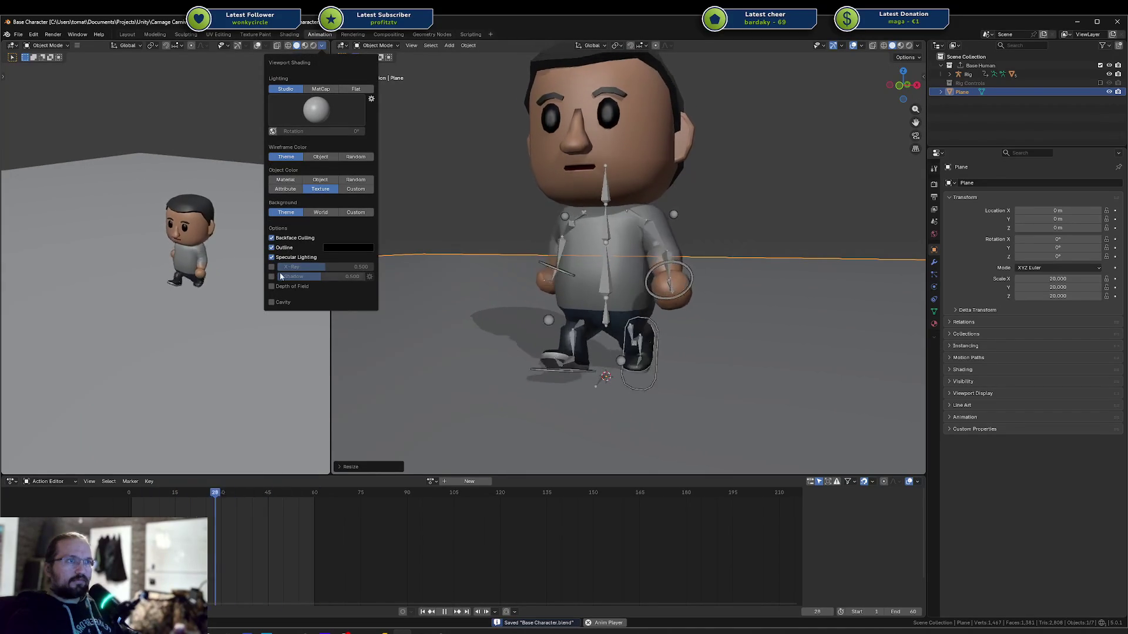
{"action": "left_click", "coordinate": [271, 277]}
{"action": "left_click", "coordinate": [271, 277]}
Set the left view to a perspective side view and save again
{"action": "middle_click_drag", "start_coordinate": [198, 147], "coordinate": [185, 184]}
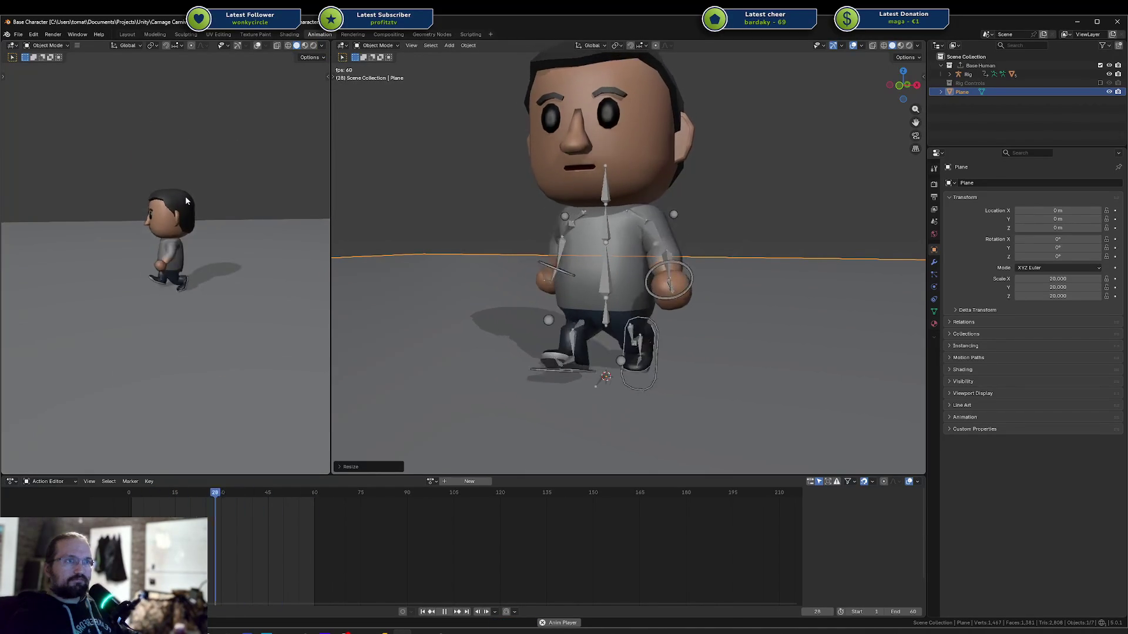
{"action": "scroll", "coordinate": [179, 218], "scroll_direction": "up", "scroll_amount": 4}
{"action": "key", "text": "KP_3"}
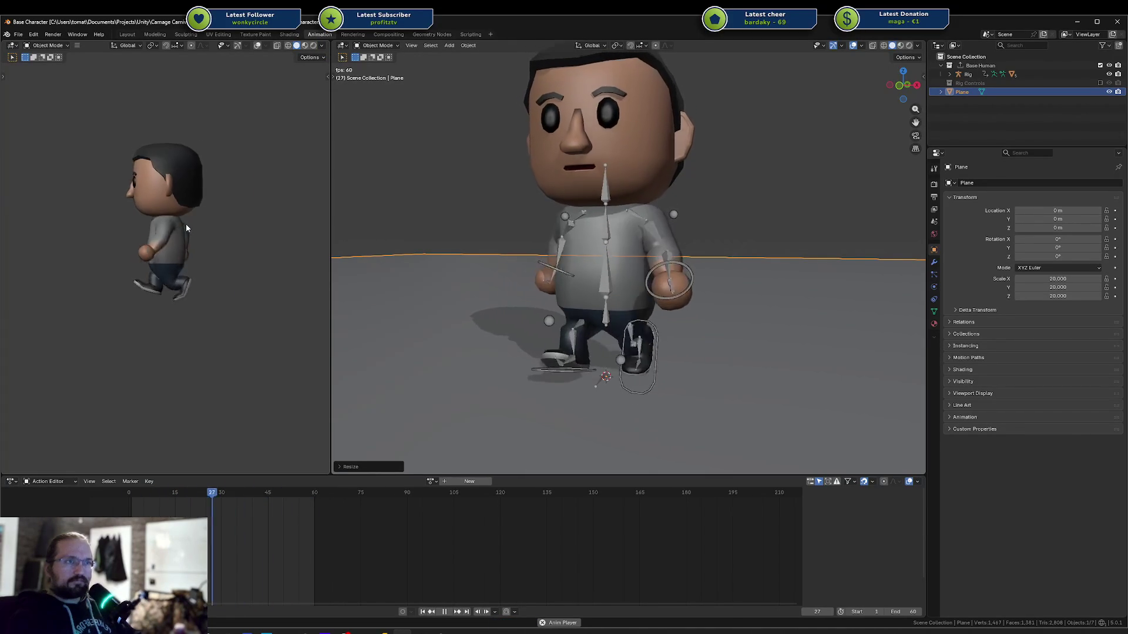
{"action": "key", "text": "KP_5"}
{"action": "key", "text": "ctrl+s"}
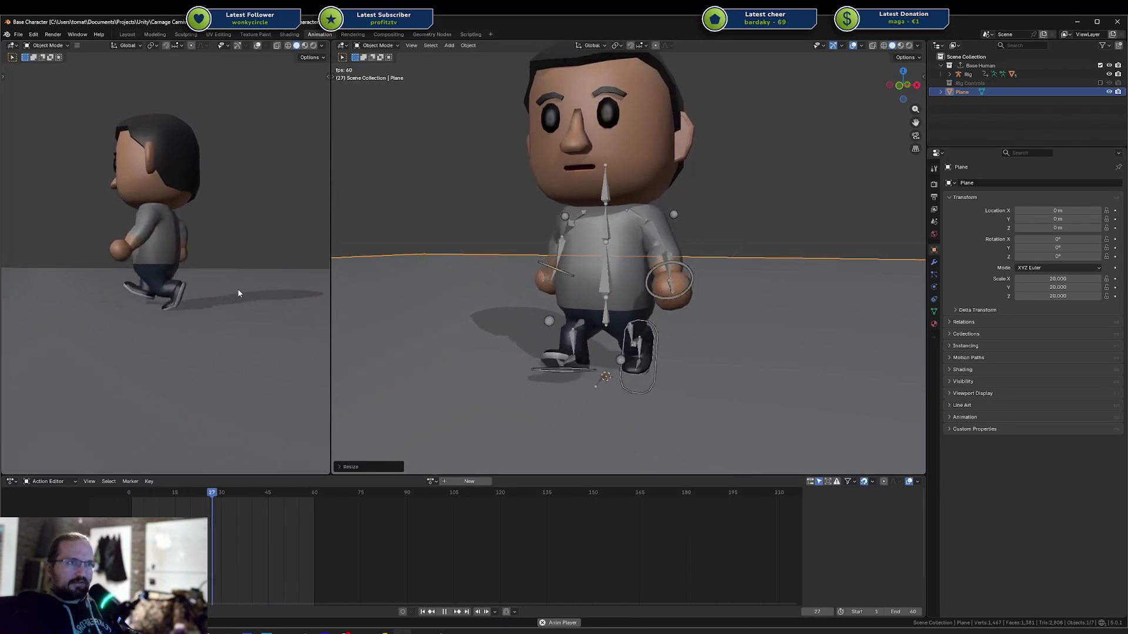
{"action": "mouse_move", "coordinate": [561, 308]}
{"action": "middle_mouse_down"}
{"action": "mouse_move", "coordinate": [576, 325]}
{"action": "mouse_move", "coordinate": [648, 347]}
{"action": "middle_mouse_up"}
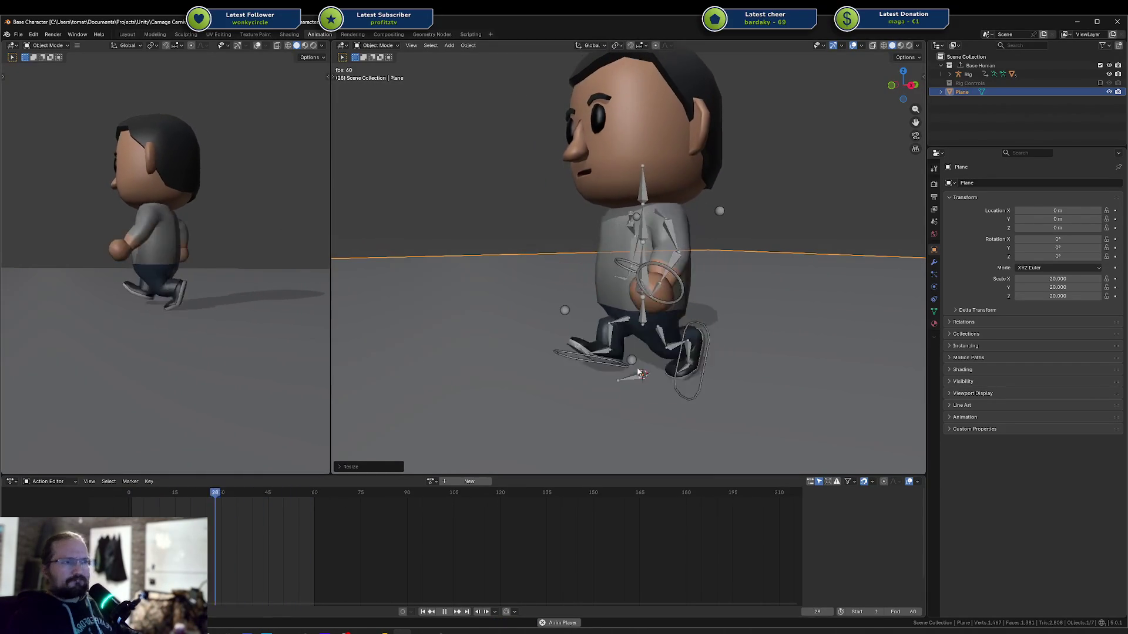
Stop the walk playback, snap the main view to Right Ortho, and deselect everything
{"action": "left_click", "coordinate": [672, 333]}
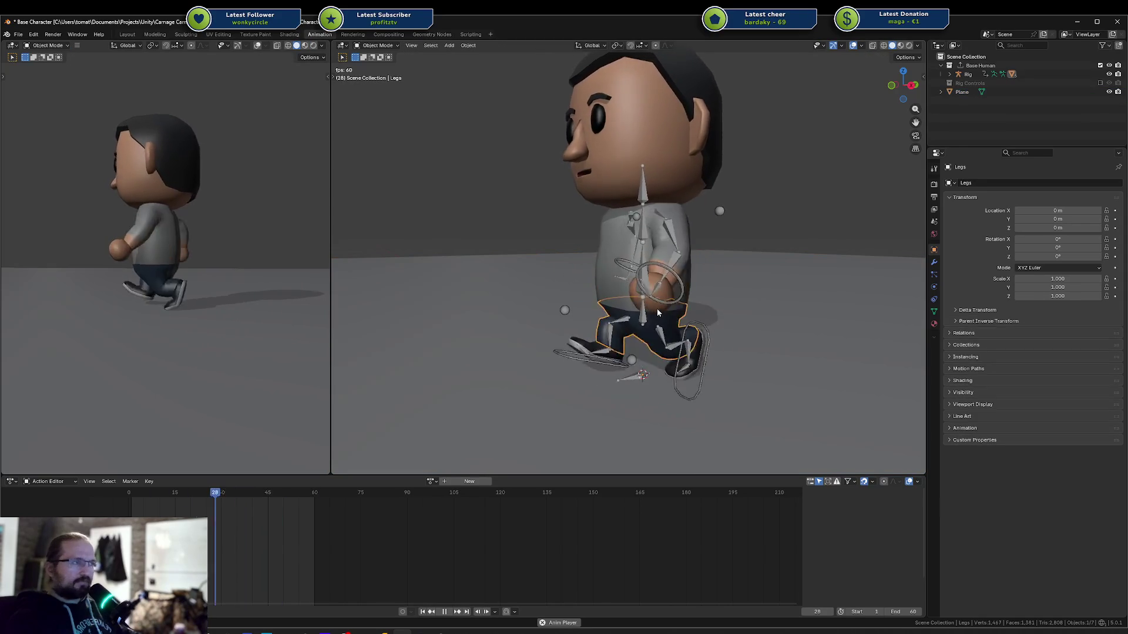
{"action": "key", "text": "space"}
{"action": "middle_click_drag", "start_coordinate": [639, 289], "coordinate": [649, 289]}
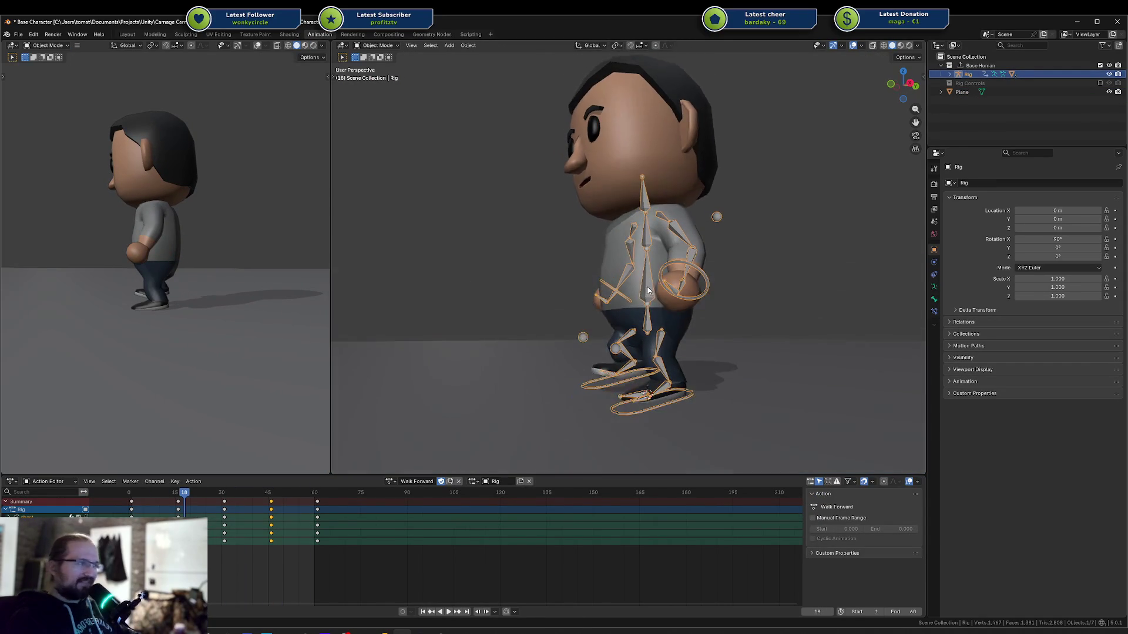
{"action": "key", "text": "KP_3"}
{"action": "key", "text": "a"}
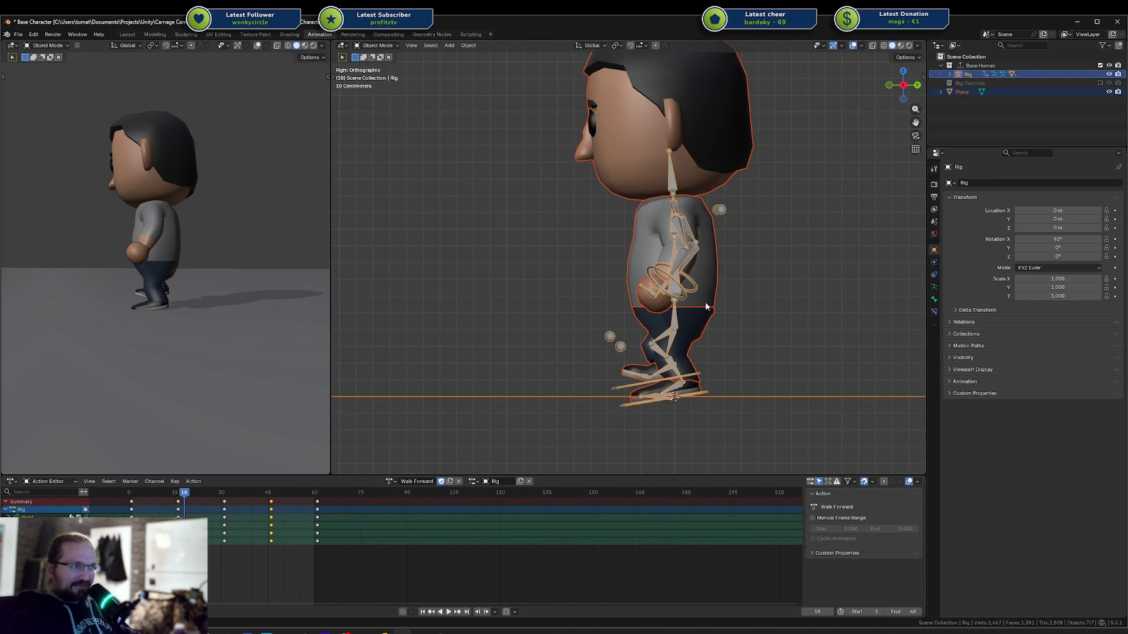
{"action": "key", "text": "alt+a"}
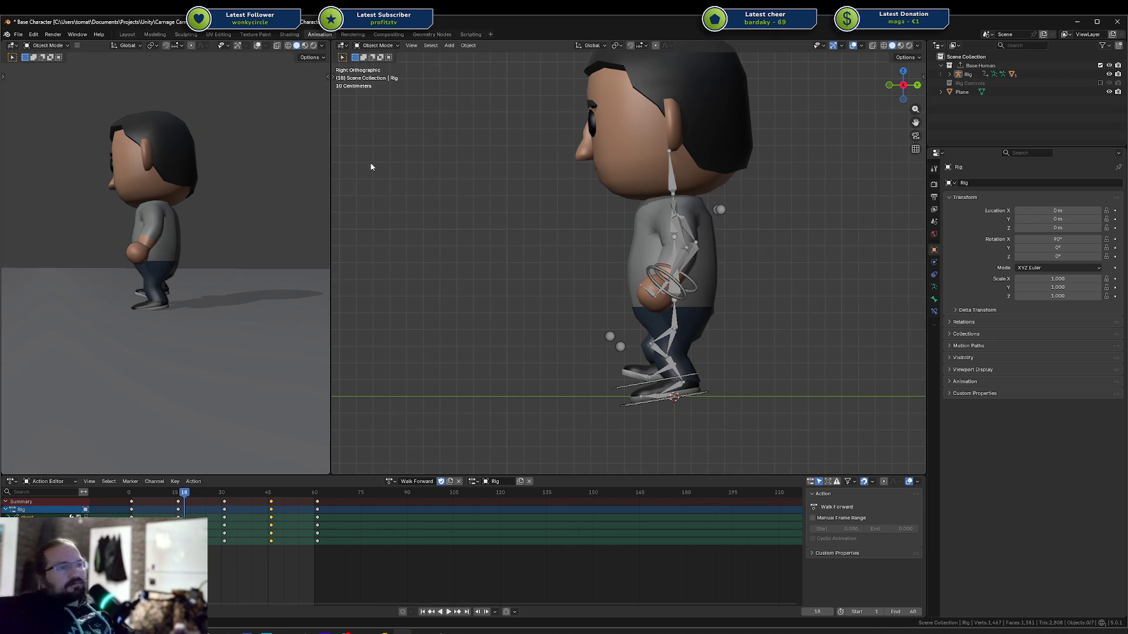
At frame 1, box-select the rig's keys at frames 30, 45 and 60, then enter pose mode
{"action": "left_click", "coordinate": [135, 496]}
{"action": "key", "text": "space"}
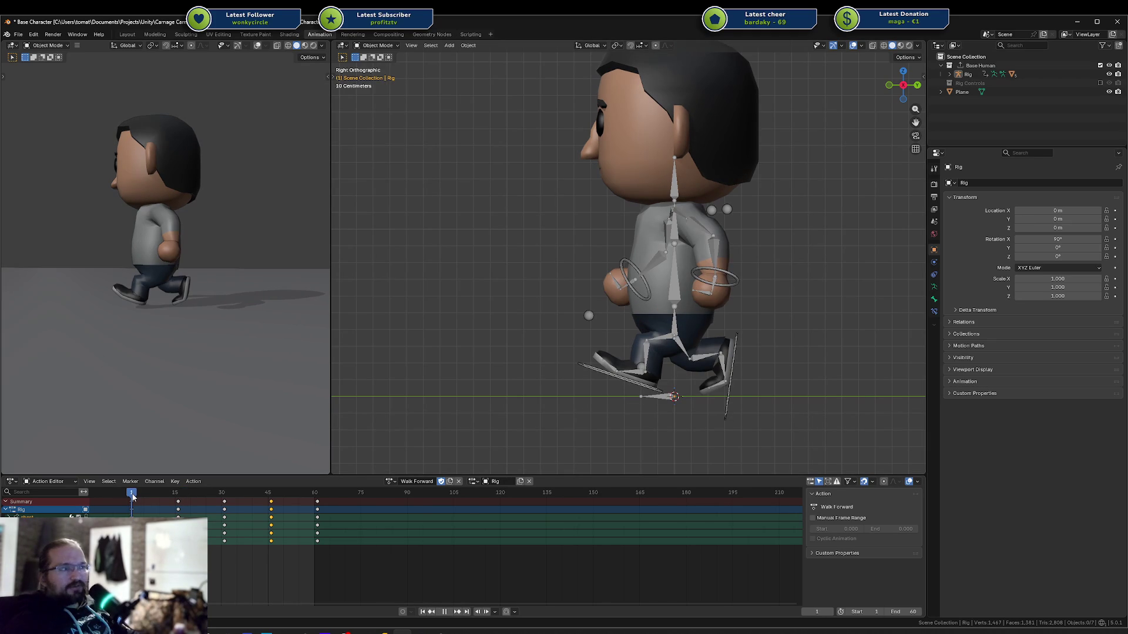
{"action": "left_click", "coordinate": [641, 387]}
{"action": "left_click", "coordinate": [176, 504]}
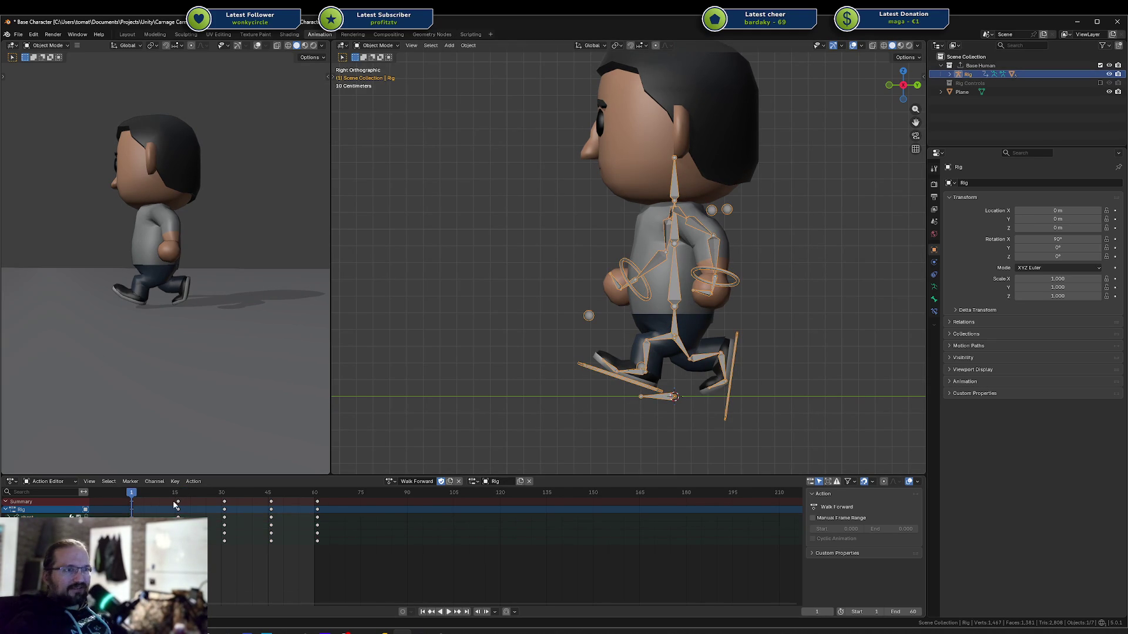
{"action": "mouse_move", "coordinate": [215, 499]}
{"action": "left_mouse_down"}
{"action": "mouse_move", "coordinate": [362, 575]}
{"action": "mouse_move", "coordinate": [372, 563]}
{"action": "left_mouse_up"}
{"action": "left_click", "coordinate": [221, 504]}
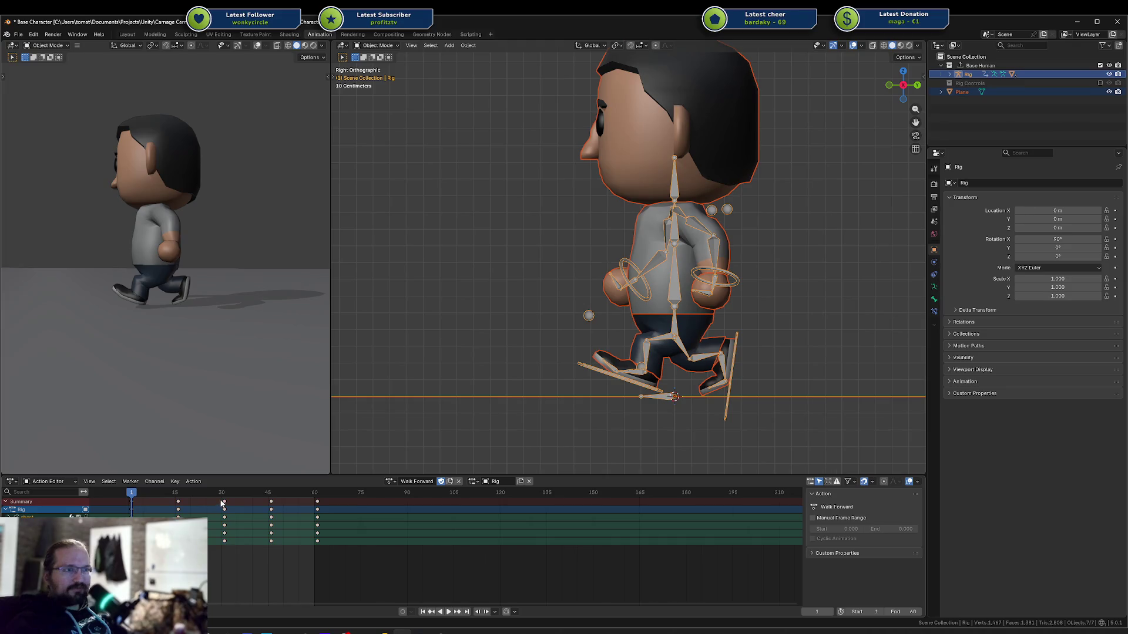
{"action": "left_click", "coordinate": [679, 289]}
{"action": "key", "text": "ctrl+Tab"}
Delete the keys at frames 30, 45 and 60 for all rig bones
{"action": "key", "text": "a"}
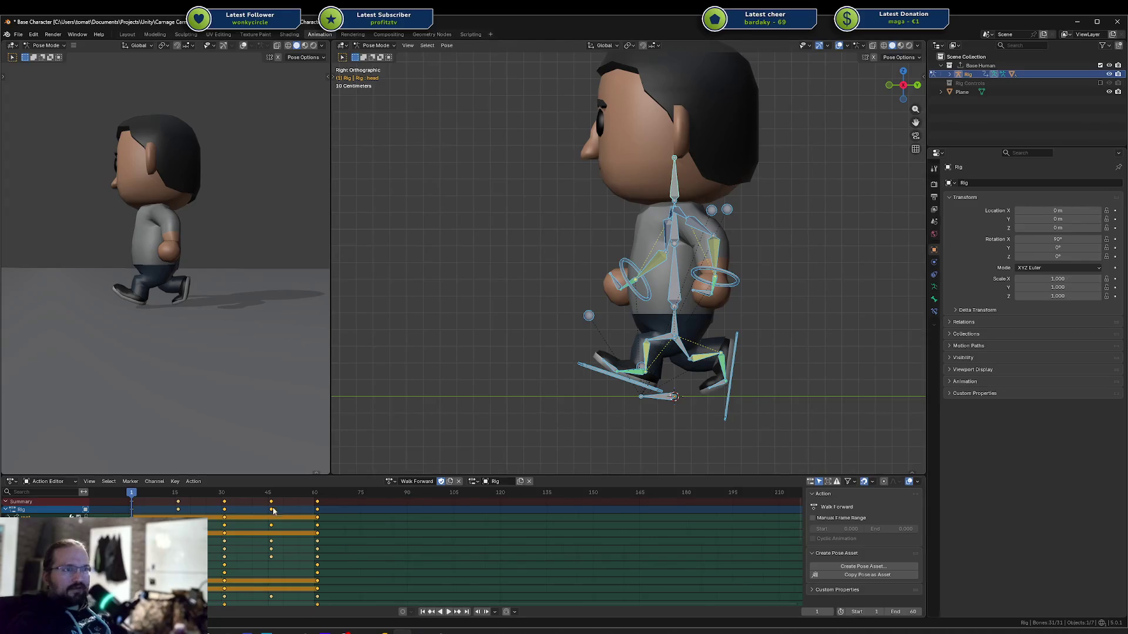
{"action": "left_click", "coordinate": [273, 510]}
{"action": "mouse_move", "coordinate": [211, 497]}
{"action": "left_mouse_down"}
{"action": "mouse_move", "coordinate": [344, 517]}
{"action": "mouse_move", "coordinate": [341, 506]}
{"action": "left_mouse_up"}
{"action": "key", "text": "x"}
{"action": "left_click", "coordinate": [337, 508]}
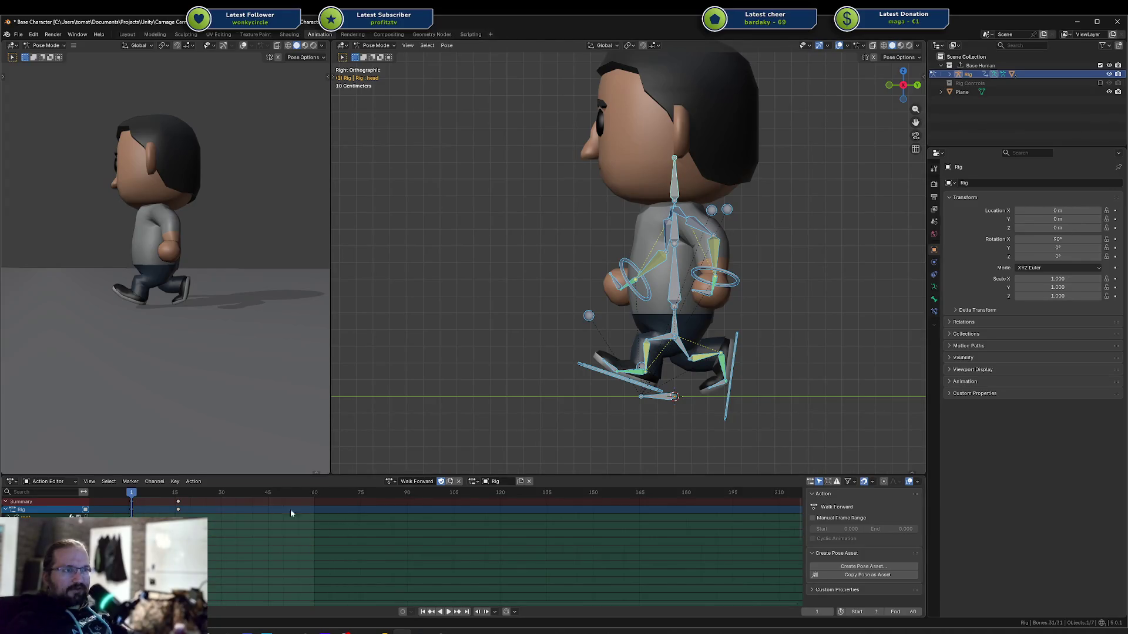
Reposition the left foot IK target and frame the feet in view
{"action": "left_click", "coordinate": [635, 385]}
{"action": "key", "text": "g"}
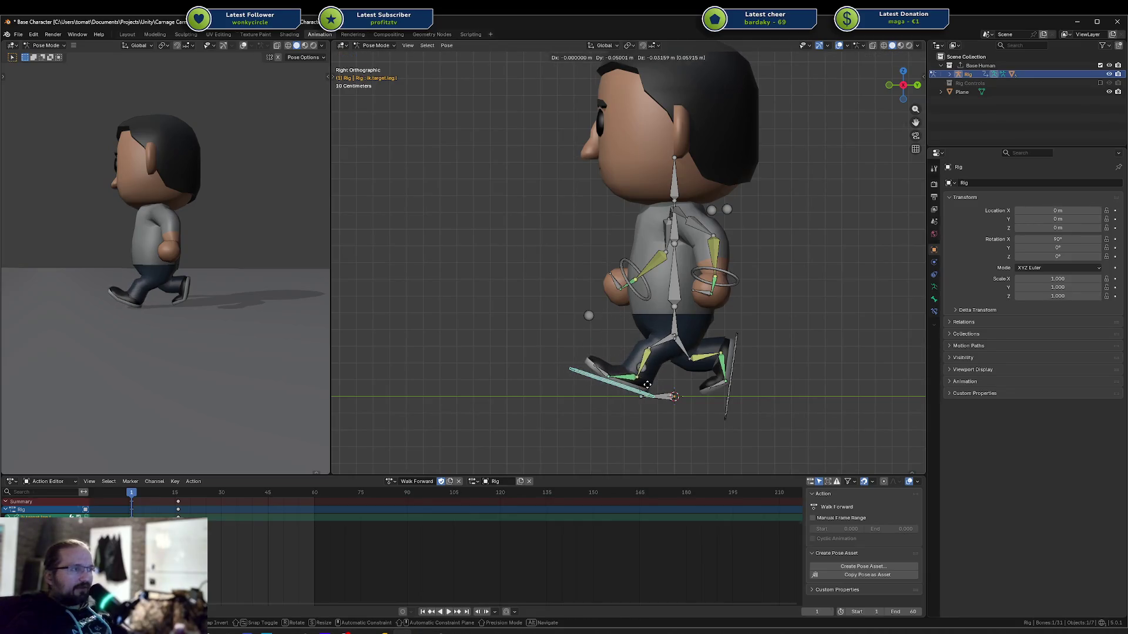
{"action": "left_click", "coordinate": [647, 384]}
{"action": "scroll", "coordinate": [647, 386], "scroll_direction": "up", "scroll_amount": 6}
{"action": "scroll", "coordinate": [739, 339], "scroll_direction": "down", "scroll_amount": 3}
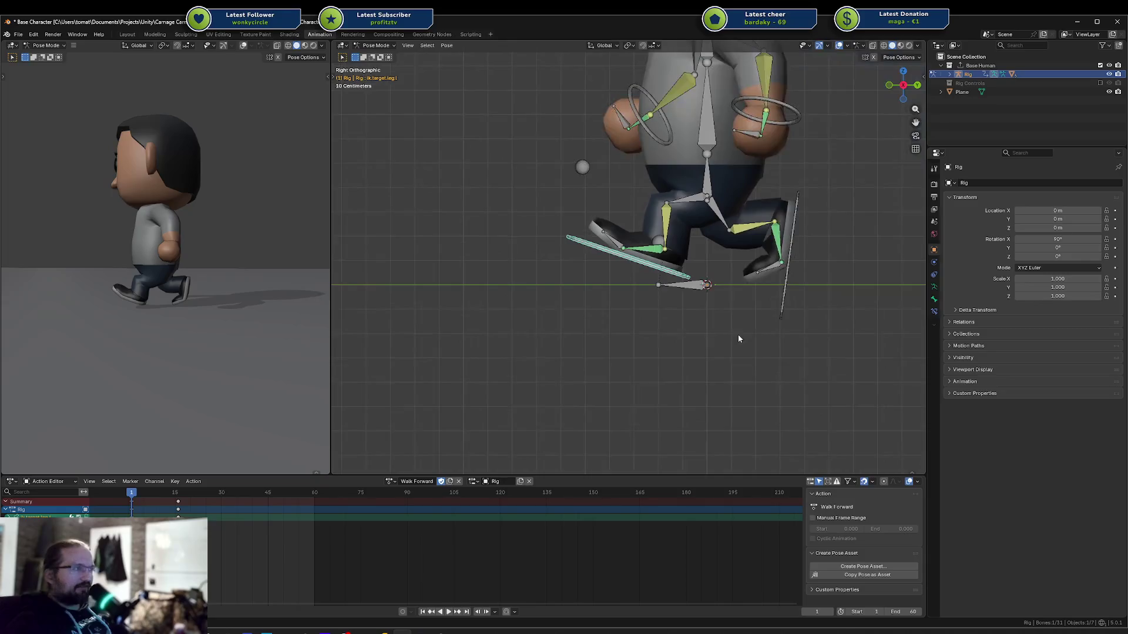
{"action": "middle_click_drag", "start_coordinate": [739, 339], "coordinate": [688, 408], "text": "shift"}
Move, tilt twice and lower the right foot IK target
{"action": "left_click", "coordinate": [746, 294]}
{"action": "key", "text": "g"}
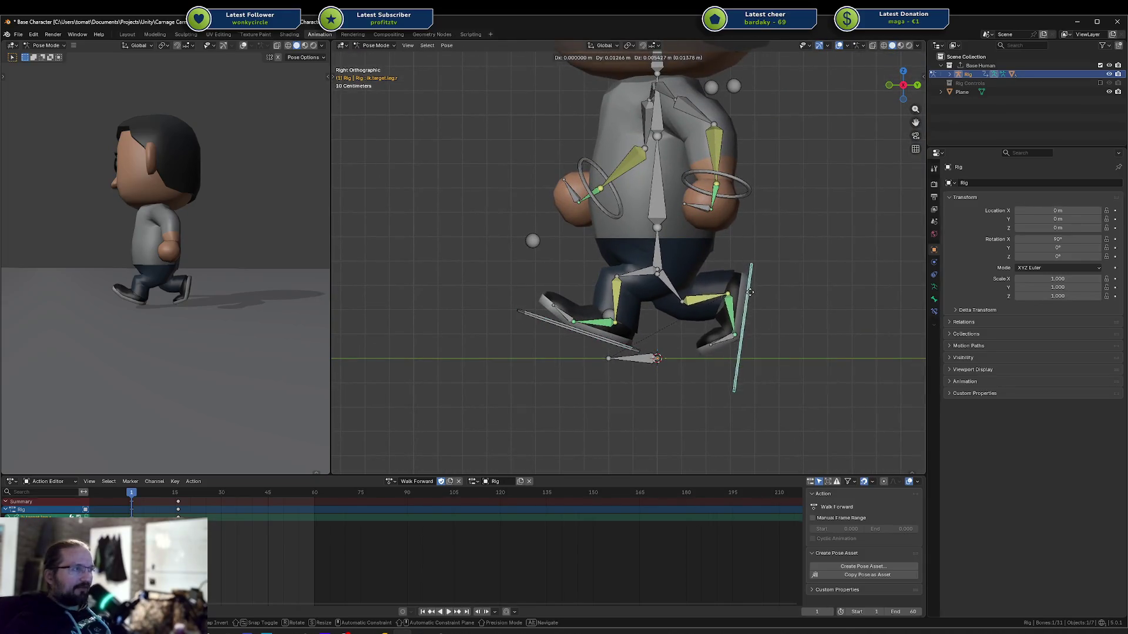
{"action": "left_click", "coordinate": [759, 280]}
{"action": "key", "text": "r"}
{"action": "left_click", "coordinate": [749, 285]}
{"action": "key", "text": "r"}
{"action": "left_click", "coordinate": [728, 348]}
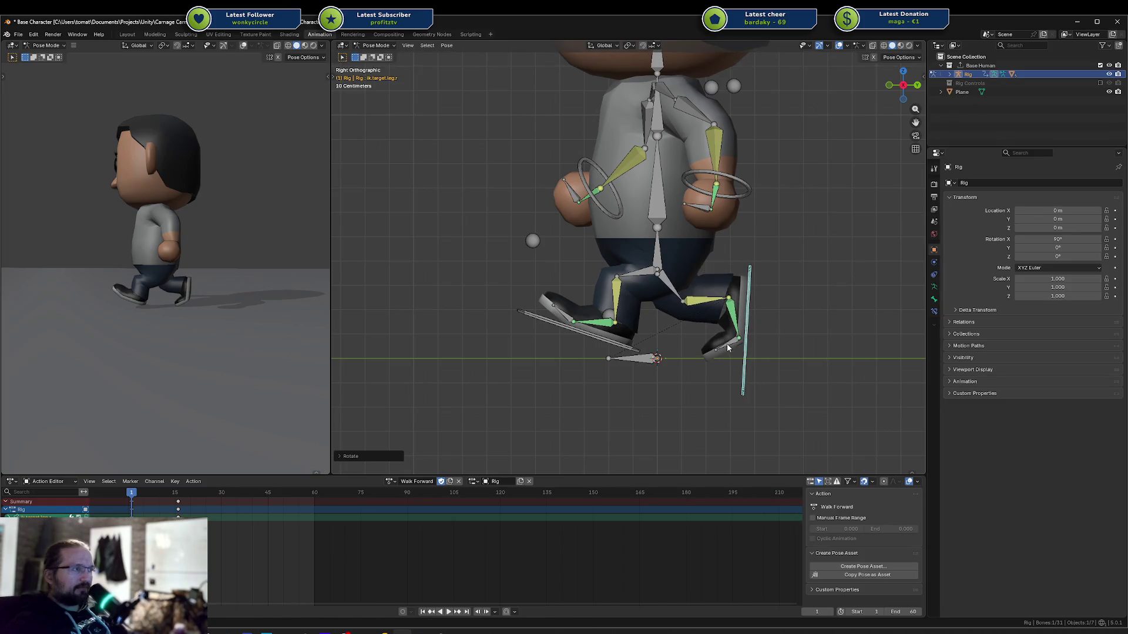
{"action": "key", "text": "g"}
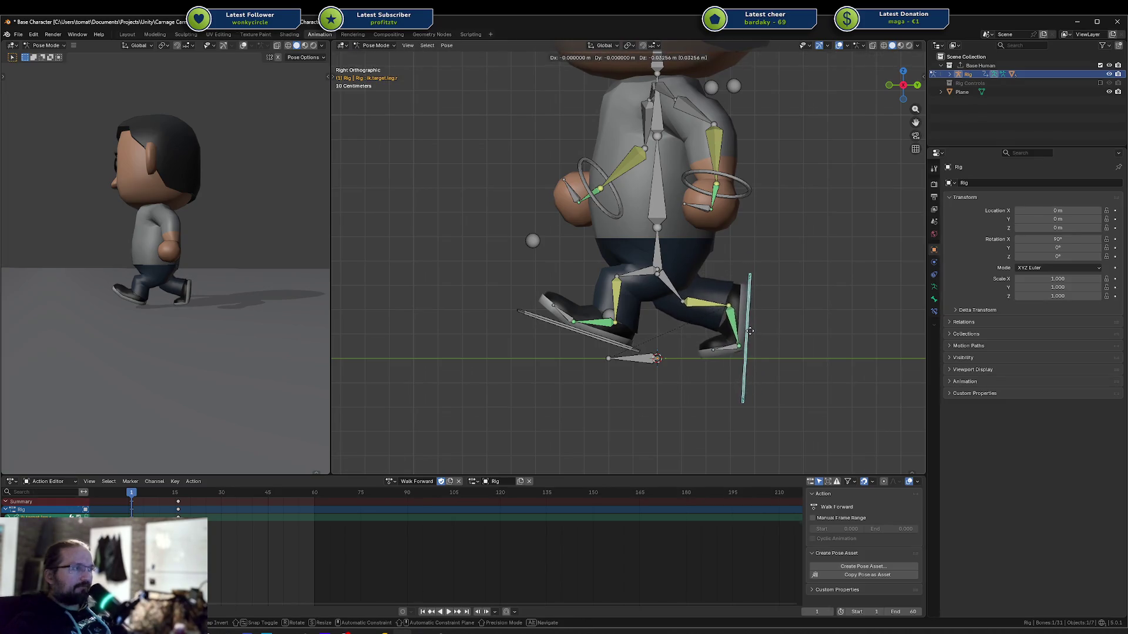
{"action": "left_click", "coordinate": [750, 331]}
Tilt the left foot IK target steeper and shift it up and back
{"action": "left_click", "coordinate": [621, 338]}
{"action": "key", "text": "r"}
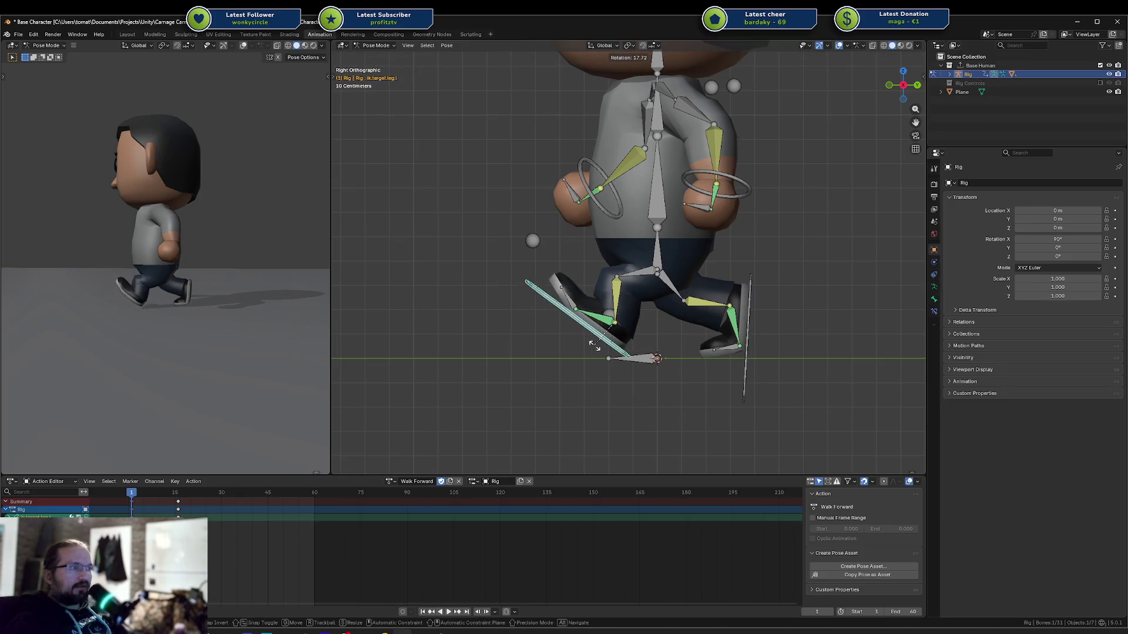
{"action": "left_click", "coordinate": [590, 350]}
{"action": "key", "text": "g"}
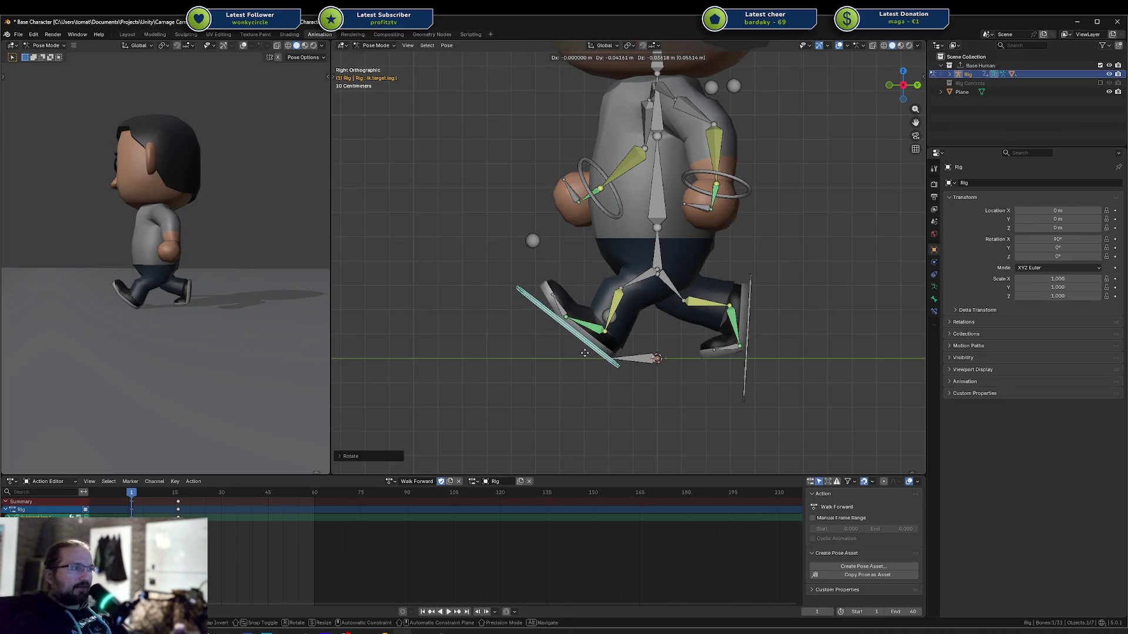
{"action": "left_click", "coordinate": [591, 351]}
{"action": "key", "text": "g"}
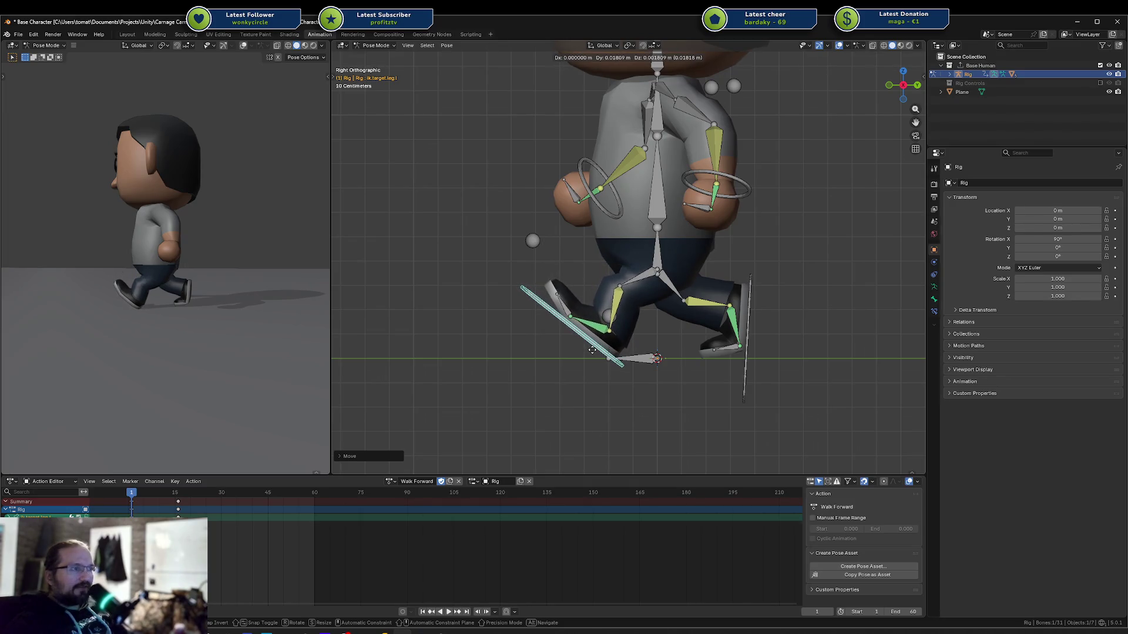
{"action": "left_click", "coordinate": [592, 350]}
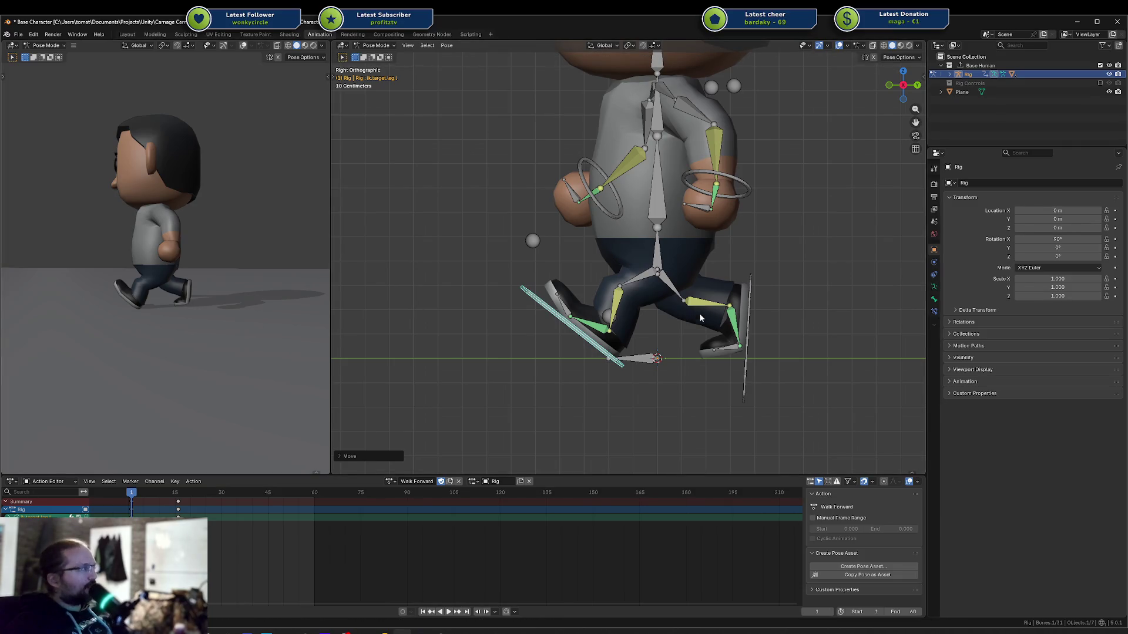
{"action": "left_click", "coordinate": [608, 332]}
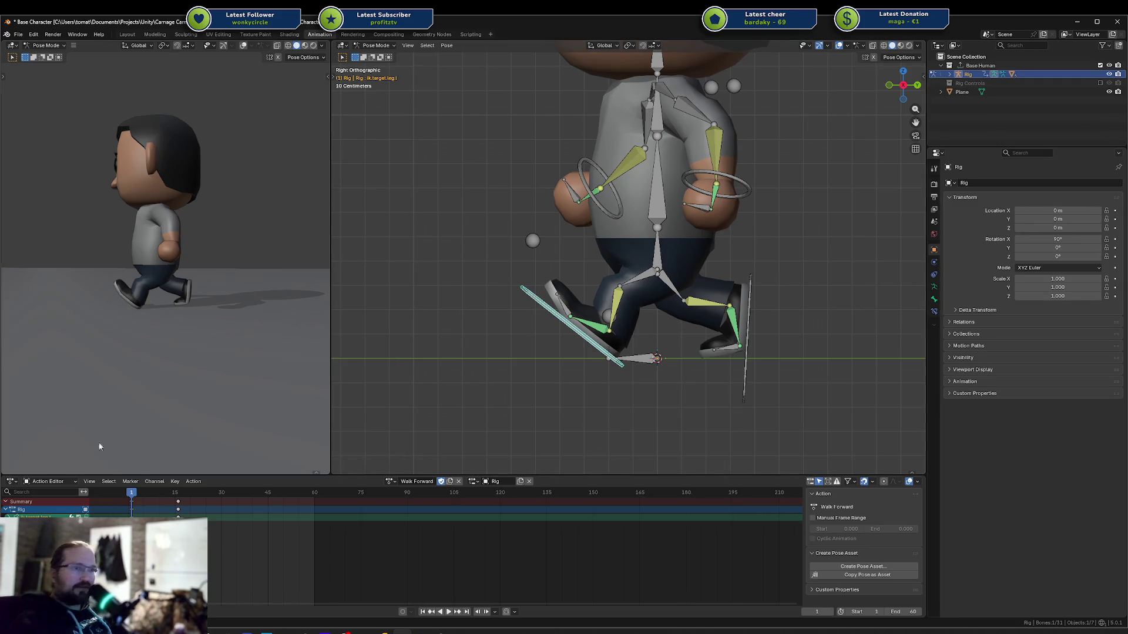
Check the right leg bones, then key all bones at frame 1
{"action": "key", "text": "space"}
{"action": "left_click", "coordinate": [135, 493]}
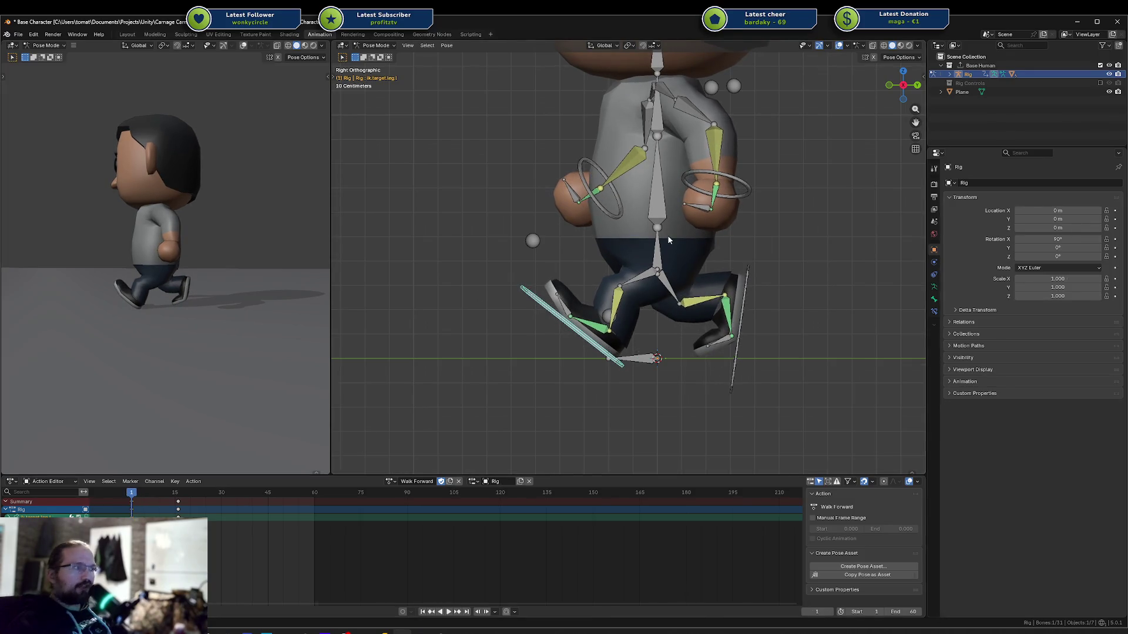
{"action": "key", "text": "Left"}
{"action": "left_click", "coordinate": [748, 306]}
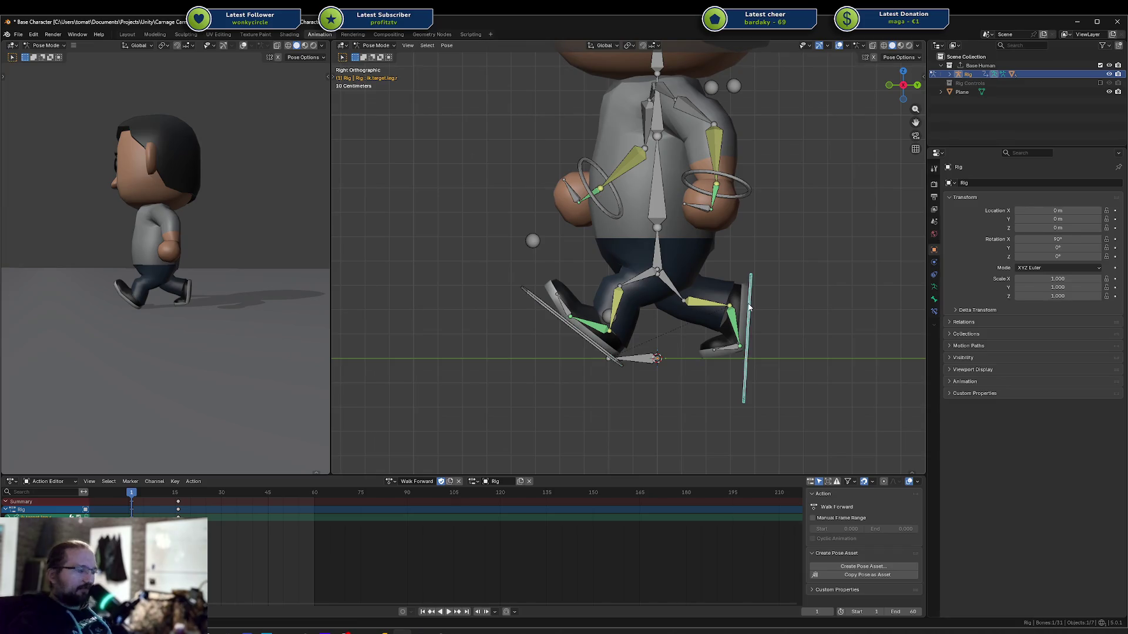
{"action": "left_click", "coordinate": [726, 351]}
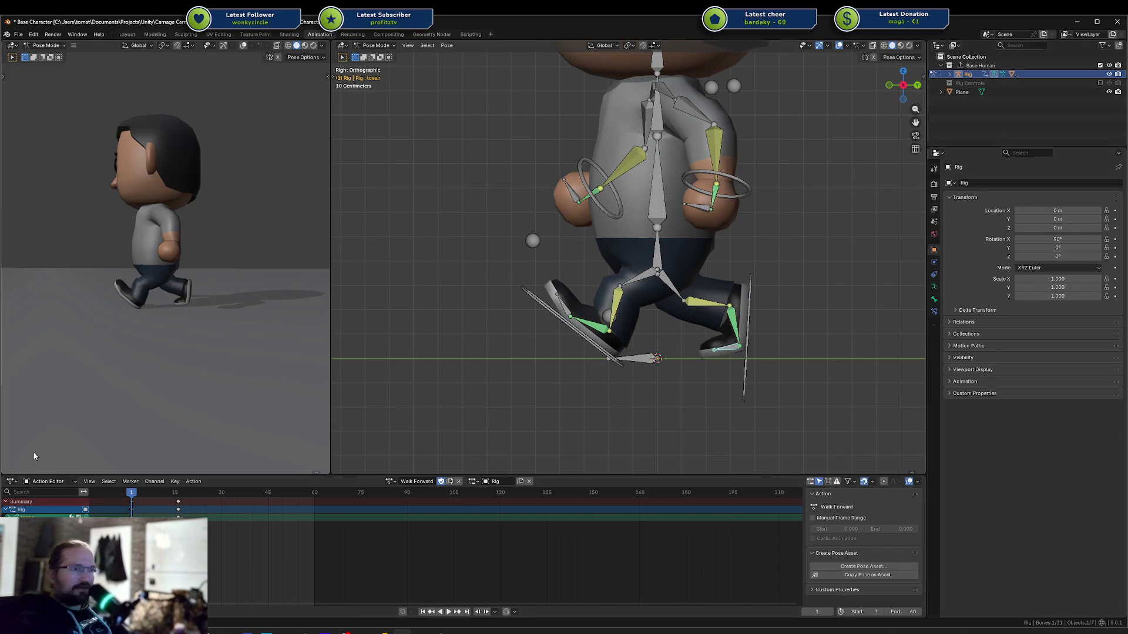
{"action": "left_click_drag", "start_coordinate": [115, 491], "coordinate": [138, 493]}
{"action": "key", "text": "shift+Left"}
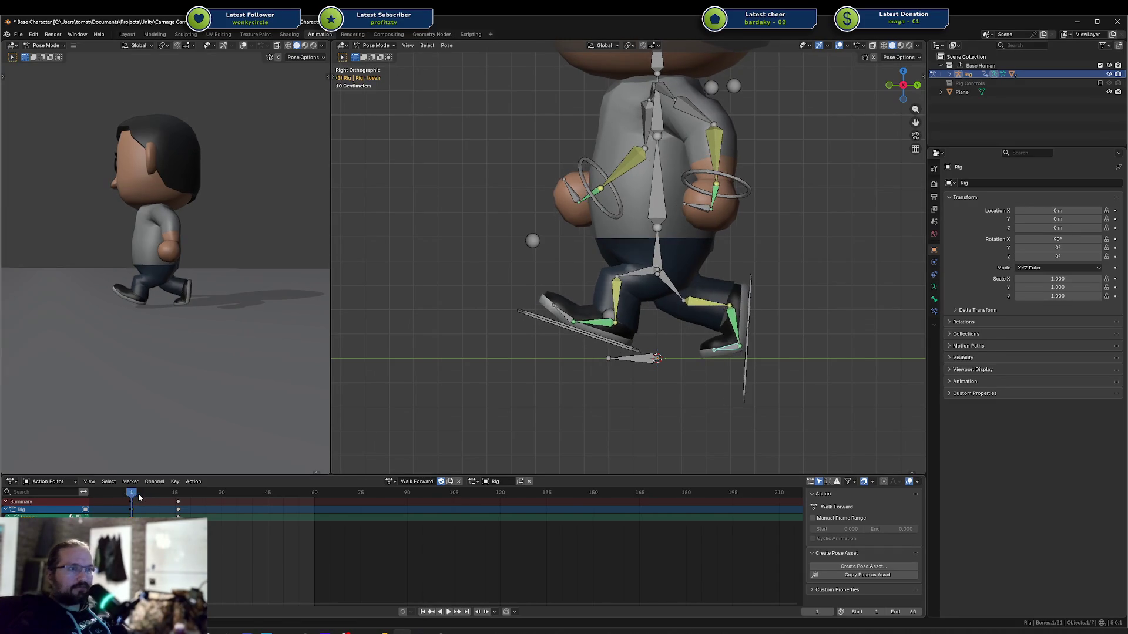
{"action": "key", "text": "a"}
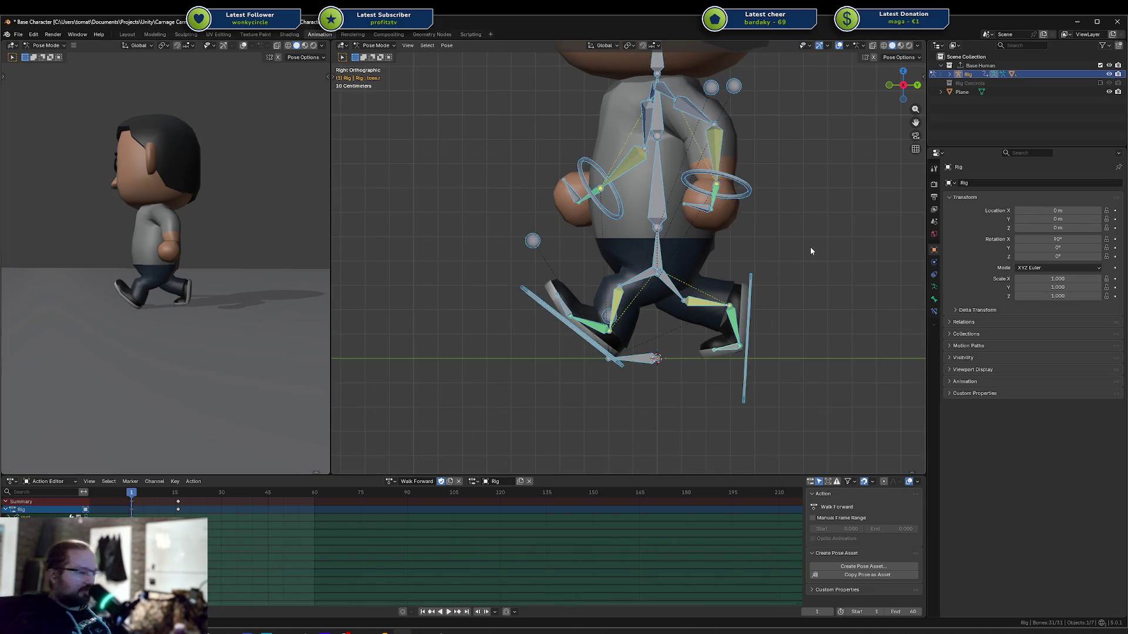
{"action": "key", "text": "i"}
Review the walk playback and save Base Character.blend
{"action": "key", "text": "space"}
{"action": "mouse_move", "coordinate": [168, 497]}
{"action": "left_mouse_down"}
{"action": "mouse_move", "coordinate": [180, 496]}
{"action": "mouse_move", "coordinate": [131, 498]}
{"action": "left_mouse_up"}
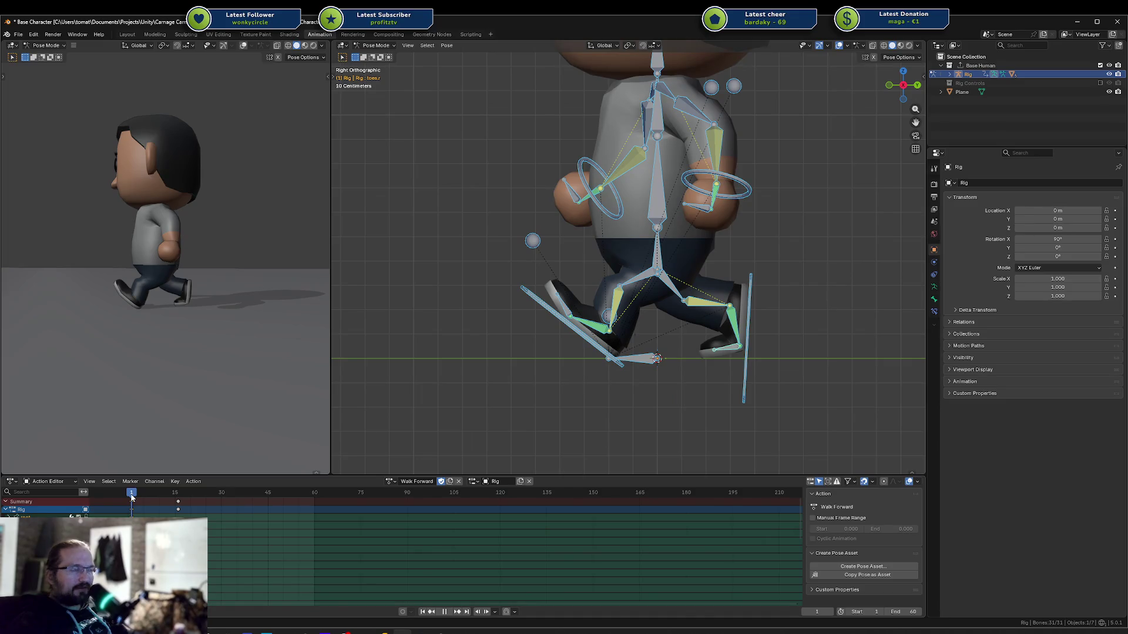
{"action": "left_click_drag", "start_coordinate": [131, 498], "coordinate": [178, 500]}
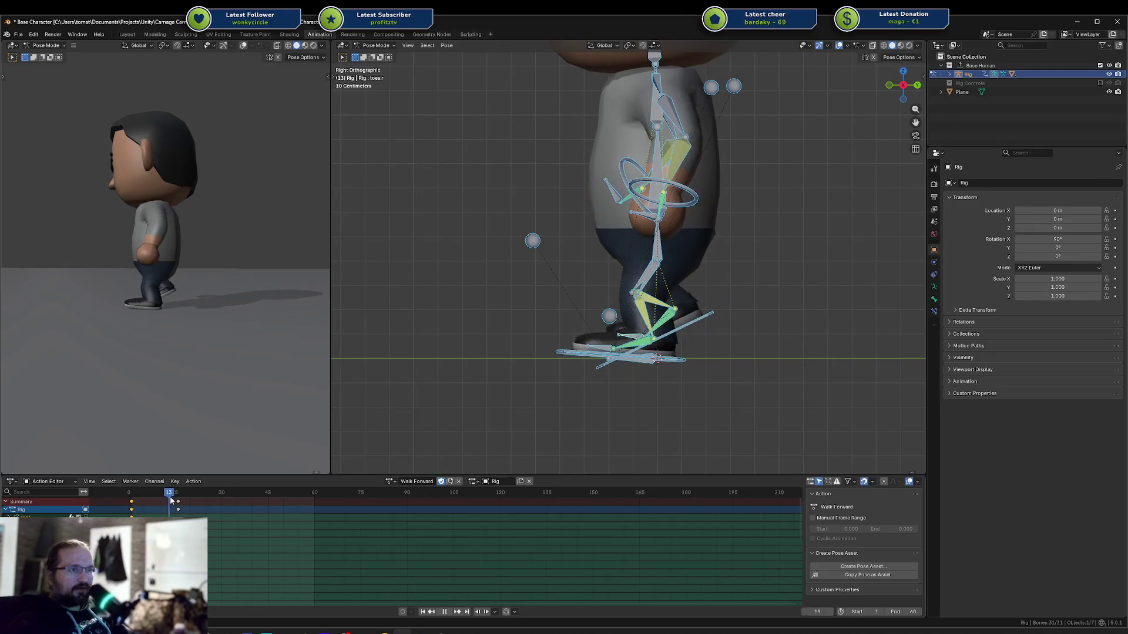
{"action": "left_click", "coordinate": [698, 319]}
{"action": "key", "text": "ctrl+s"}
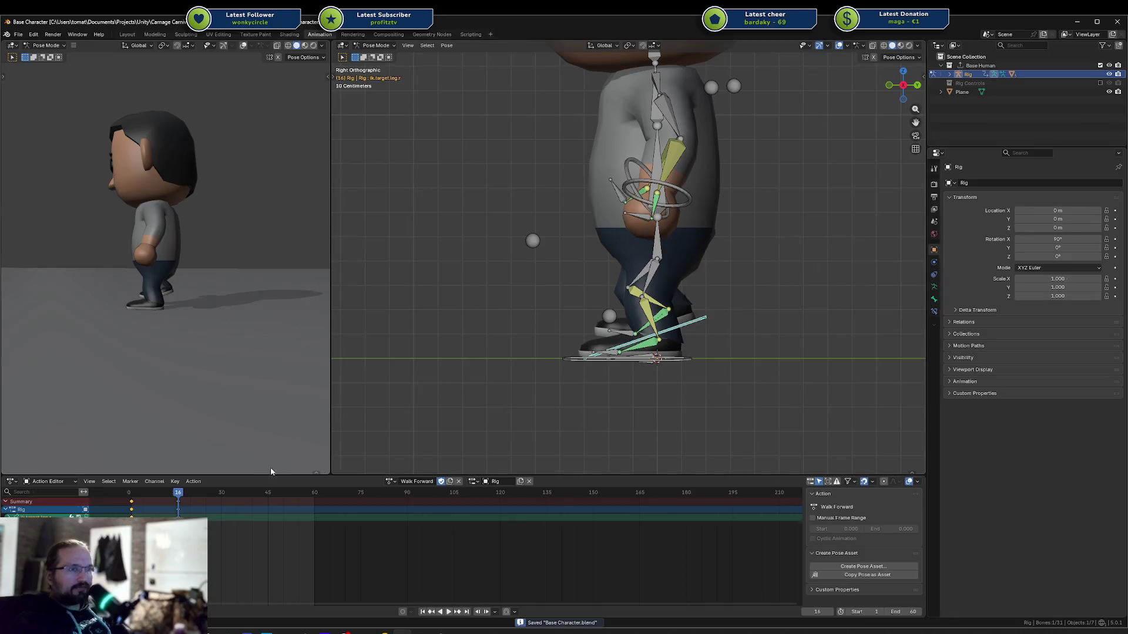
Key every bone of the rig at frame 16
{"action": "left_click", "coordinate": [140, 498]}
{"action": "key", "text": "space"}
{"action": "mouse_move", "coordinate": [140, 501]}
{"action": "left_mouse_down"}
{"action": "mouse_move", "coordinate": [176, 499]}
{"action": "mouse_move", "coordinate": [132, 495]}
{"action": "mouse_move", "coordinate": [178, 499]}
{"action": "left_mouse_up"}
{"action": "key", "text": "a"}
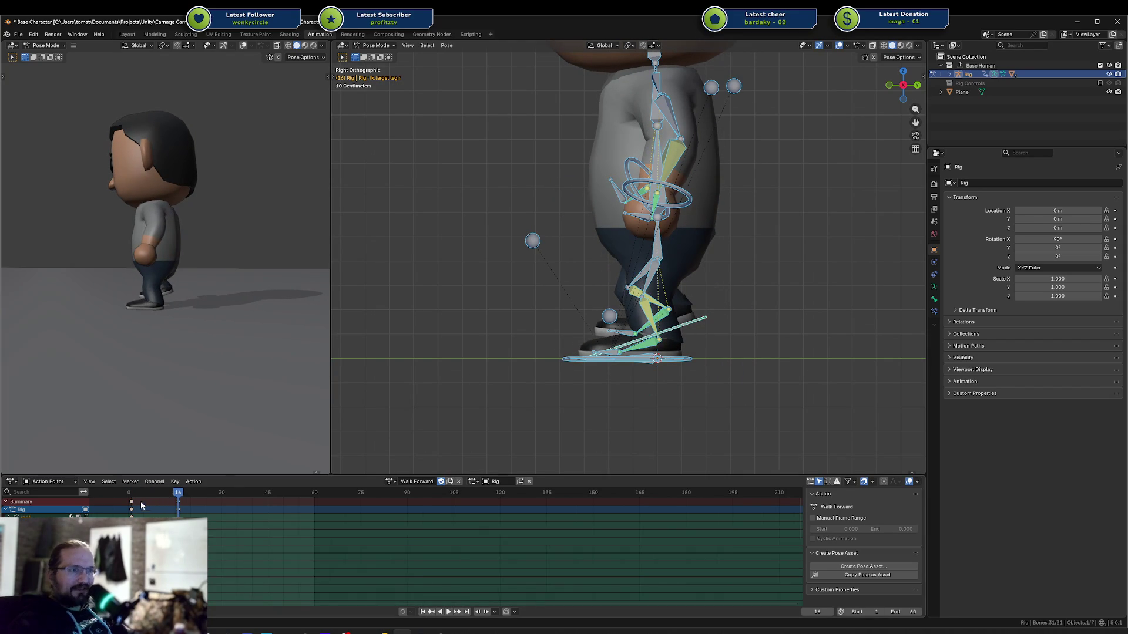
{"action": "key", "text": "i"}
Paste the frame 16 passing-pose keys at frame 45
{"action": "left_click", "coordinate": [148, 497]}
{"action": "key", "text": "space"}
{"action": "mouse_move", "coordinate": [148, 496]}
{"action": "left_mouse_down"}
{"action": "mouse_move", "coordinate": [131, 500]}
{"action": "mouse_move", "coordinate": [234, 502]}
{"action": "left_mouse_up"}
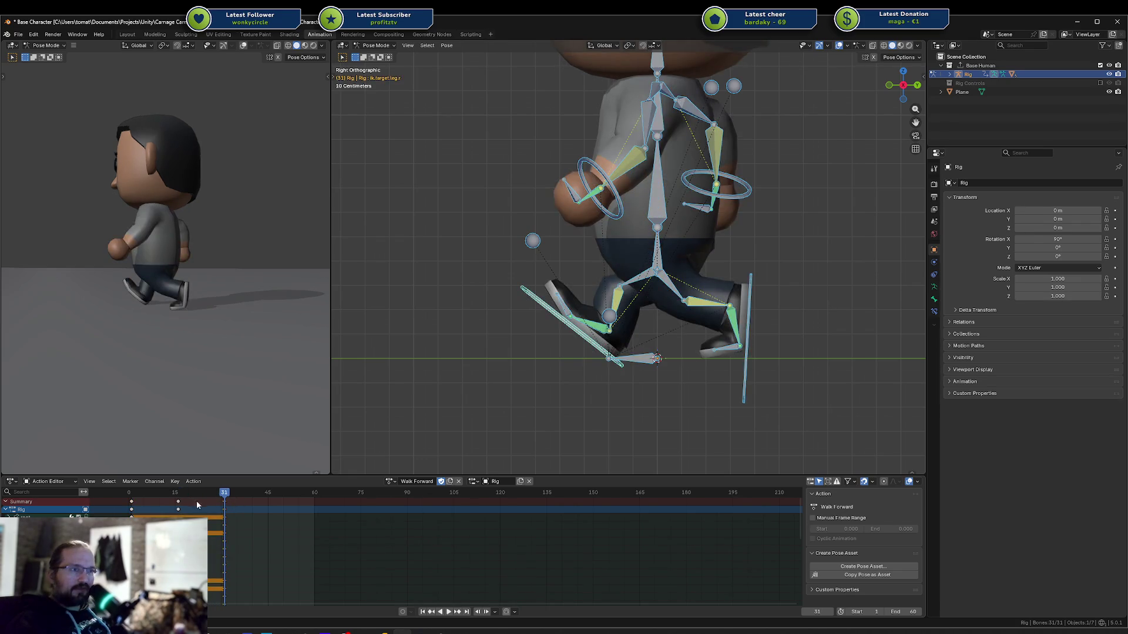
{"action": "left_click", "coordinate": [177, 503]}
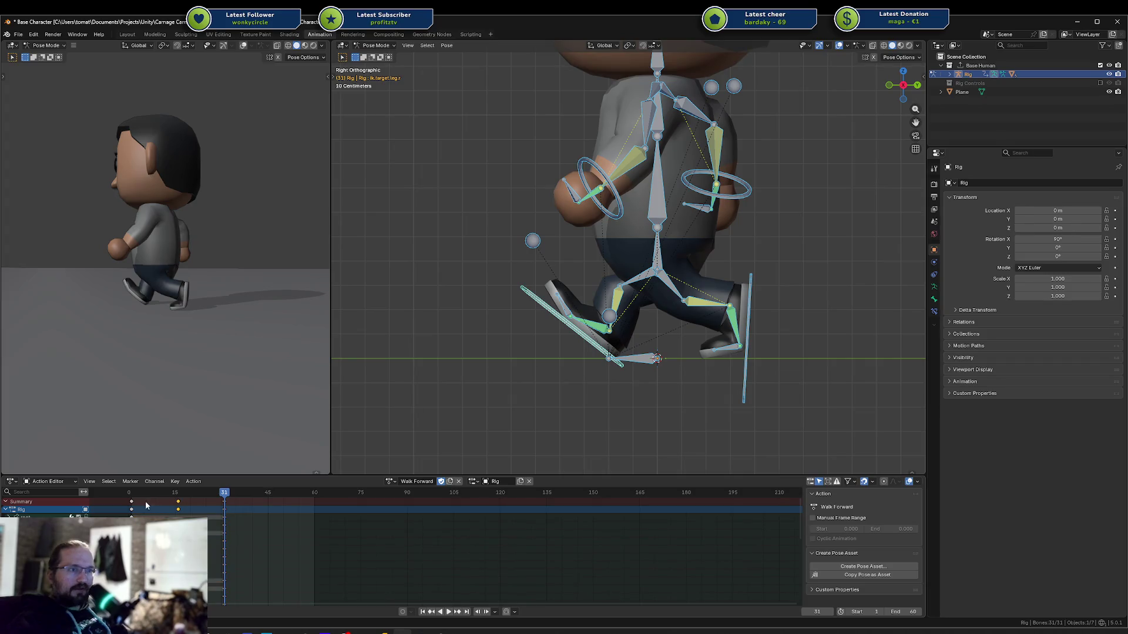
{"action": "key", "text": "space"}
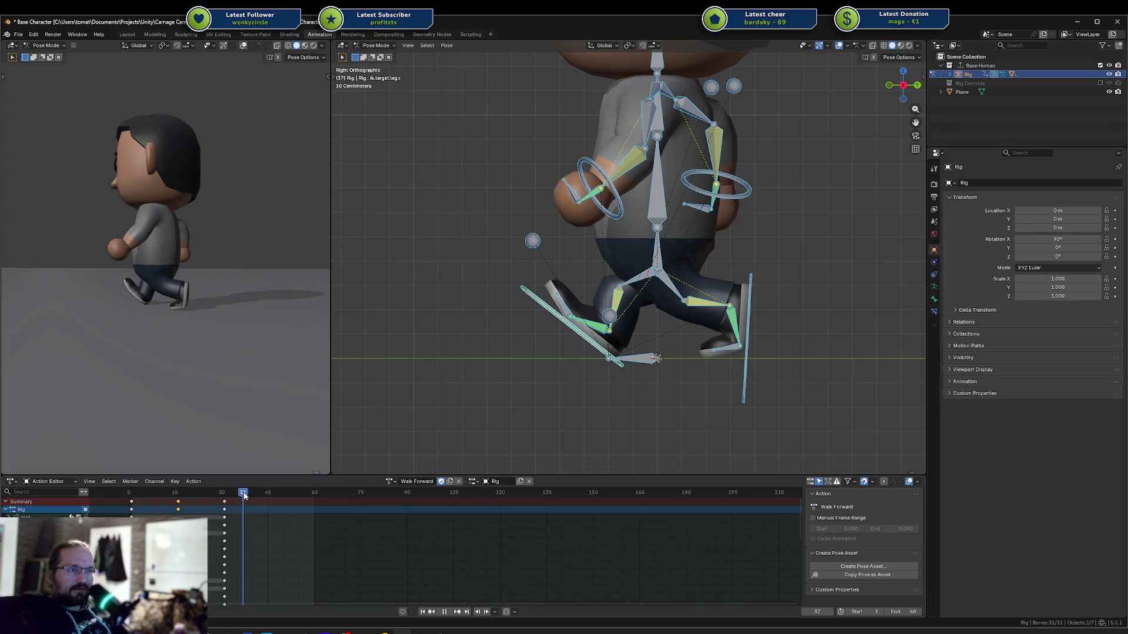
{"action": "left_click_drag", "start_coordinate": [226, 499], "coordinate": [271, 495]}
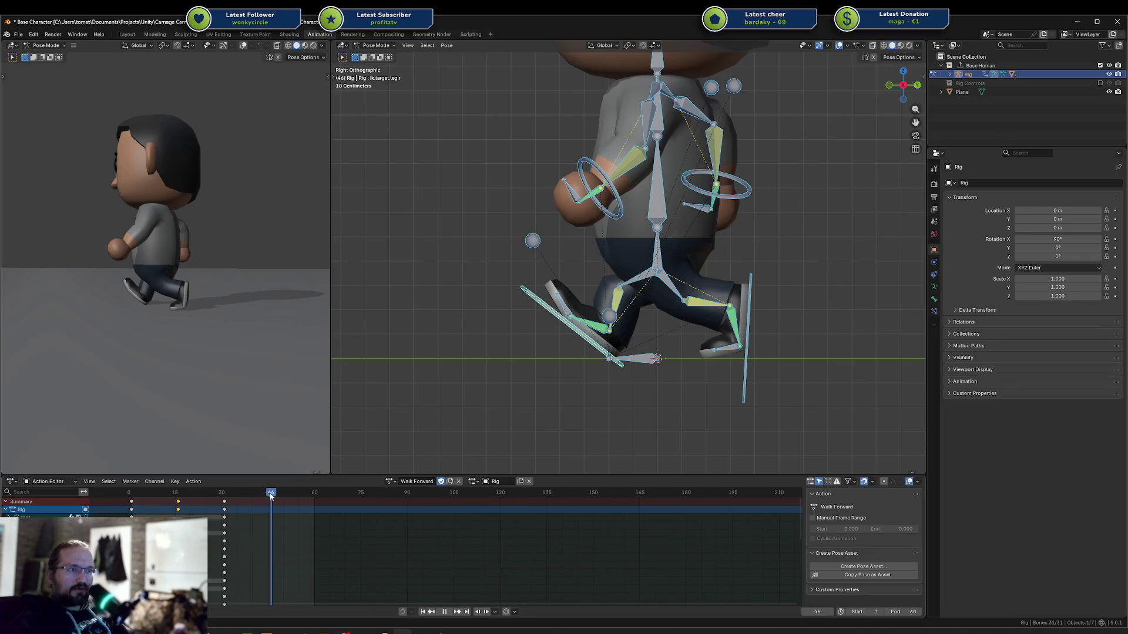
{"action": "key", "text": "ctrl+v"}
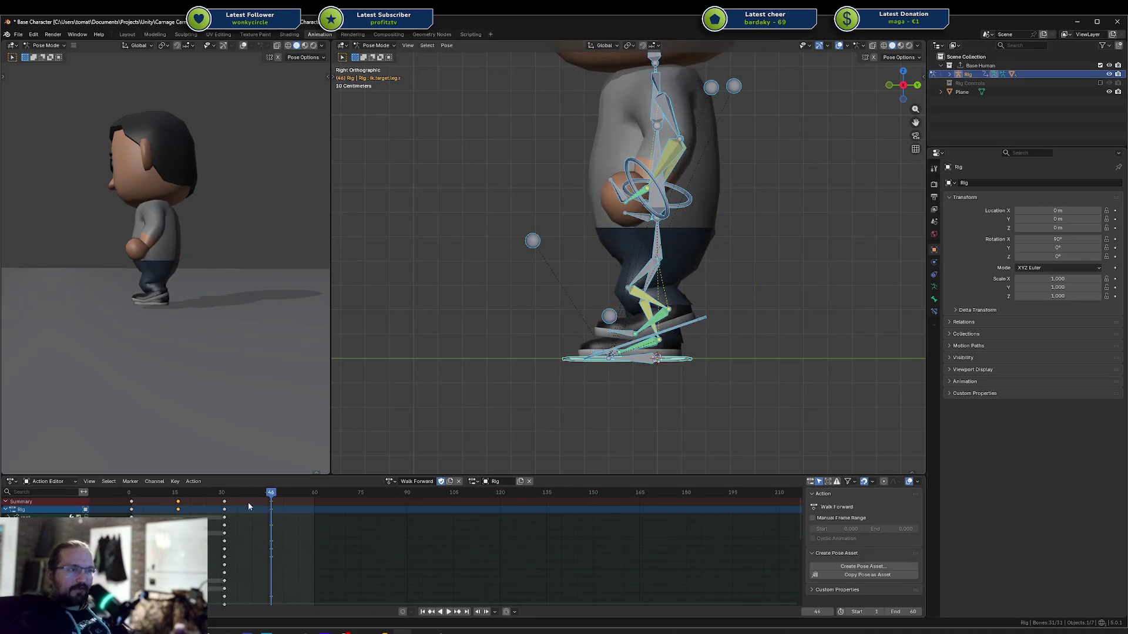
Paste the frame 0 contact-pose keys at frame 60 and save the file
{"action": "left_click", "coordinate": [131, 502]}
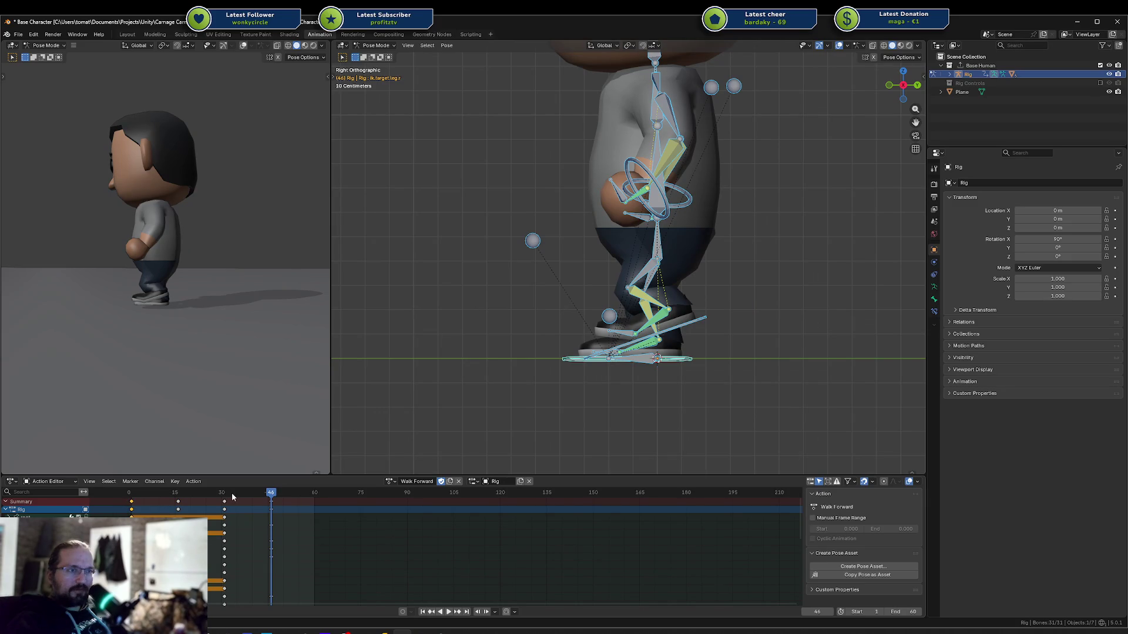
{"action": "left_click_drag", "start_coordinate": [261, 497], "coordinate": [318, 497]}
{"action": "key", "text": "ctrl+v"}
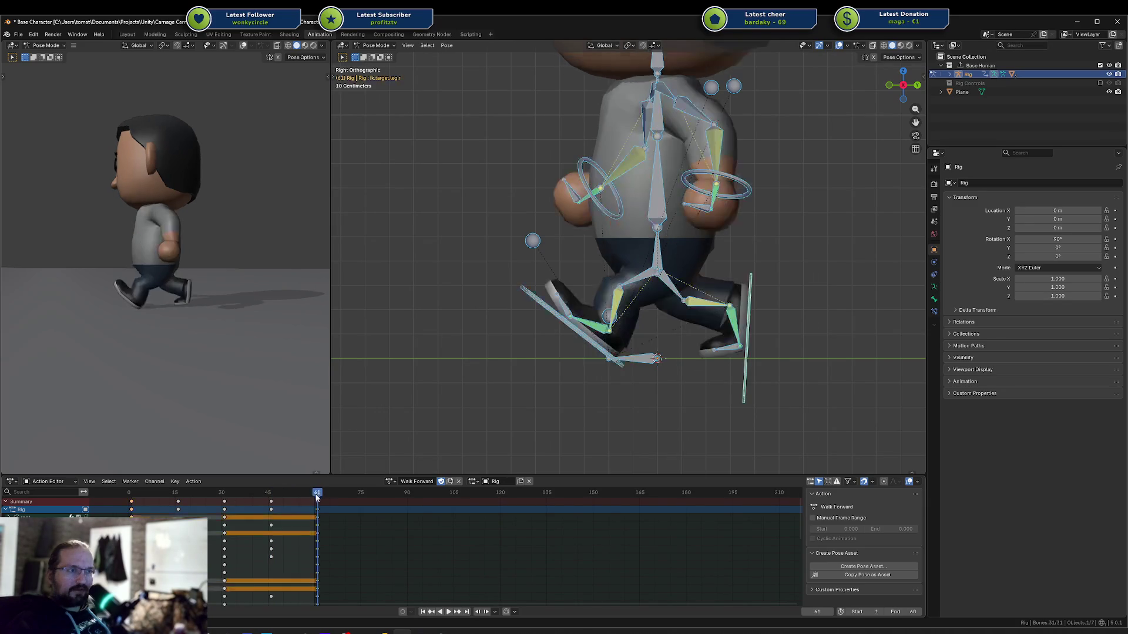
{"action": "key", "text": "ctrl+s"}
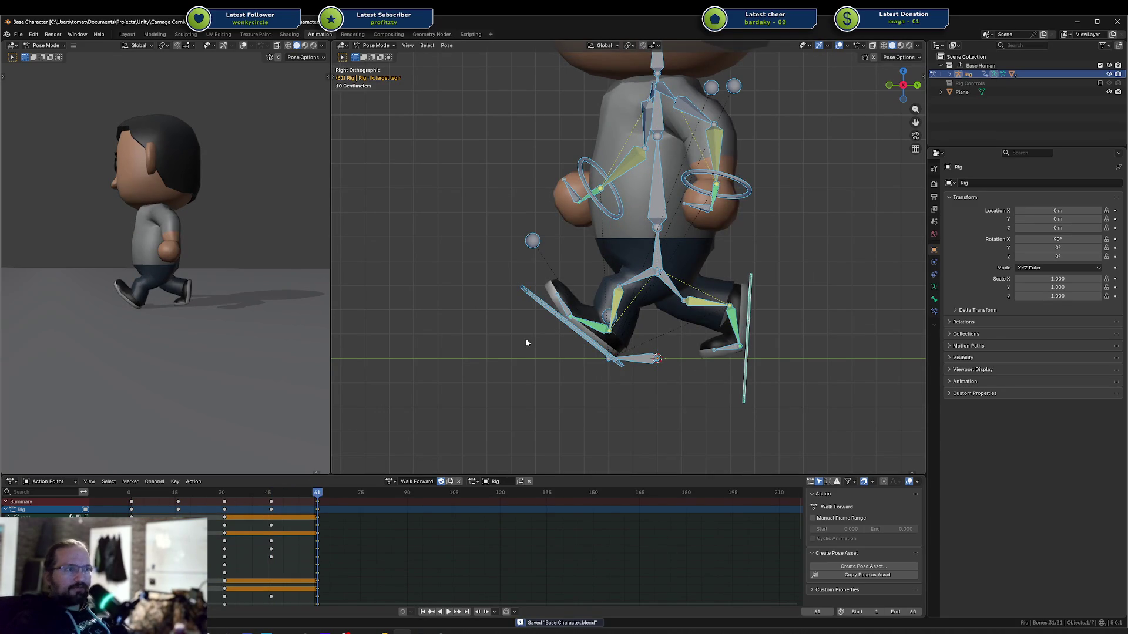
{"action": "left_click", "coordinate": [525, 337]}
{"action": "key", "text": "space"}
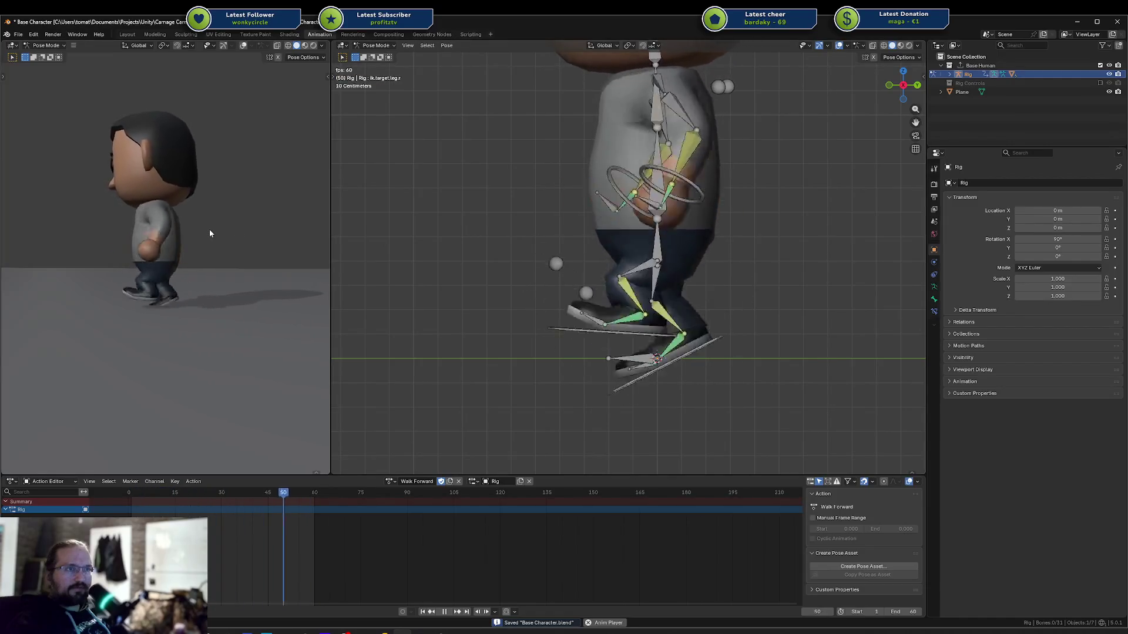
Stop at frame 2 and sketch a loop around the feet and a line along the sole
{"action": "key", "text": "space"}
{"action": "mouse_move", "coordinate": [142, 496]}
{"action": "left_mouse_down"}
{"action": "mouse_move", "coordinate": [212, 496]}
{"action": "mouse_move", "coordinate": [143, 493]}
{"action": "mouse_move", "coordinate": [166, 492]}
{"action": "left_mouse_up"}
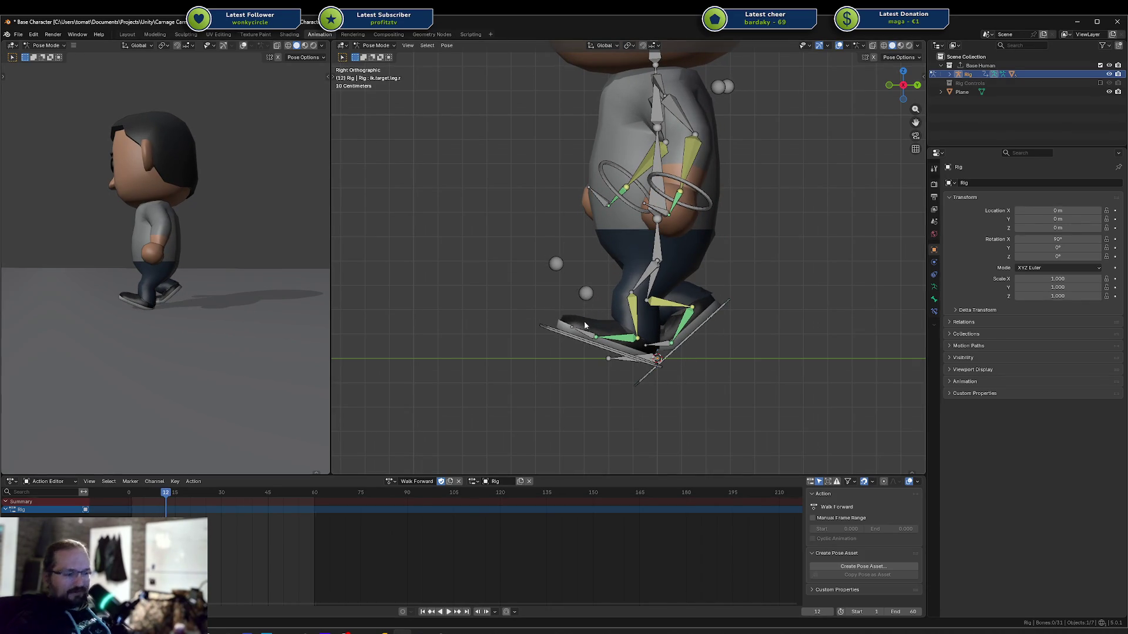
{"action": "mouse_move", "coordinate": [585, 295]}
{"action": "left_mouse_down"}
{"action": "mouse_move", "coordinate": [714, 406]}
{"action": "mouse_move", "coordinate": [453, 285]}
{"action": "left_mouse_up"}
{"action": "mouse_move", "coordinate": [587, 354]}
{"action": "left_mouse_down"}
{"action": "mouse_move", "coordinate": [629, 352]}
{"action": "mouse_move", "coordinate": [377, 327]}
{"action": "mouse_move", "coordinate": [576, 354]}
{"action": "mouse_move", "coordinate": [672, 410]}
{"action": "left_mouse_up"}
{"action": "key", "text": "space"}
Sketch and erase guides for the feet's path and ground, then show the walk-cycle image results
{"action": "left_click", "coordinate": [163, 491]}
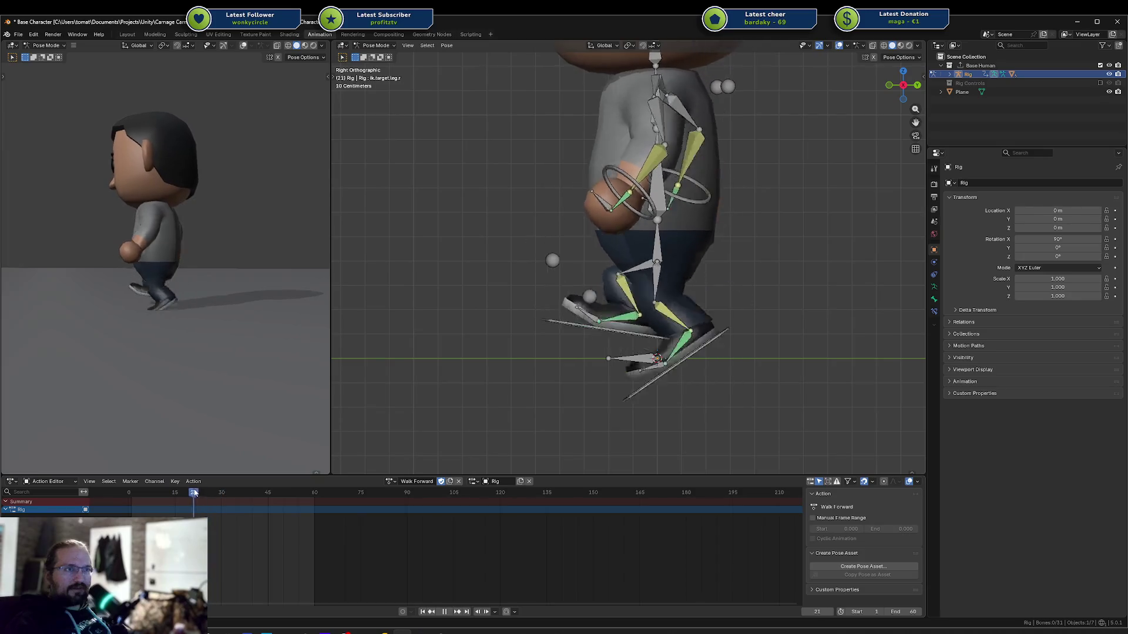
{"action": "left_click", "coordinate": [160, 491]}
{"action": "left_click", "coordinate": [170, 498]}
{"action": "key", "text": "Escape"}
{"action": "mouse_move", "coordinate": [522, 291]}
{"action": "left_mouse_down"}
{"action": "mouse_move", "coordinate": [571, 344]}
{"action": "mouse_move", "coordinate": [712, 355]}
{"action": "mouse_move", "coordinate": [817, 259]}
{"action": "left_mouse_up"}
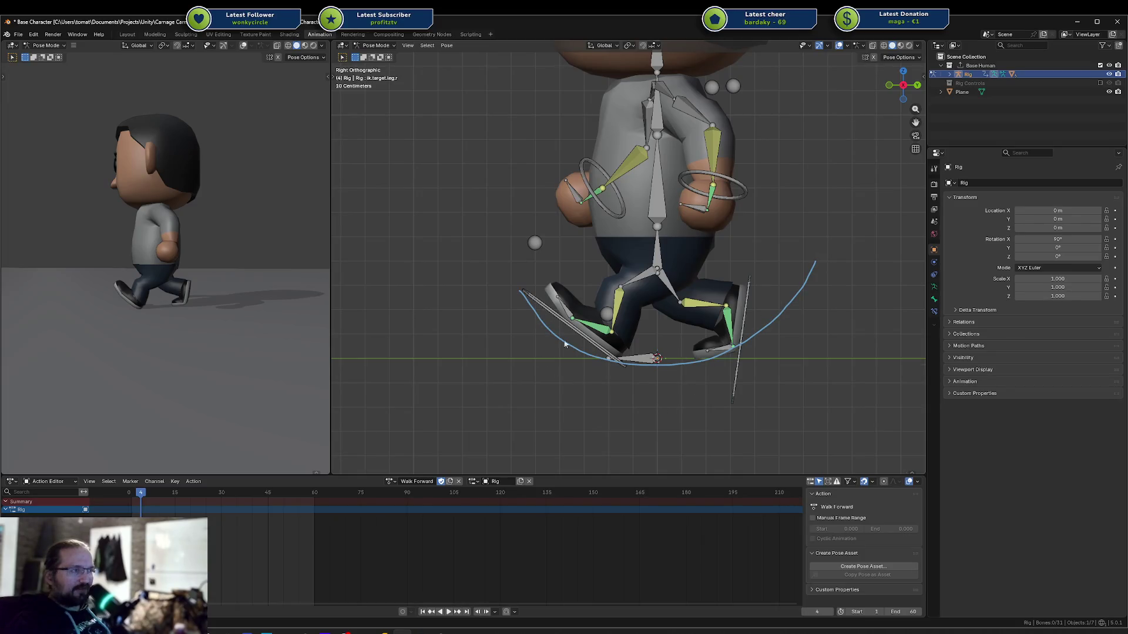
{"action": "left_click_drag", "start_coordinate": [563, 360], "coordinate": [756, 356]}
{"action": "mouse_move", "coordinate": [503, 259]}
{"action": "left_mouse_down"}
{"action": "mouse_move", "coordinate": [756, 327]}
{"action": "mouse_move", "coordinate": [894, 258]}
{"action": "left_mouse_up"}
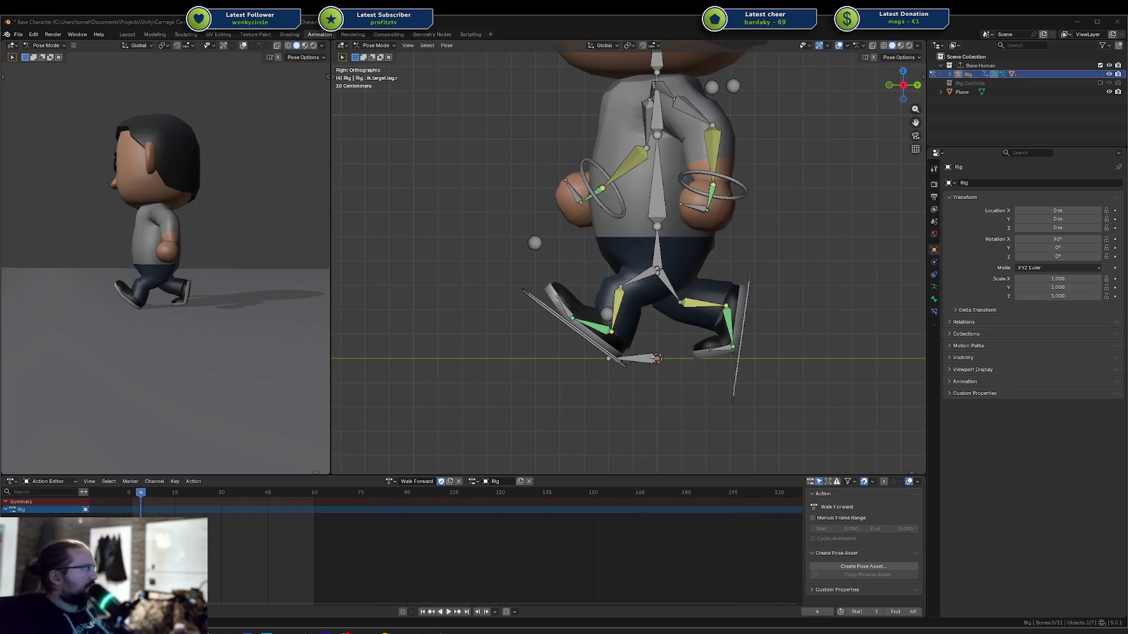
{"action": "mouse_move", "coordinate": [1019, 110]}
{"action": "left_mouse_down"}
{"action": "mouse_move", "coordinate": [777, 109]}
{"action": "mouse_move", "coordinate": [561, 89]}
{"action": "left_mouse_up"}
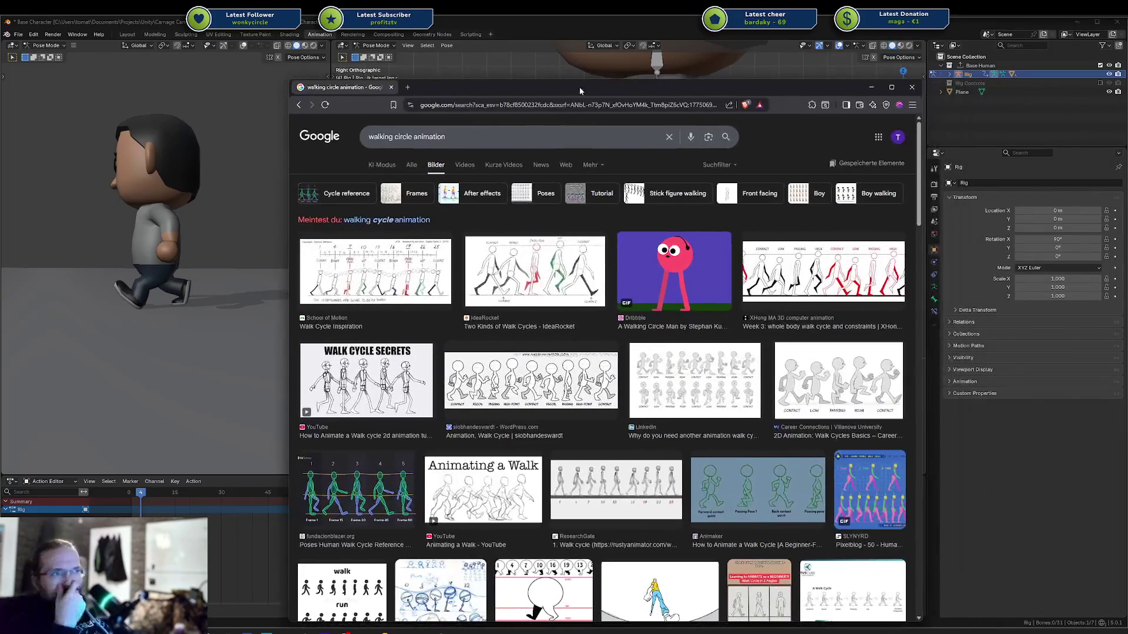
Preview IdeaRocket's 'Two Kinds of Walk Cycles' image, then move the browser aside to reveal Blender
{"action": "left_click", "coordinate": [533, 278]}
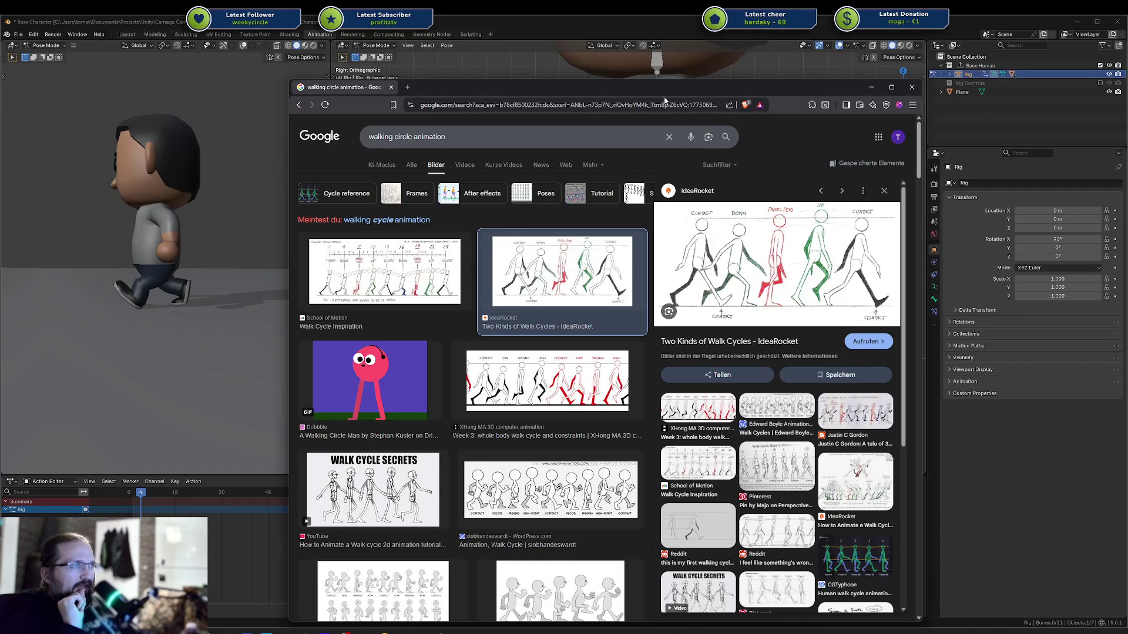
{"action": "left_click_drag", "start_coordinate": [645, 88], "coordinate": [1127, 85]}
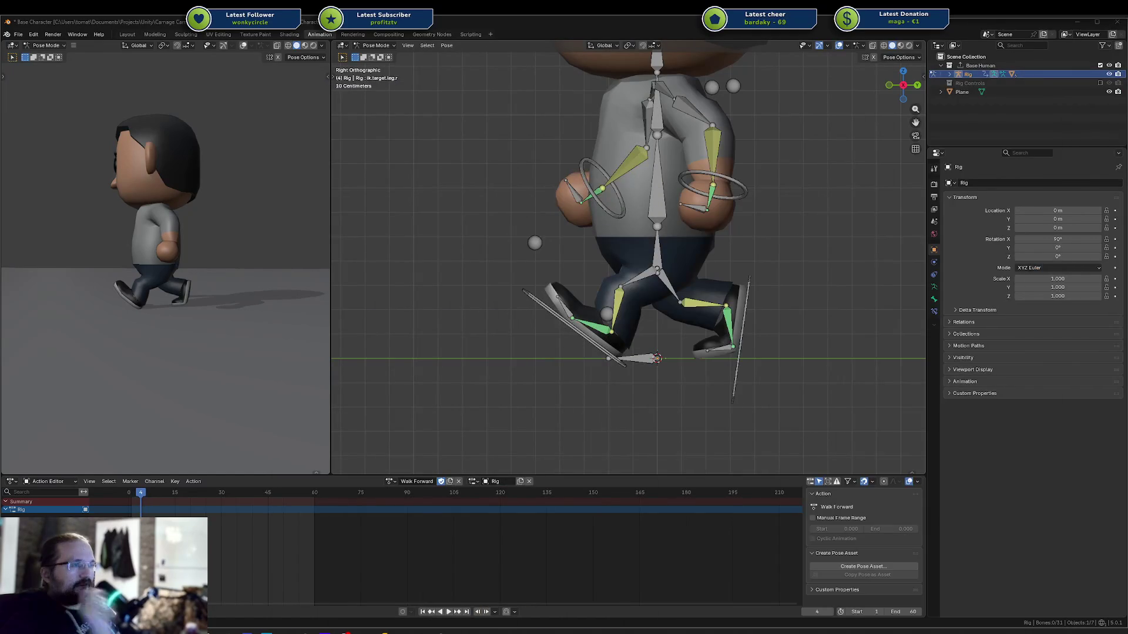
Delete the keyframes at frames 30, 45 and 60 for all bones
{"action": "key", "text": "a"}
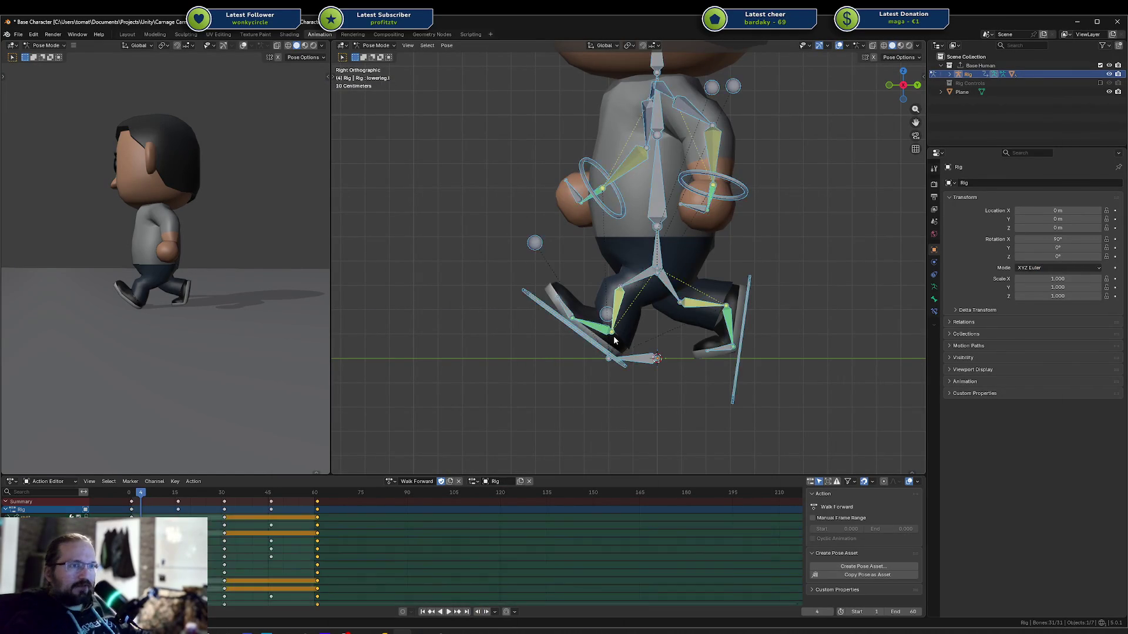
{"action": "key", "text": "x"}
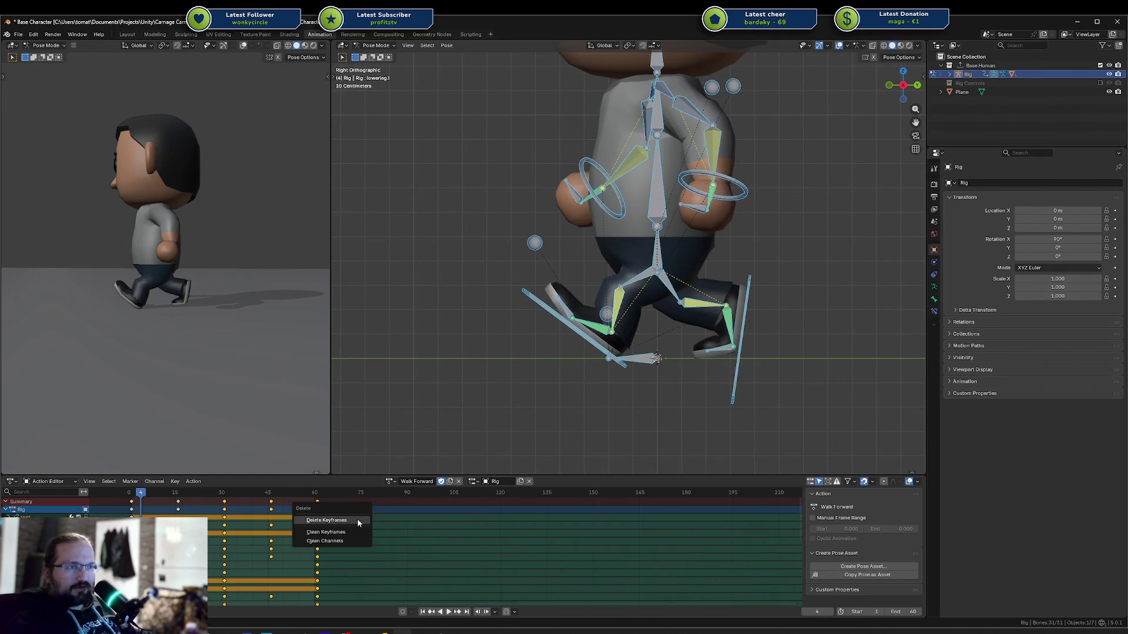
{"action": "left_click", "coordinate": [357, 519]}
{"action": "left_click_drag", "start_coordinate": [141, 495], "coordinate": [135, 495]}
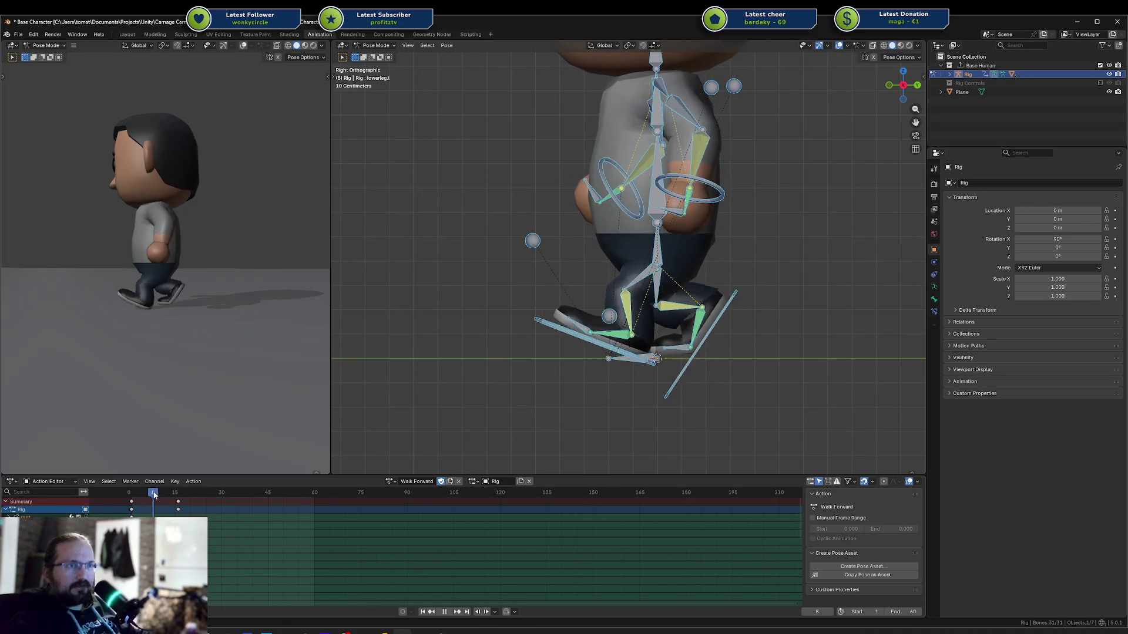
{"action": "left_click_drag", "start_coordinate": [135, 501], "coordinate": [179, 509]}
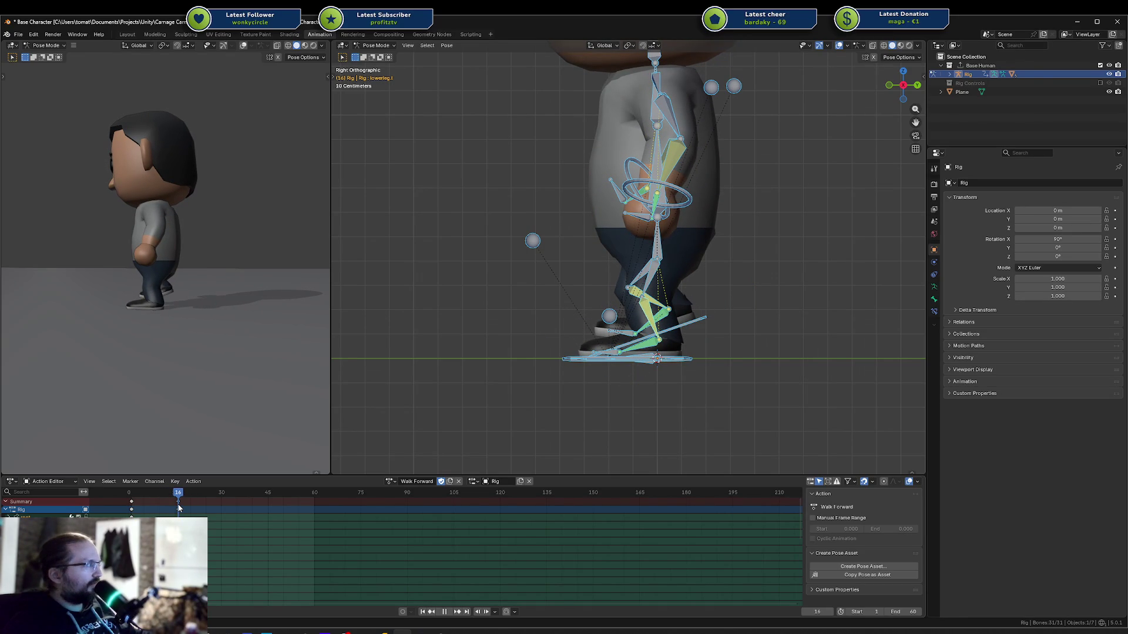
{"action": "key", "text": "Escape"}
Draw a head-height guide line above the character in right side orthographic view
{"action": "middle_click_drag", "start_coordinate": [606, 259], "coordinate": [621, 369]}
{"action": "key", "text": "KP_3"}
{"action": "key", "text": "space"}
{"action": "left_click_drag", "start_coordinate": [135, 500], "coordinate": [131, 501]}
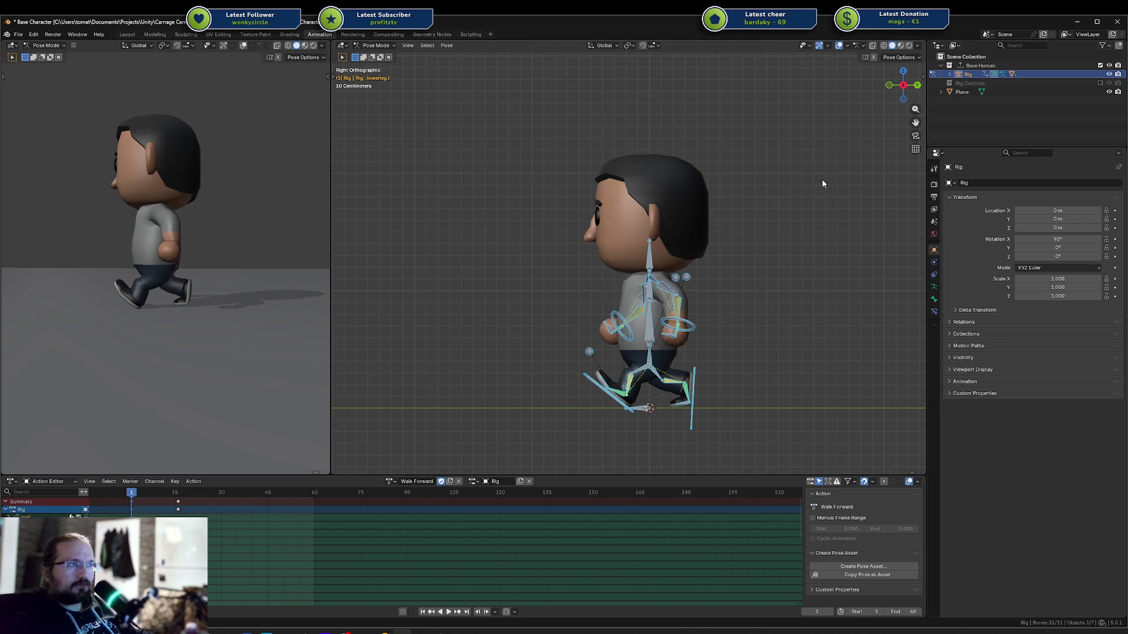
{"action": "left_click_drag", "start_coordinate": [587, 158], "coordinate": [748, 154]}
{"action": "mouse_move", "coordinate": [135, 498]}
{"action": "left_mouse_down"}
{"action": "mouse_move", "coordinate": [191, 494]}
{"action": "mouse_move", "coordinate": [131, 496]}
{"action": "left_mouse_up"}
{"action": "key", "text": "g"}
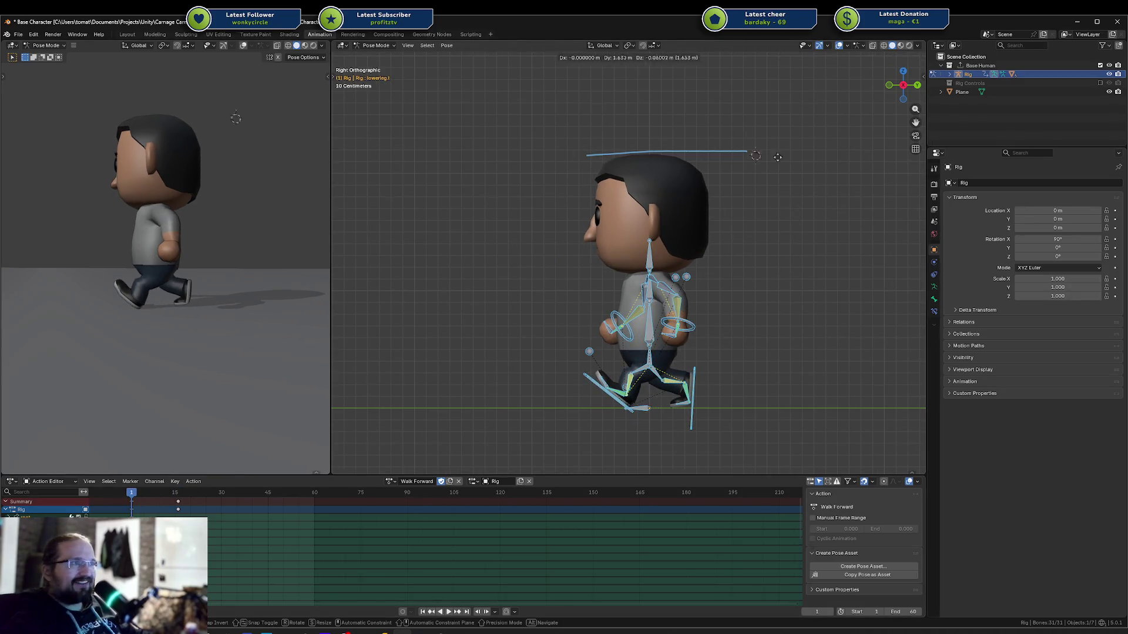
{"action": "left_click", "coordinate": [687, 171]}
Replay the walk and stop at frame 16 to check the passing pose
{"action": "scroll", "coordinate": [689, 171], "scroll_direction": "down", "scroll_amount": 10}
{"action": "scroll", "coordinate": [615, 231], "scroll_direction": "up", "scroll_amount": 15}
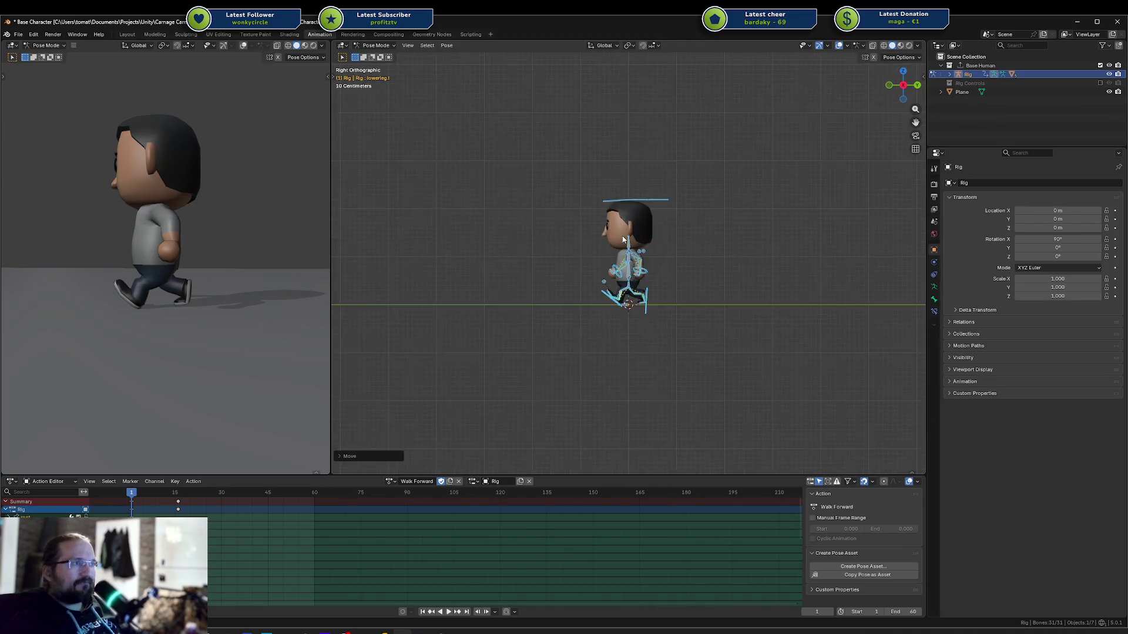
{"action": "scroll", "coordinate": [625, 230], "scroll_direction": "down", "scroll_amount": 8}
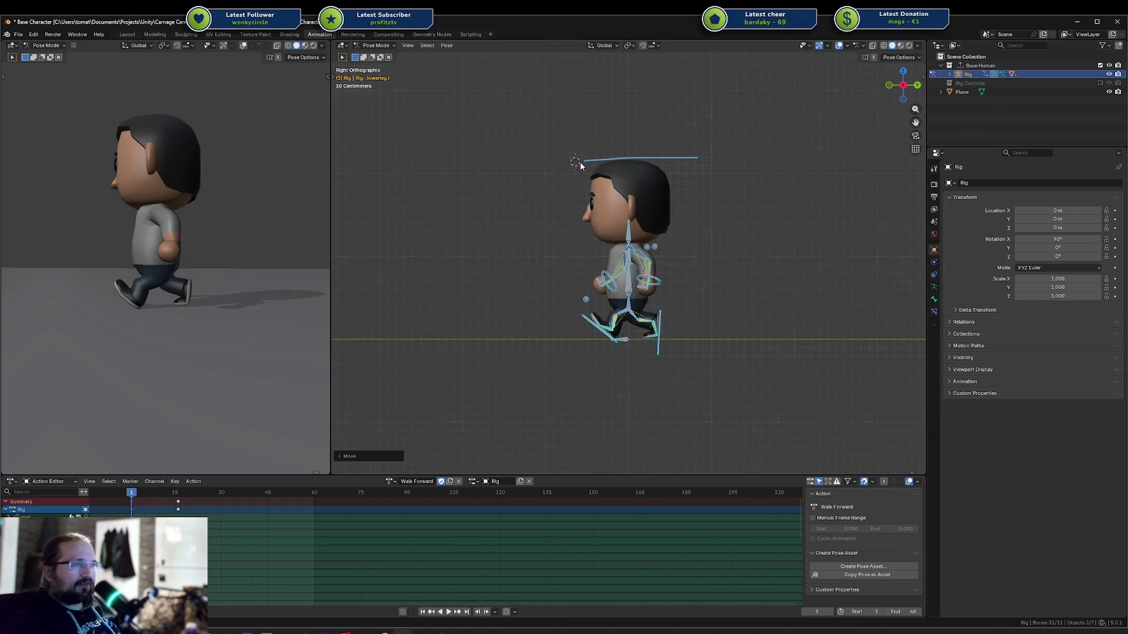
{"action": "scroll", "coordinate": [626, 197], "scroll_direction": "down", "scroll_amount": 8}
{"action": "scroll", "coordinate": [626, 197], "scroll_direction": "up", "scroll_amount": 14}
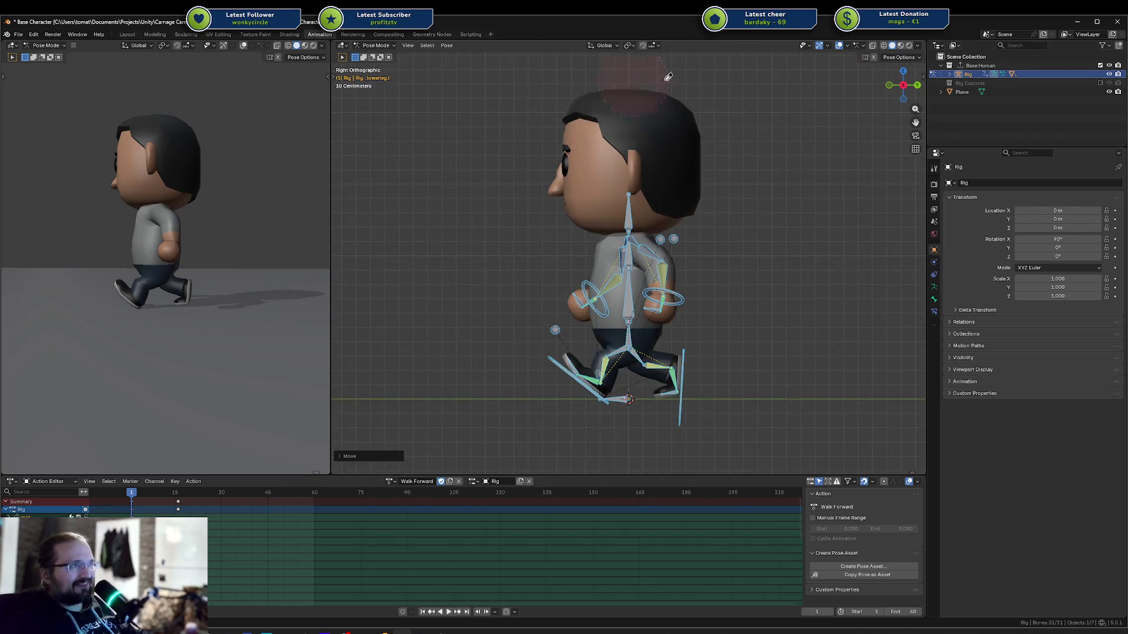
{"action": "right_click", "coordinate": [643, 91]}
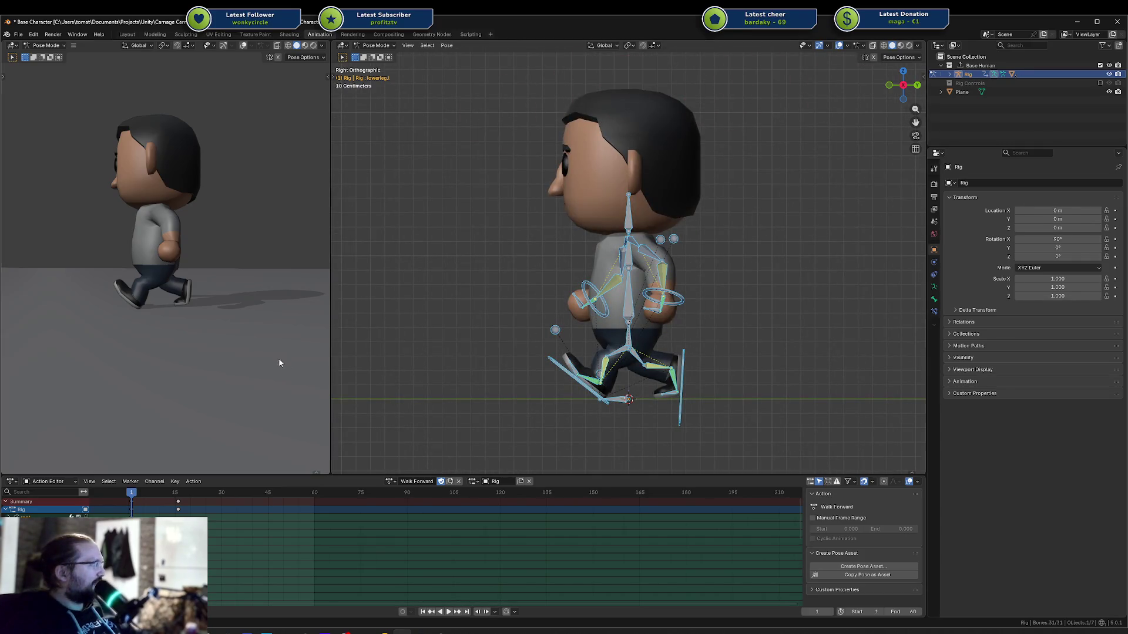
{"action": "key", "text": "space"}
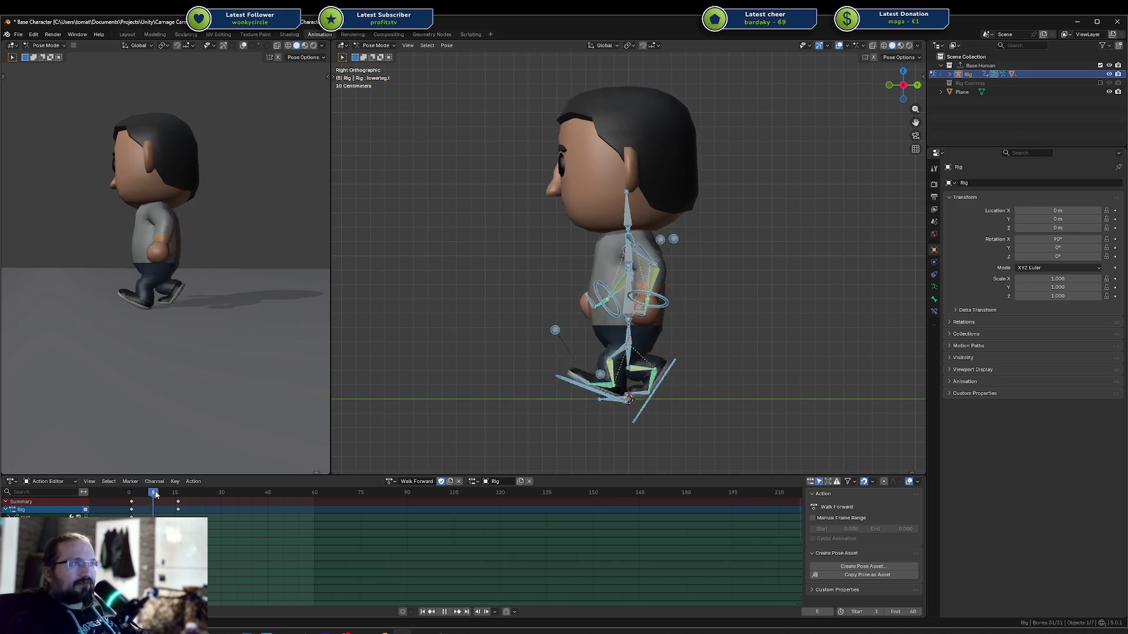
{"action": "left_click_drag", "start_coordinate": [138, 497], "coordinate": [178, 496]}
{"action": "key", "text": "space"}
Lower the hips bone along global Z at frame 16
{"action": "scroll", "coordinate": [686, 397], "scroll_direction": "up", "scroll_amount": 3}
{"action": "left_click", "coordinate": [629, 387]}
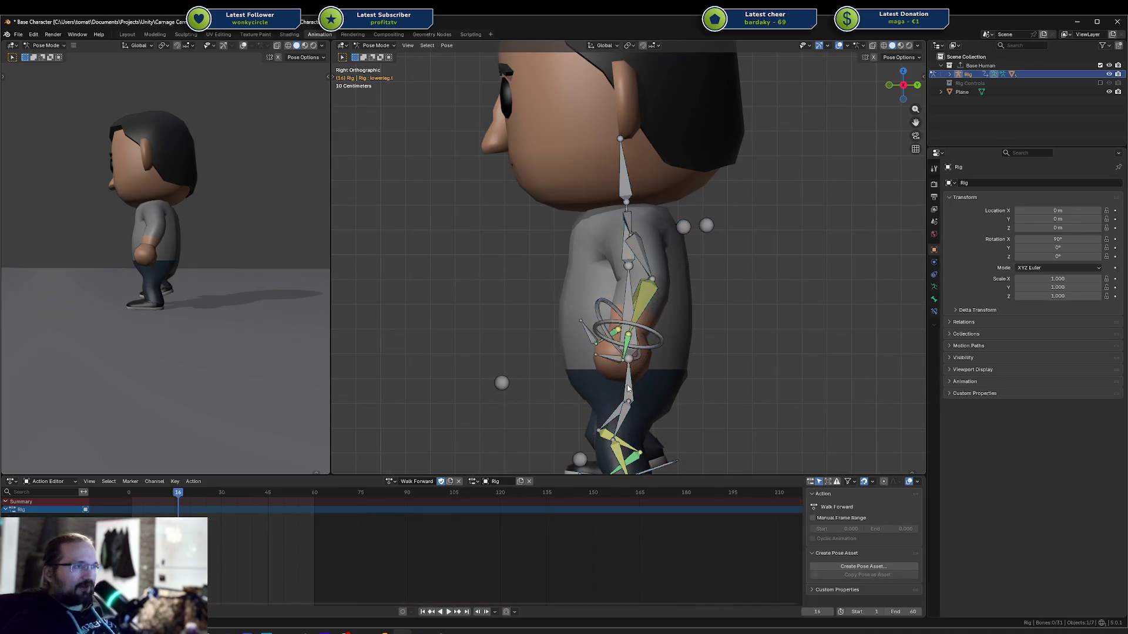
{"action": "middle_click_drag", "start_coordinate": [639, 386], "coordinate": [642, 329], "text": "shift"}
{"action": "key", "text": "g"}
{"action": "key", "text": "z"}
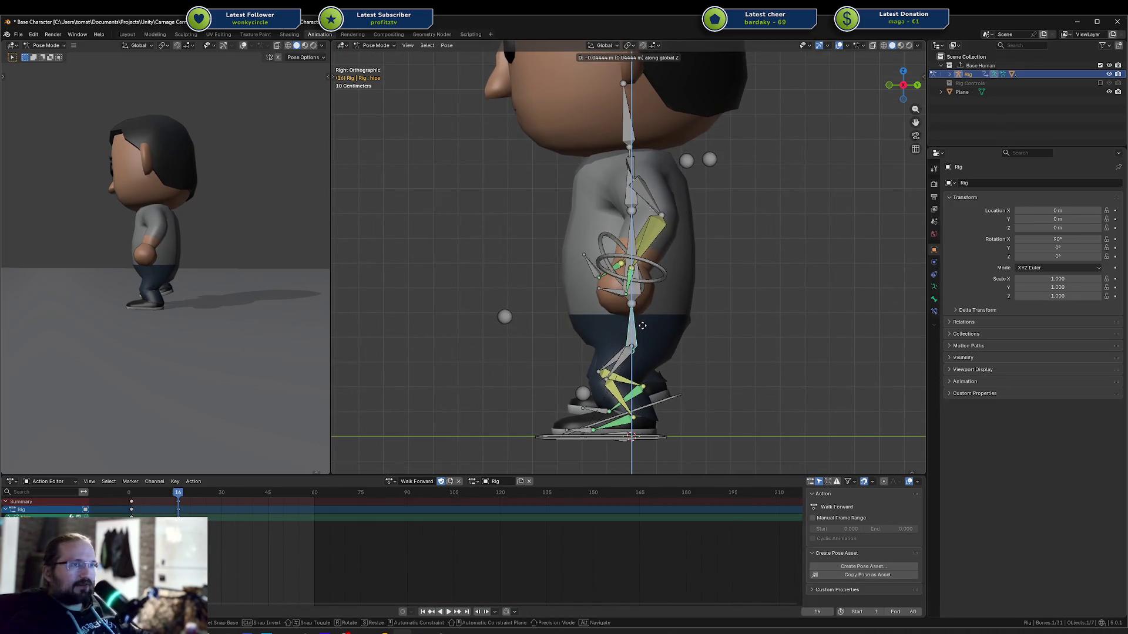
{"action": "key", "text": "Escape"}
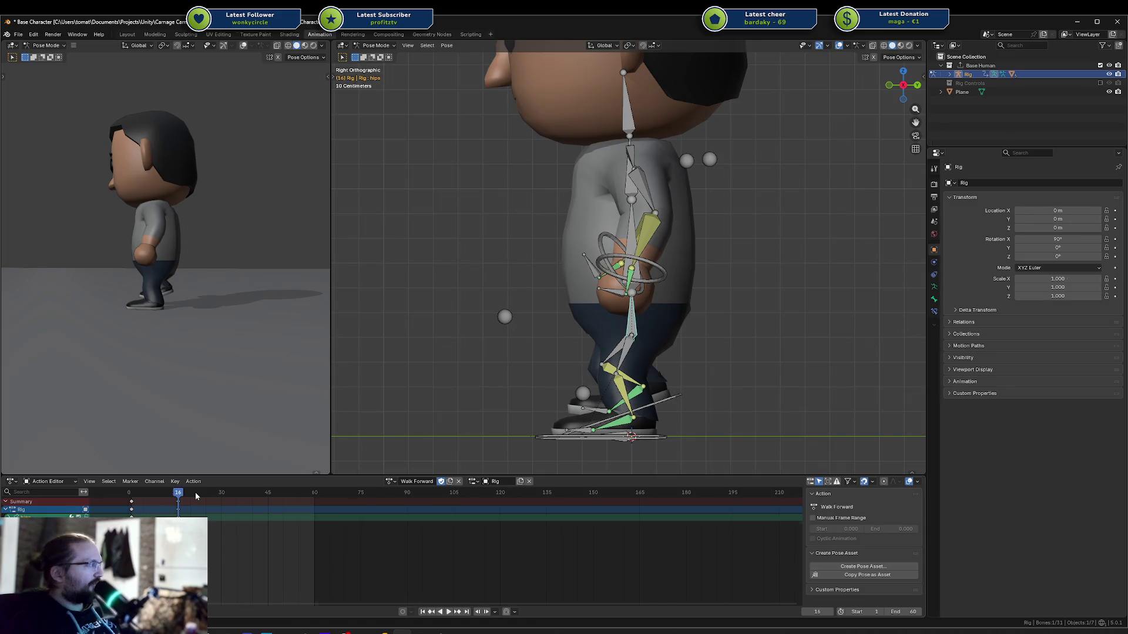
{"action": "key", "text": "space"}
{"action": "left_click_drag", "start_coordinate": [179, 495], "coordinate": [179, 495]}
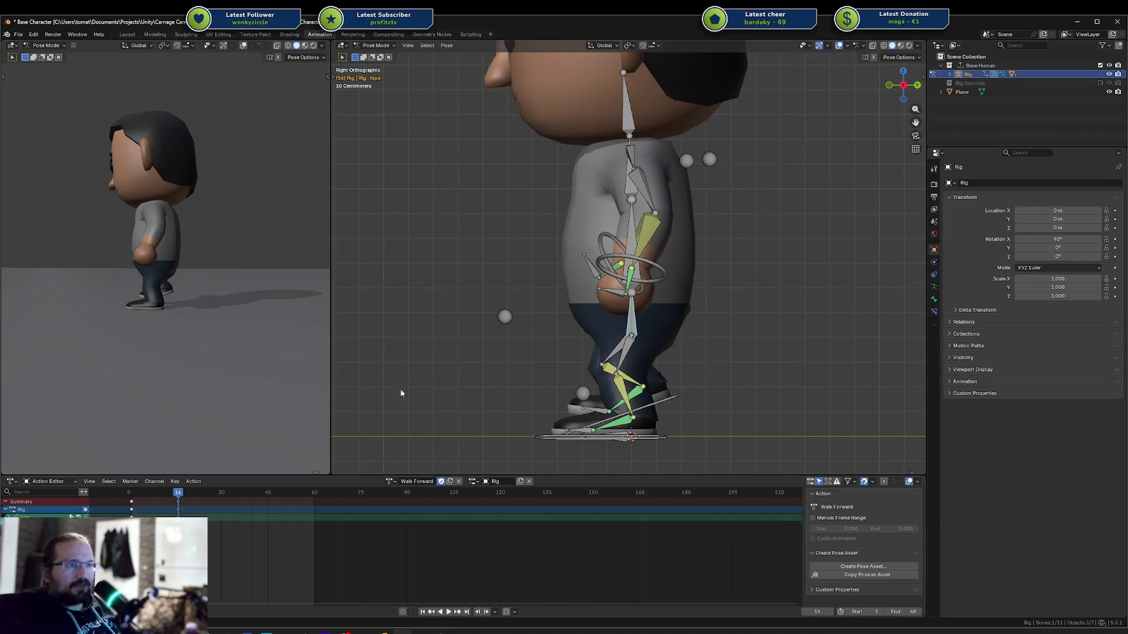
{"action": "key", "text": "g"}
{"action": "key", "text": "z"}
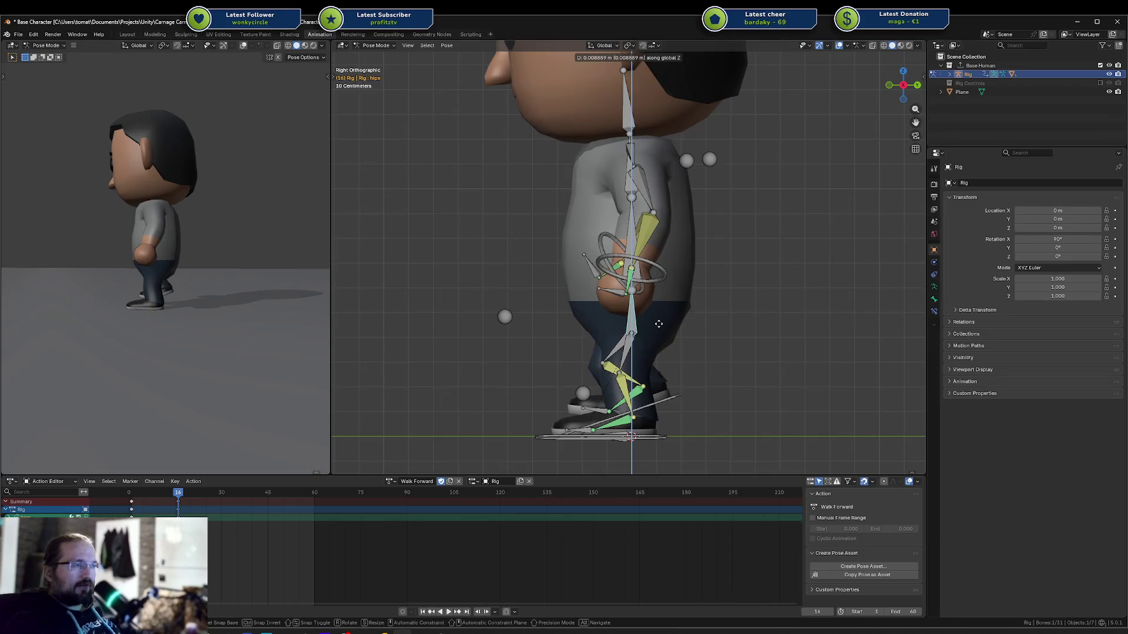
{"action": "left_click", "coordinate": [660, 362]}
Rotate and reposition the right foot IK target (ik.target.leg.r) at frame 16
{"action": "left_click", "coordinate": [667, 397]}
{"action": "key", "text": "r"}
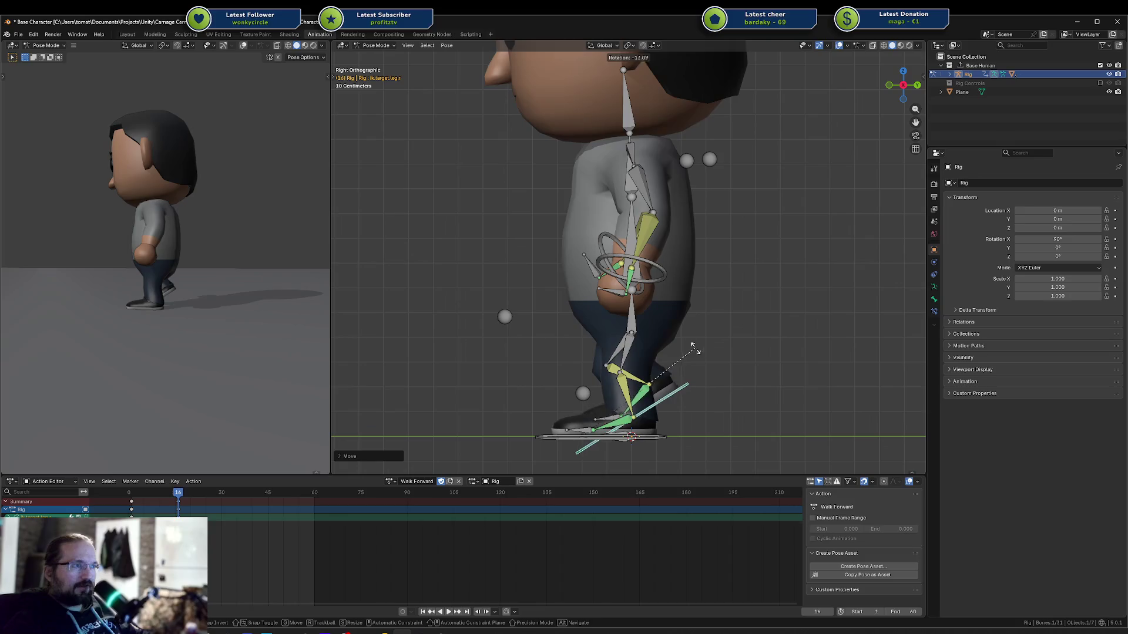
{"action": "left_click", "coordinate": [322, 294]}
{"action": "mouse_move", "coordinate": [322, 295]}
{"action": "middle_mouse_down"}
{"action": "mouse_move", "coordinate": [245, 284]}
{"action": "mouse_move", "coordinate": [333, 284]}
{"action": "middle_mouse_up"}
{"action": "key", "text": "r"}
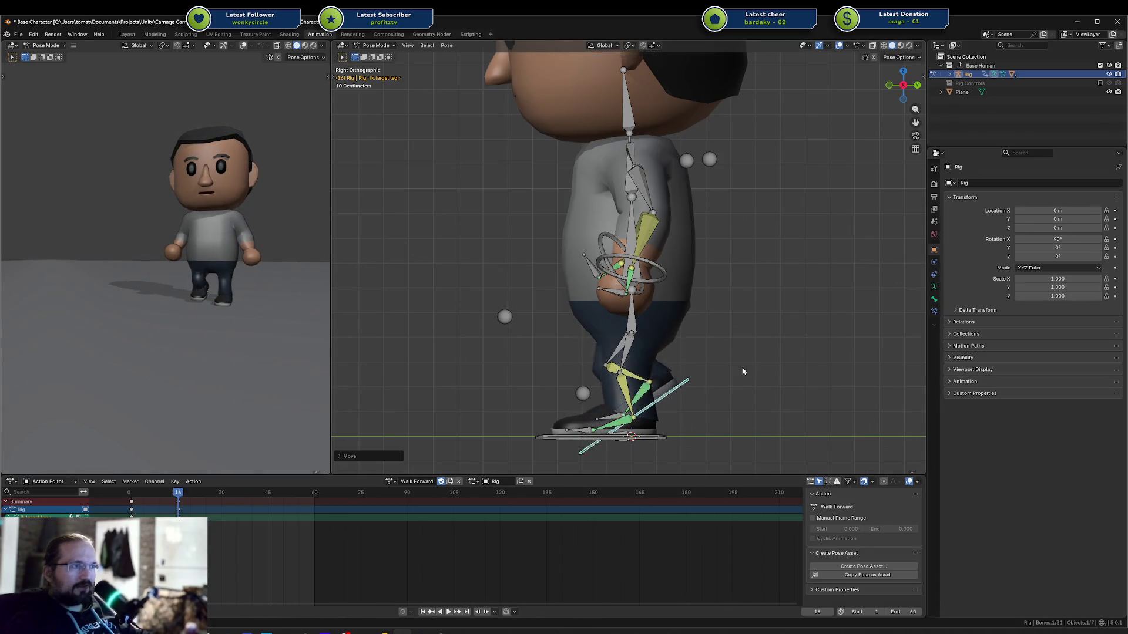
{"action": "left_click", "coordinate": [714, 362]}
{"action": "key", "text": "g"}
{"action": "left_click", "coordinate": [713, 363]}
{"action": "middle_click_drag", "start_coordinate": [258, 292], "coordinate": [316, 309]}
{"action": "key", "text": "g"}
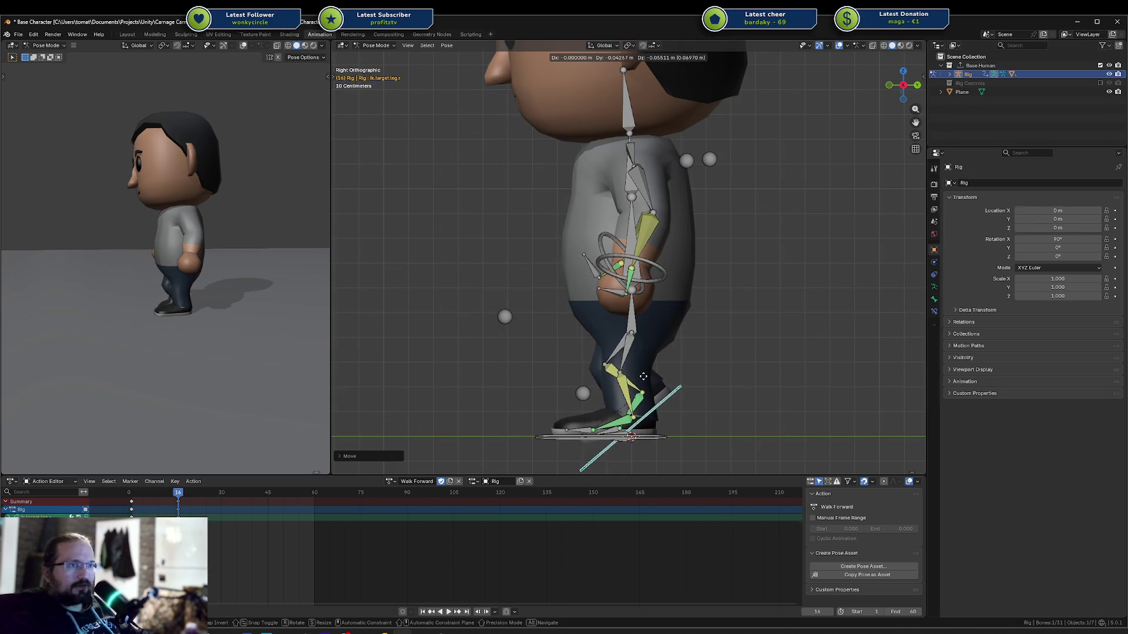
{"action": "left_click", "coordinate": [640, 376]}
{"action": "mouse_move", "coordinate": [196, 311]}
{"action": "middle_mouse_down"}
{"action": "mouse_move", "coordinate": [247, 317]}
{"action": "mouse_move", "coordinate": [177, 322]}
{"action": "mouse_move", "coordinate": [276, 325]}
{"action": "mouse_move", "coordinate": [19, 323]}
{"action": "mouse_move", "coordinate": [47, 325]}
{"action": "middle_mouse_up"}
Select all bones, replay the walk and move the playhead to frame 8
{"action": "key", "text": "a"}
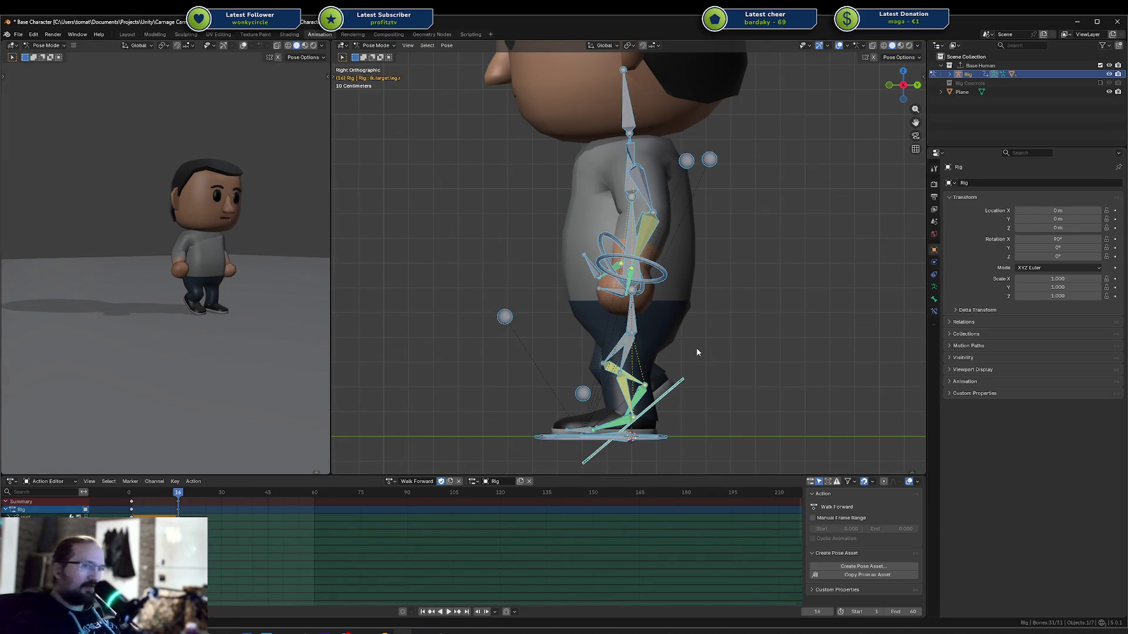
{"action": "left_click", "coordinate": [615, 316]}
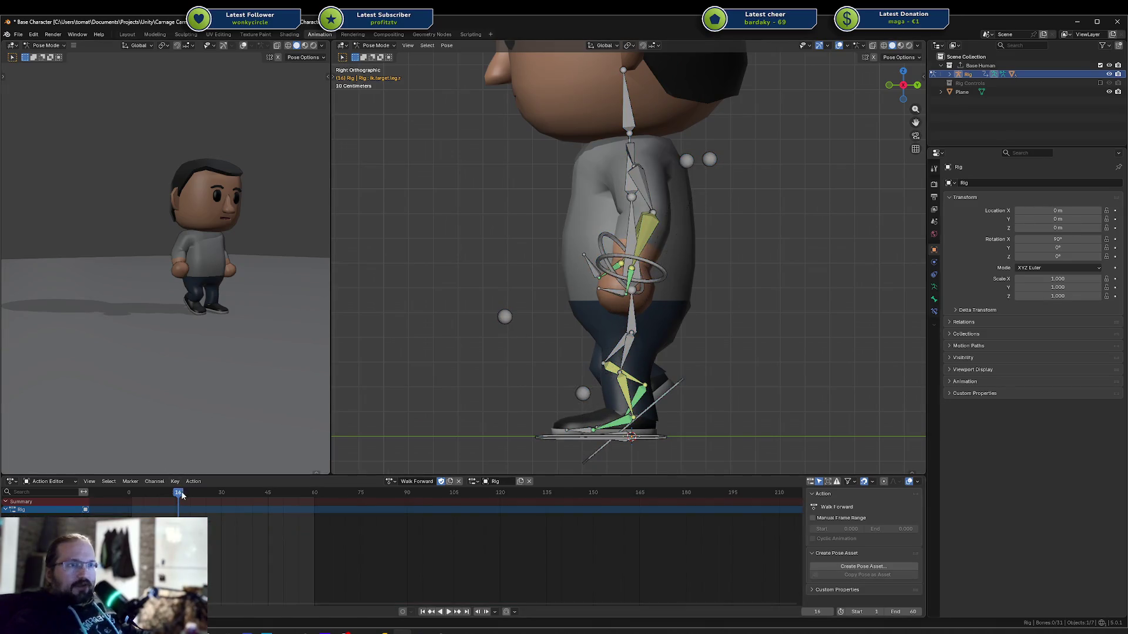
{"action": "key", "text": "a"}
{"action": "key", "text": "space"}
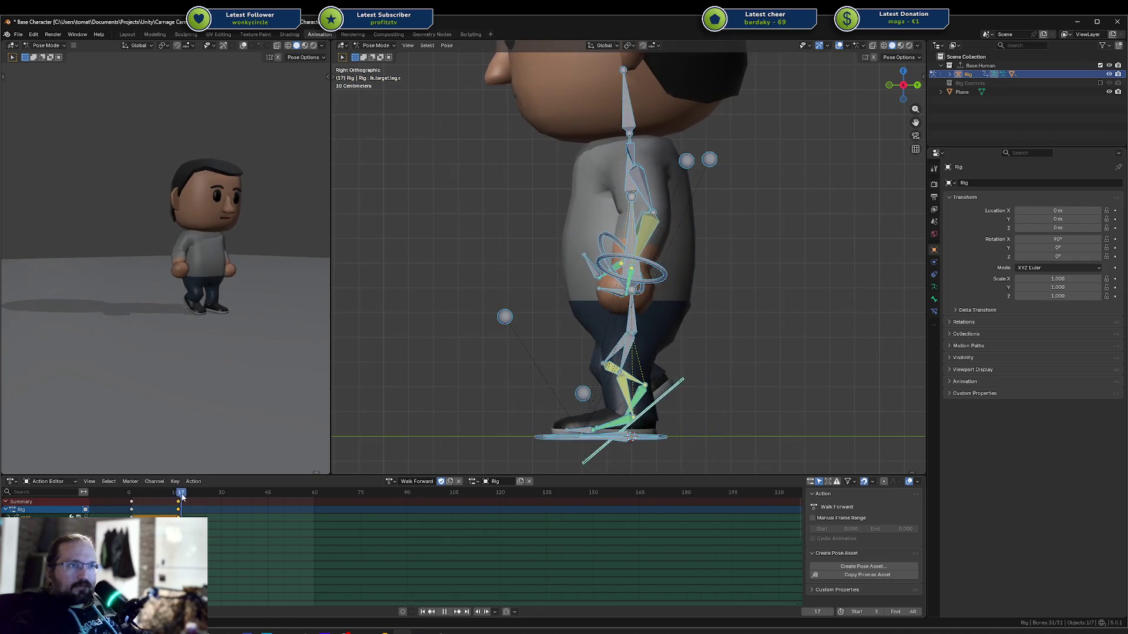
{"action": "left_click", "coordinate": [130, 497]}
{"action": "mouse_move", "coordinate": [130, 496]}
{"action": "left_mouse_down"}
{"action": "mouse_move", "coordinate": [156, 490]}
{"action": "mouse_move", "coordinate": [178, 501]}
{"action": "mouse_move", "coordinate": [134, 502]}
{"action": "mouse_move", "coordinate": [155, 501]}
{"action": "left_mouse_up"}
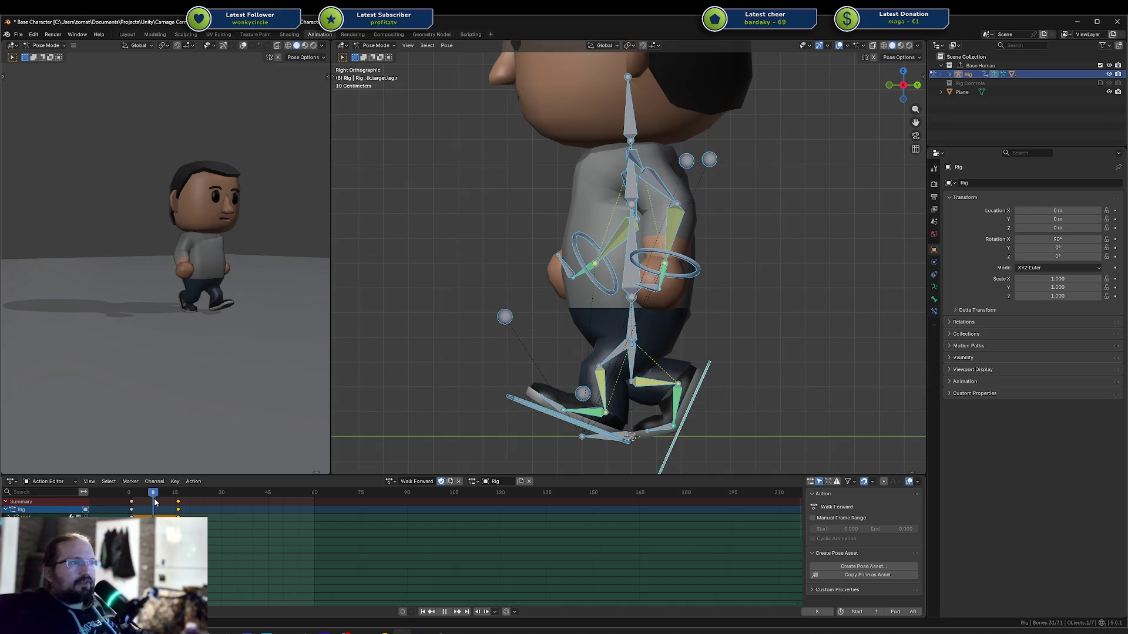
Adjust the left foot IK target (ik.target.leg.l) height along Z at frame 8
{"action": "left_click", "coordinate": [566, 428]}
{"action": "key", "text": "r"}
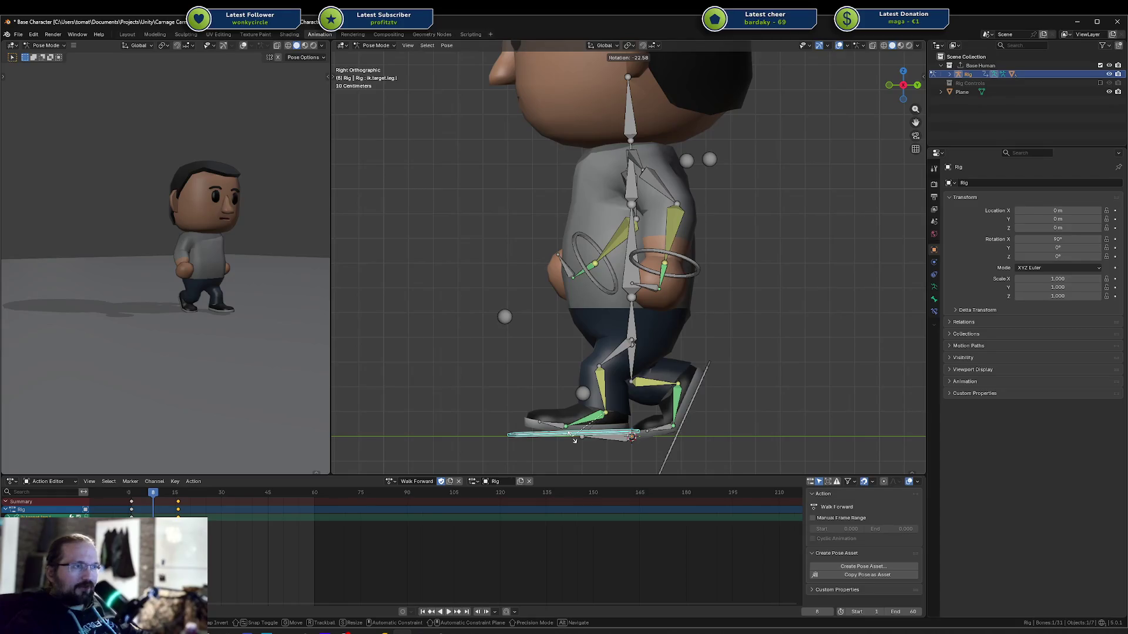
{"action": "key", "text": "Escape"}
{"action": "left_click", "coordinate": [554, 424]}
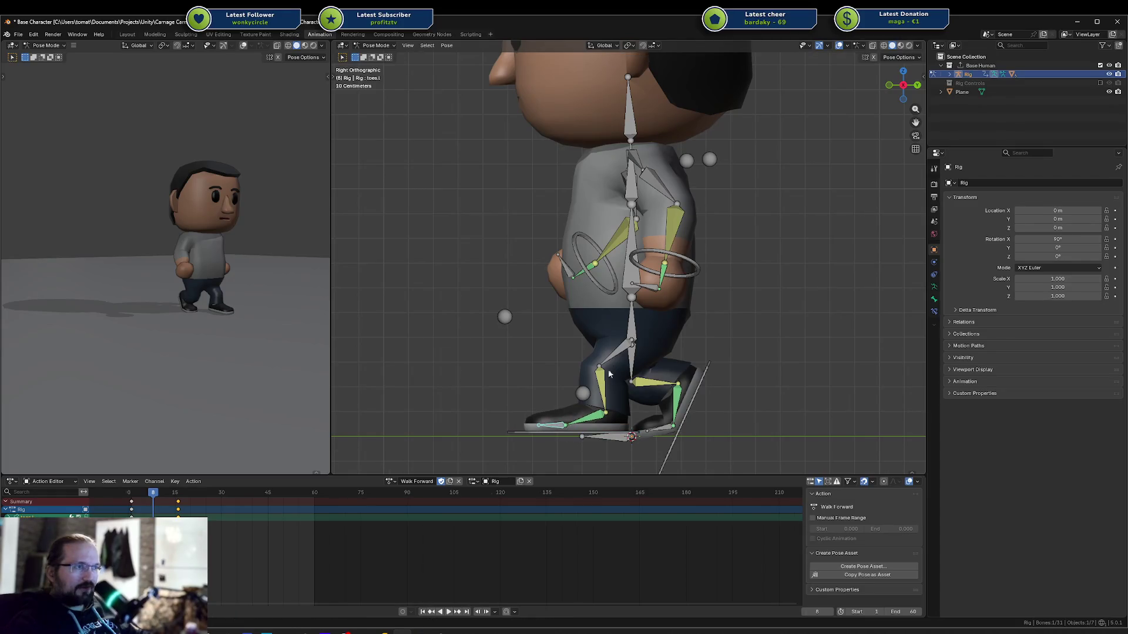
{"action": "left_click", "coordinate": [634, 330]}
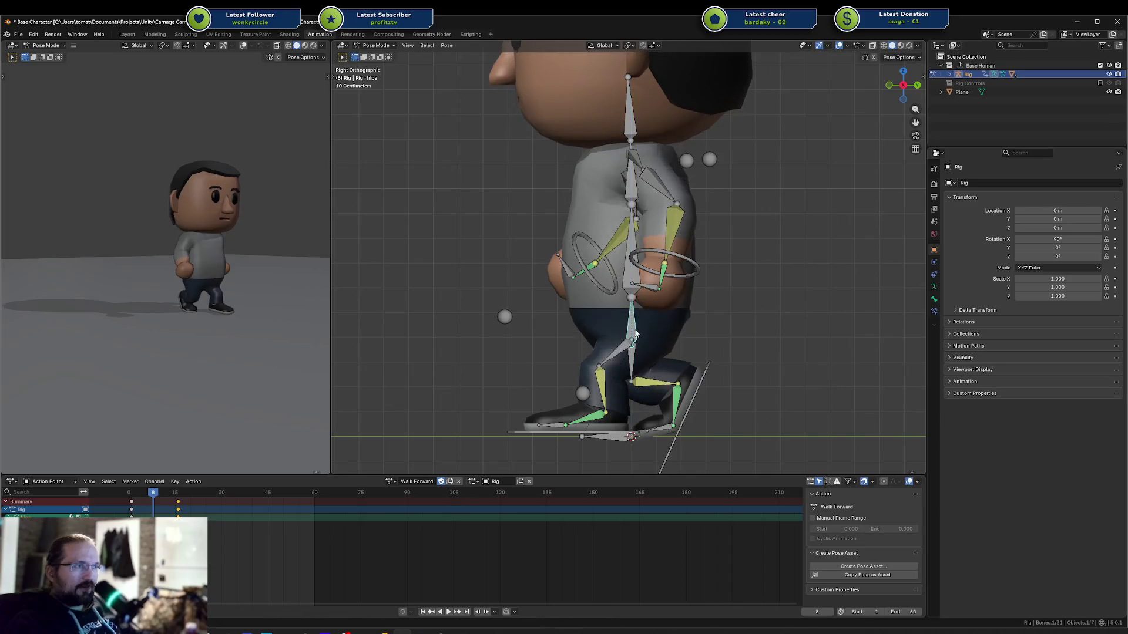
{"action": "left_click", "coordinate": [566, 435]}
{"action": "key", "text": "g"}
{"action": "key", "text": "z"}
{"action": "left_click", "coordinate": [559, 435]}
Lower the hips along global Z at frame 8
{"action": "left_click", "coordinate": [631, 326]}
{"action": "key", "text": "g"}
{"action": "key", "text": "z"}
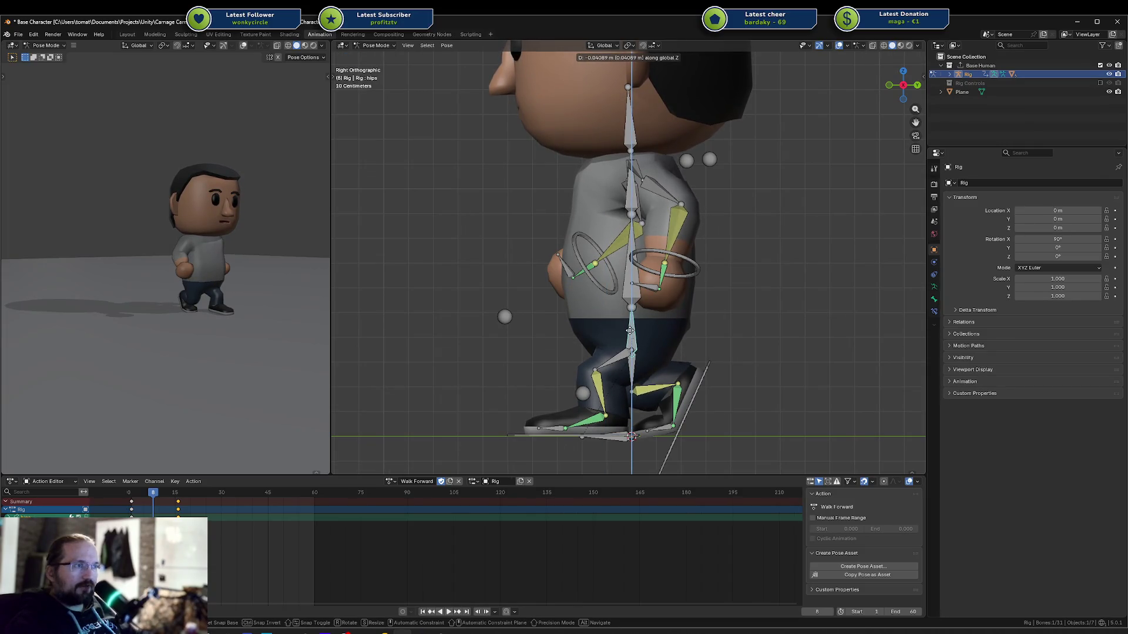
{"action": "left_click", "coordinate": [630, 330]}
At frame 1, lower the hips along Z and key the full pose for all bones
{"action": "key", "text": "a"}
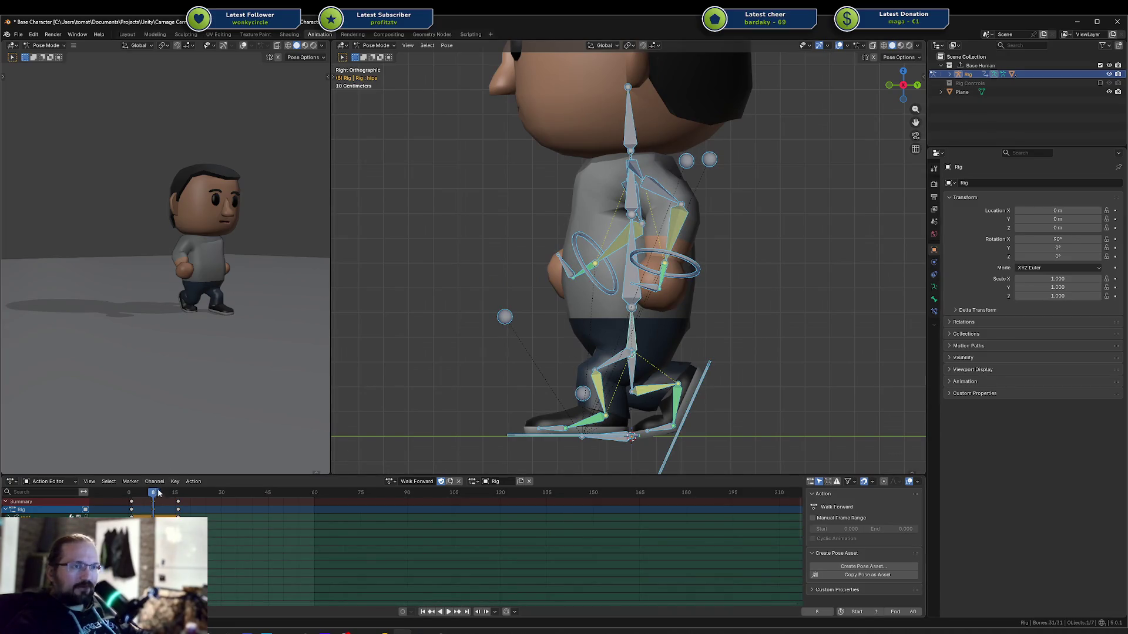
{"action": "key", "text": "space"}
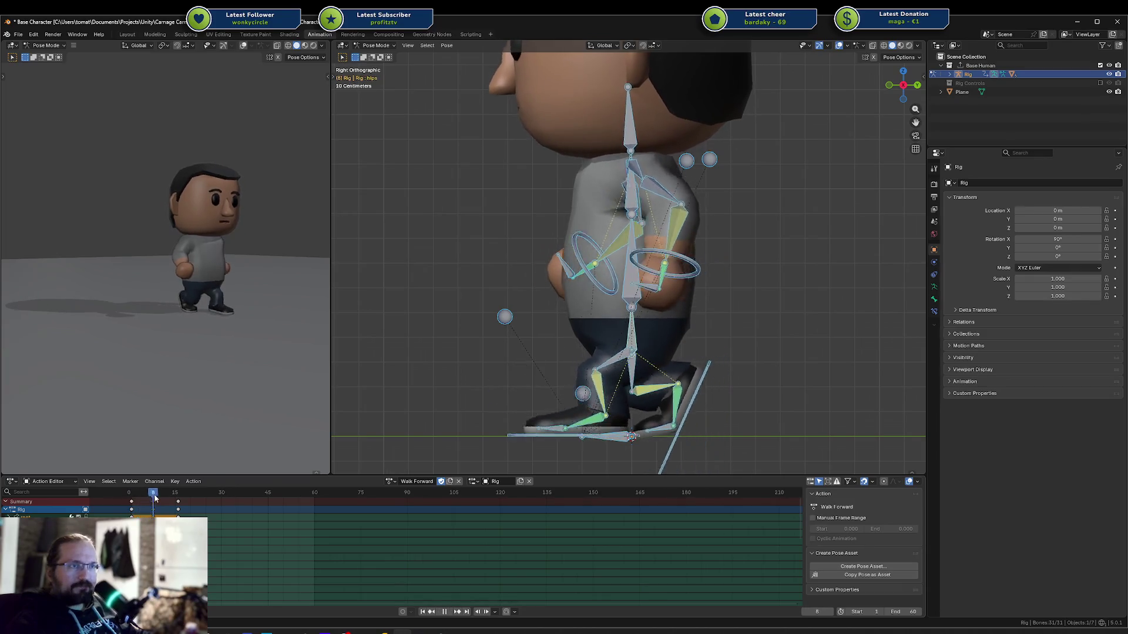
{"action": "left_click", "coordinate": [136, 497]}
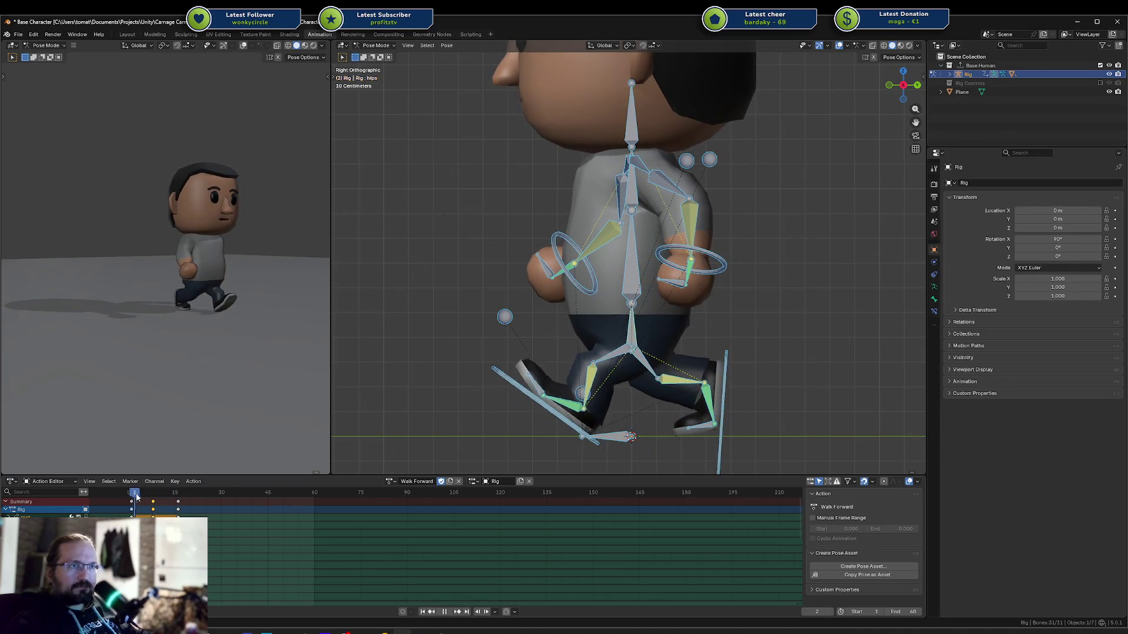
{"action": "left_click", "coordinate": [133, 495]}
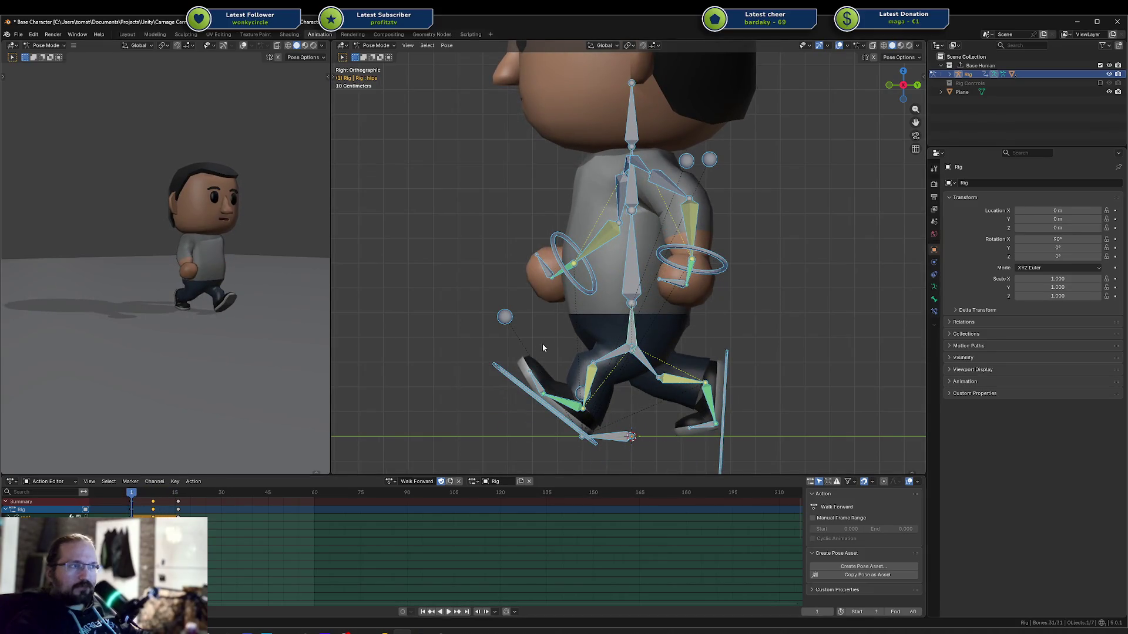
{"action": "left_click", "coordinate": [631, 322]}
{"action": "key", "text": "g"}
{"action": "key", "text": "z"}
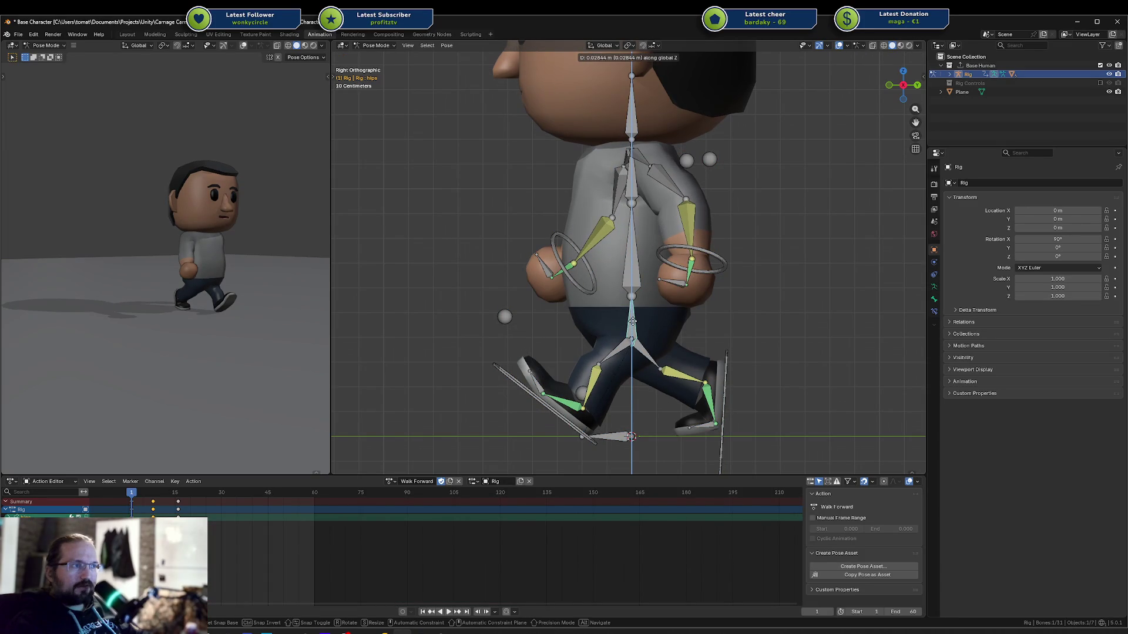
{"action": "left_click", "coordinate": [632, 320]}
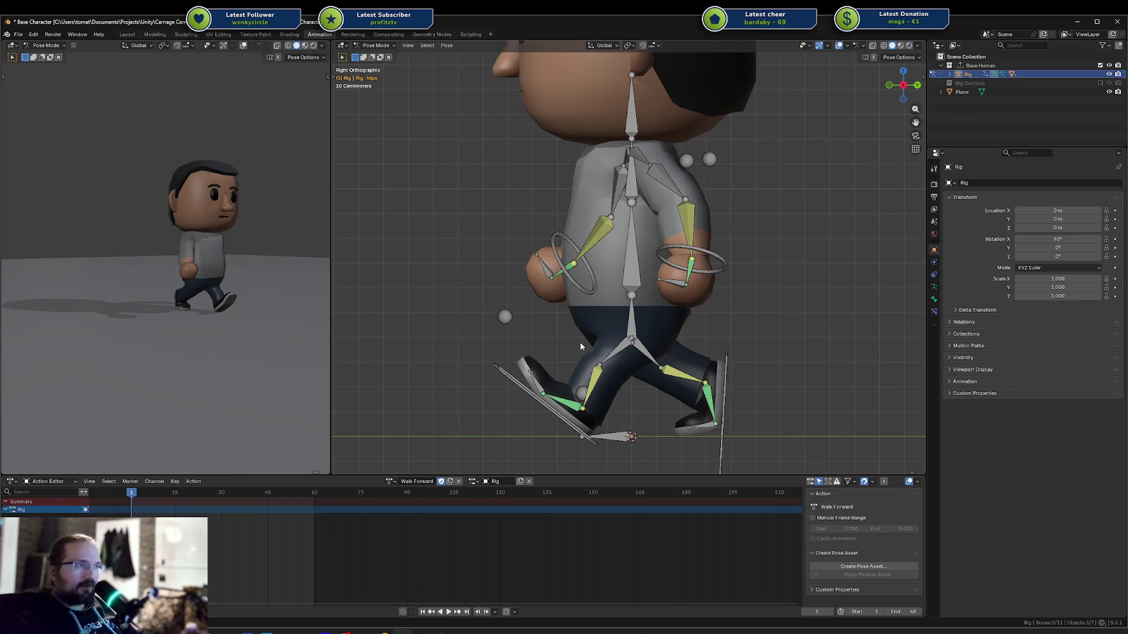
{"action": "key", "text": "a"}
{"action": "key", "text": "i"}
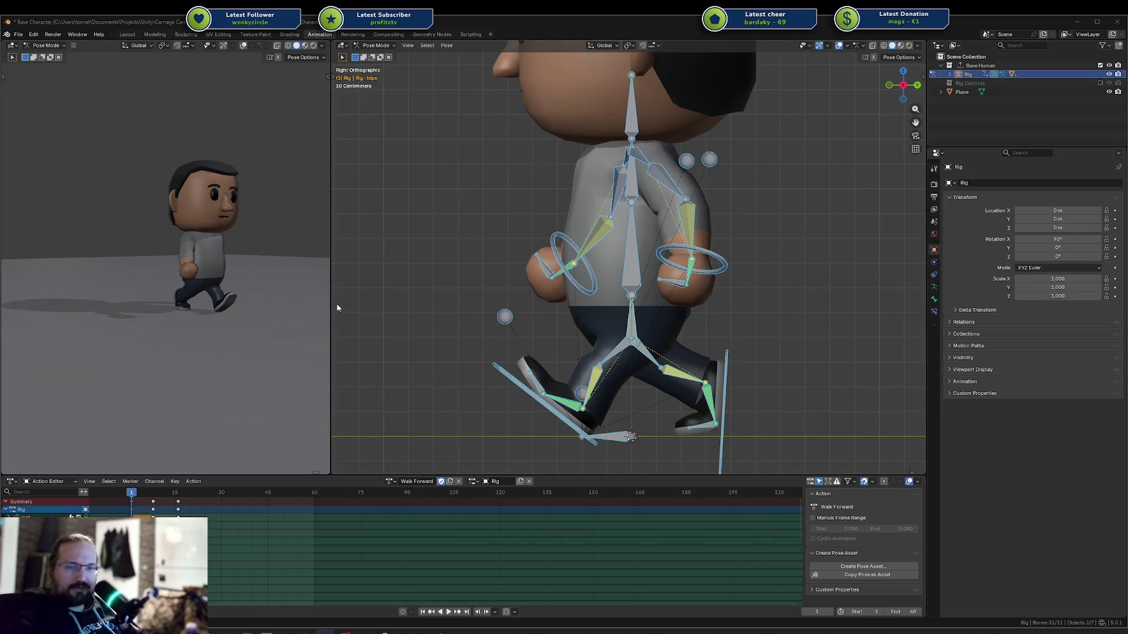
{"action": "left_click", "coordinate": [252, 448]}
Select all bones and scrub through the first stride to review the poses
{"action": "key", "text": "space"}
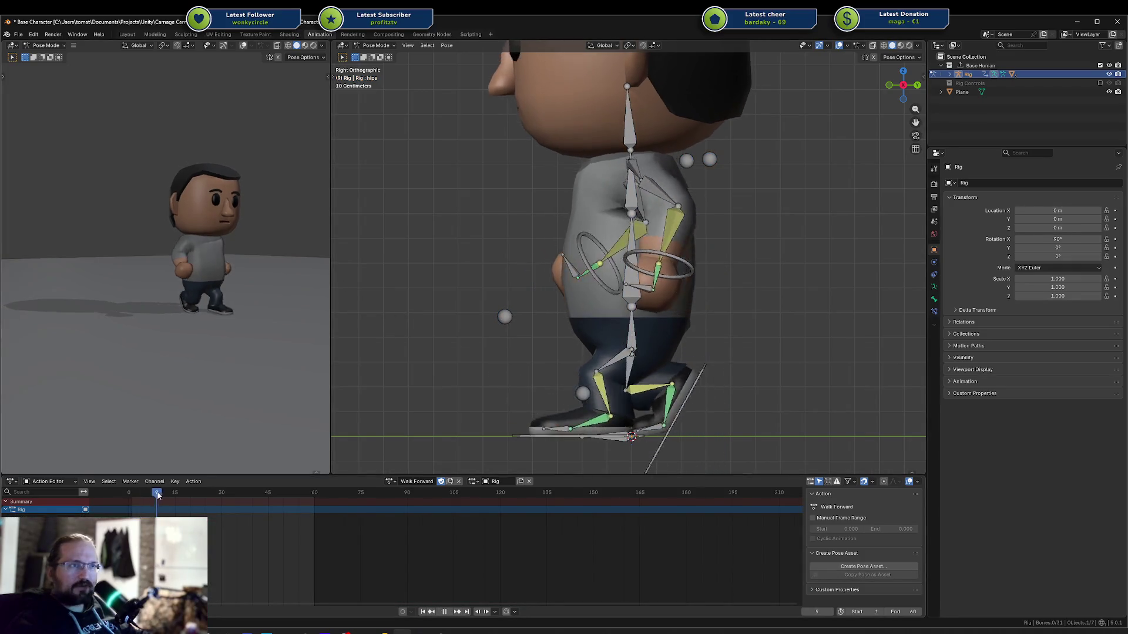
{"action": "left_click_drag", "start_coordinate": [176, 494], "coordinate": [152, 495]}
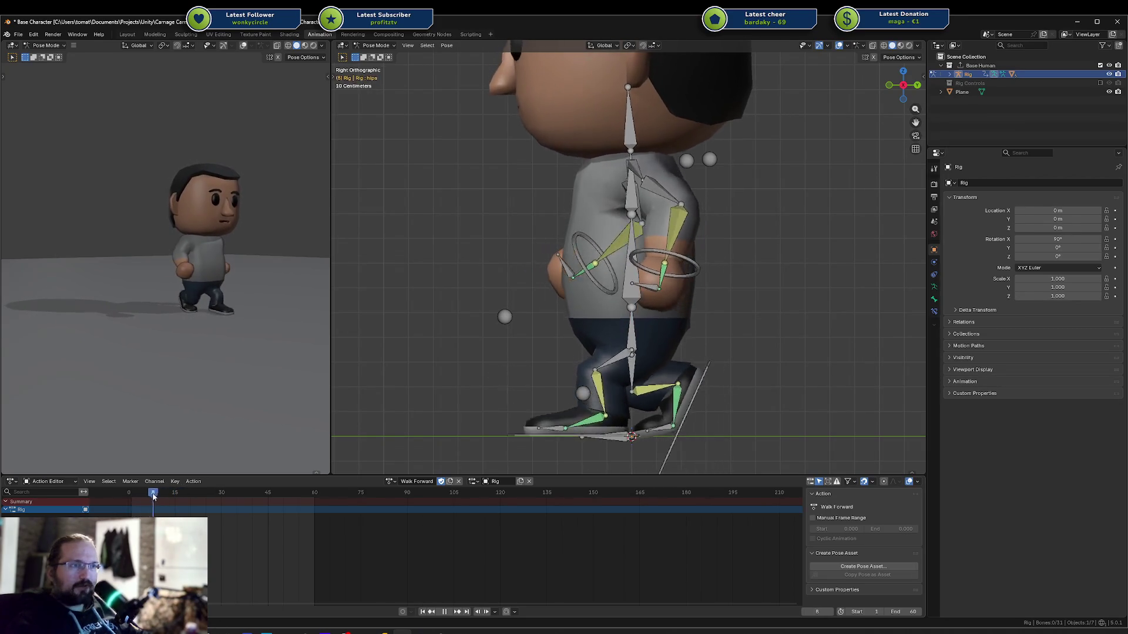
{"action": "key", "text": "space"}
{"action": "key", "text": "a"}
{"action": "key", "text": "space"}
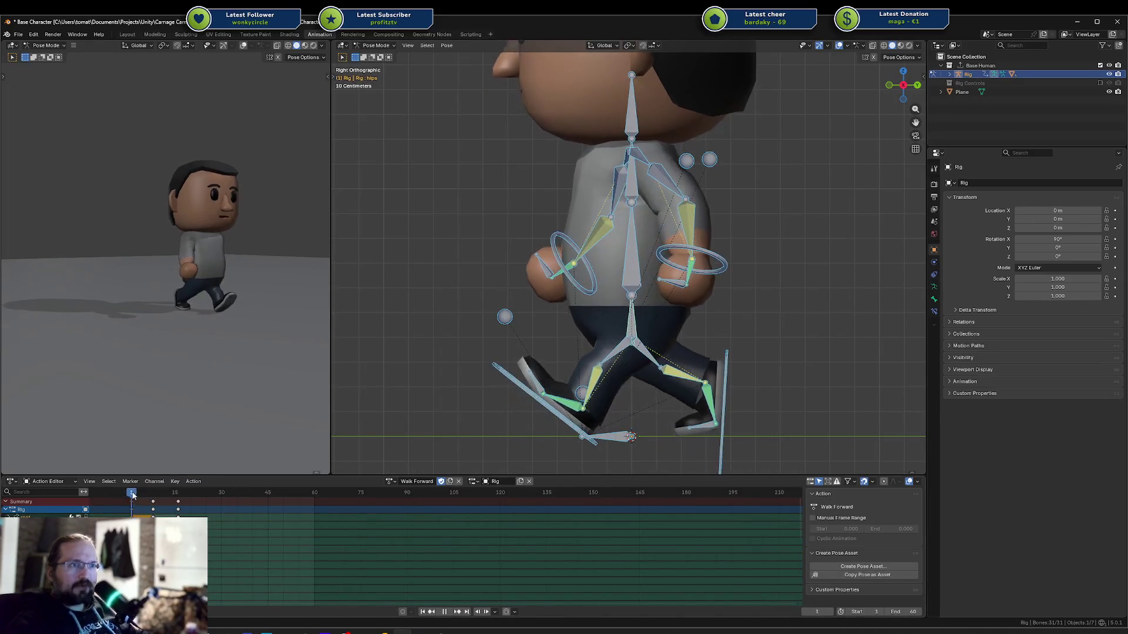
{"action": "left_click_drag", "start_coordinate": [162, 497], "coordinate": [181, 494]}
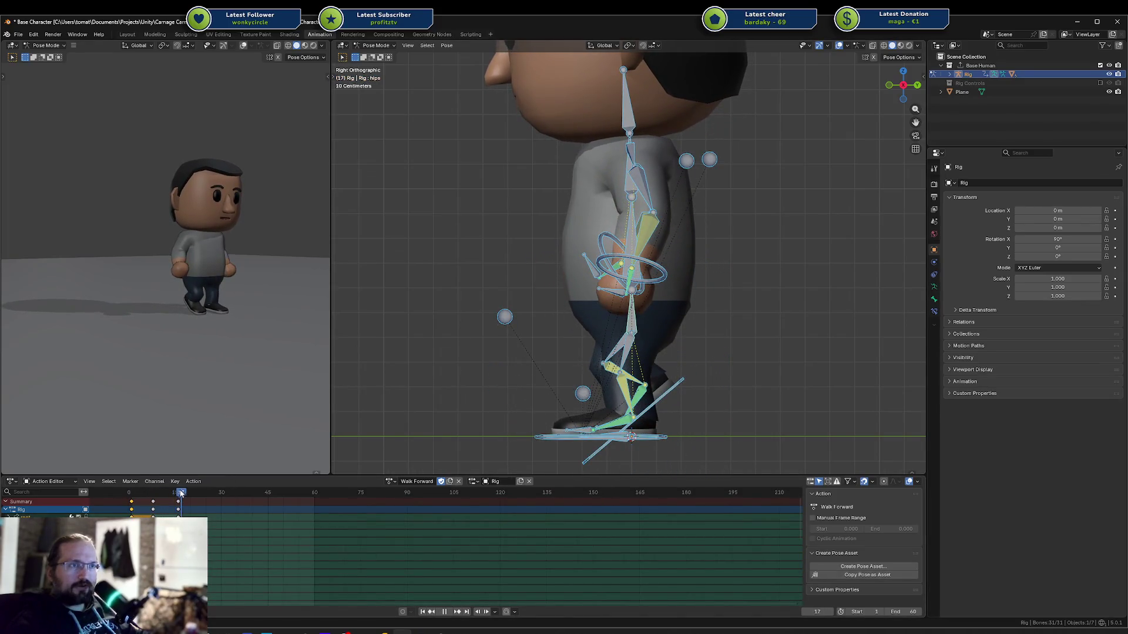
{"action": "left_click", "coordinate": [140, 505]}
{"action": "left_click", "coordinate": [157, 496]}
{"action": "key", "text": "space"}
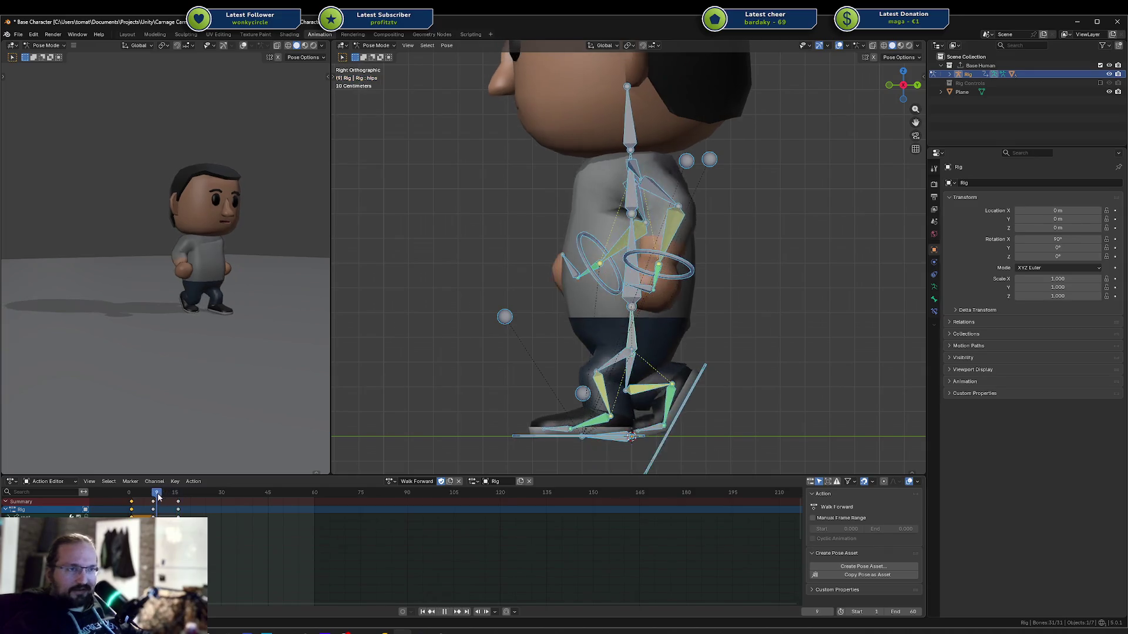
{"action": "left_click_drag", "start_coordinate": [156, 496], "coordinate": [178, 499]}
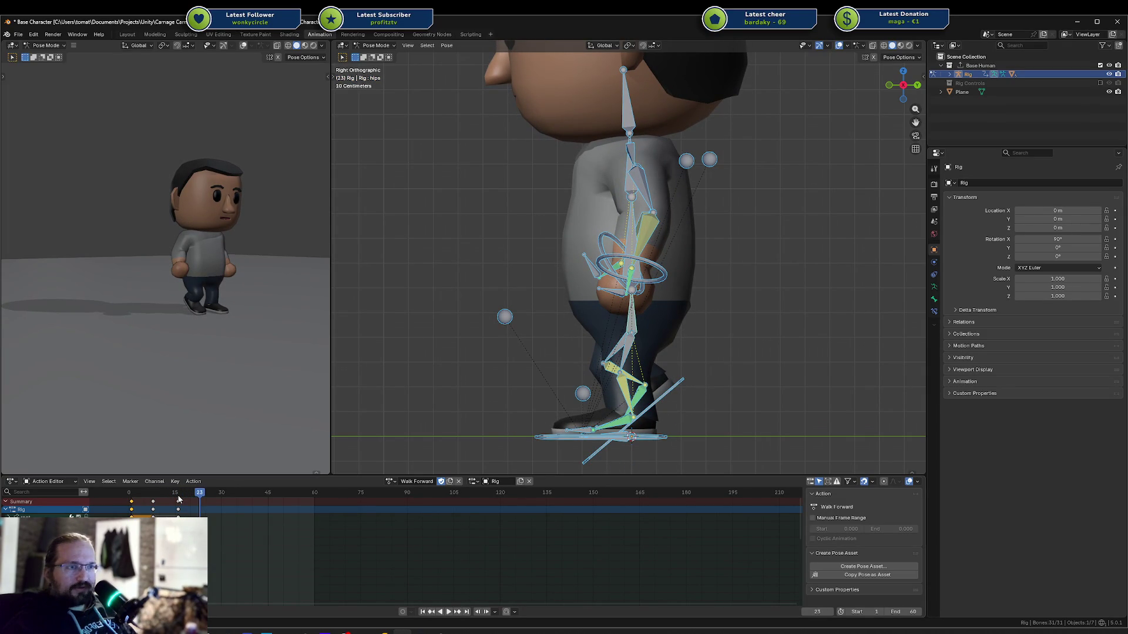
Paste the flipped stride pose at frame 24, key it, and step ahead to frame 32
{"action": "key", "text": "ctrl+shift+v"}
{"action": "key", "text": "i"}
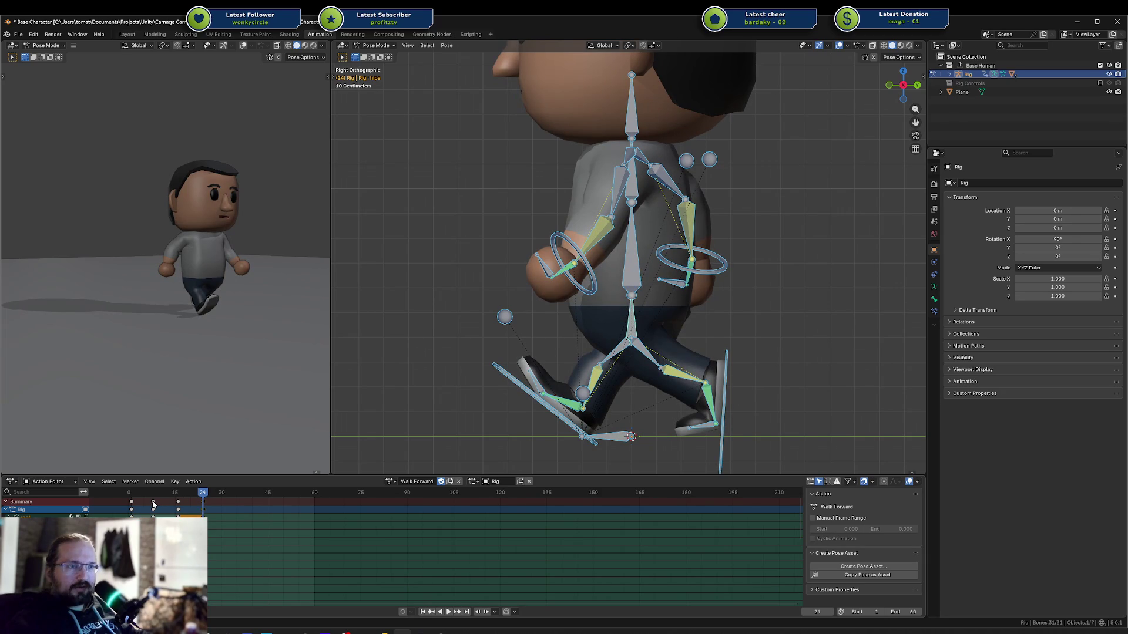
{"action": "left_click", "coordinate": [153, 503]}
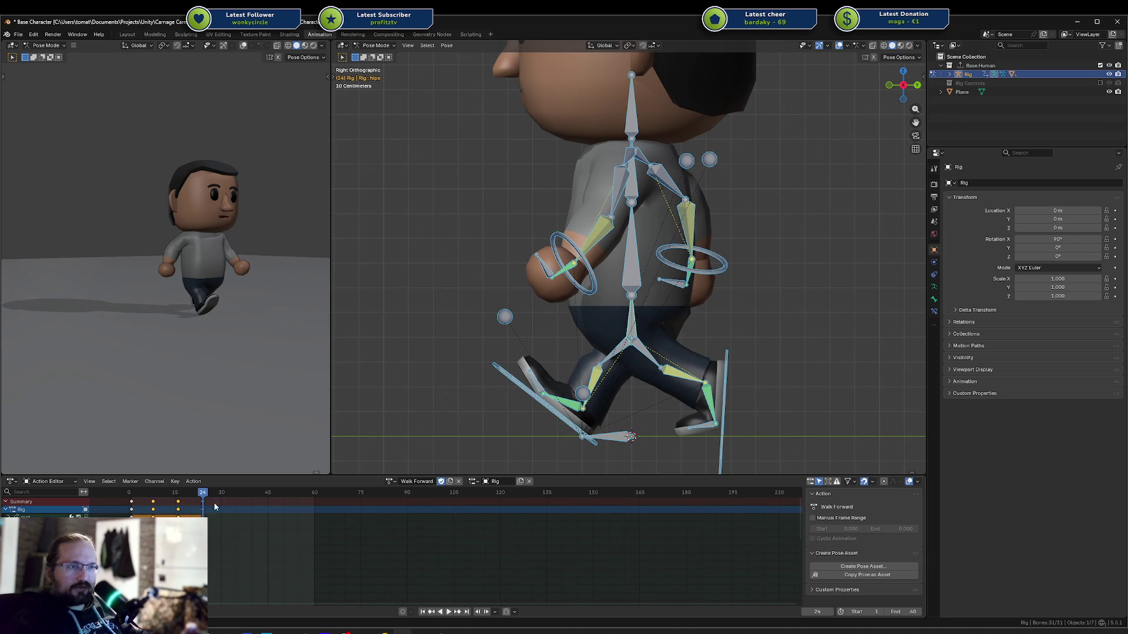
{"action": "key", "text": "Right"}
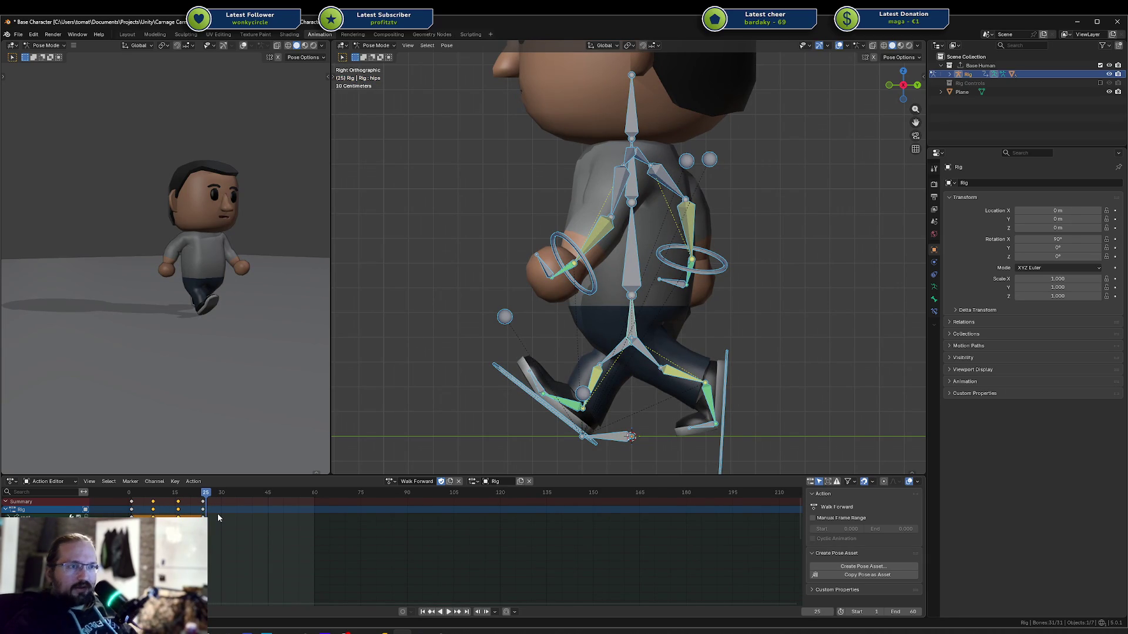
{"action": "key", "text": "Left"}
{"action": "key", "text": "Left"}
{"action": "key", "text": "Left"}
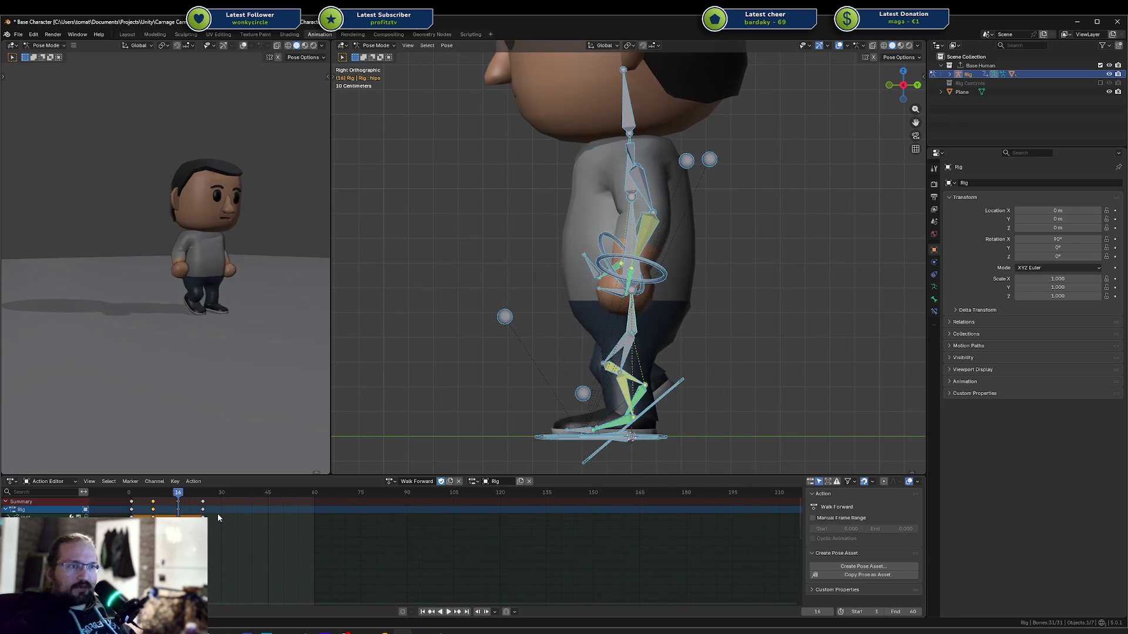
{"action": "key", "text": "Right"}
{"action": "key", "text": "Right"}
{"action": "key", "text": "Right"}
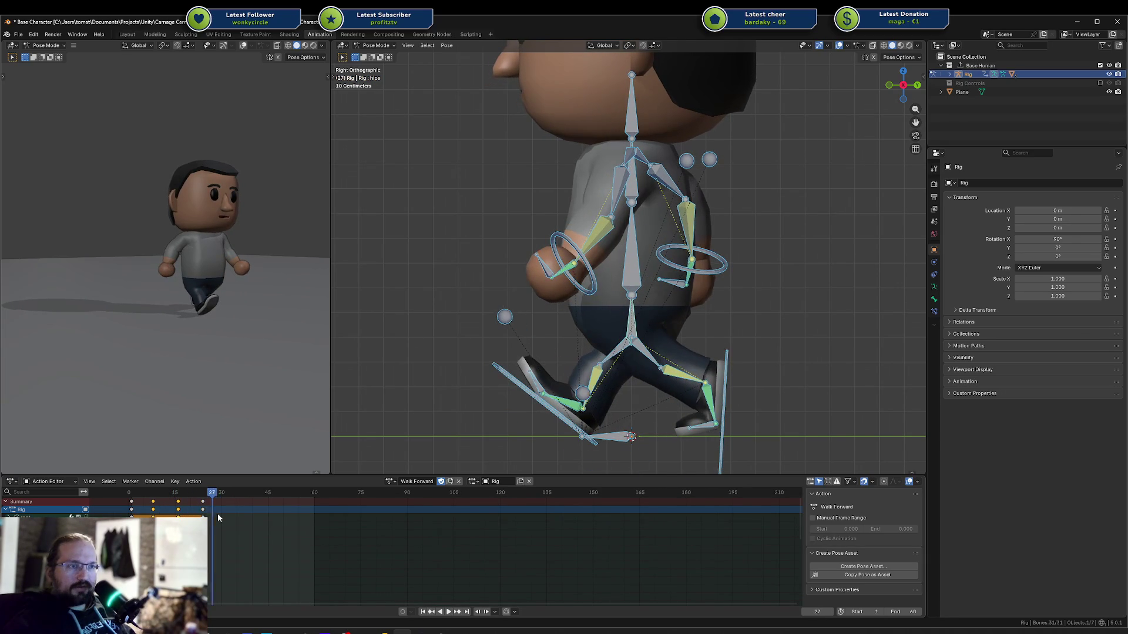
{"action": "key", "text": "Right"}
{"action": "key", "text": "Right"}
{"action": "key", "text": "Right"}
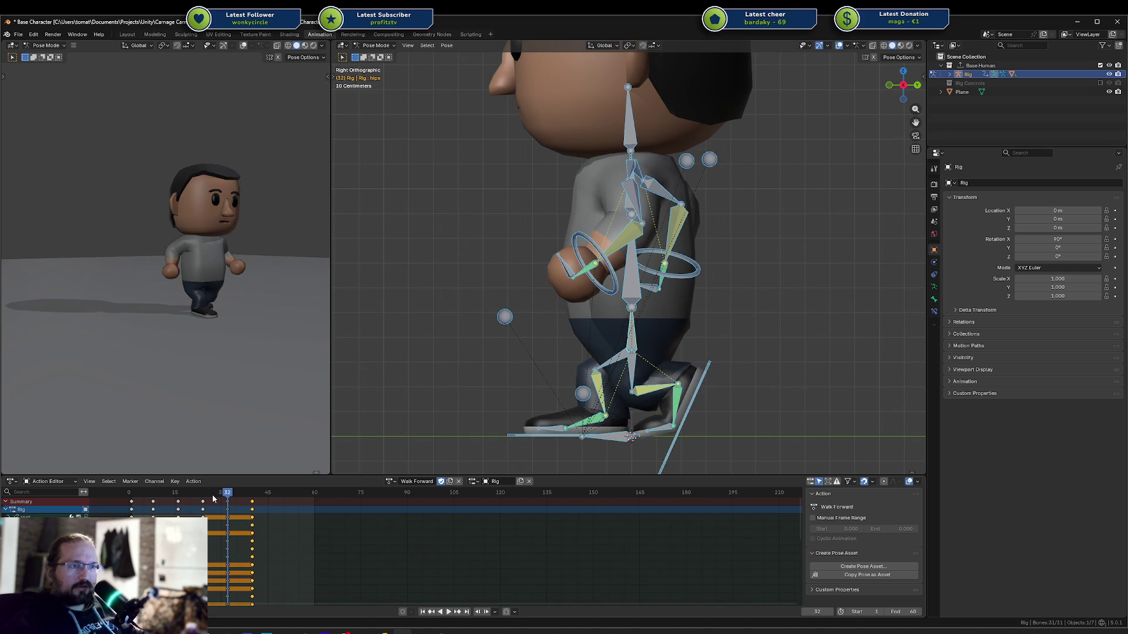
{"action": "left_click", "coordinate": [131, 503]}
Review the walk and delete all keyframes after frame 18
{"action": "left_click_drag", "start_coordinate": [241, 497], "coordinate": [253, 500]}
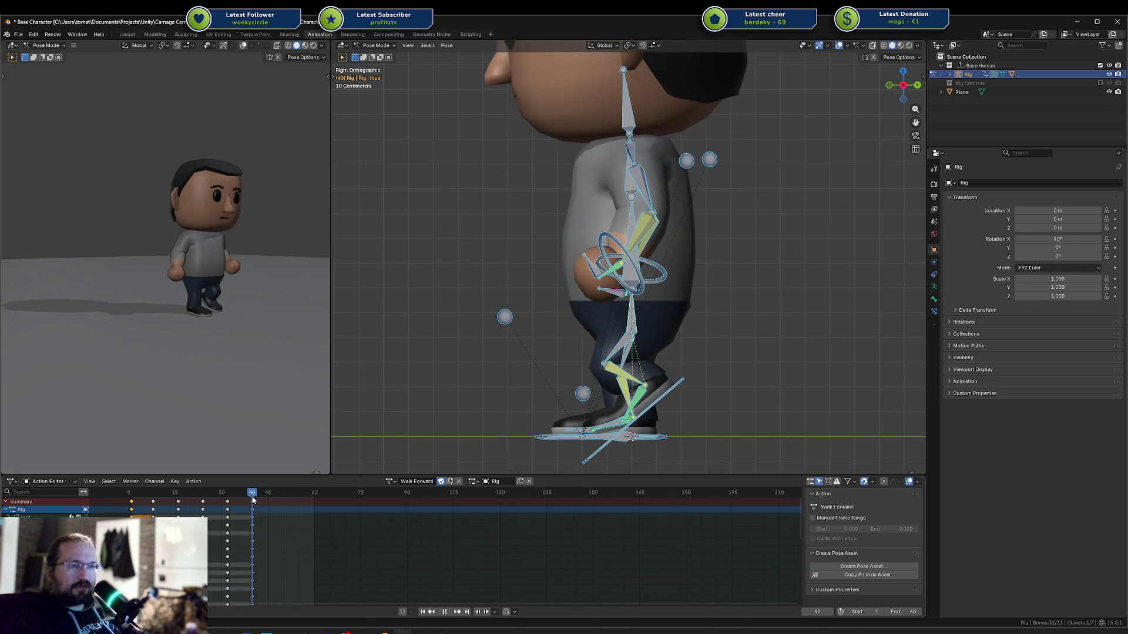
{"action": "left_click", "coordinate": [126, 494]}
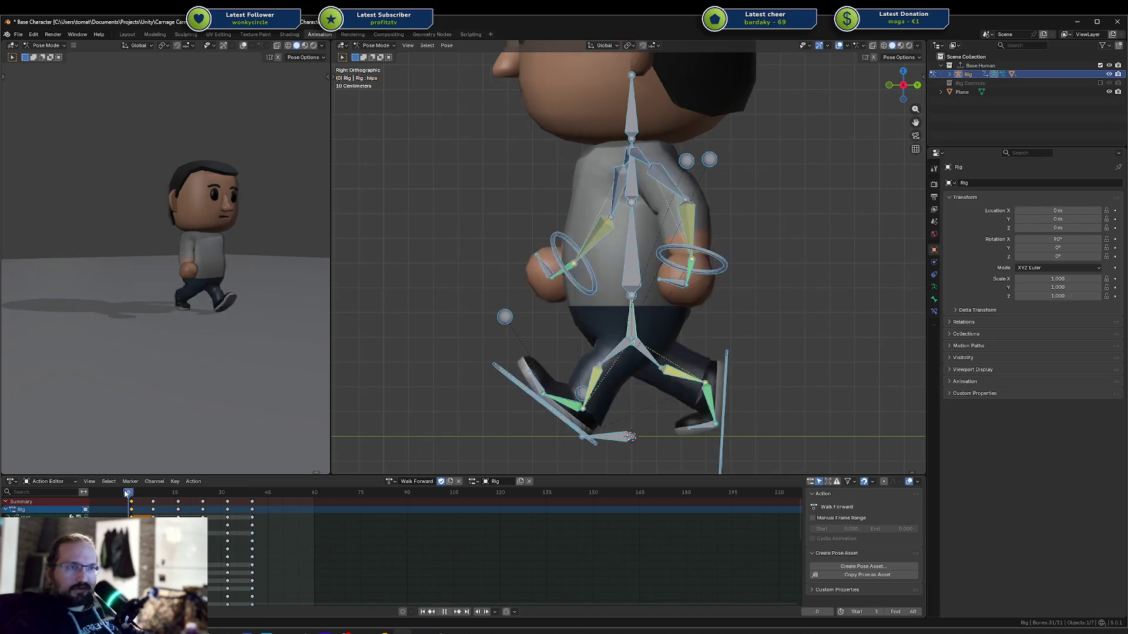
{"action": "mouse_move", "coordinate": [134, 495]}
{"action": "left_mouse_down"}
{"action": "mouse_move", "coordinate": [299, 496]}
{"action": "mouse_move", "coordinate": [130, 497]}
{"action": "mouse_move", "coordinate": [179, 500]}
{"action": "left_mouse_up"}
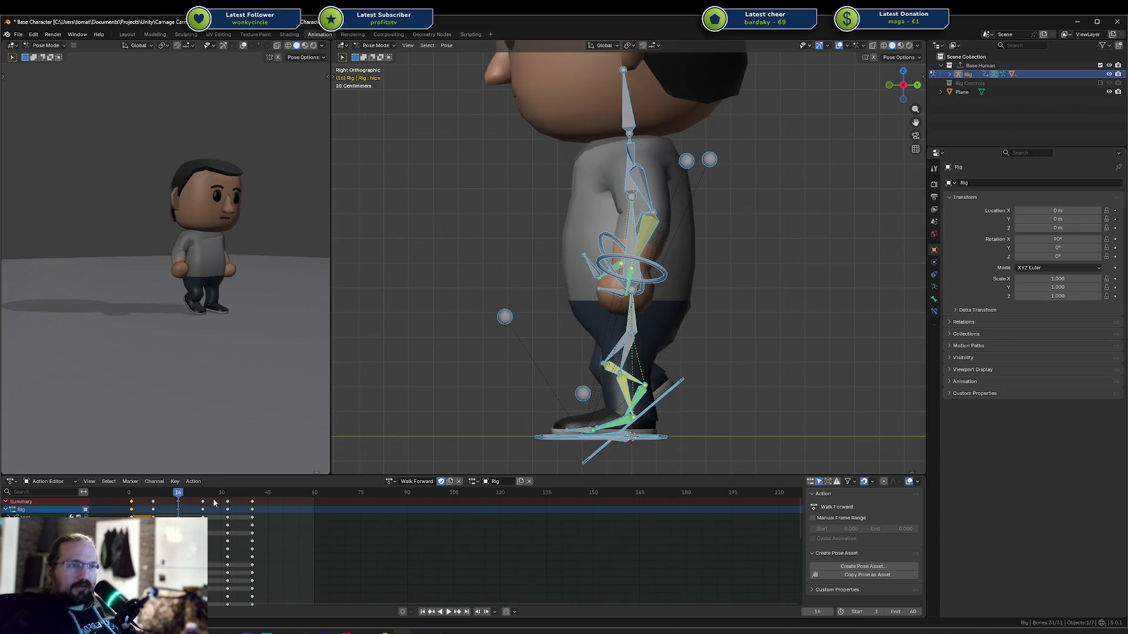
{"action": "left_click_drag", "start_coordinate": [180, 496], "coordinate": [269, 502]}
{"action": "key", "text": "Escape"}
{"action": "key", "text": "c"}
{"action": "left_click", "coordinate": [261, 503]}
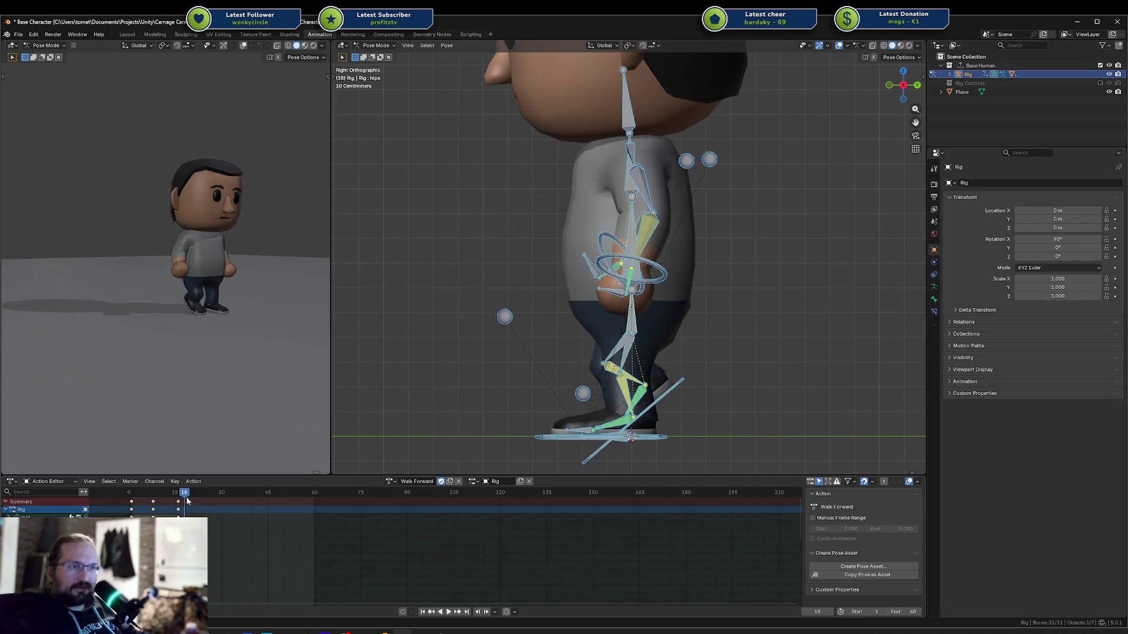
{"action": "left_click", "coordinate": [132, 493]}
Key the current pose and slide that keyframe to frame 16, then review the stride
{"action": "key", "text": "space"}
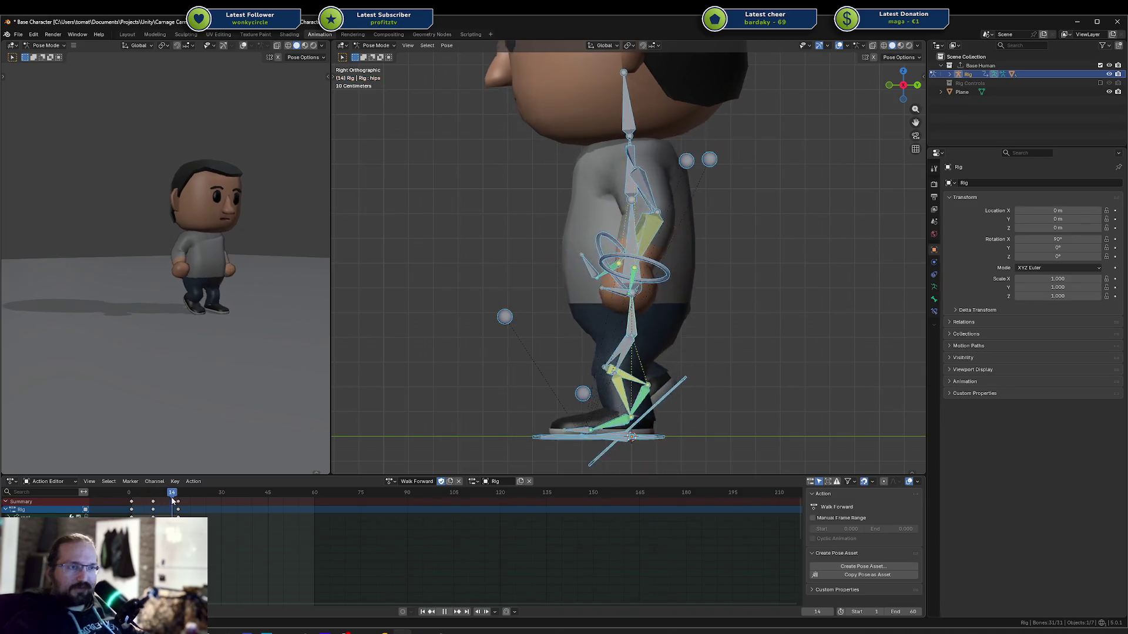
{"action": "key", "text": "i"}
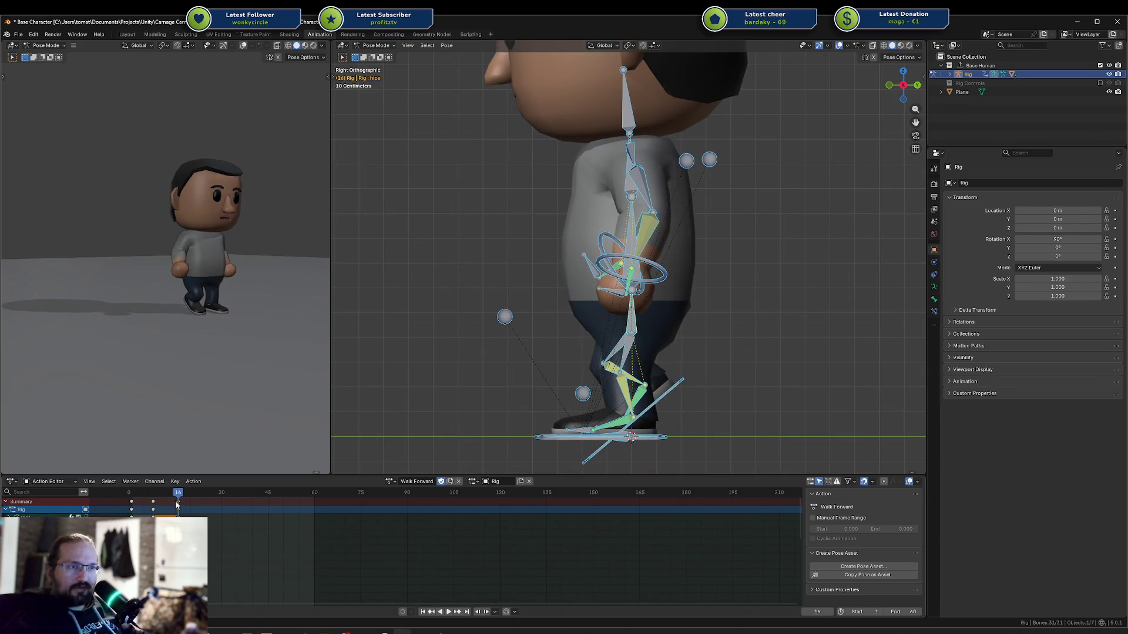
{"action": "key", "text": "g"}
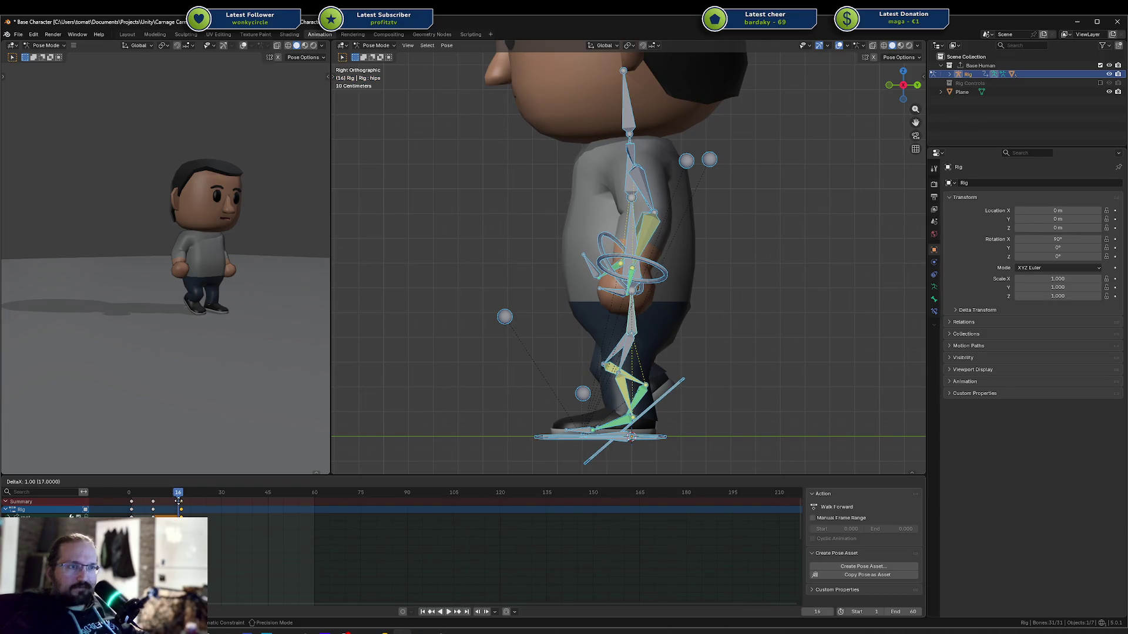
{"action": "left_click", "coordinate": [179, 499]}
{"action": "left_click_drag", "start_coordinate": [181, 495], "coordinate": [135, 502]}
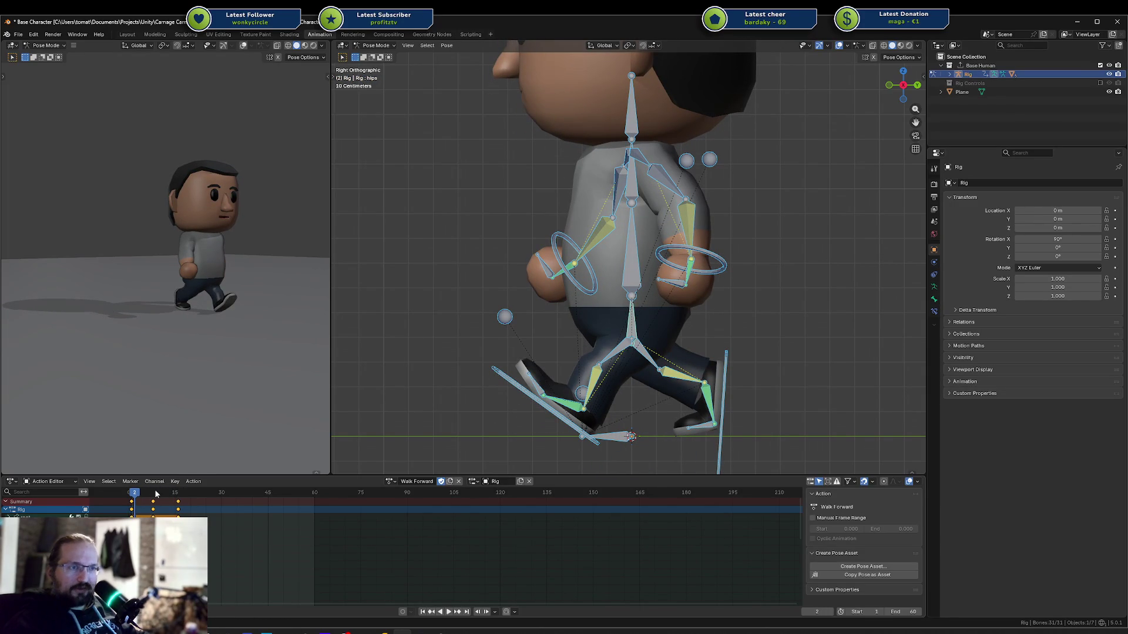
{"action": "key", "text": "space"}
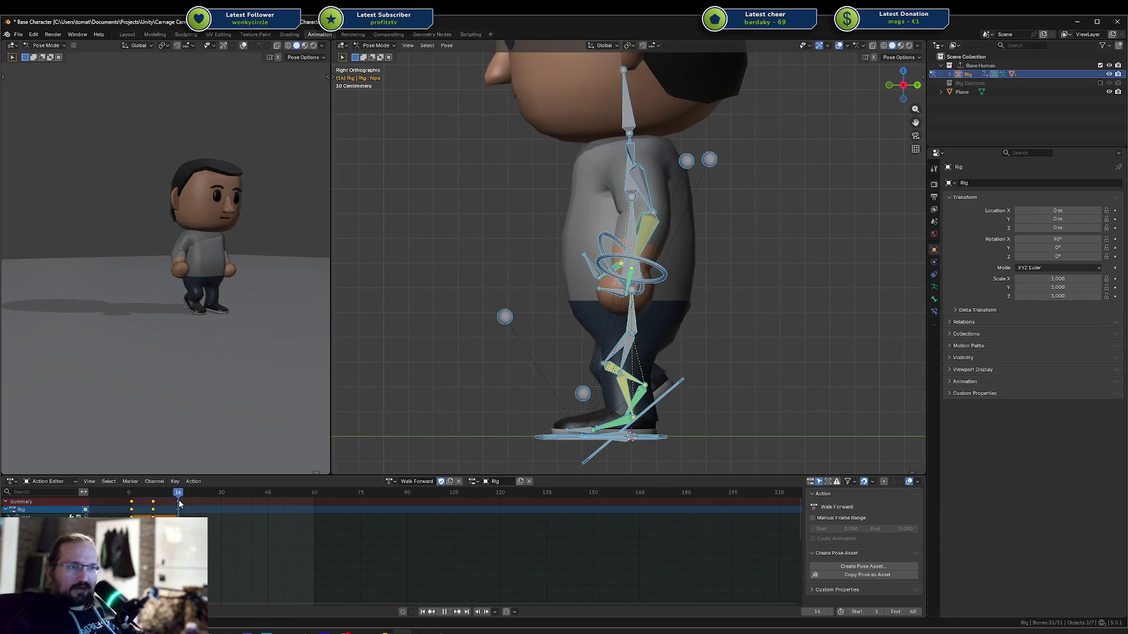
{"action": "left_click_drag", "start_coordinate": [134, 502], "coordinate": [179, 505]}
{"action": "mouse_move", "coordinate": [179, 504]}
{"action": "left_mouse_down"}
{"action": "mouse_move", "coordinate": [151, 508]}
{"action": "mouse_move", "coordinate": [179, 509]}
{"action": "left_mouse_up"}
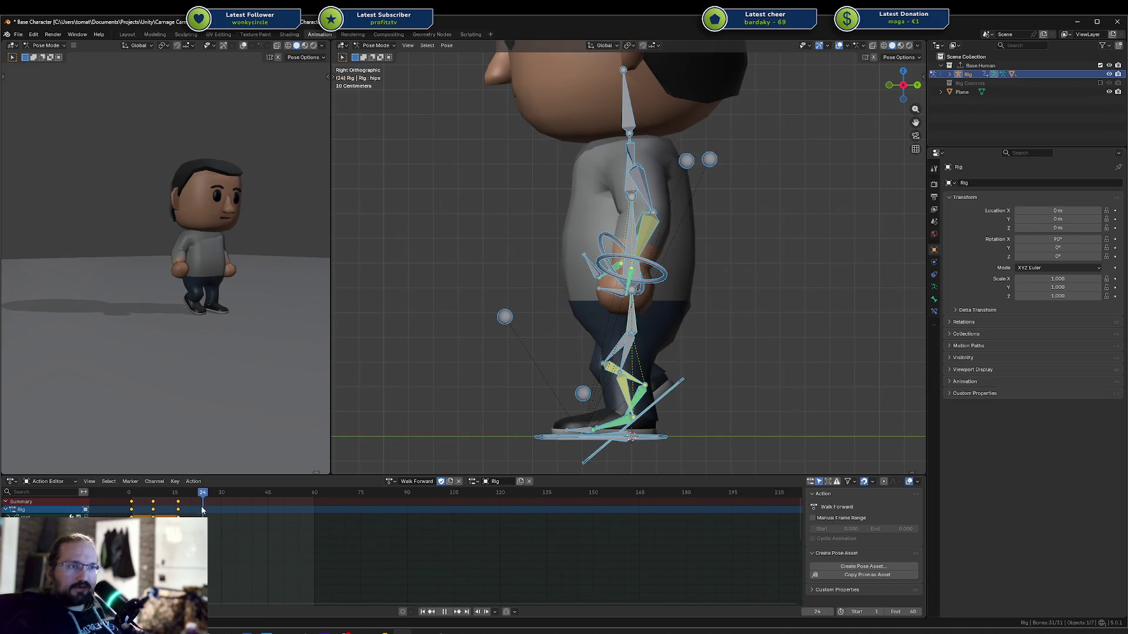
Paste the flipped starting pose at frame 45 and set the end frame to 44
{"action": "key", "text": "ctrl+z"}
{"action": "left_click", "coordinate": [131, 503]}
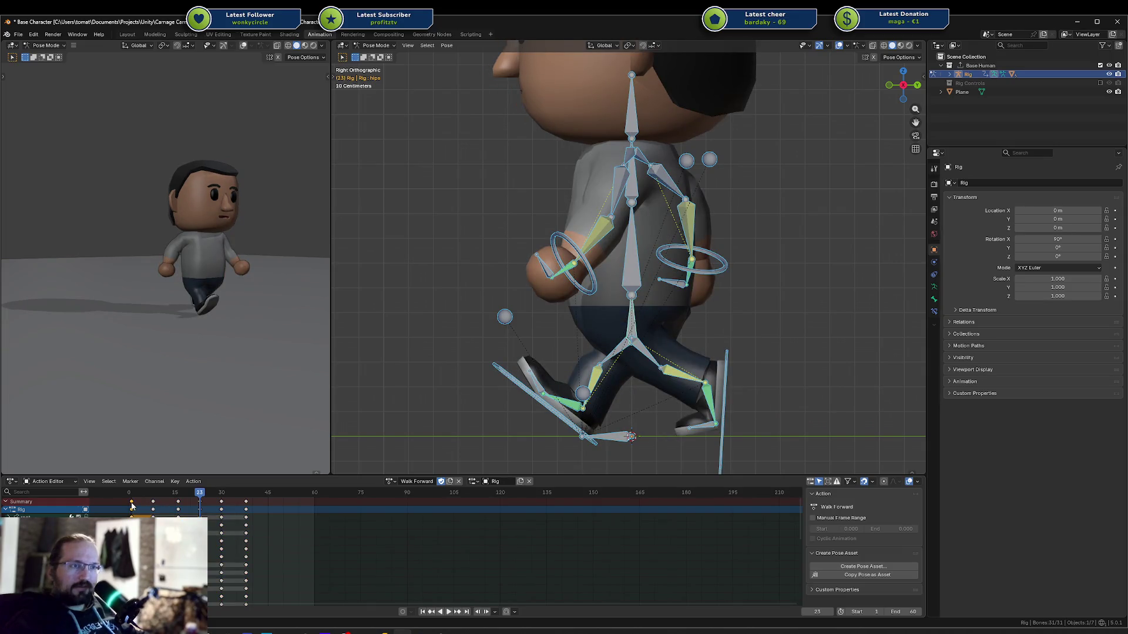
{"action": "left_click_drag", "start_coordinate": [197, 497], "coordinate": [248, 499]}
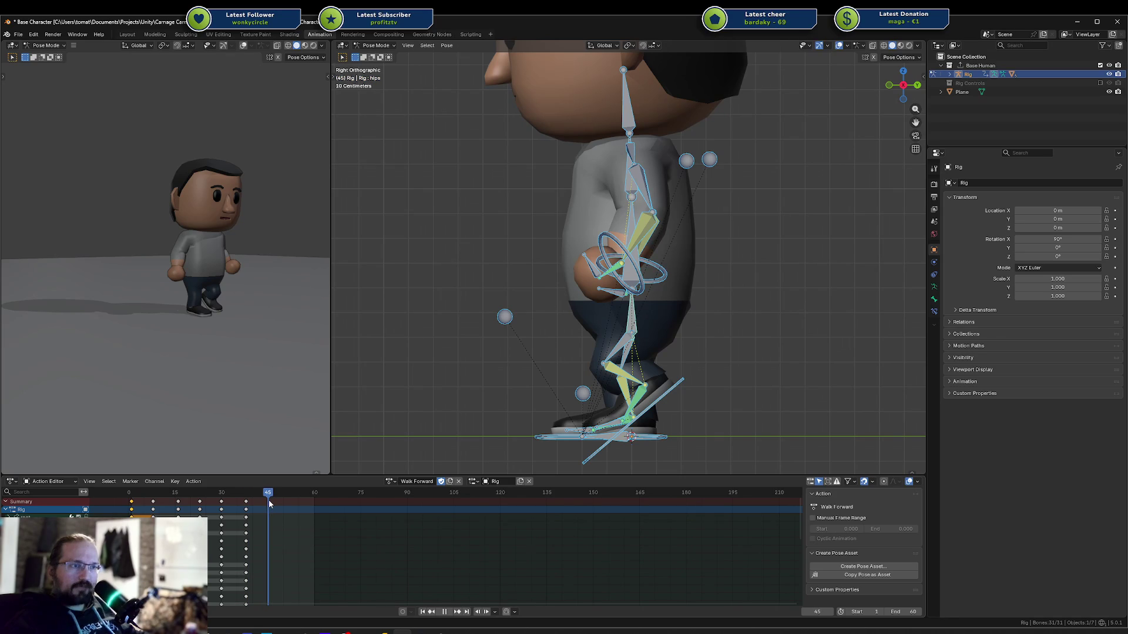
{"action": "key", "text": "ctrl+shift+v"}
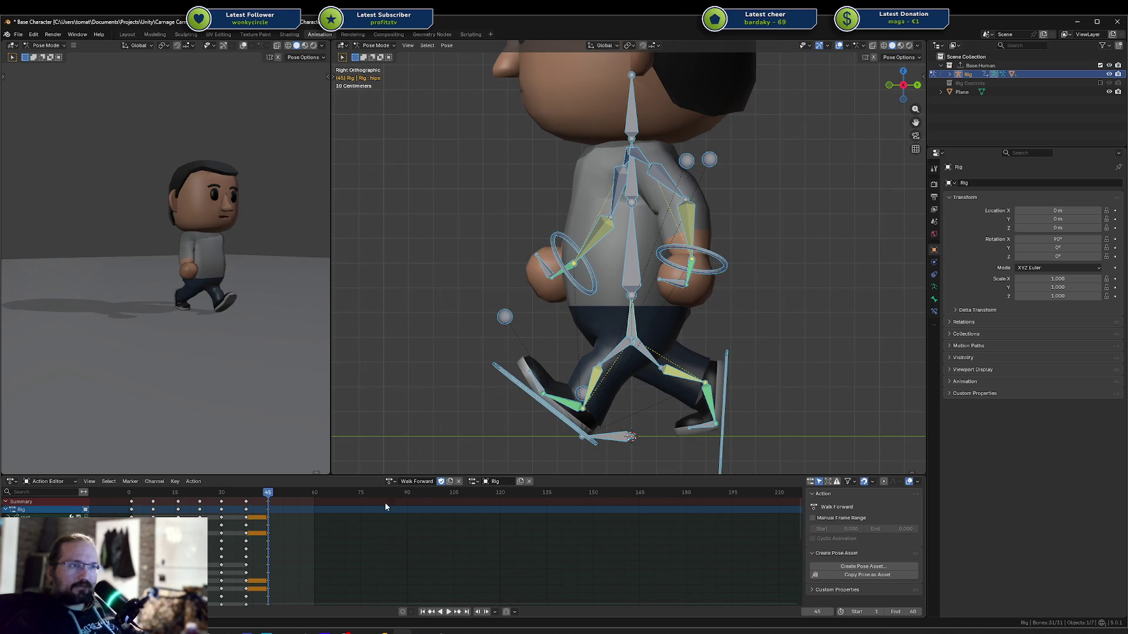
{"action": "type", "text": "44"}
{"action": "key", "text": "Return"}
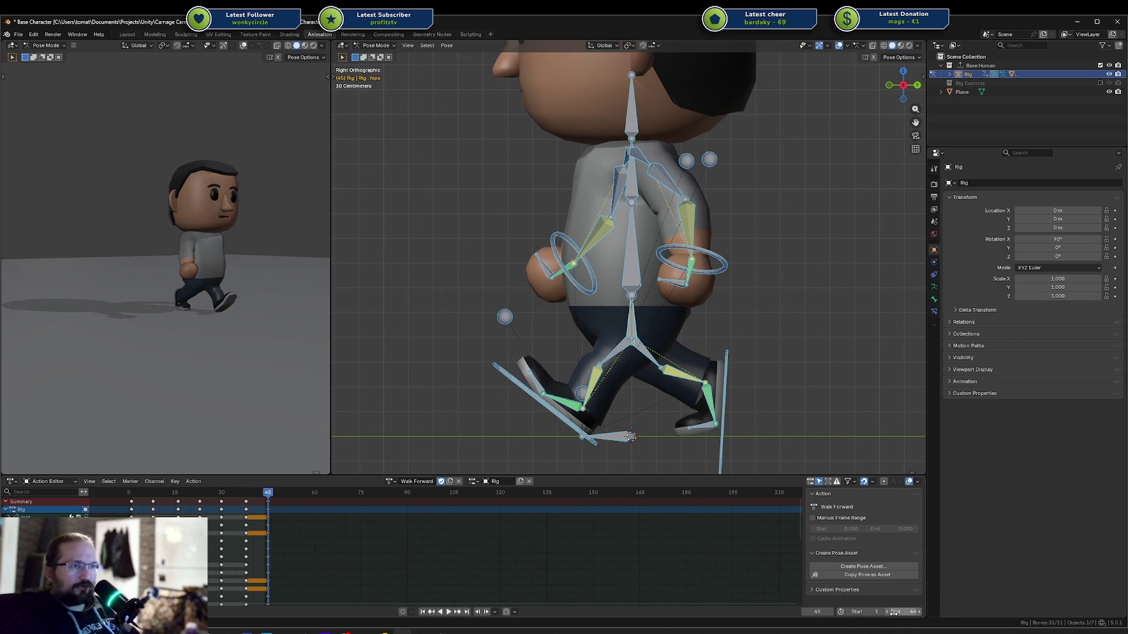
Box-select the keyframes from about frame 23 to 45 and delete them
{"action": "key", "text": "space"}
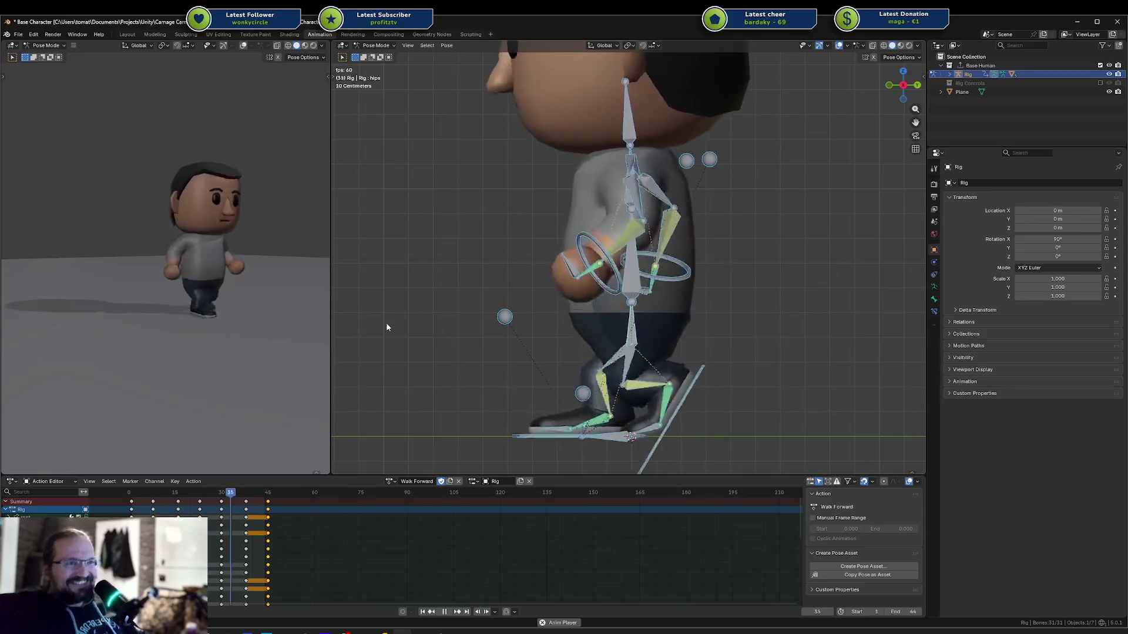
{"action": "mouse_move", "coordinate": [254, 287]}
{"action": "middle_mouse_down"}
{"action": "mouse_move", "coordinate": [197, 308]}
{"action": "mouse_move", "coordinate": [167, 293]}
{"action": "middle_mouse_up"}
{"action": "scroll", "coordinate": [199, 308], "scroll_direction": "down", "scroll_amount": 4}
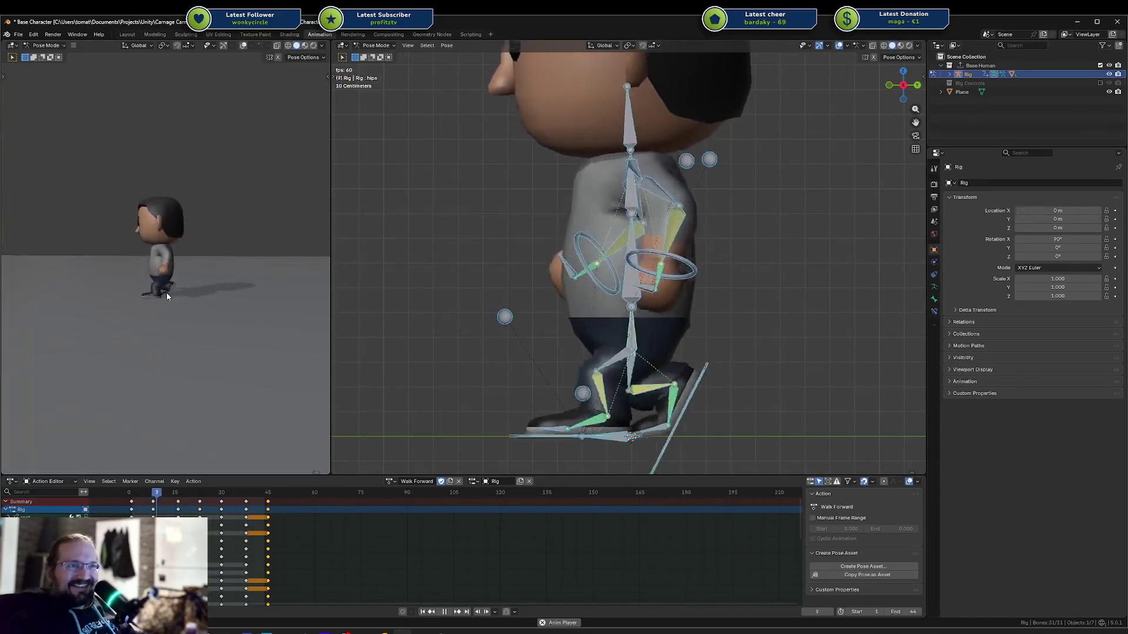
{"action": "scroll", "coordinate": [184, 311], "scroll_direction": "up", "scroll_amount": 3}
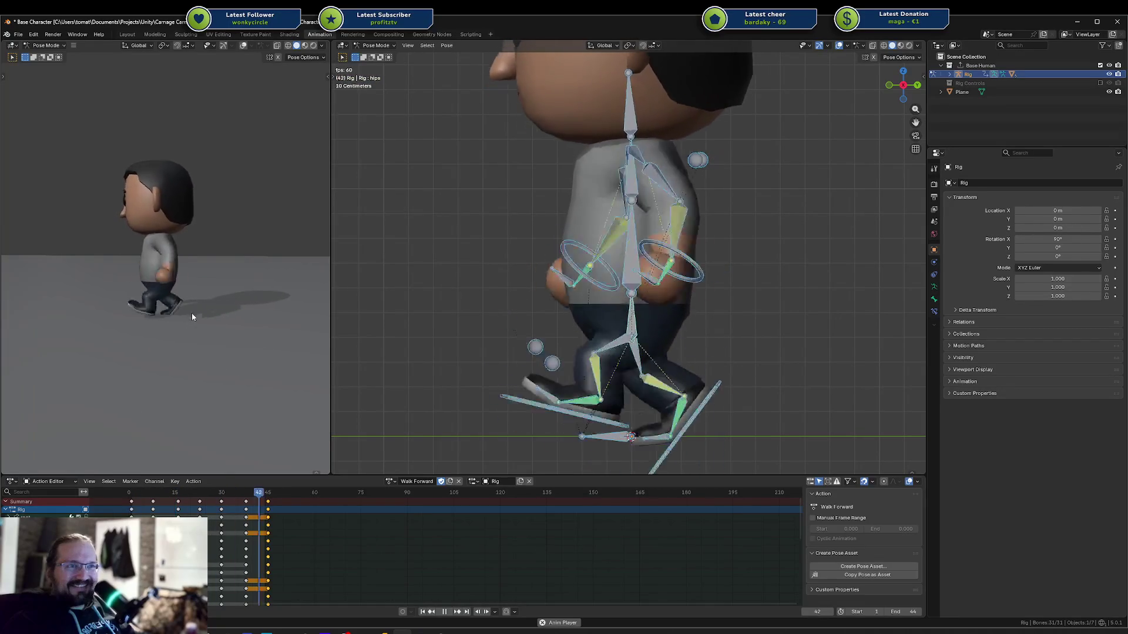
{"action": "key", "text": "space"}
{"action": "left_click_drag", "start_coordinate": [198, 505], "coordinate": [271, 509]}
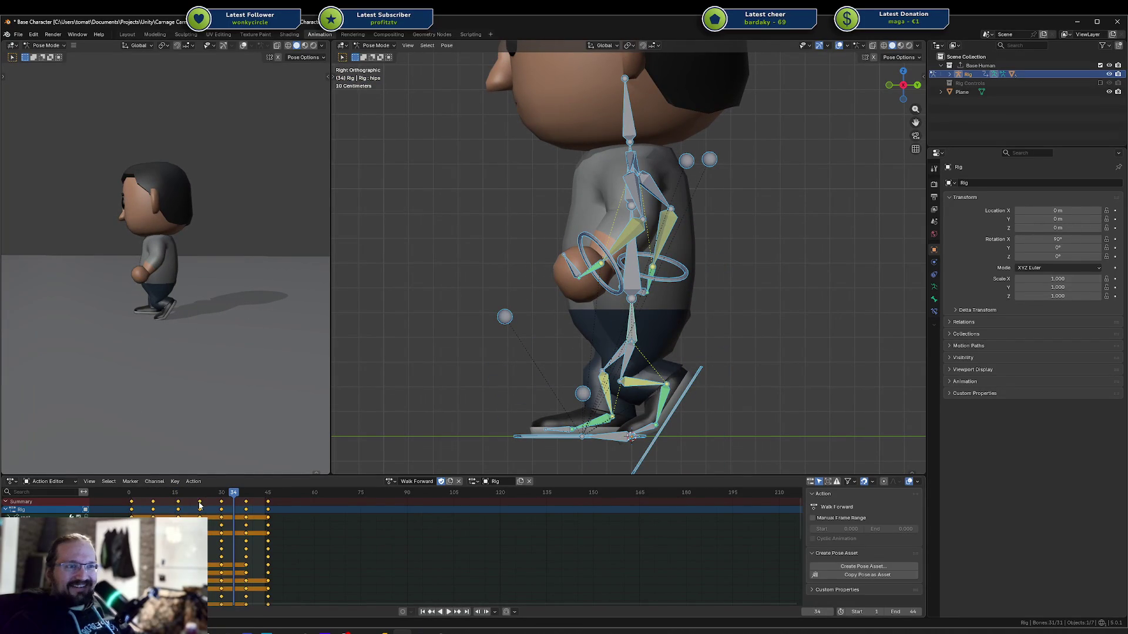
{"action": "key", "text": "x"}
{"action": "left_click", "coordinate": [270, 506]}
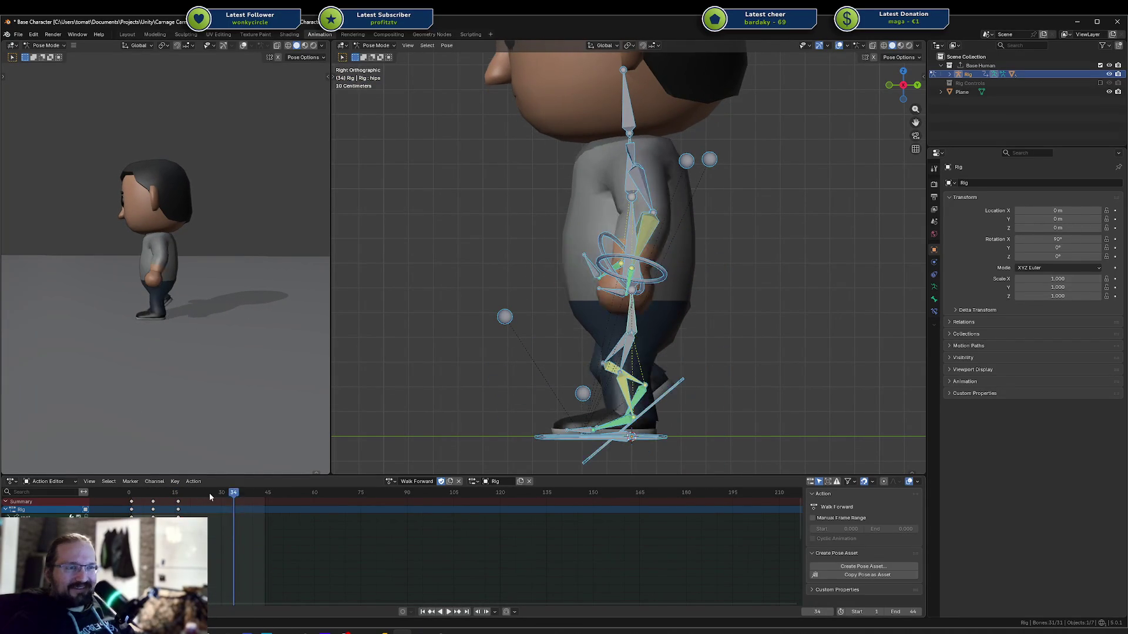
{"action": "key", "text": "space"}
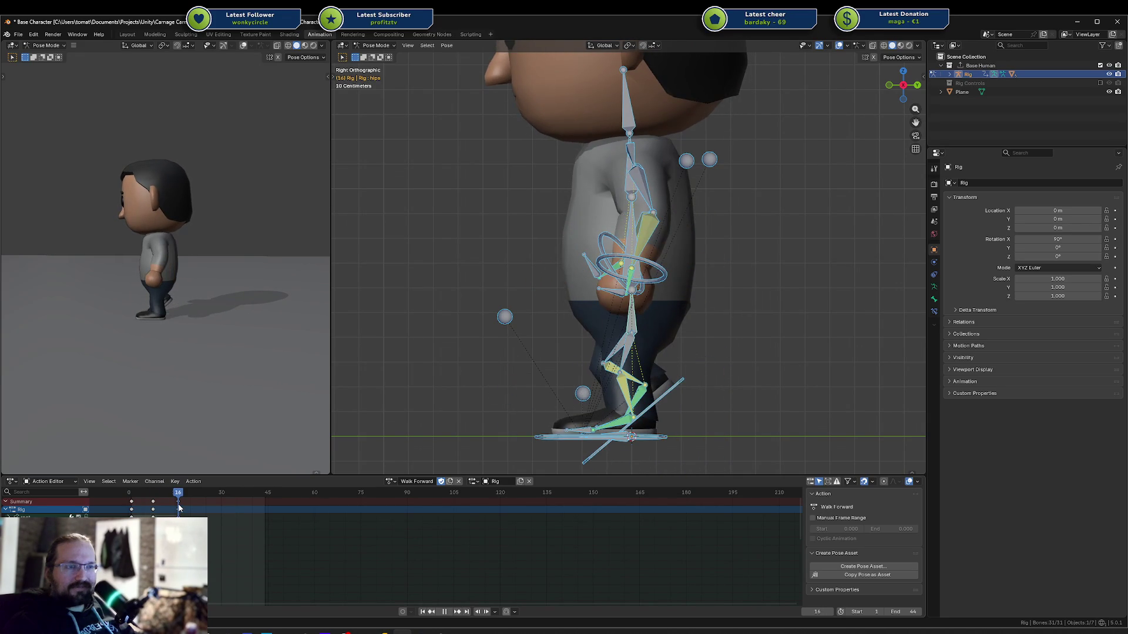
Set the end frame to 60 and key all bones at frame 30
{"action": "left_click_drag", "start_coordinate": [139, 507], "coordinate": [241, 510]}
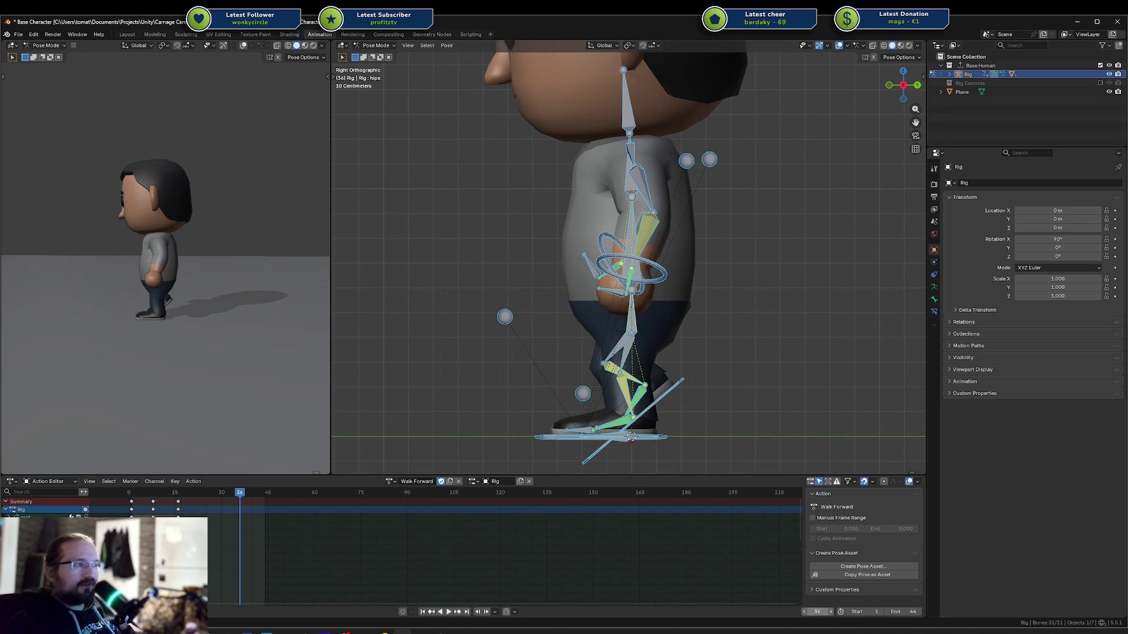
{"action": "type", "text": "0"}
{"action": "key", "text": "Return"}
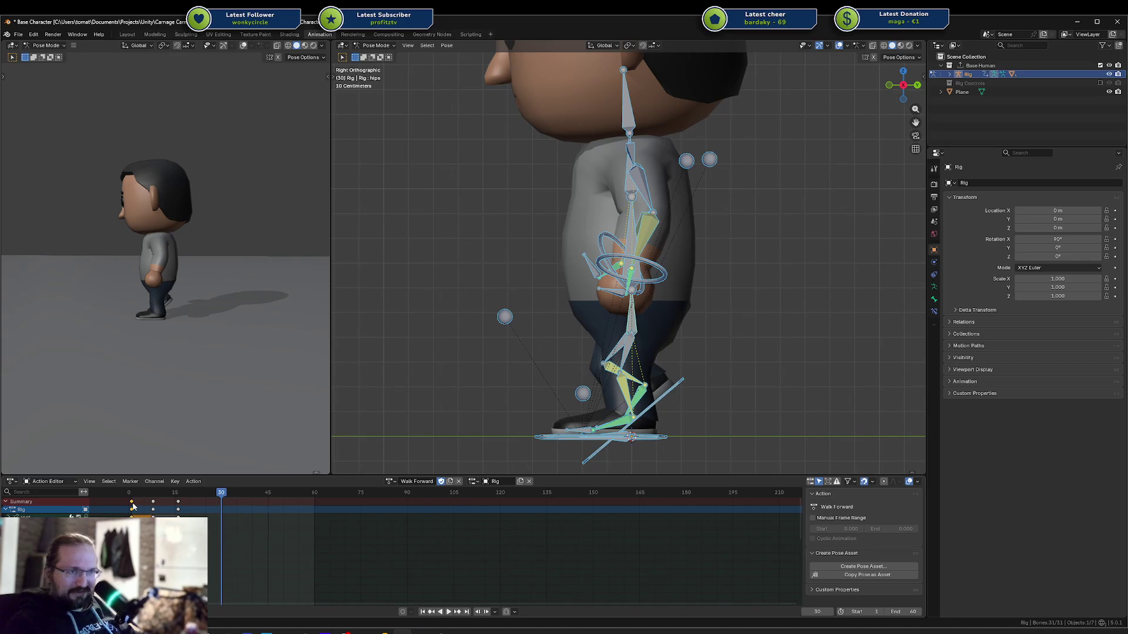
{"action": "key", "text": "ctrl+shift+v"}
Replay the walk from the start and duplicate the selected stride keys
{"action": "key", "text": "space"}
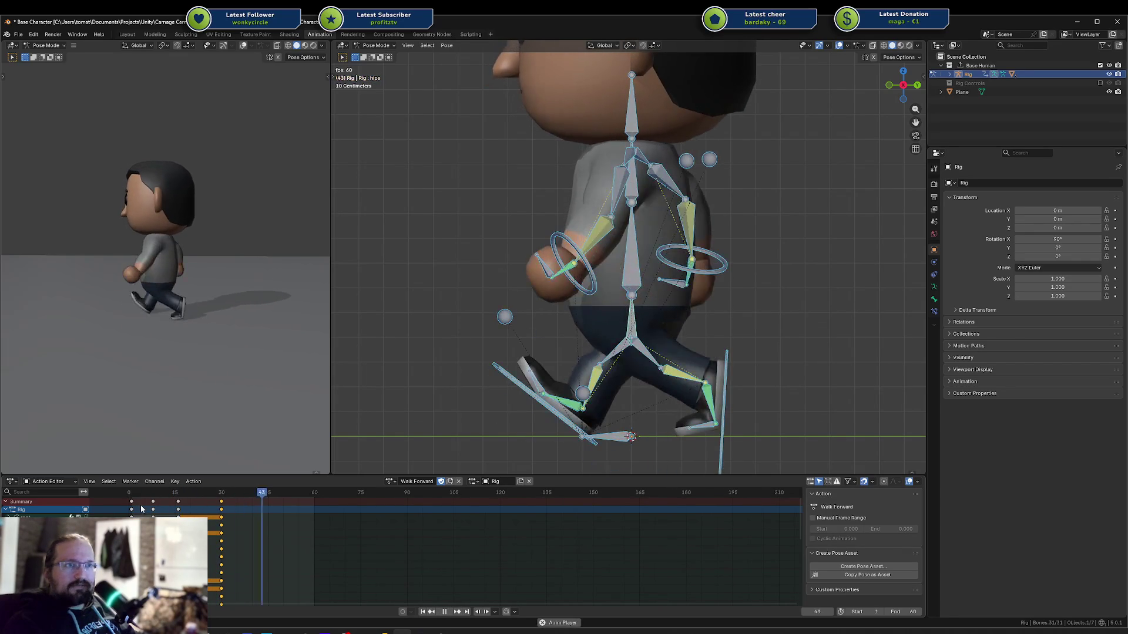
{"action": "key", "text": "space"}
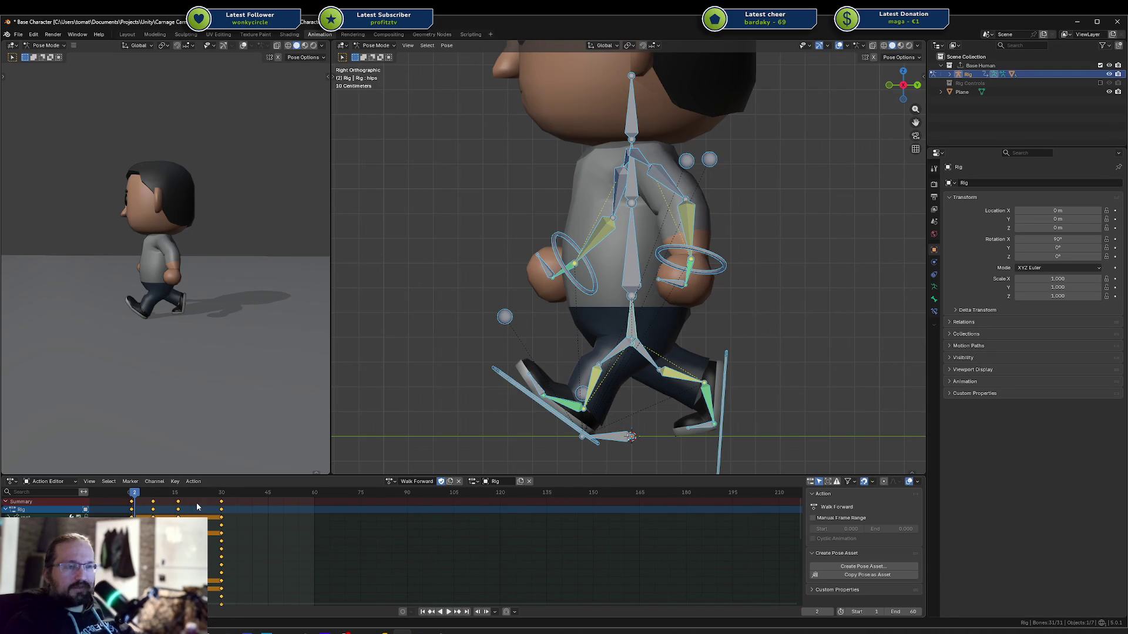
{"action": "key", "text": "shift+Left"}
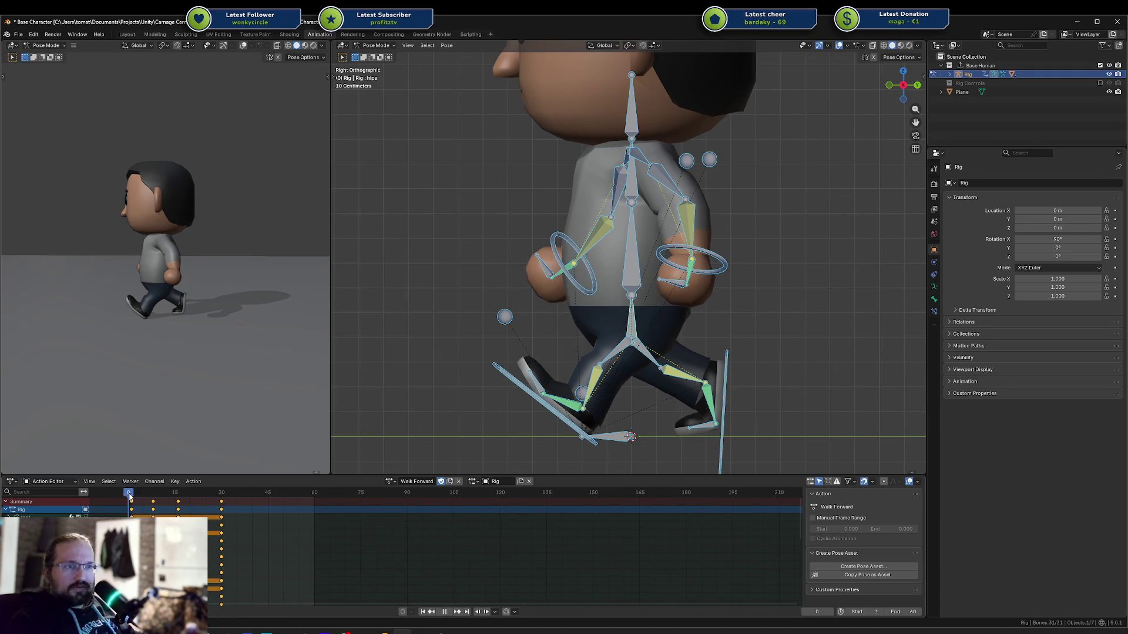
{"action": "key", "text": "space"}
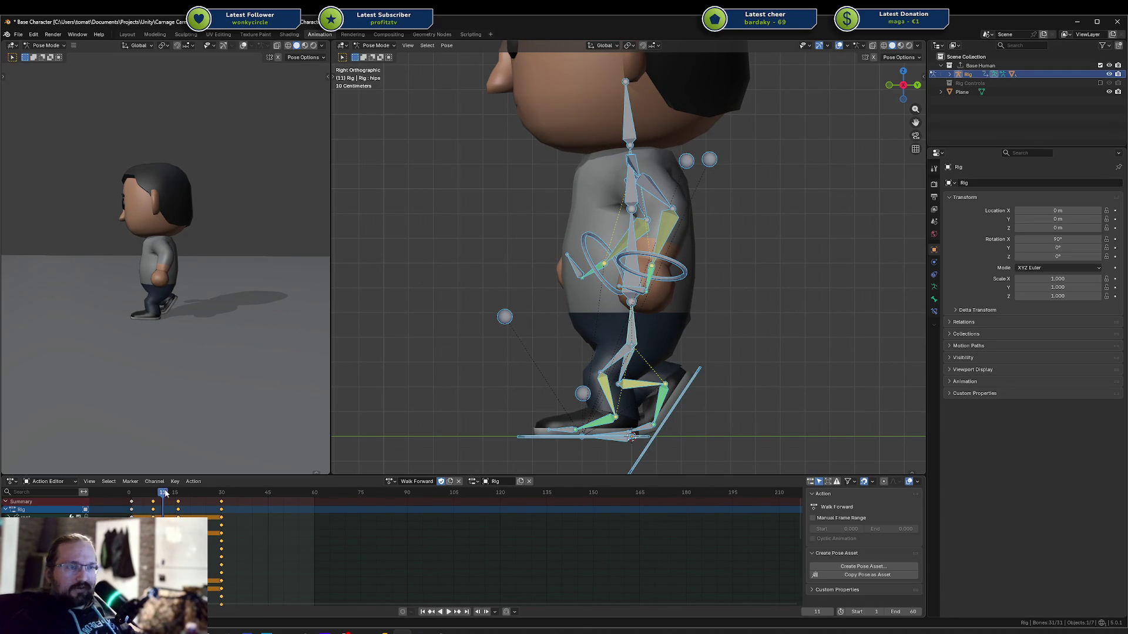
{"action": "key", "text": "space"}
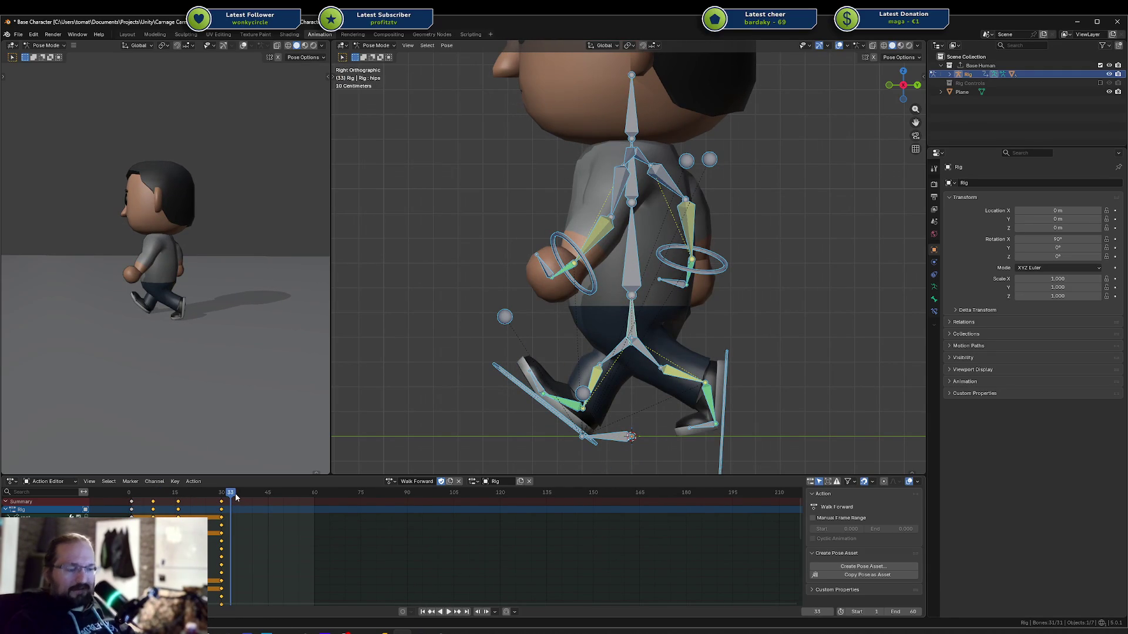
{"action": "key", "text": "ctrl+z"}
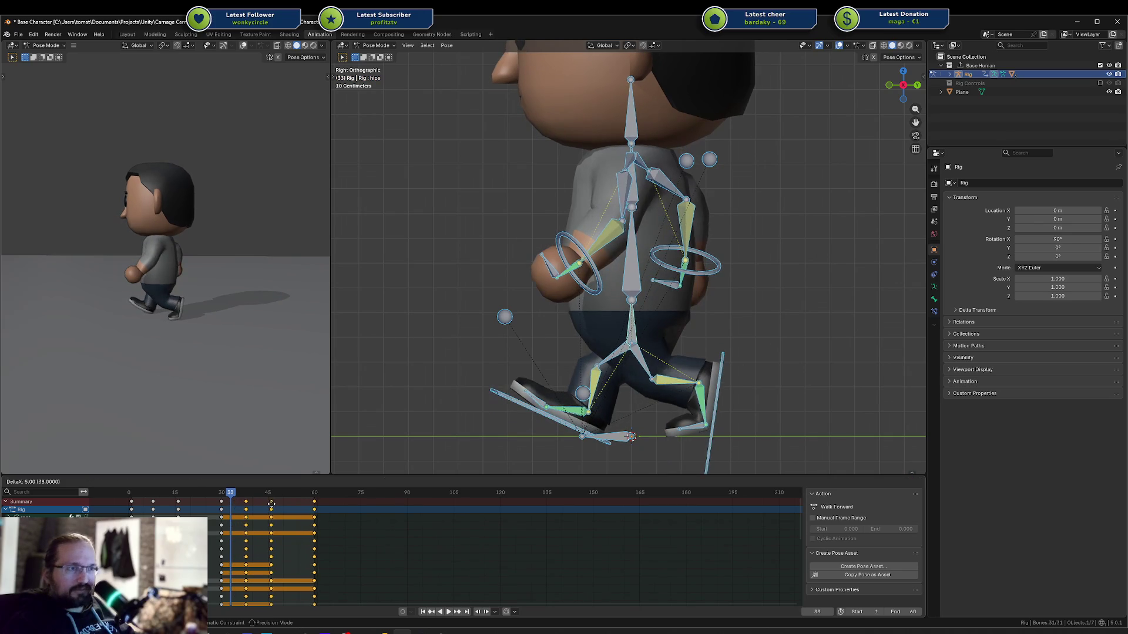
Place the duplicated stride keys between frames 30 and 60 and deselect all bones during playback
{"action": "left_click", "coordinate": [272, 507]}
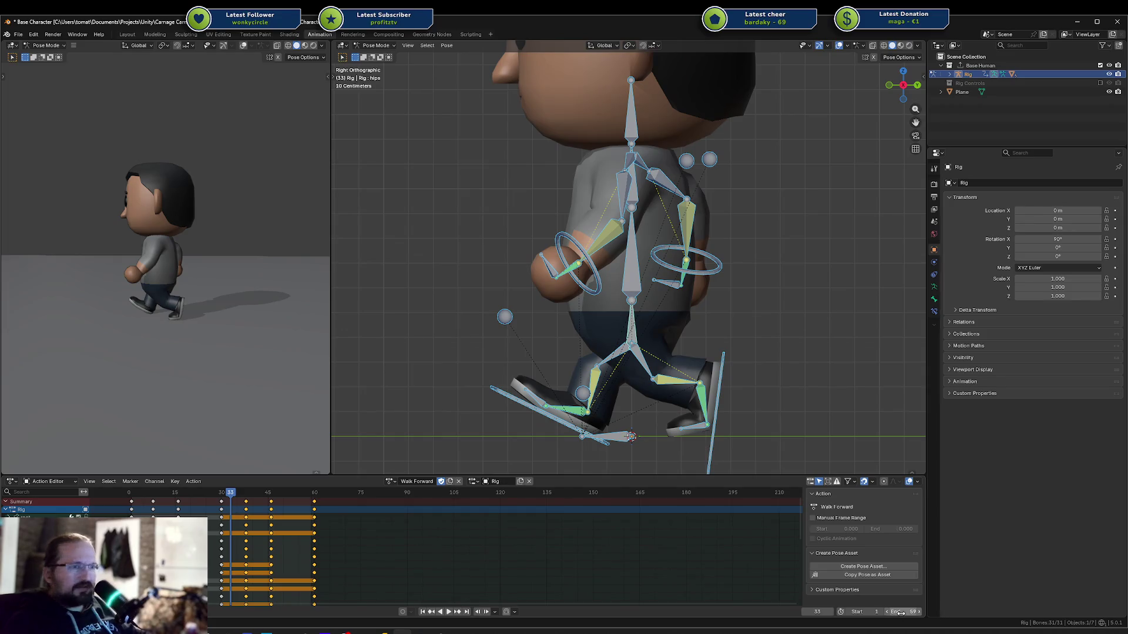
{"action": "key", "text": "space"}
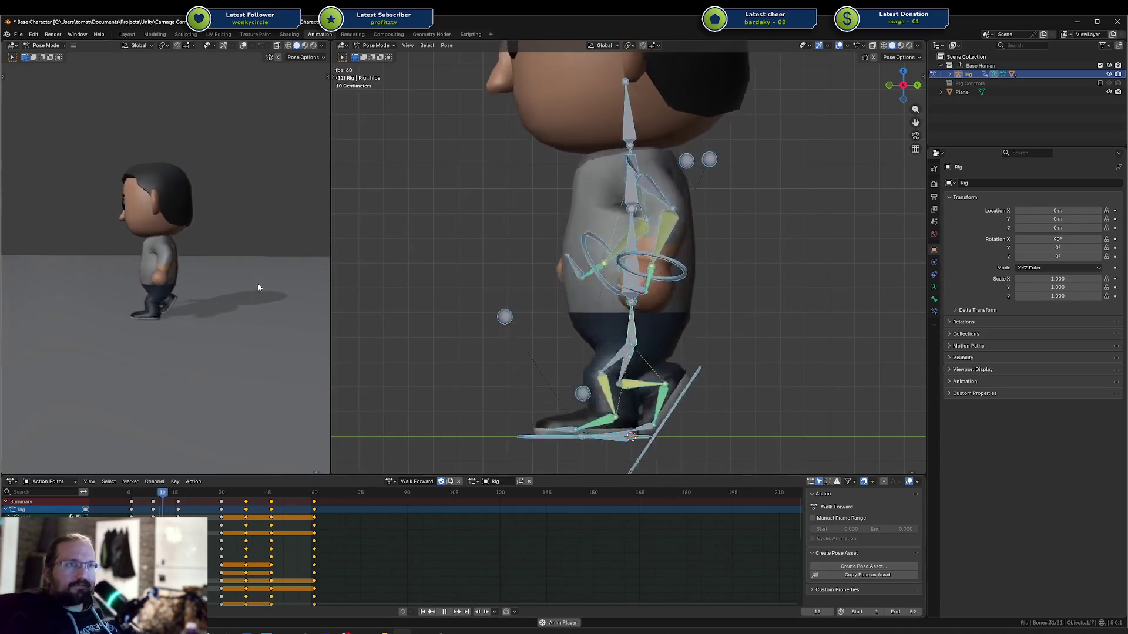
{"action": "mouse_move", "coordinate": [319, 292]}
{"action": "middle_mouse_down"}
{"action": "mouse_move", "coordinate": [167, 297]}
{"action": "mouse_move", "coordinate": [201, 310]}
{"action": "mouse_move", "coordinate": [244, 286]}
{"action": "mouse_move", "coordinate": [208, 266]}
{"action": "middle_mouse_up"}
{"action": "left_click", "coordinate": [478, 259]}
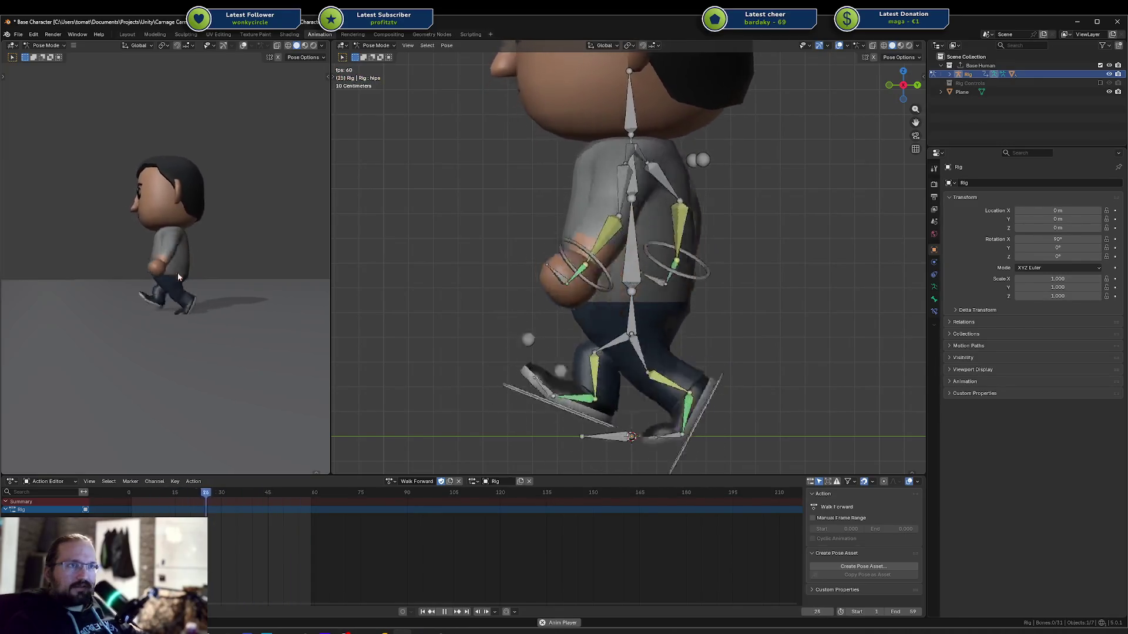
{"action": "middle_click_drag", "start_coordinate": [178, 273], "coordinate": [184, 322]}
{"action": "scroll", "coordinate": [183, 323], "scroll_direction": "down", "scroll_amount": 3}
{"action": "key", "text": "F3"}
{"action": "type", "text": "save"}
{"action": "key", "text": "Return"}
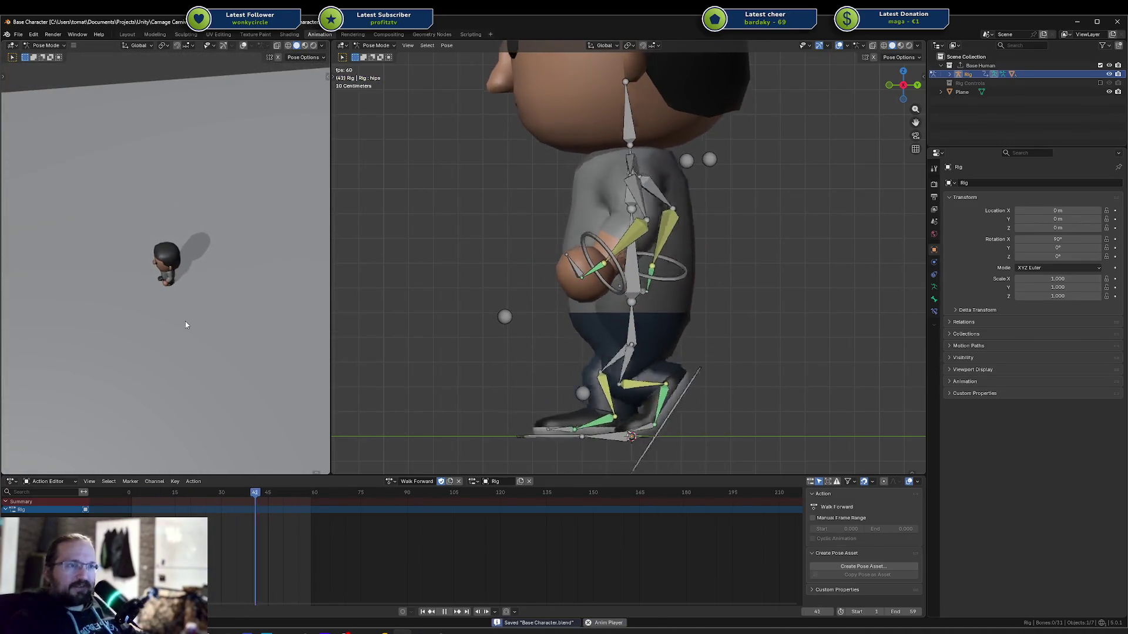
{"action": "scroll", "coordinate": [191, 302], "scroll_direction": "up", "scroll_amount": 5}
{"action": "mouse_move", "coordinate": [191, 302]}
{"action": "middle_mouse_down"}
{"action": "mouse_move", "coordinate": [268, 296]}
{"action": "mouse_move", "coordinate": [195, 278]}
{"action": "middle_mouse_up"}
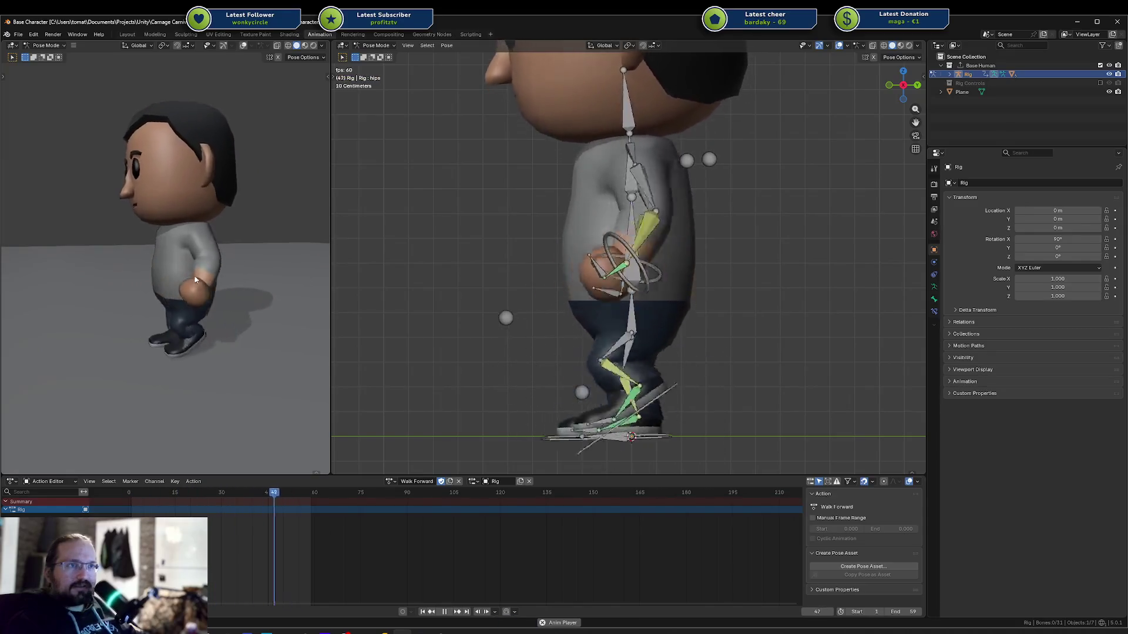
{"action": "scroll", "coordinate": [184, 268], "scroll_direction": "down", "scroll_amount": 1}
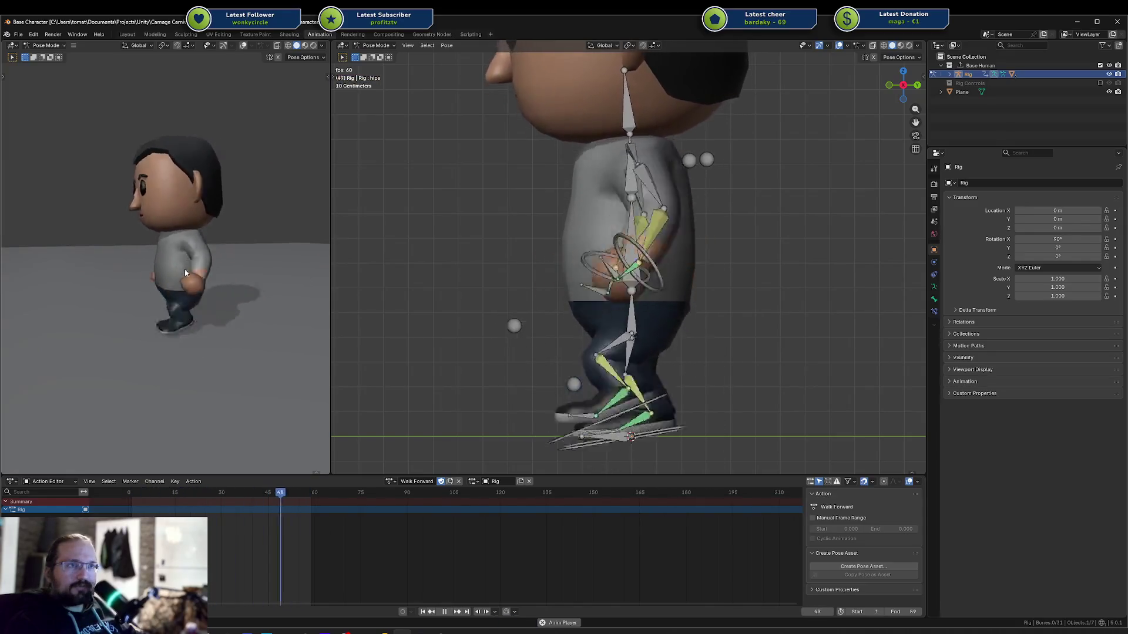
{"action": "scroll", "coordinate": [194, 275], "scroll_direction": "down", "scroll_amount": 2}
{"action": "mouse_move", "coordinate": [204, 276]}
{"action": "middle_mouse_down"}
{"action": "mouse_move", "coordinate": [176, 313]}
{"action": "mouse_move", "coordinate": [131, 288]}
{"action": "mouse_move", "coordinate": [230, 271]}
{"action": "middle_mouse_up"}
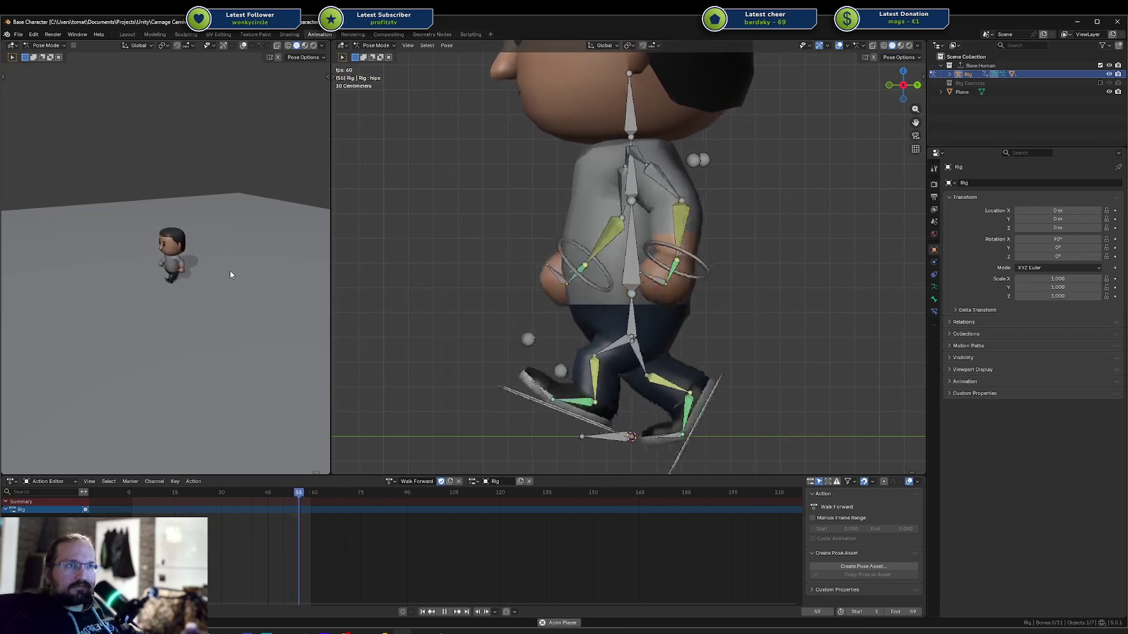
{"action": "scroll", "coordinate": [231, 270], "scroll_direction": "up", "scroll_amount": 3}
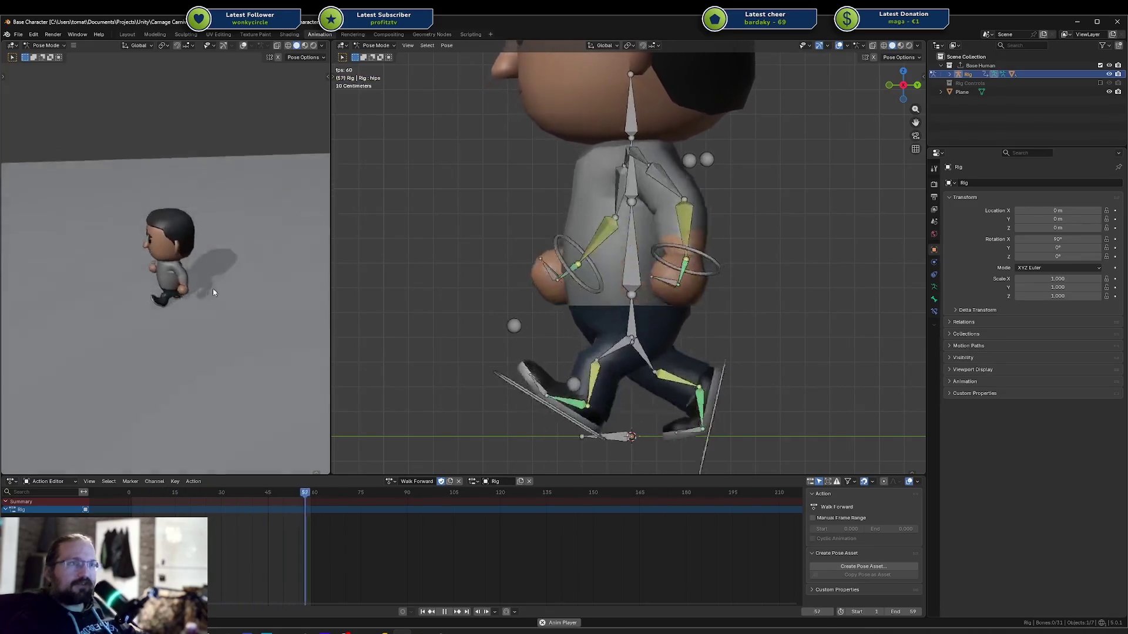
{"action": "scroll", "coordinate": [209, 292], "scroll_direction": "down", "scroll_amount": 3}
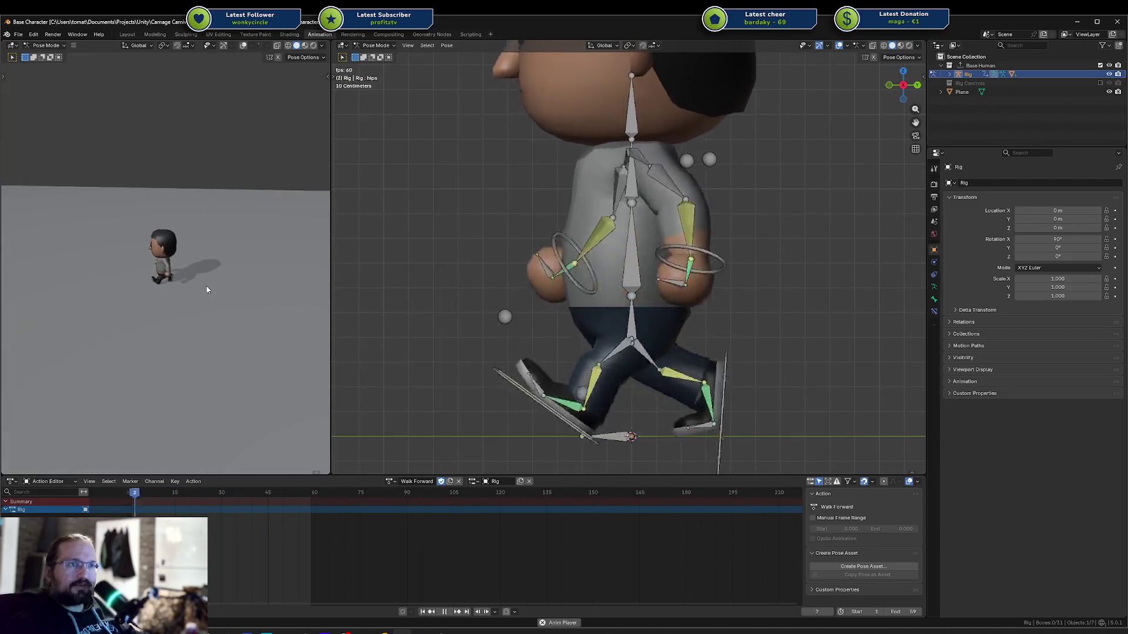
Stop playback, select all bones and save the Base Character file
{"action": "key", "text": "space"}
{"action": "key", "text": "a"}
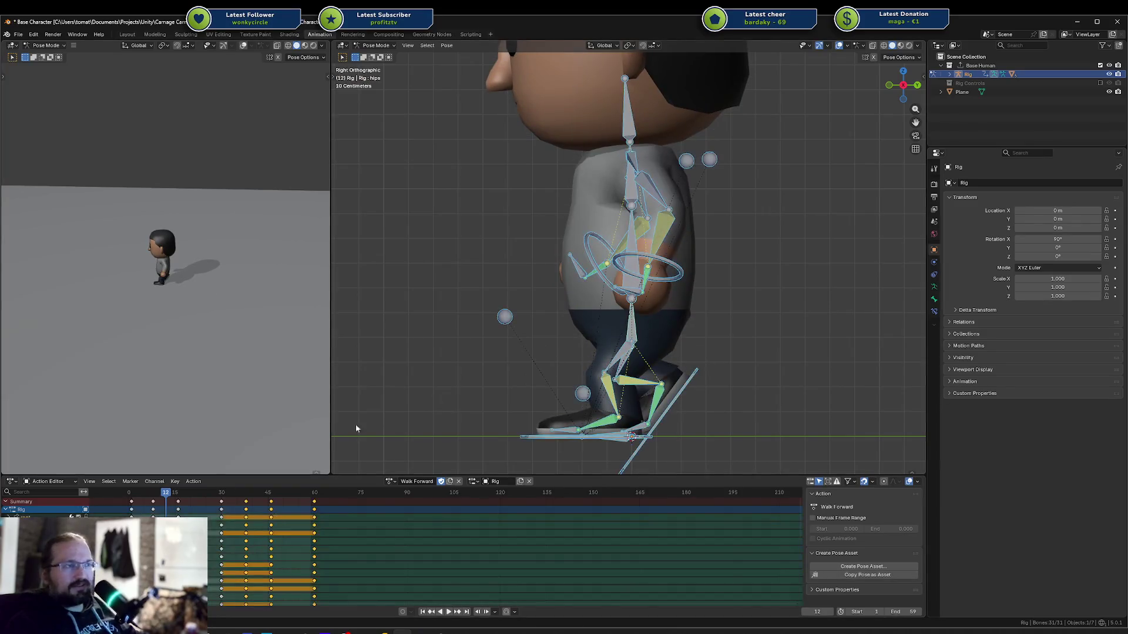
{"action": "key", "text": "ctrl+s"}
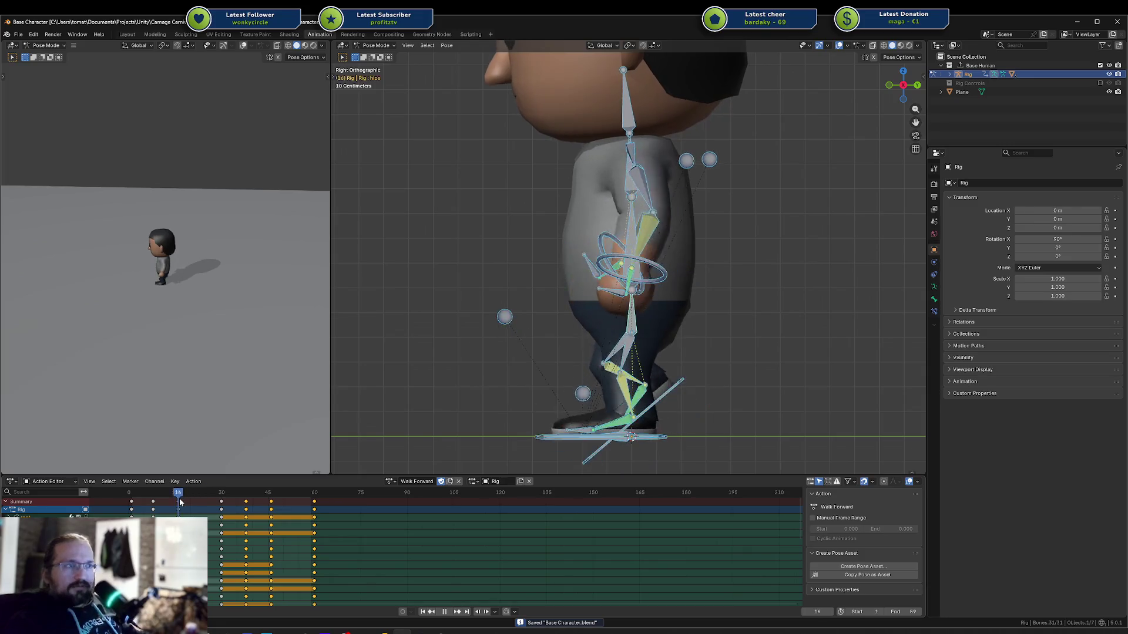
Scrub to frames 26, 7 and 19 to check the poses, then replay the cycle
{"action": "left_click_drag", "start_coordinate": [199, 503], "coordinate": [210, 504]}
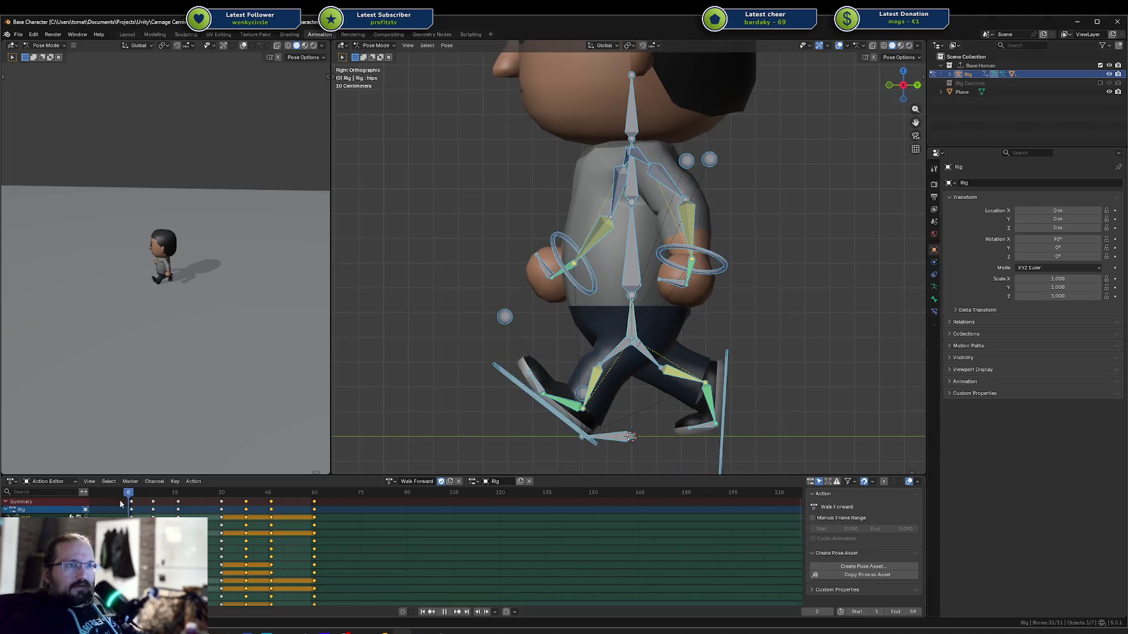
{"action": "left_click_drag", "start_coordinate": [120, 503], "coordinate": [151, 500]}
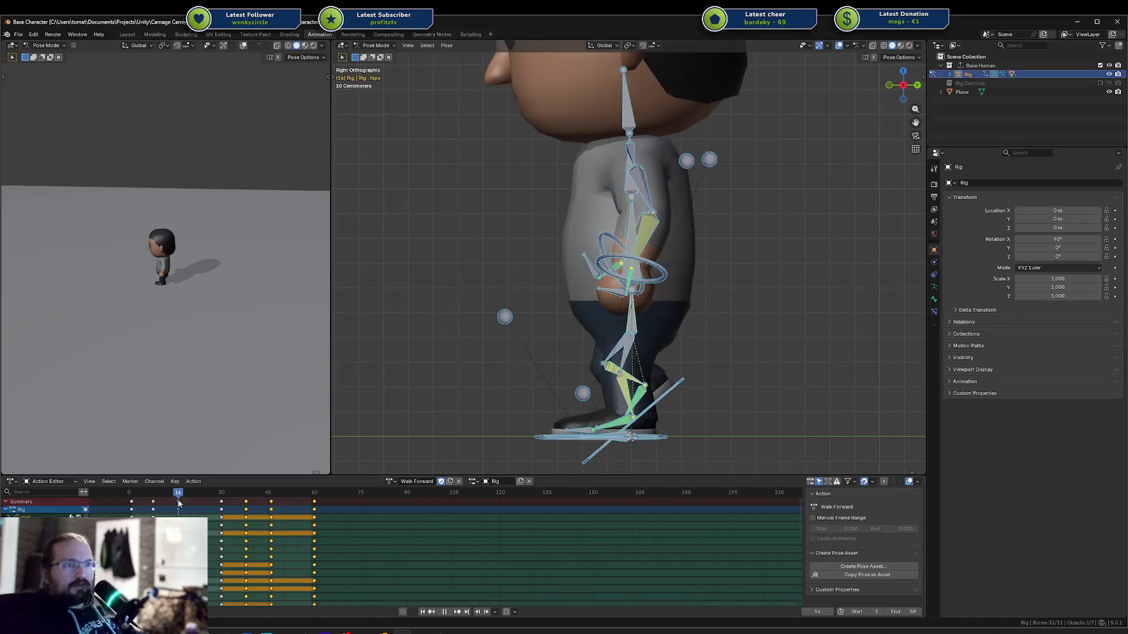
{"action": "mouse_move", "coordinate": [192, 505]}
{"action": "left_mouse_down"}
{"action": "mouse_move", "coordinate": [166, 506]}
{"action": "mouse_move", "coordinate": [208, 509]}
{"action": "mouse_move", "coordinate": [187, 510]}
{"action": "mouse_move", "coordinate": [196, 511]}
{"action": "left_mouse_up"}
{"action": "key", "text": "space"}
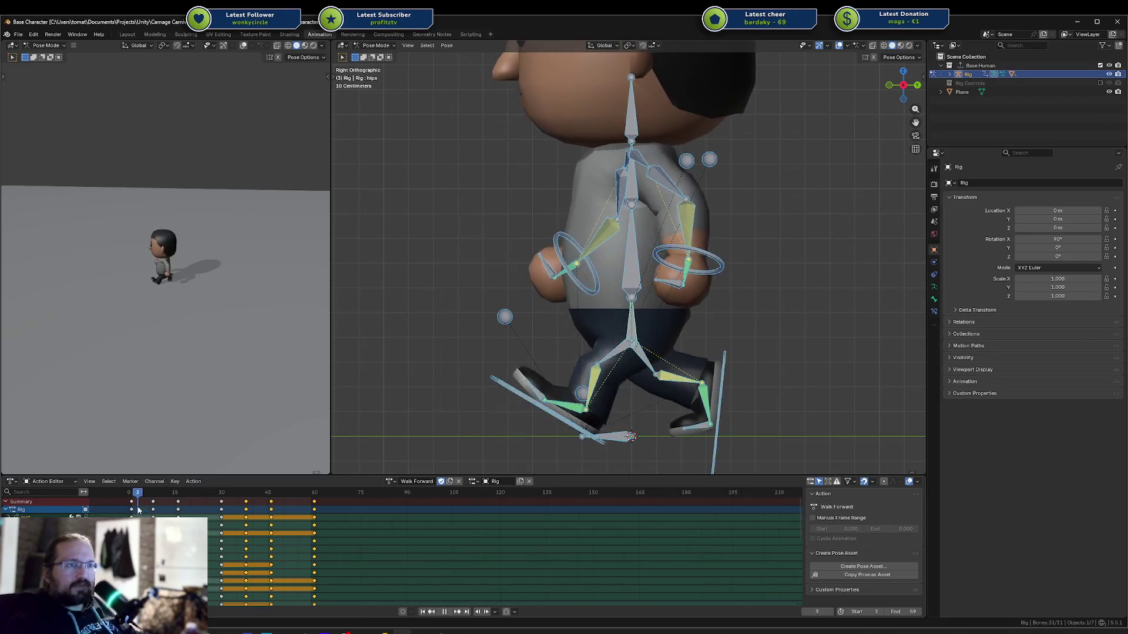
{"action": "scroll", "coordinate": [223, 314], "scroll_direction": "up", "scroll_amount": 5}
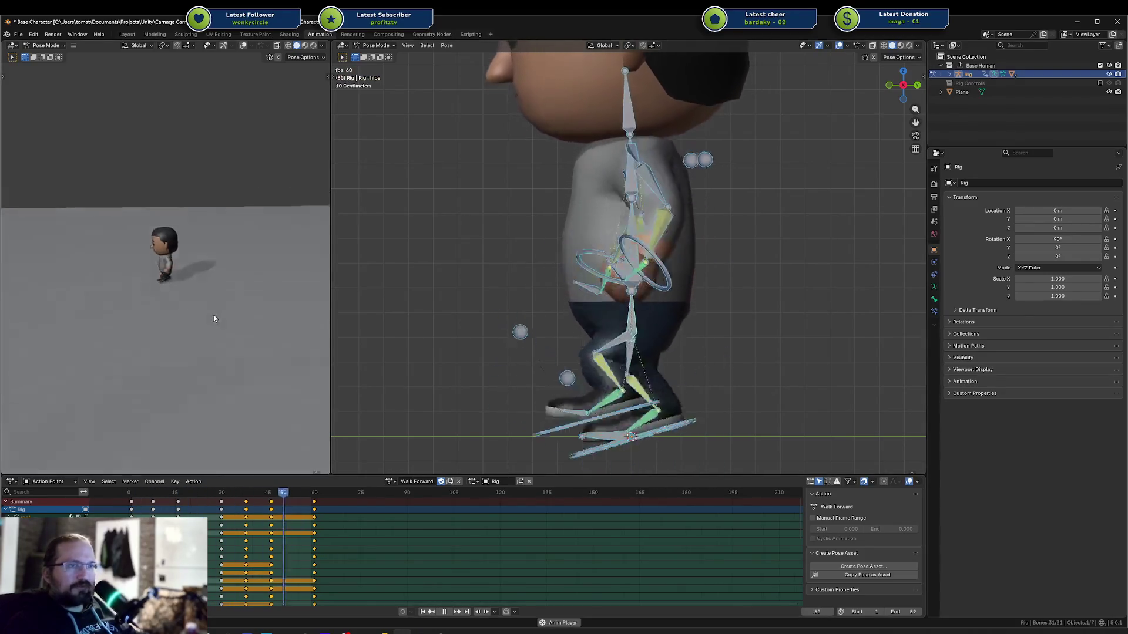
{"action": "scroll", "coordinate": [229, 317], "scroll_direction": "up", "scroll_amount": 8}
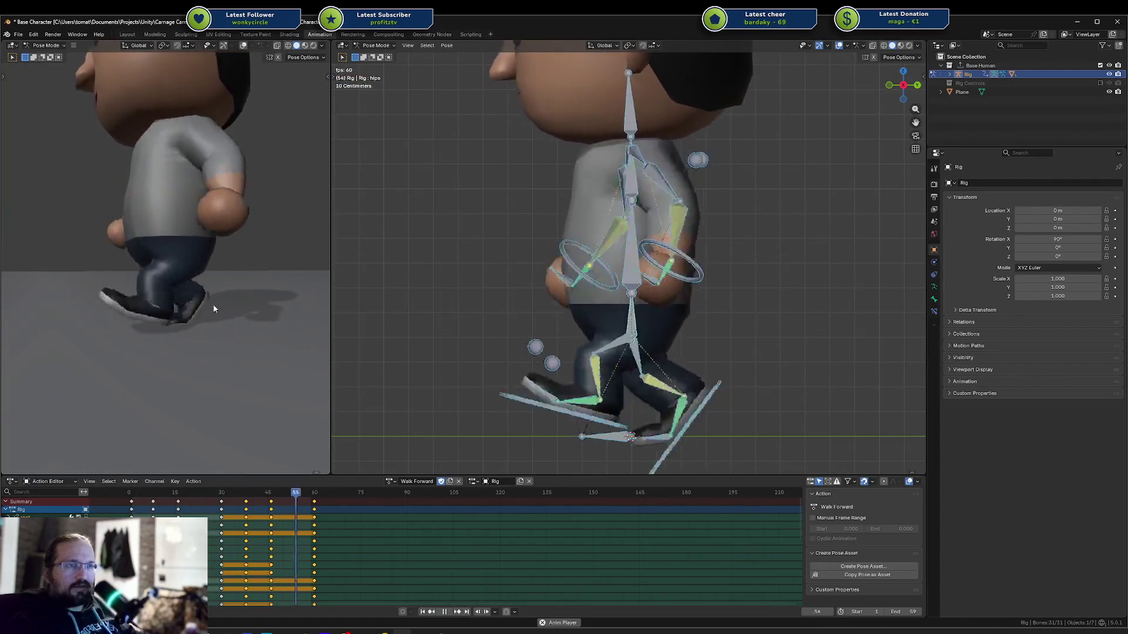
{"action": "key", "text": "space"}
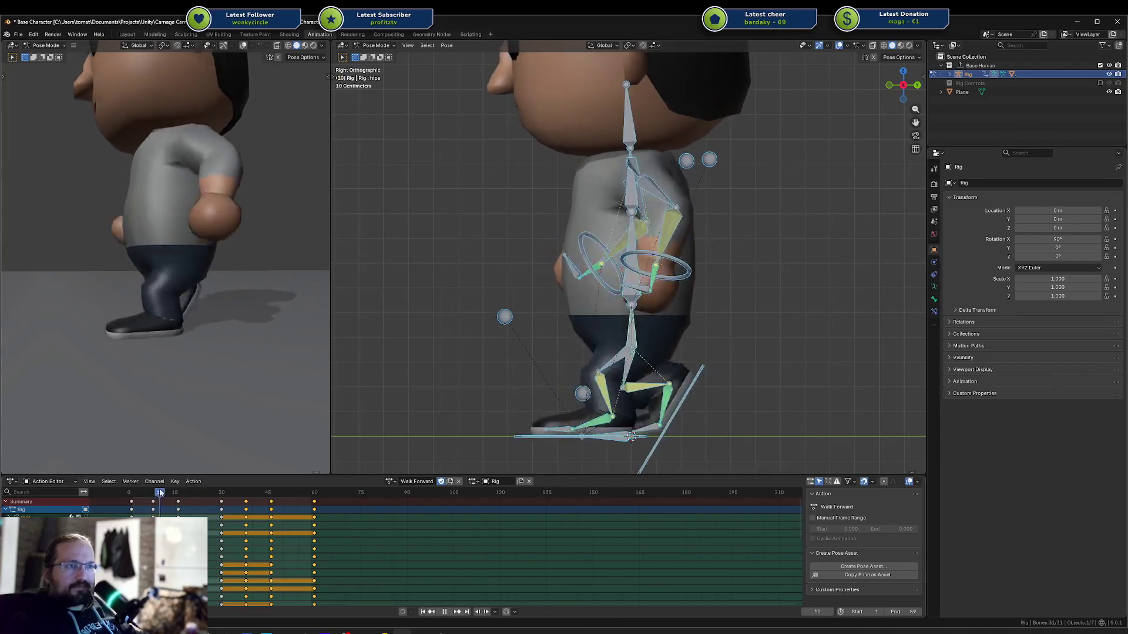
{"action": "scroll", "coordinate": [118, 298], "scroll_direction": "down", "scroll_amount": 5}
{"action": "mouse_move", "coordinate": [119, 297]}
{"action": "middle_mouse_down"}
{"action": "mouse_move", "coordinate": [224, 287]}
{"action": "mouse_move", "coordinate": [264, 298]}
{"action": "middle_mouse_up"}
{"action": "scroll", "coordinate": [160, 452], "scroll_direction": "up", "scroll_amount": 5}
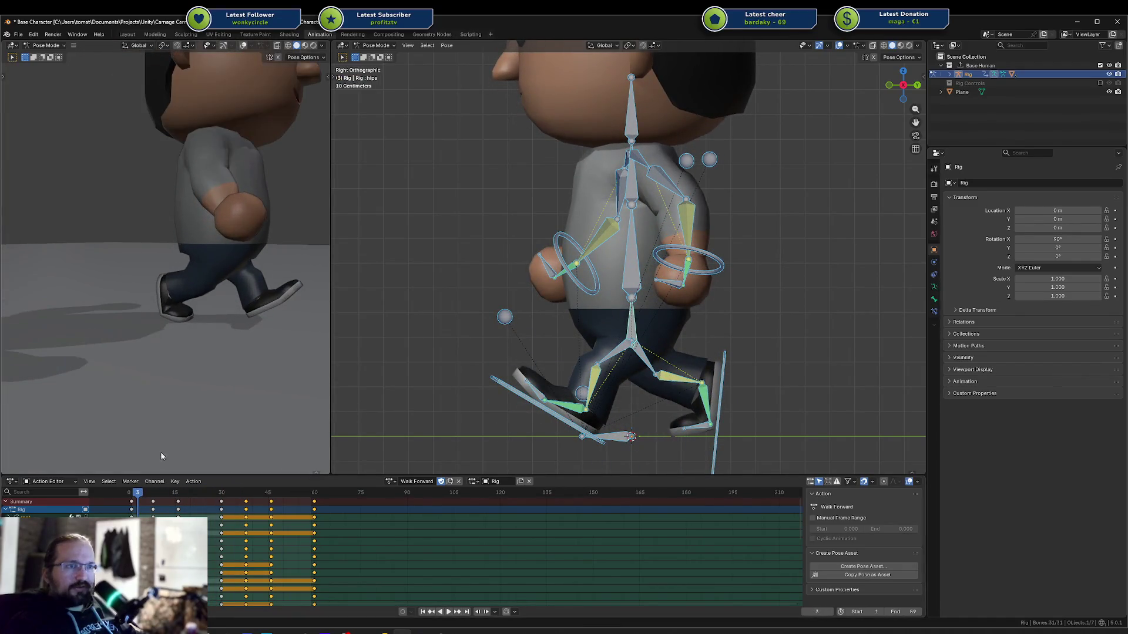
{"action": "left_click_drag", "start_coordinate": [140, 494], "coordinate": [183, 492]}
{"action": "left_click_drag", "start_coordinate": [183, 492], "coordinate": [132, 492]}
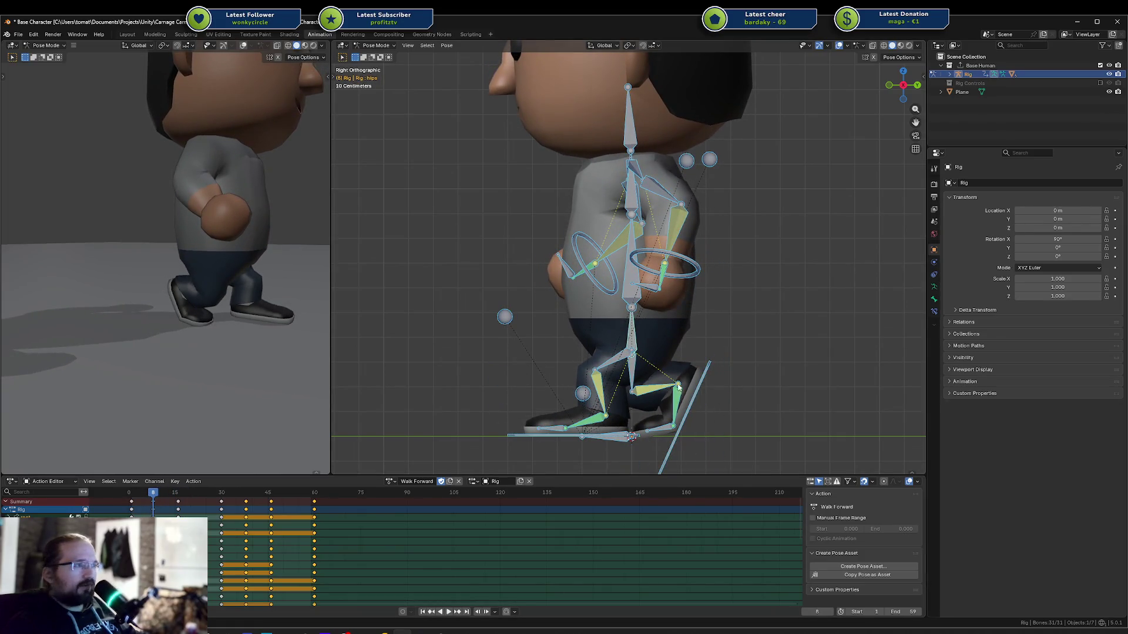
Raise ik.target.leg.r about 0.036 m along Z and replay the step up close
{"action": "left_click", "coordinate": [698, 392]}
{"action": "key", "text": "z"}
{"action": "left_click_drag", "start_coordinate": [698, 388], "coordinate": [699, 382]}
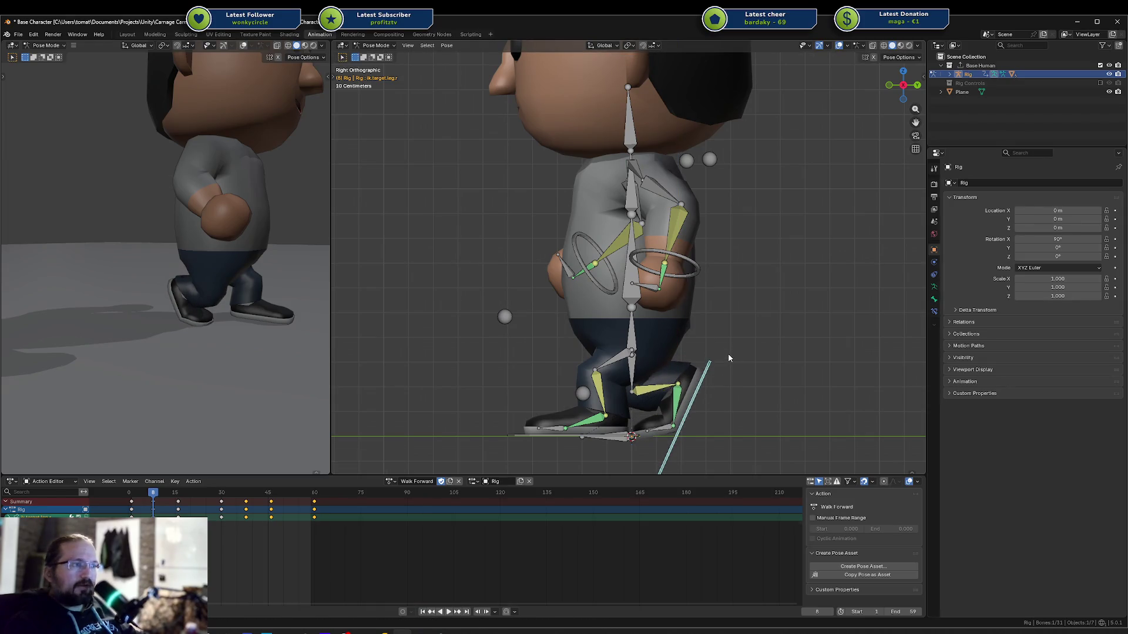
{"action": "key", "text": "space"}
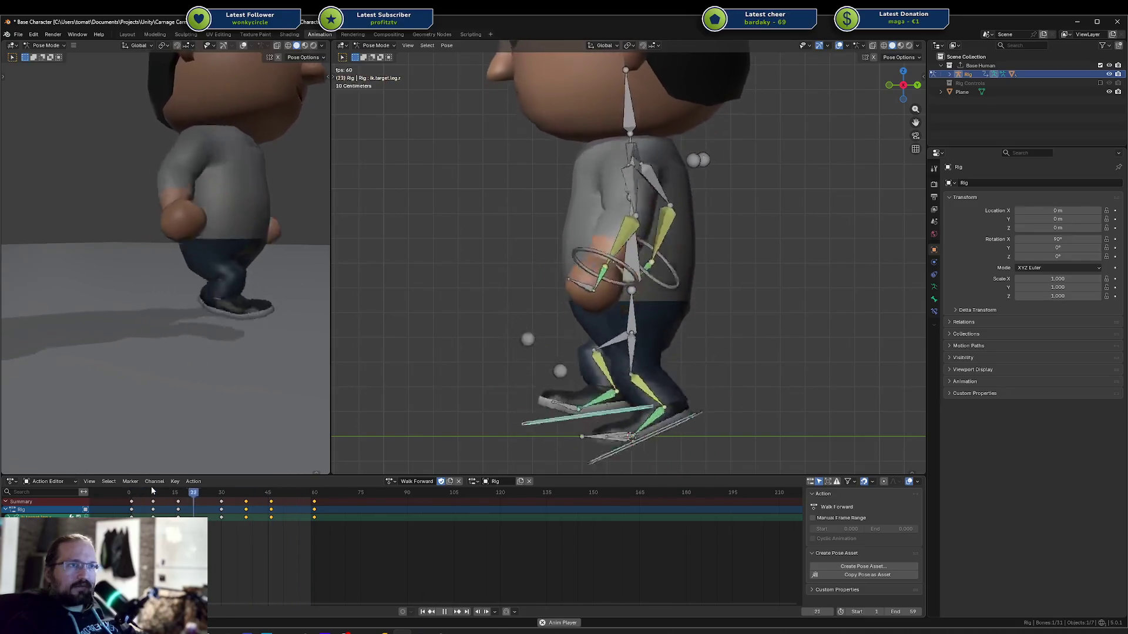
{"action": "key", "text": "space"}
{"action": "key", "text": "space"}
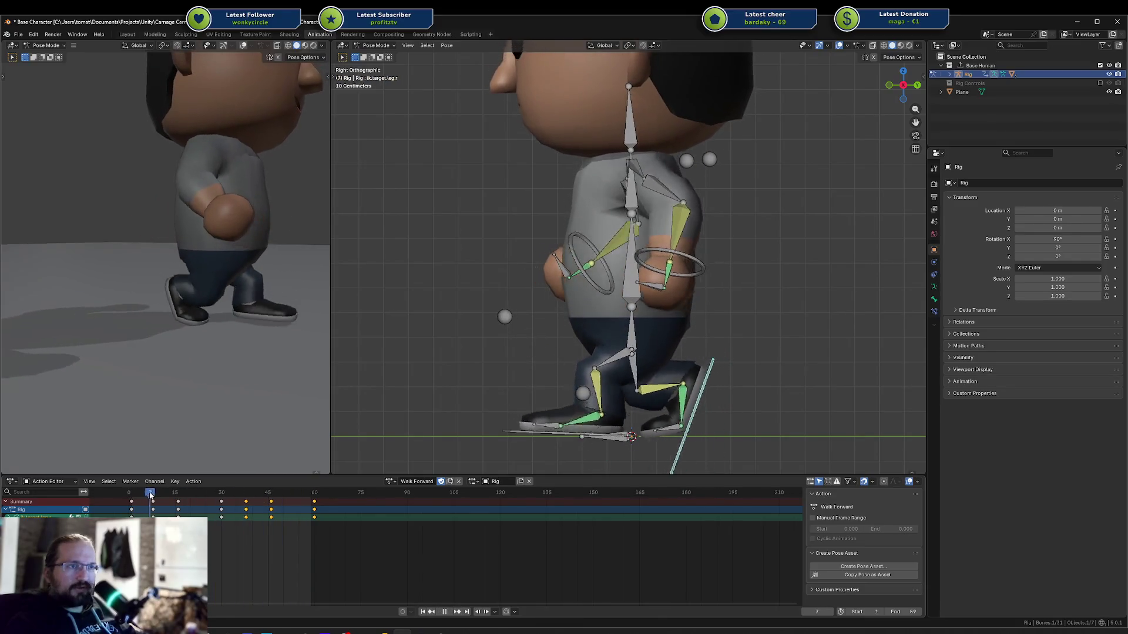
{"action": "key", "text": "space"}
{"action": "middle_click_drag", "start_coordinate": [276, 397], "coordinate": [139, 393]}
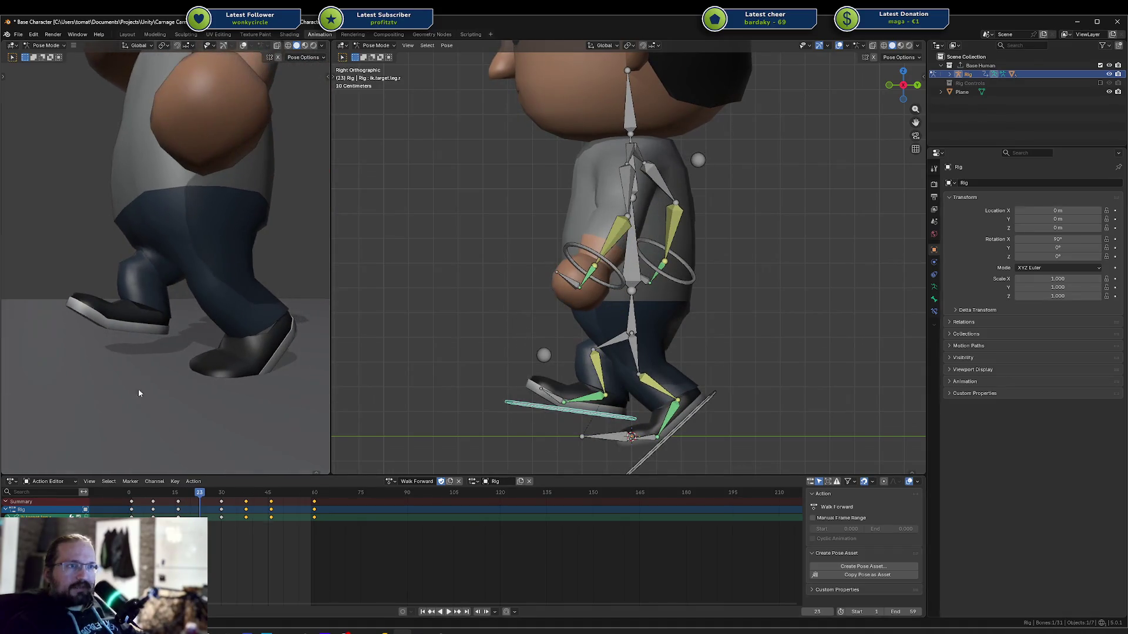
{"action": "left_click_drag", "start_coordinate": [199, 494], "coordinate": [206, 494]}
{"action": "scroll", "coordinate": [209, 318], "scroll_direction": "down", "scroll_amount": 5}
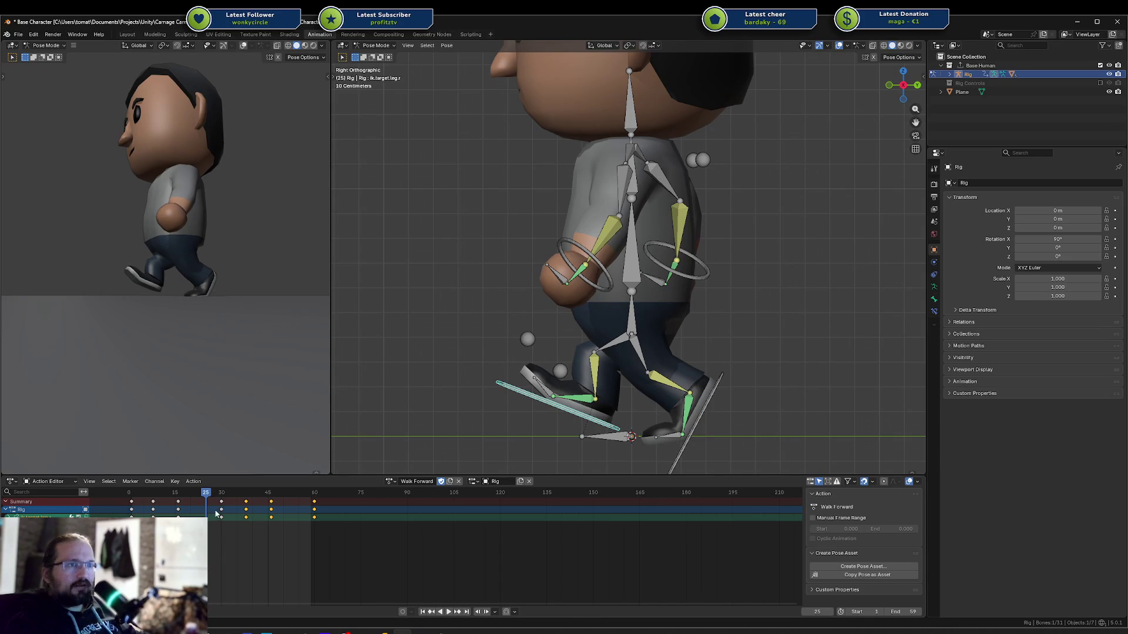
{"action": "key", "text": "space"}
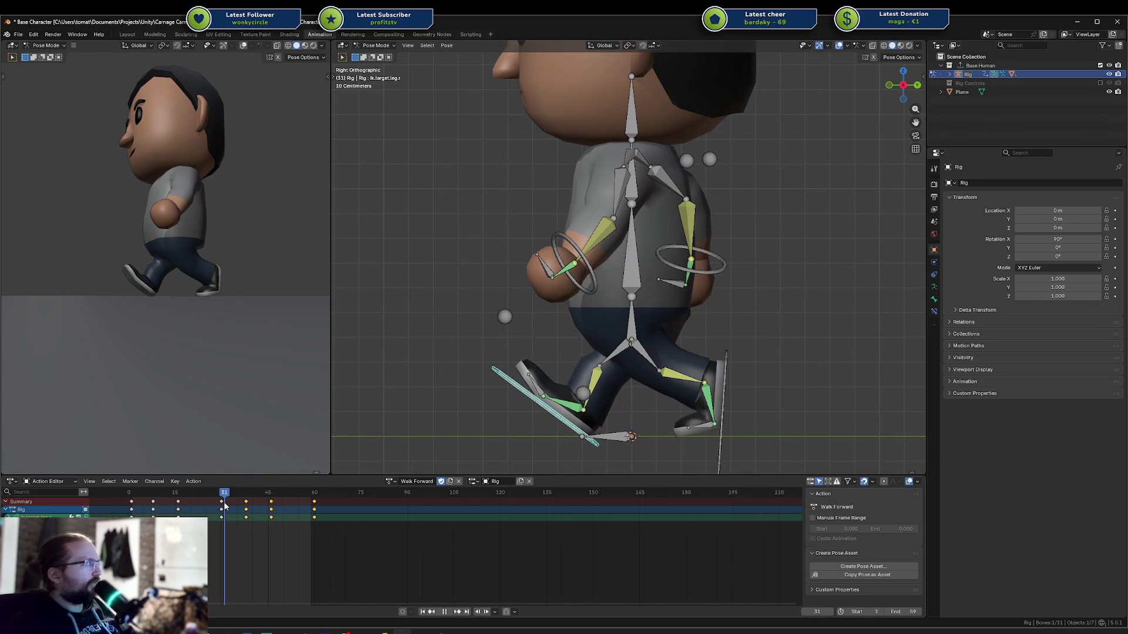
Scrub back from frame 30 to frame 19 and play the walk cycle from above
{"action": "left_click_drag", "start_coordinate": [225, 506], "coordinate": [222, 507]}
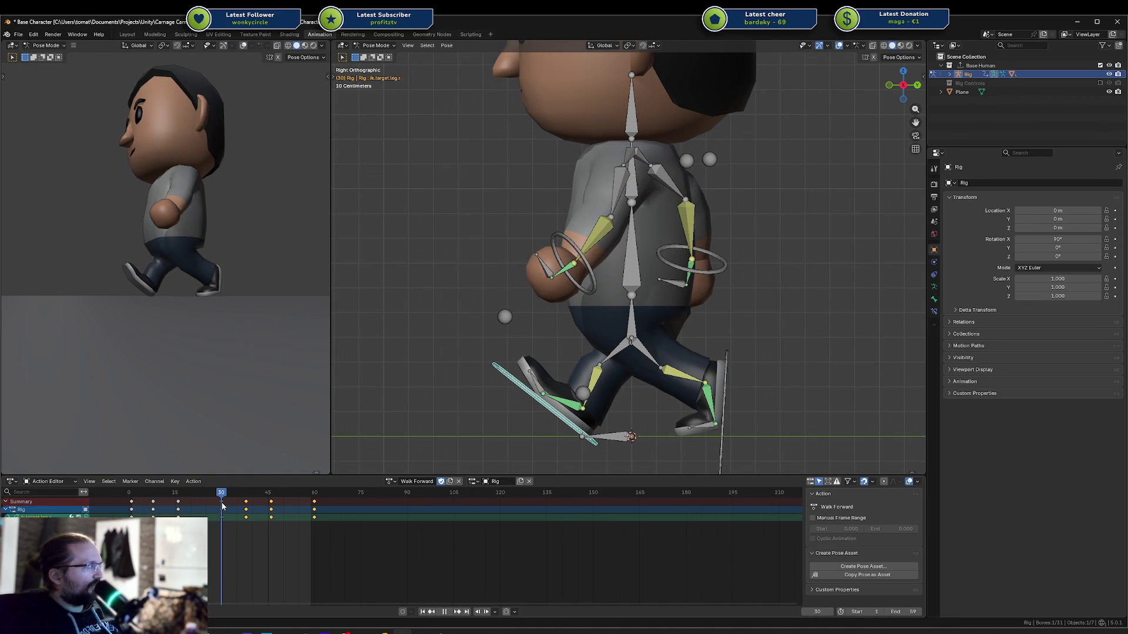
{"action": "left_click_drag", "start_coordinate": [221, 506], "coordinate": [137, 508]}
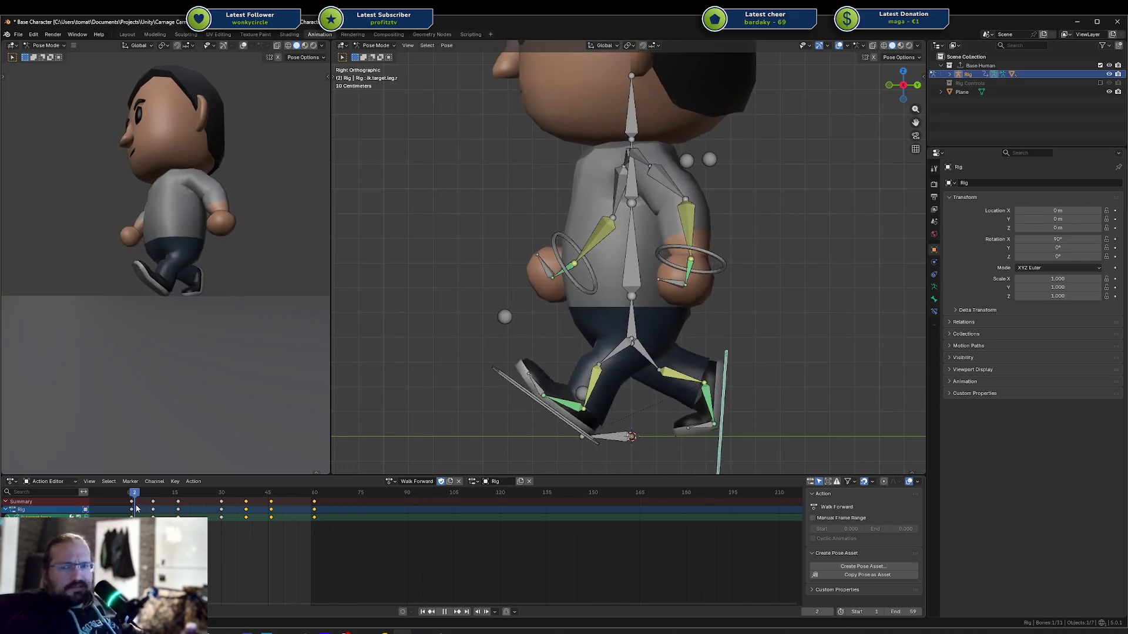
{"action": "key", "text": "space"}
{"action": "scroll", "coordinate": [260, 301], "scroll_direction": "down", "scroll_amount": 5}
{"action": "mouse_move", "coordinate": [260, 302]}
{"action": "middle_mouse_down"}
{"action": "mouse_move", "coordinate": [227, 346]}
{"action": "mouse_move", "coordinate": [223, 331]}
{"action": "middle_mouse_up"}
{"action": "scroll", "coordinate": [227, 345], "scroll_direction": "up", "scroll_amount": 6}
Save Base Character.blend and watch the walk from top-down and oblique angles
{"action": "key", "text": "ctrl+s"}
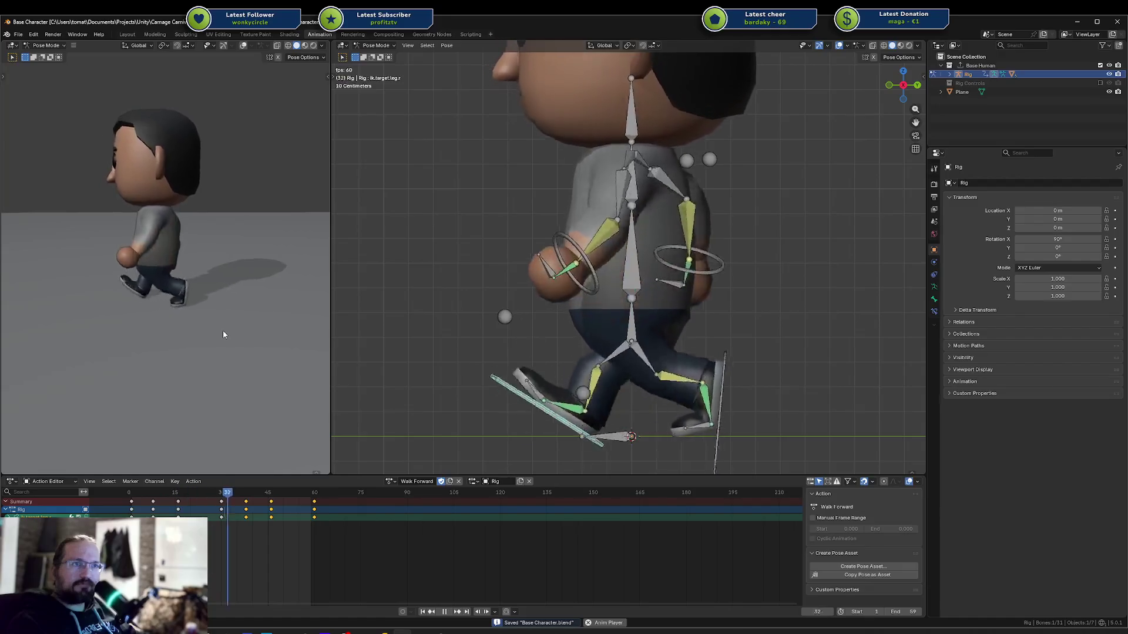
{"action": "scroll", "coordinate": [223, 332], "scroll_direction": "down", "scroll_amount": 5}
{"action": "scroll", "coordinate": [223, 335], "scroll_direction": "up", "scroll_amount": 3}
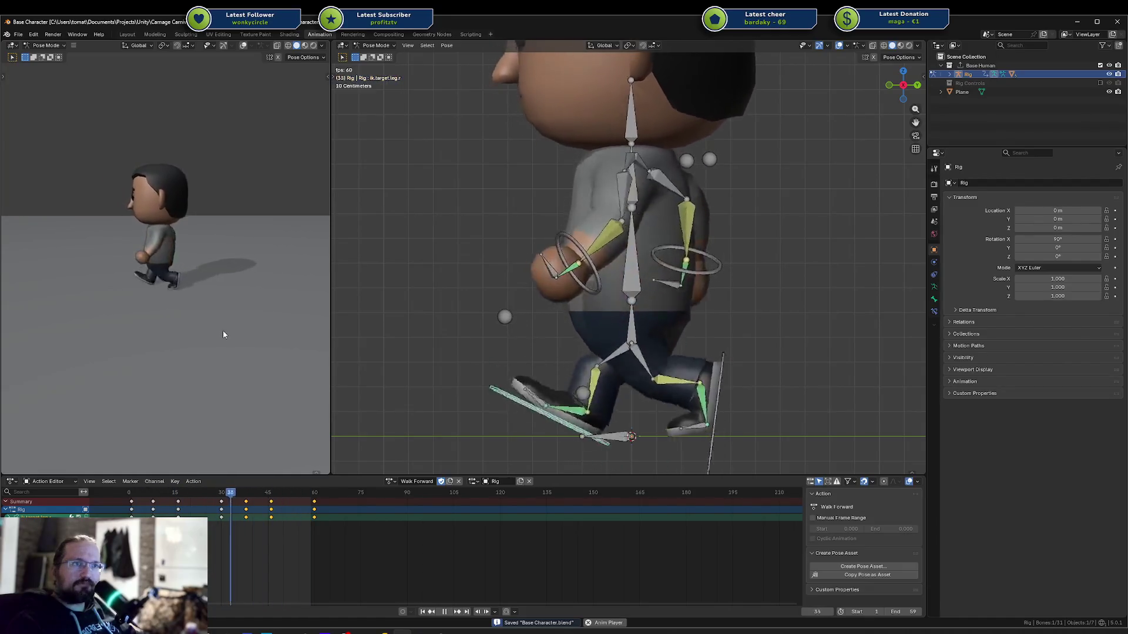
{"action": "middle_click_drag", "start_coordinate": [212, 320], "coordinate": [148, 367]}
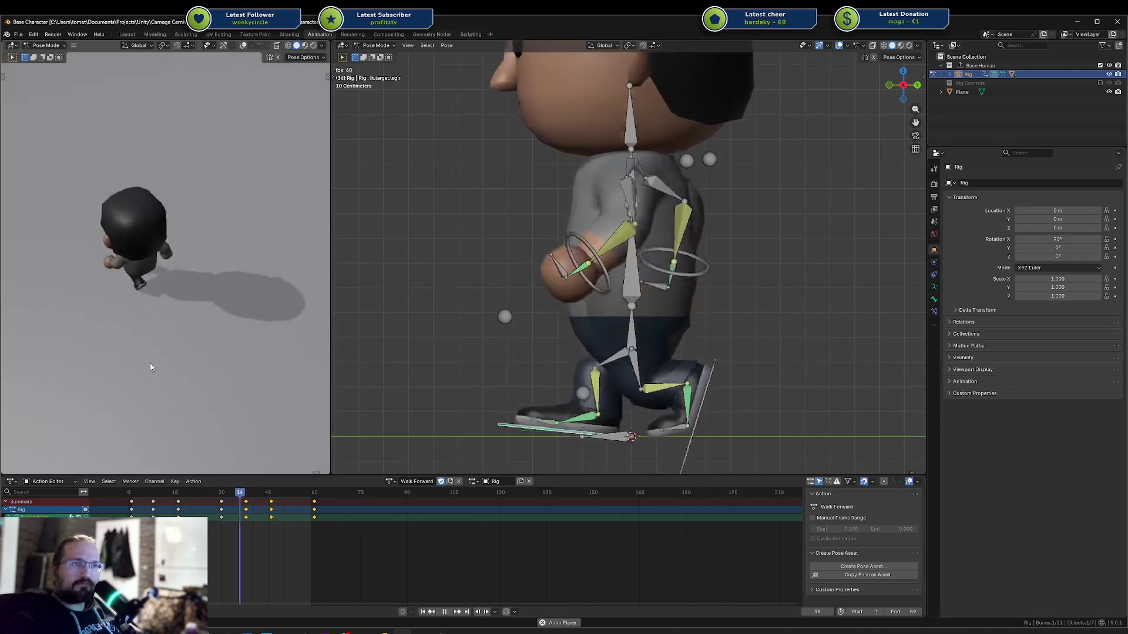
{"action": "scroll", "coordinate": [158, 350], "scroll_direction": "down", "scroll_amount": 4}
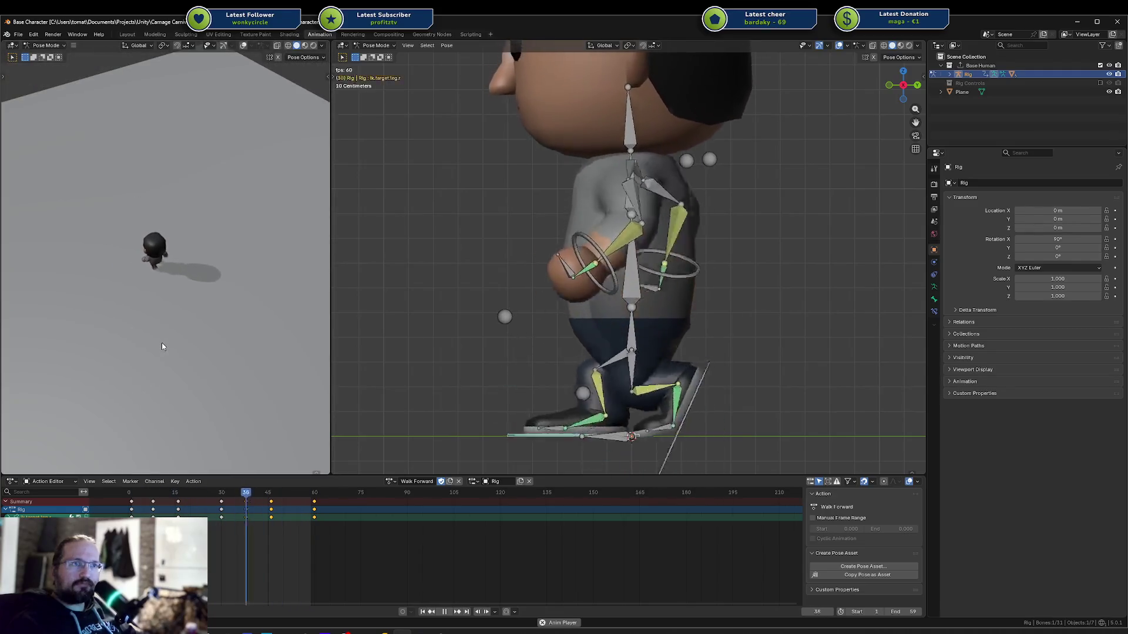
{"action": "middle_click_drag", "start_coordinate": [165, 344], "coordinate": [213, 309]}
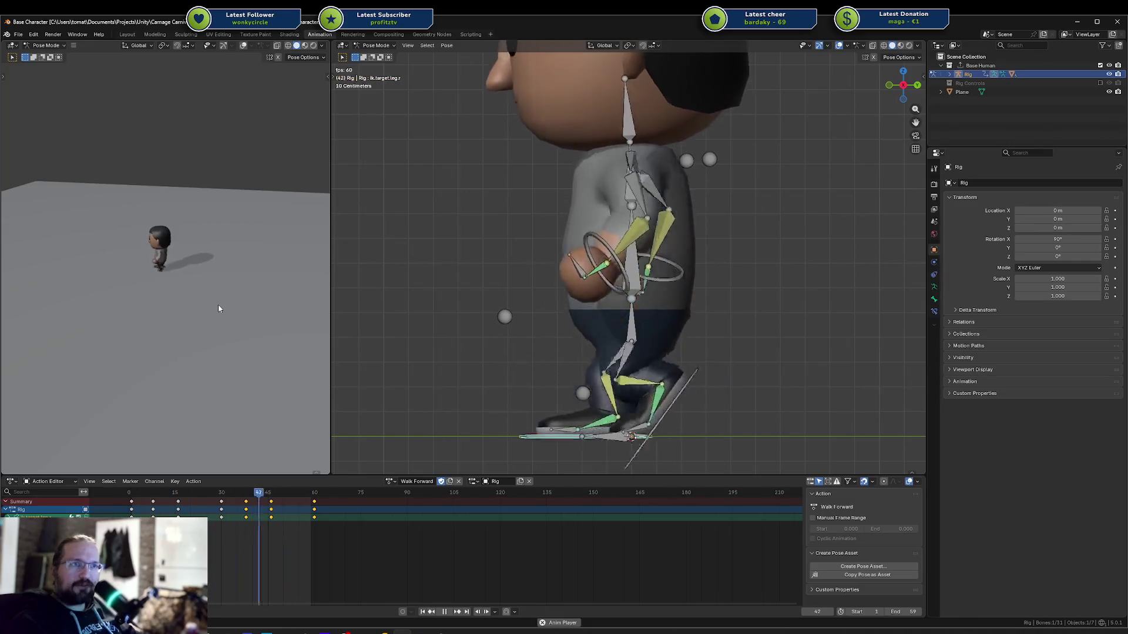
{"action": "scroll", "coordinate": [196, 295], "scroll_direction": "up", "scroll_amount": 5}
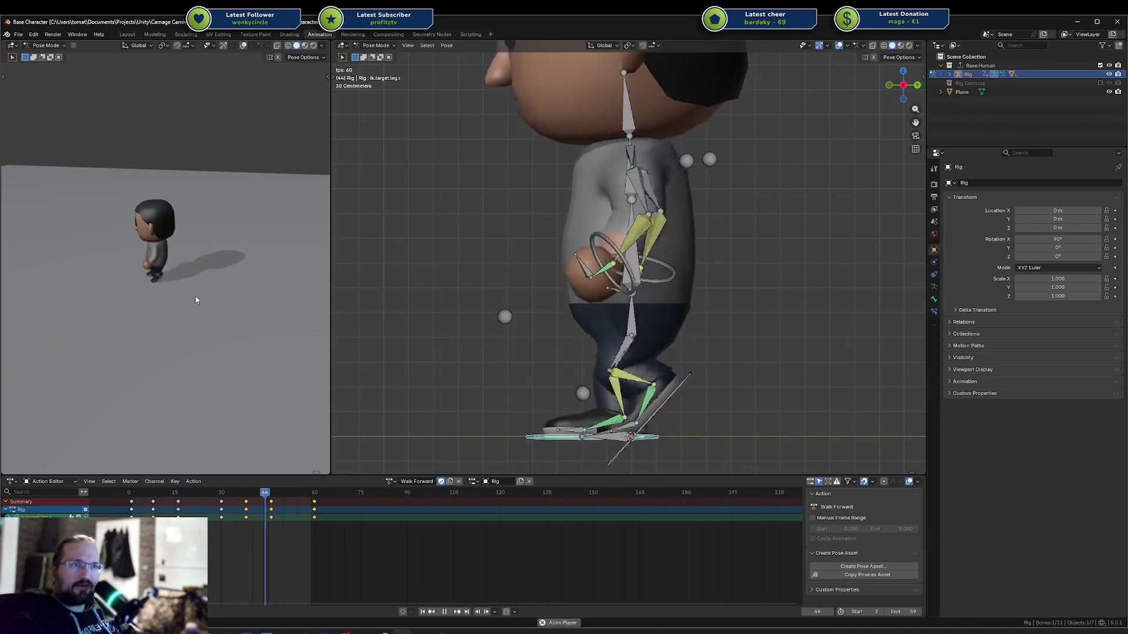